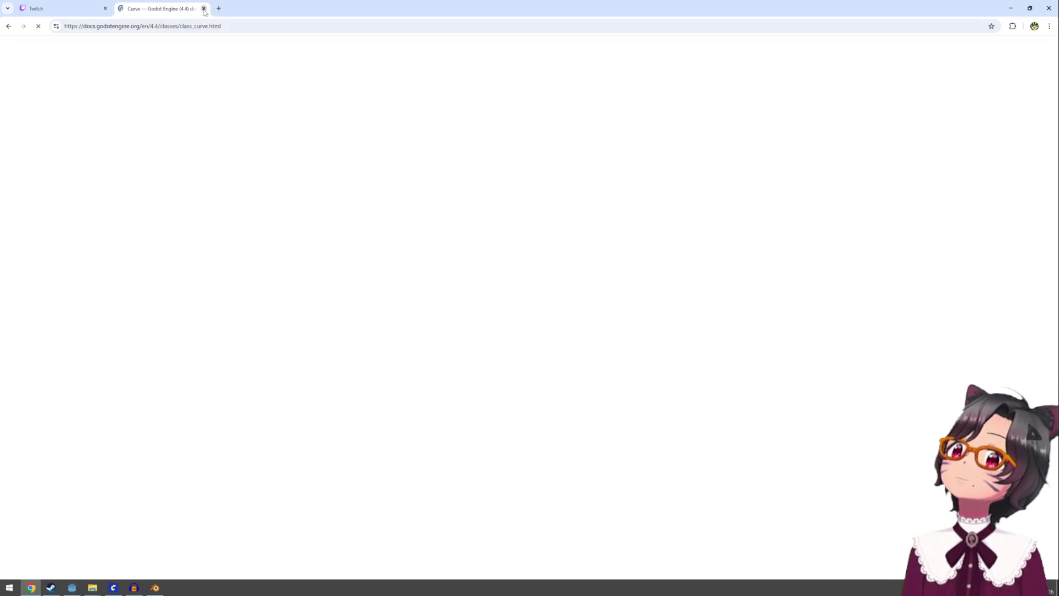
Close the Godot documentation tab in Chrome and return to the Godot editor
{"action": "left_click", "coordinate": [204, 8]}
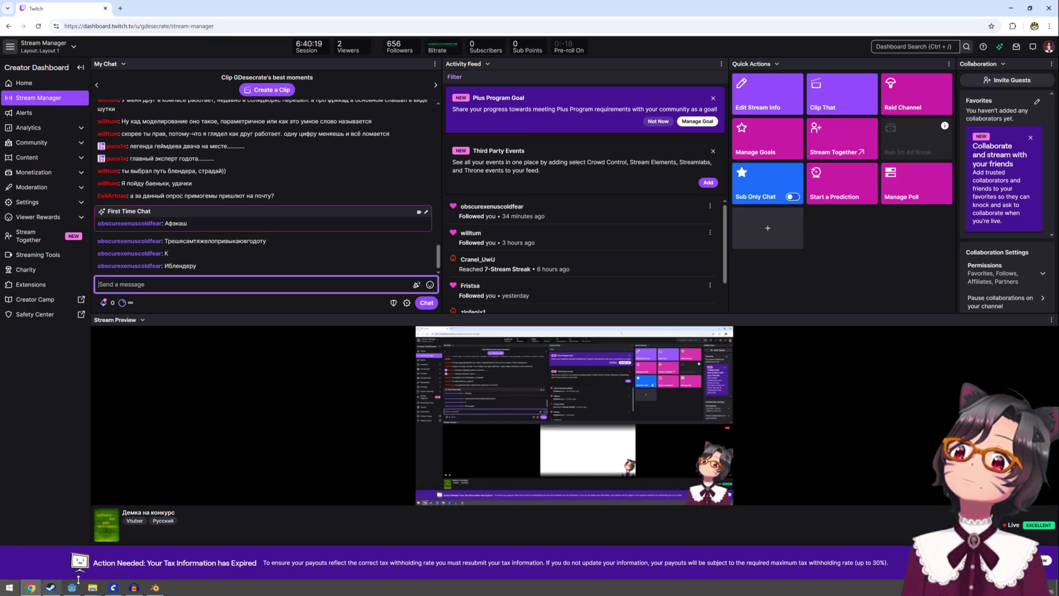
{"action": "left_click", "coordinate": [72, 587]}
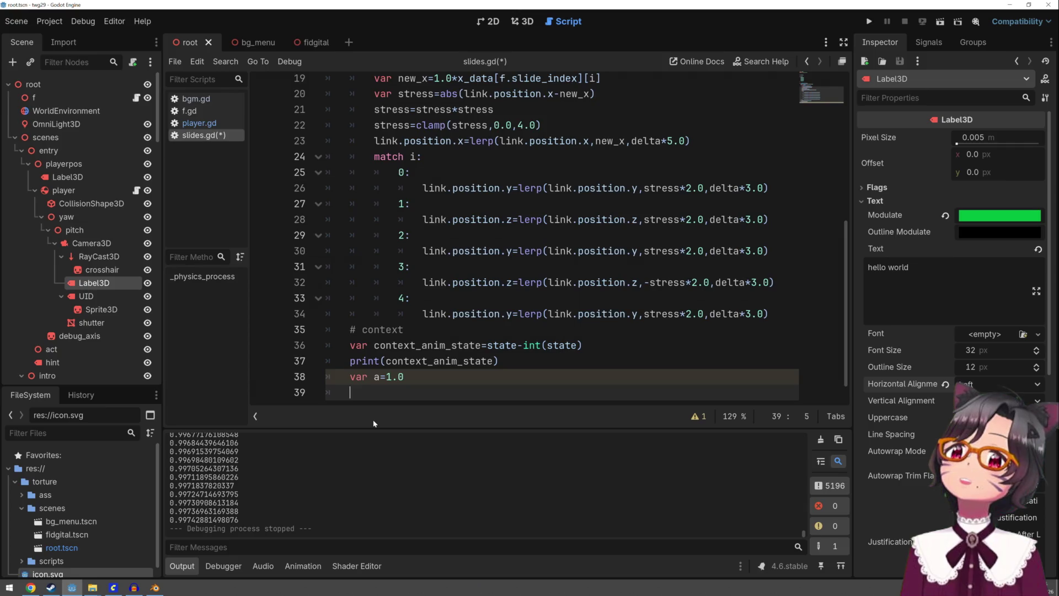
Begin the if statement on line 39 and copy the context_anim_state name from line 37
{"action": "type", "text": "i"}
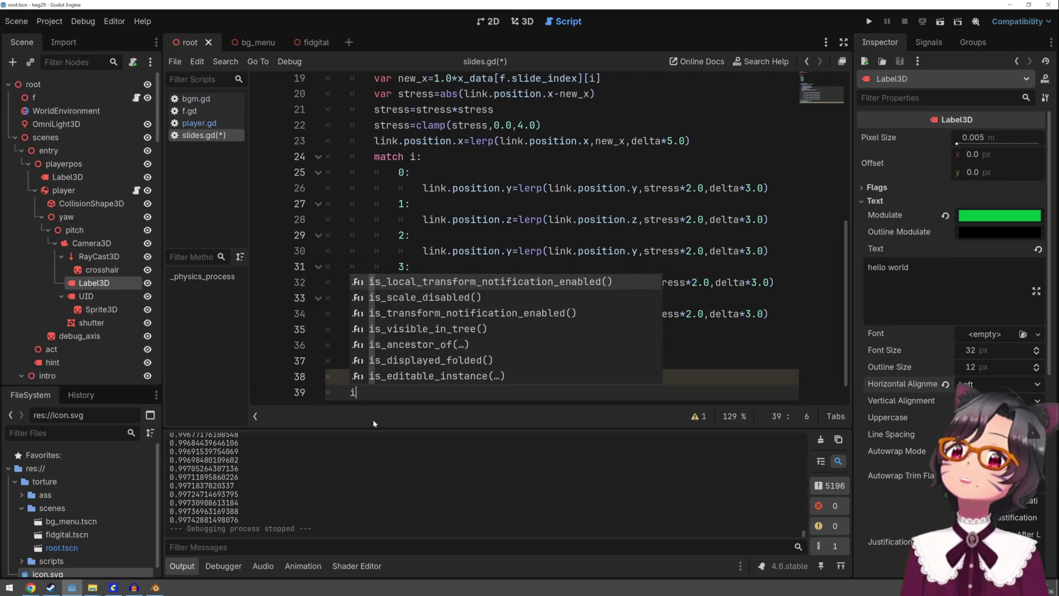
{"action": "type", "text": "f a>0.2"}
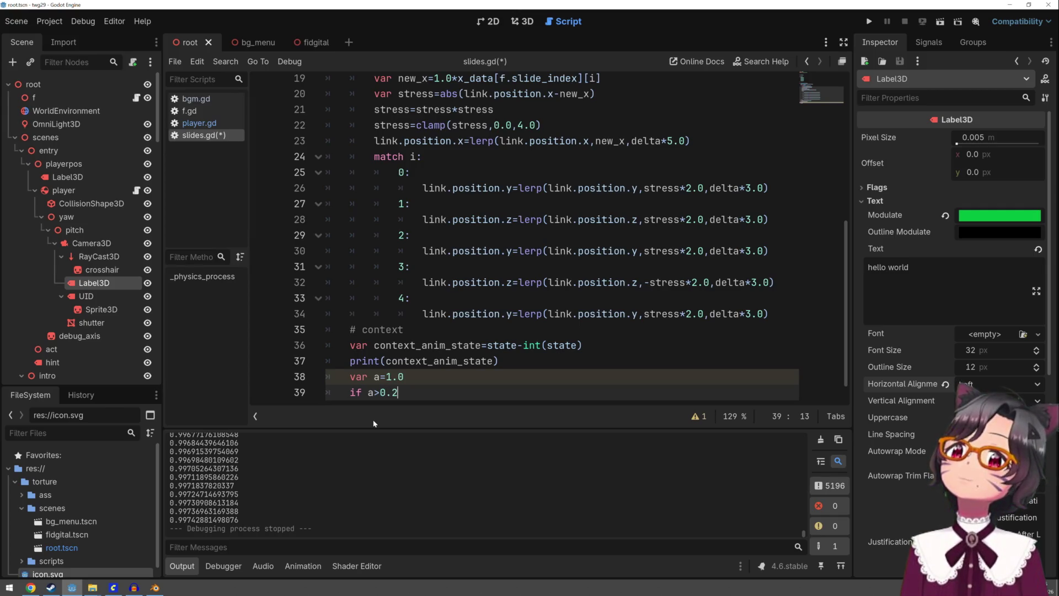
{"action": "key", "text": "BackSpace"}
{"action": "type", "text": "1"}
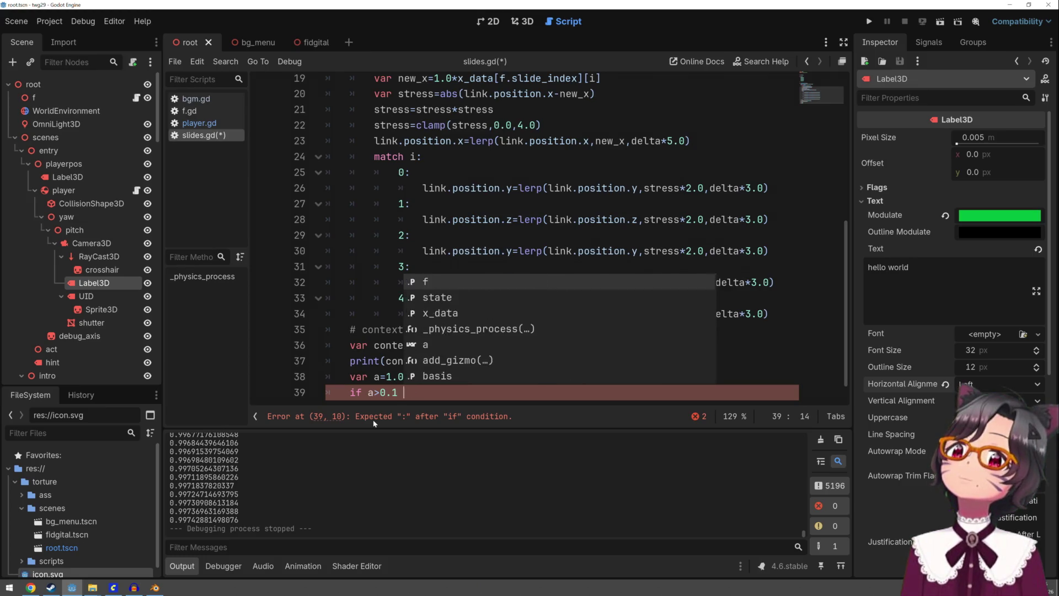
{"action": "key", "text": "BackSpace"}
{"action": "key", "text": "BackSpace"}
{"action": "key", "text": "BackSpace"}
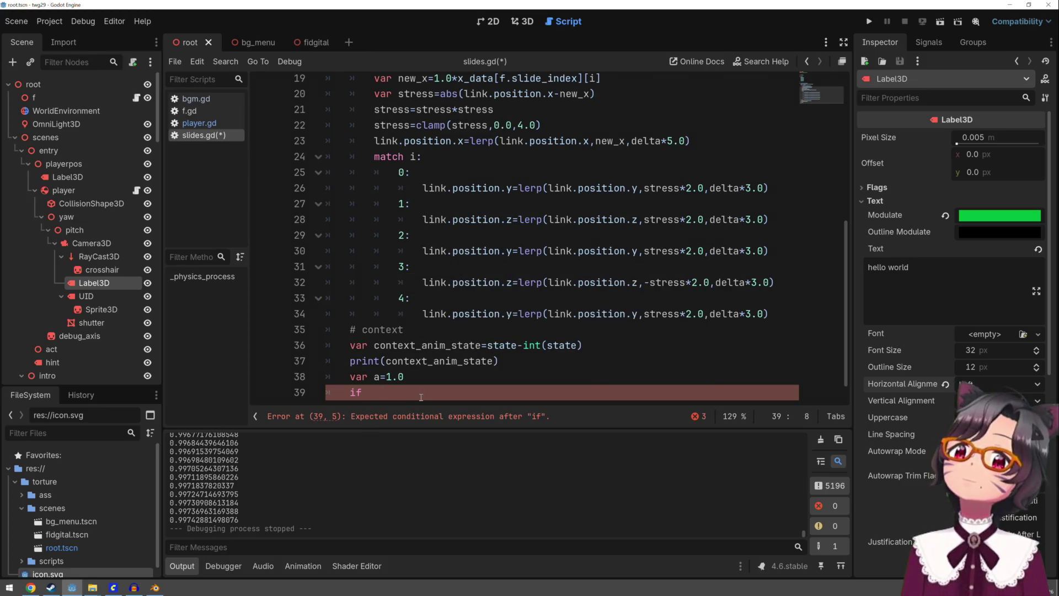
{"action": "double_click", "coordinate": [440, 362]}
{"action": "key", "text": "ctrl+c"}
Complete the condition context_anim_state>0.1 and context_anim_state<0.4, then start a scratch row '0 1 2 3 4'
{"action": "left_click", "coordinate": [402, 392]}
{"action": "key", "text": "ctrl+v"}
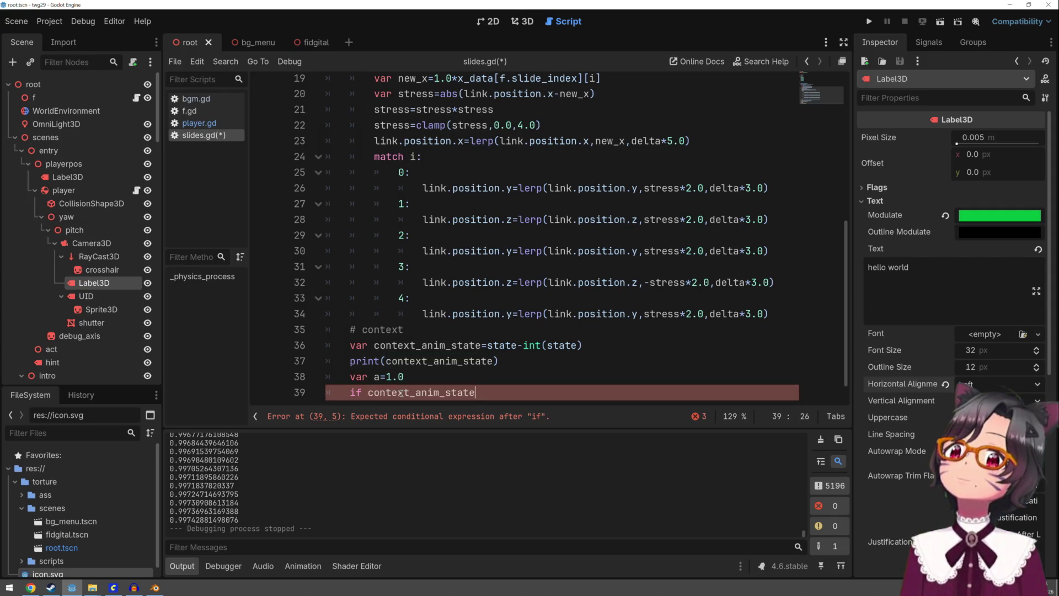
{"action": "type", "text": ">0.1"}
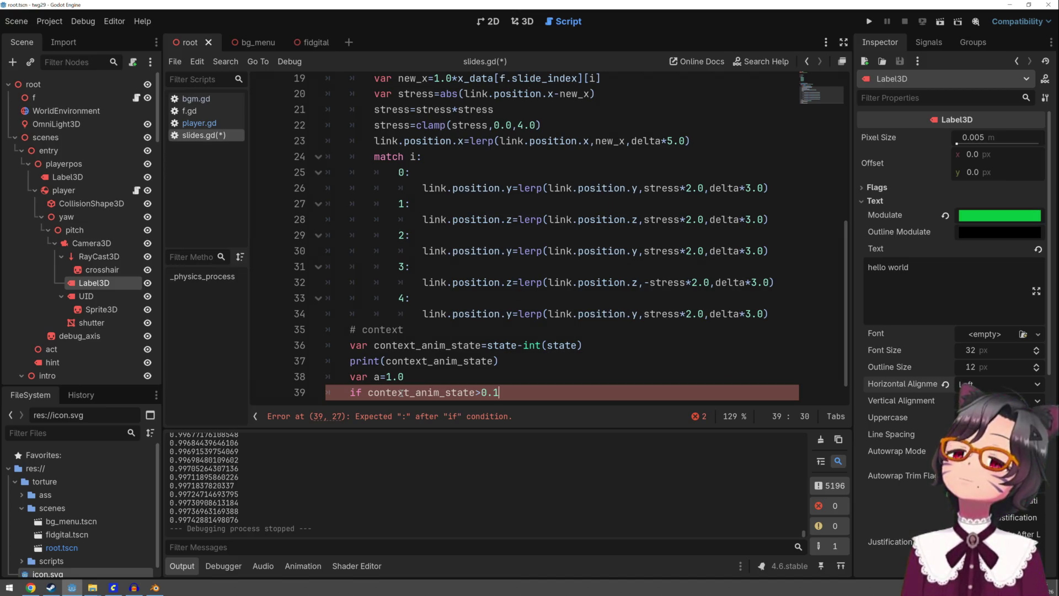
{"action": "type", "text": " an"}
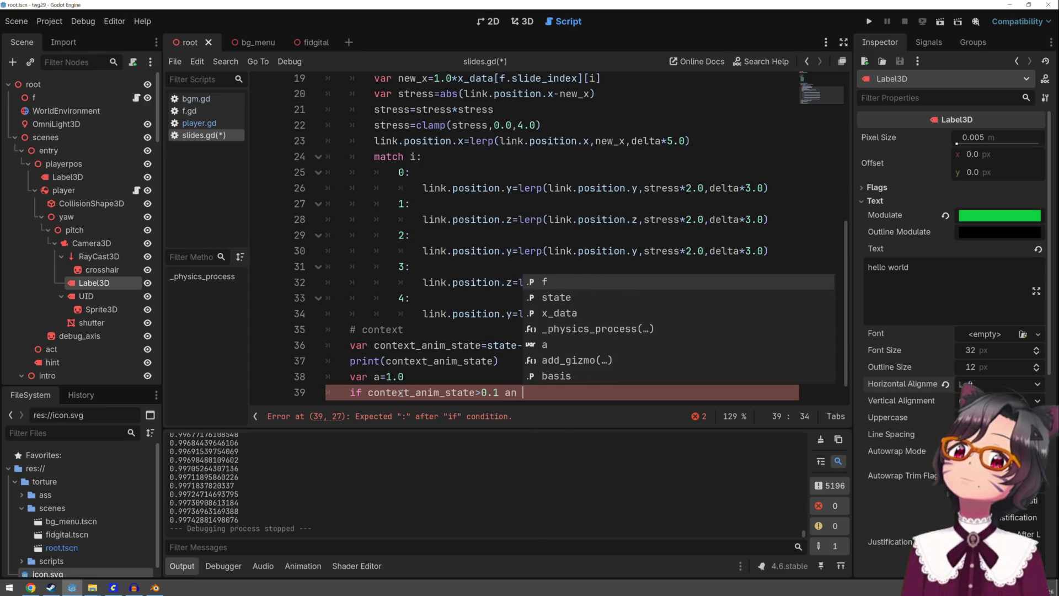
{"action": "type", "text": "d context_anim_state<0.4"}
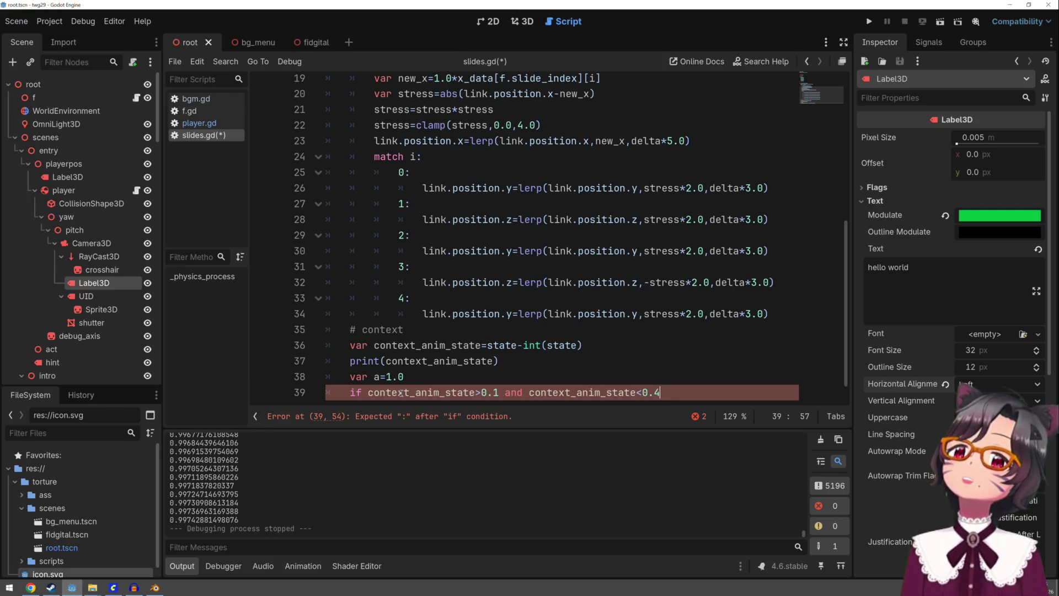
{"action": "key", "text": "Return"}
{"action": "key", "text": "Return"}
{"action": "type", "text": "0 "}
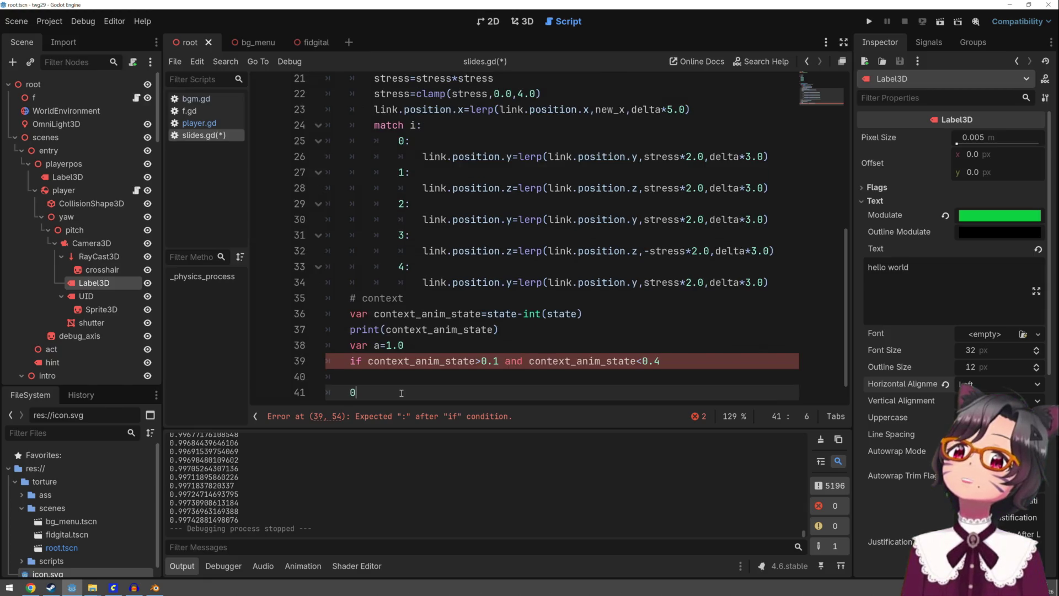
{"action": "type", "text": "1 2 3 4"}
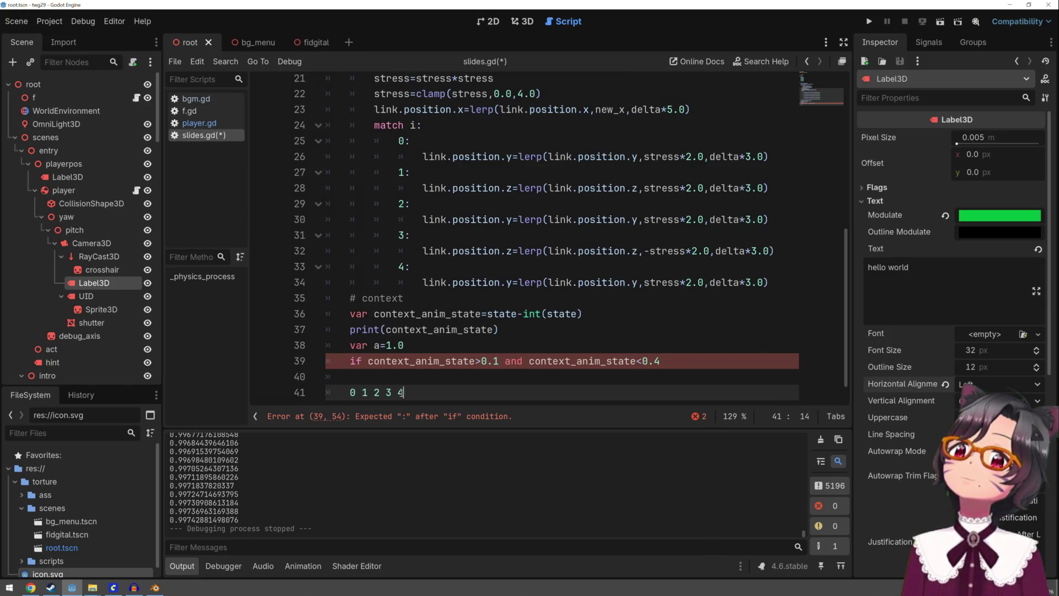
{"action": "left_click", "coordinate": [399, 392]}
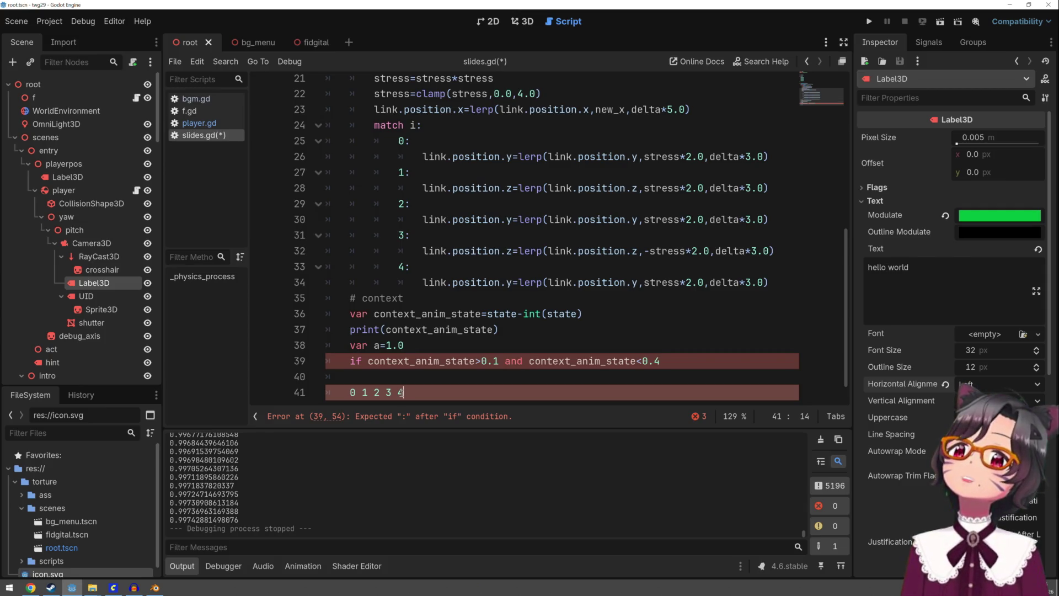
{"action": "type", "text": " 5"}
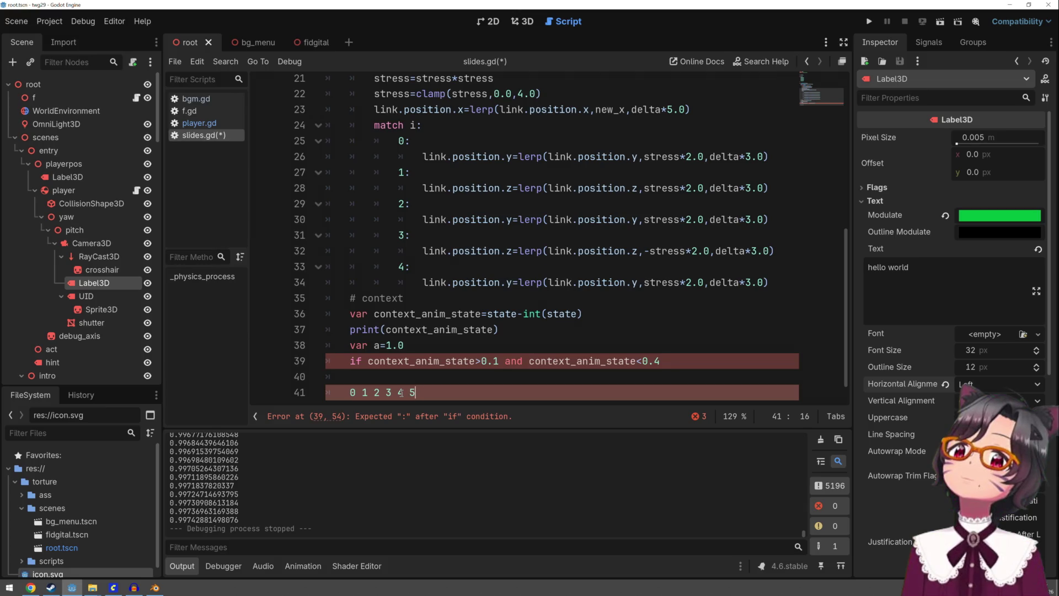
{"action": "type", "text": " 6 7 8 9"}
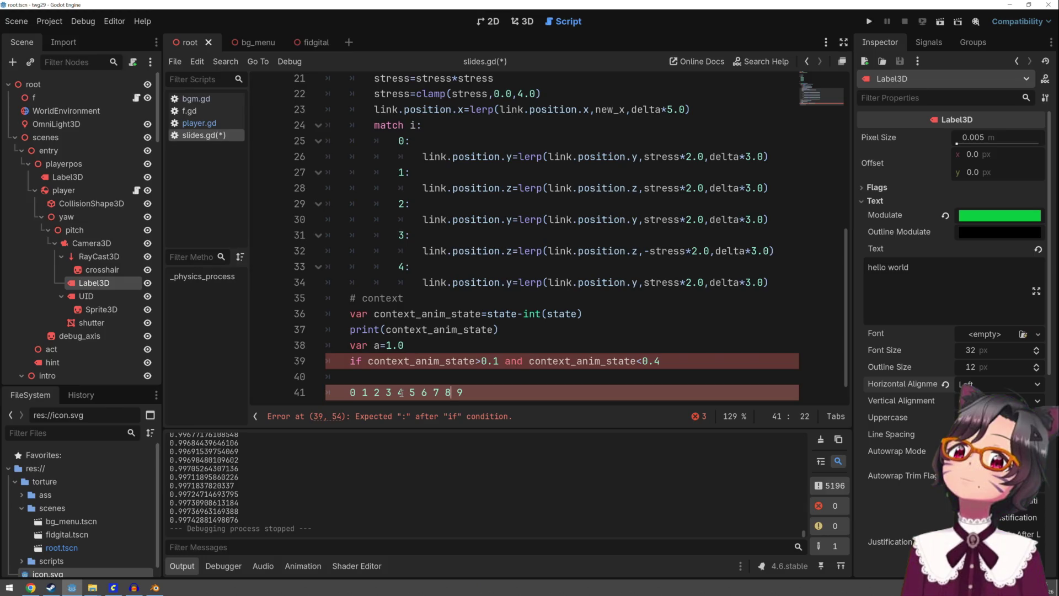
{"action": "left_click", "coordinate": [350, 376]}
{"action": "key", "text": "Left"}
{"action": "key", "text": "Left"}
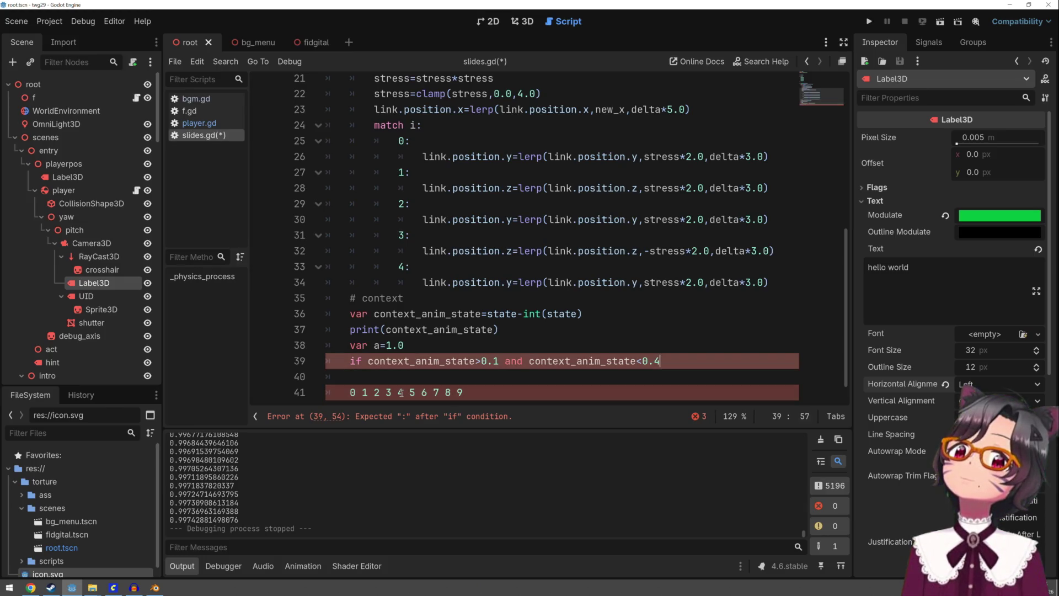
{"action": "type", "text": ":"}
{"action": "key", "text": "Return"}
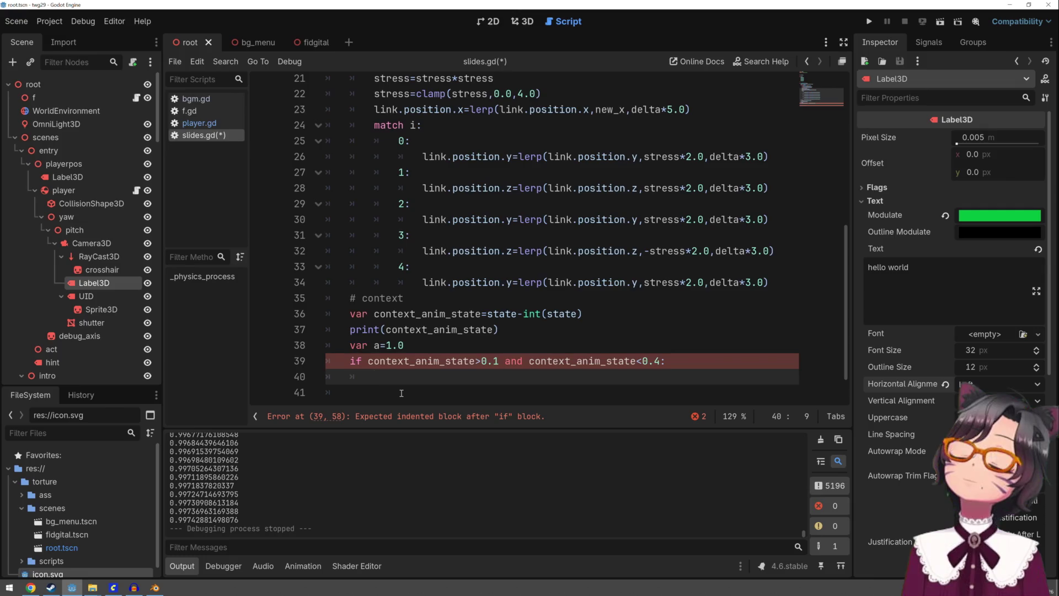
Replace the lerp attempt on line 40 with a=context_anim_state-0.1)
{"action": "type", "text": "a=lerp"}
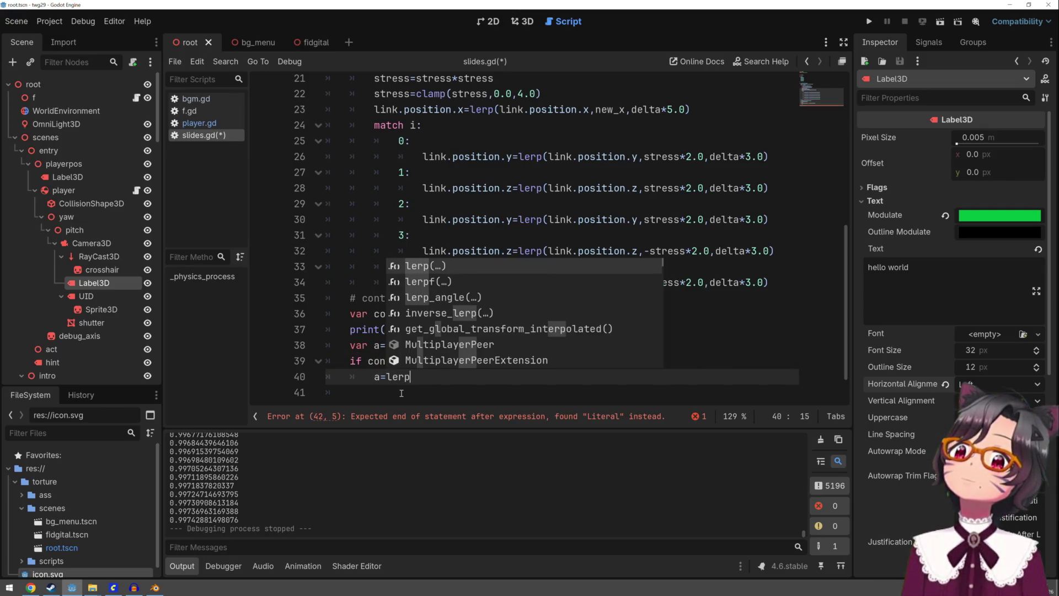
{"action": "type", "text": "(co"}
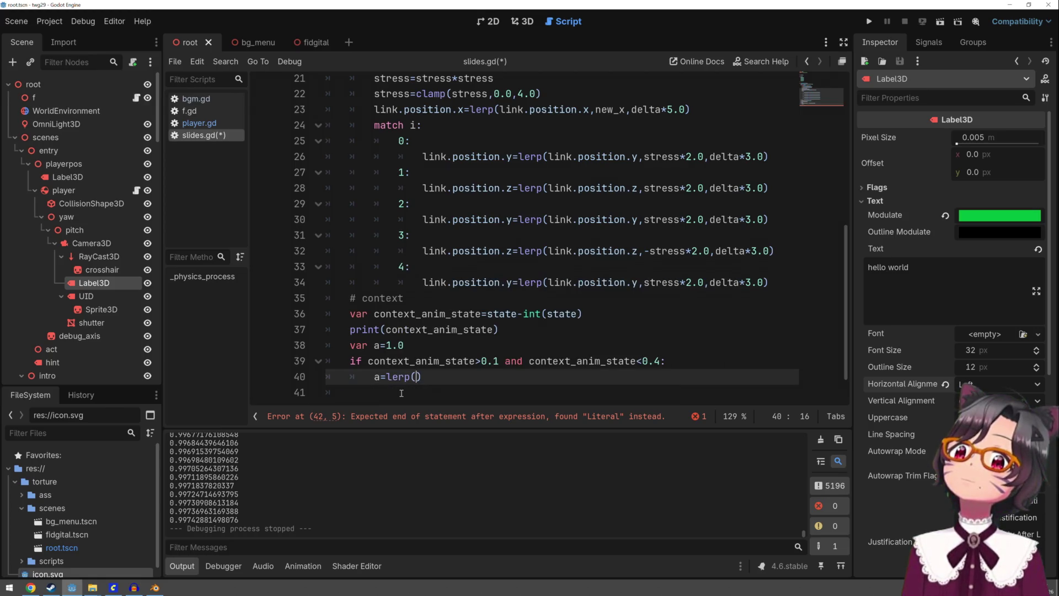
{"action": "key", "text": "BackSpace"}
{"action": "key", "text": "BackSpace"}
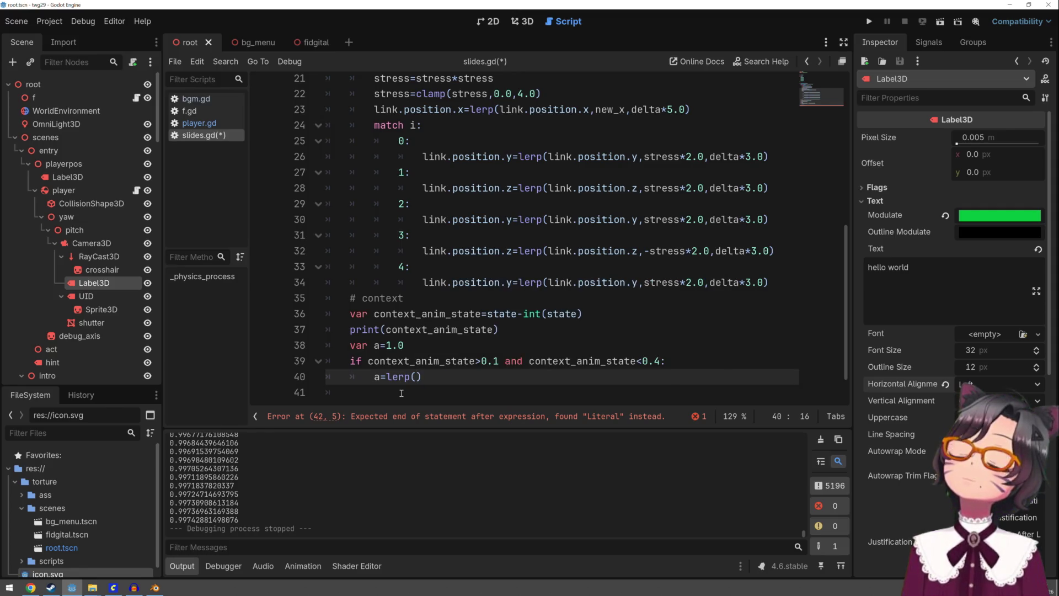
{"action": "key", "text": "BackSpace"}
{"action": "key", "text": "BackSpace"}
{"action": "key", "text": "BackSpace"}
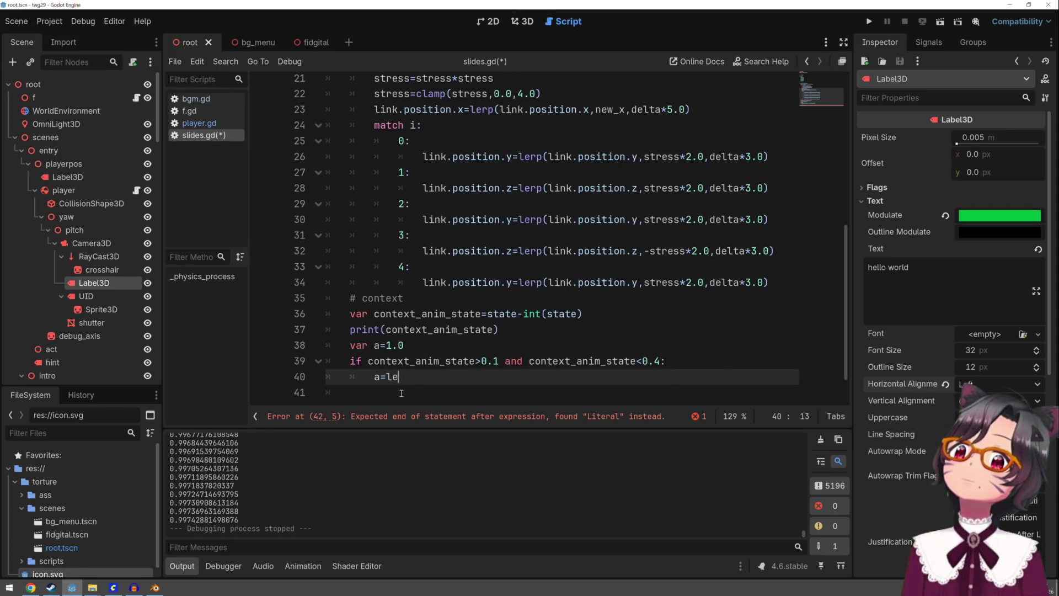
{"action": "type", "text": "con"}
{"action": "key", "text": "Return"}
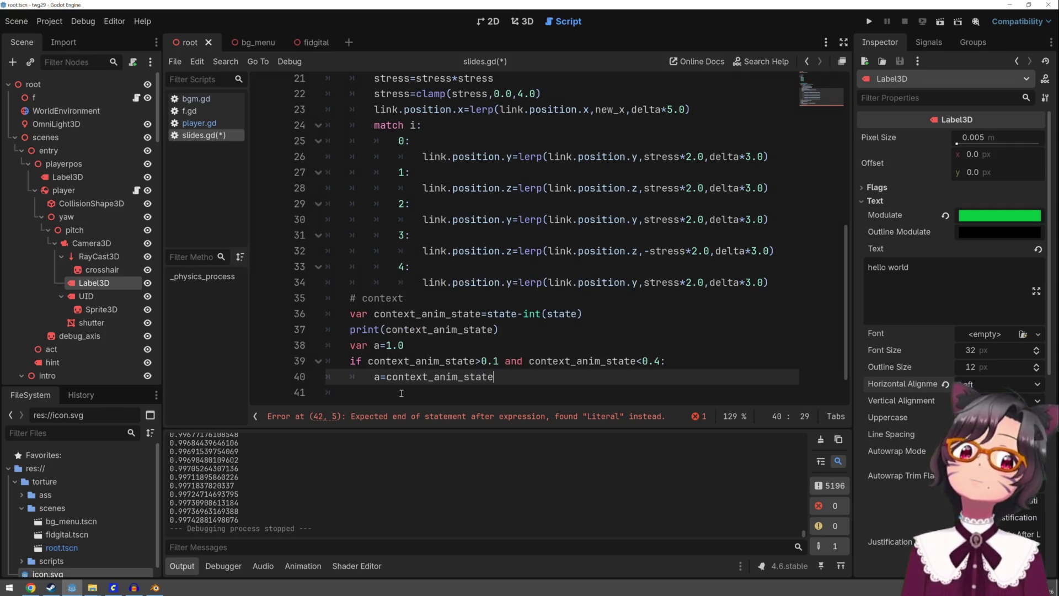
{"action": "type", "text": "-0"}
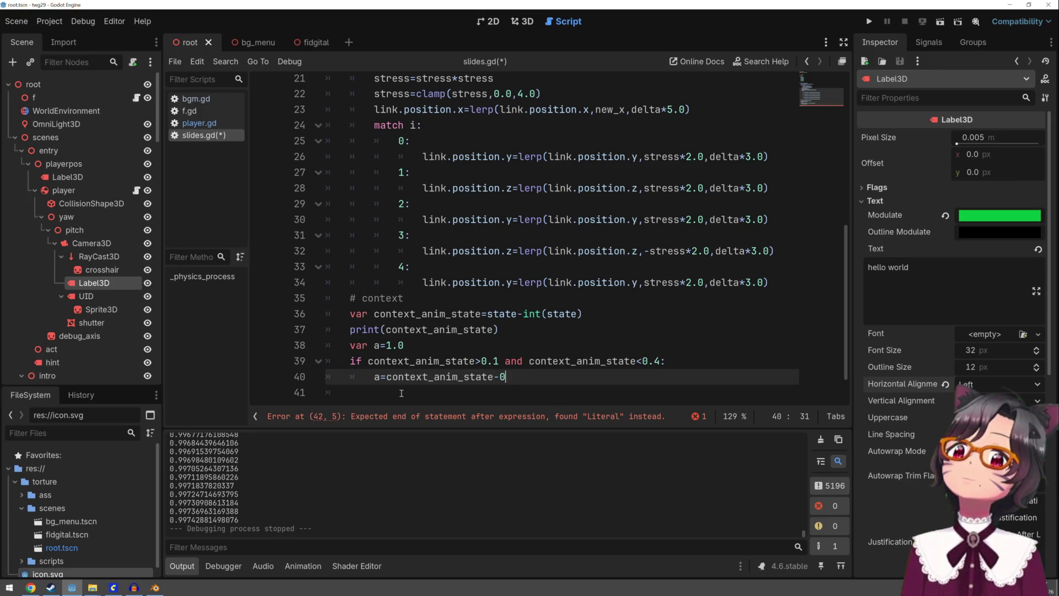
{"action": "type", "text": ".1)"}
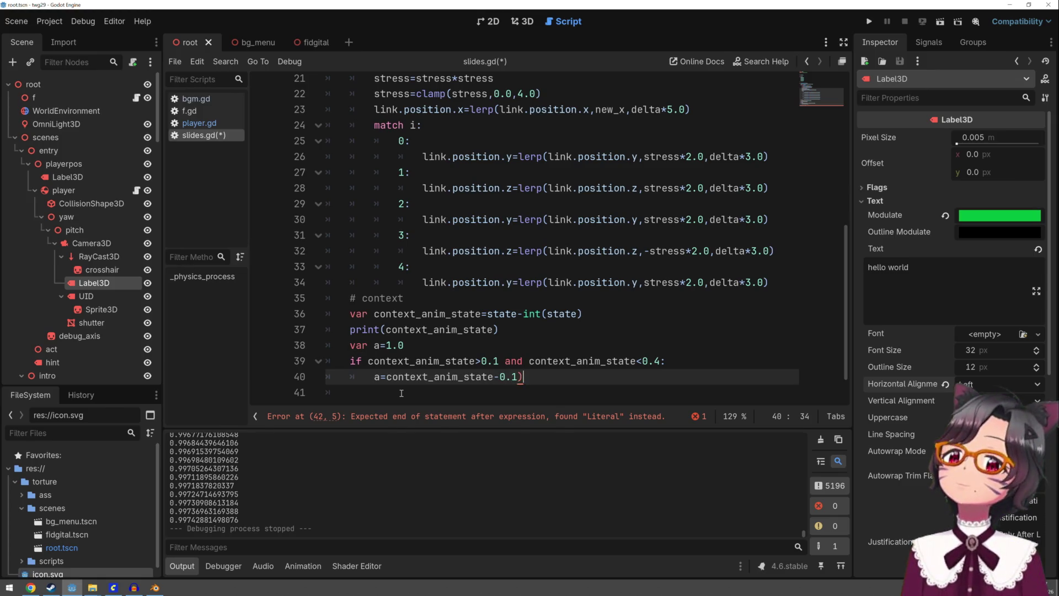
Complete line 40 as a=1.0-(context_anim_state-0.1)/0.3 and begin an elif on line 41
{"action": "key", "text": "Left"}
{"action": "key", "text": "Left"}
{"action": "key", "text": "Left"}
{"action": "key", "text": "Left"}
{"action": "key", "text": "Left"}
{"action": "key", "text": "Left"}
{"action": "type", "text": "("}
{"action": "key", "text": "End"}
{"action": "type", "text": "/0.3"}
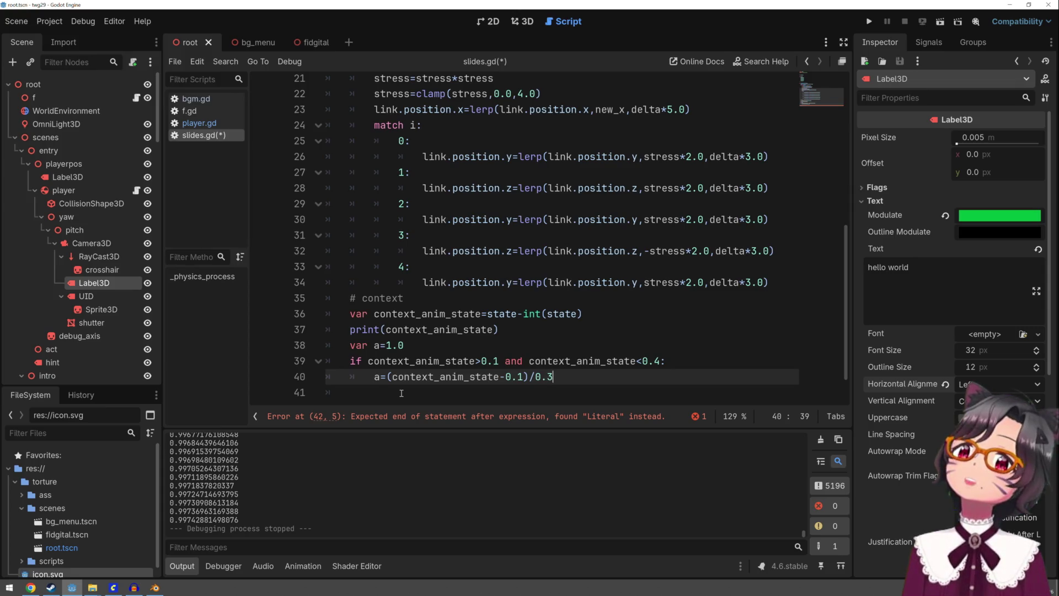
{"action": "key", "text": "Home"}
{"action": "key", "text": "Right"}
{"action": "key", "text": "Right"}
{"action": "type", "text": "1.0-"}
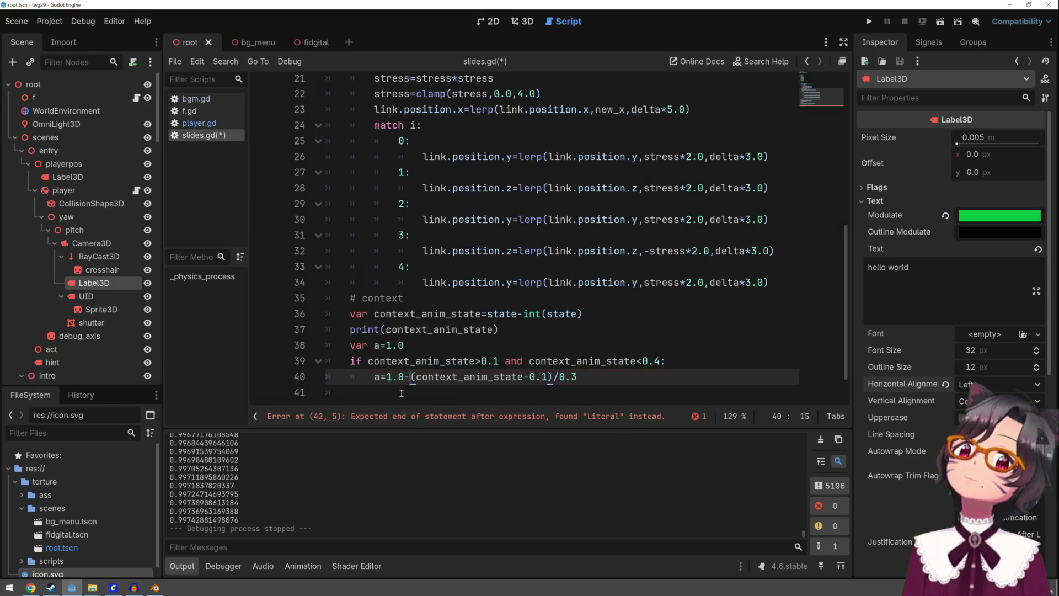
{"action": "left_click", "coordinate": [401, 393]}
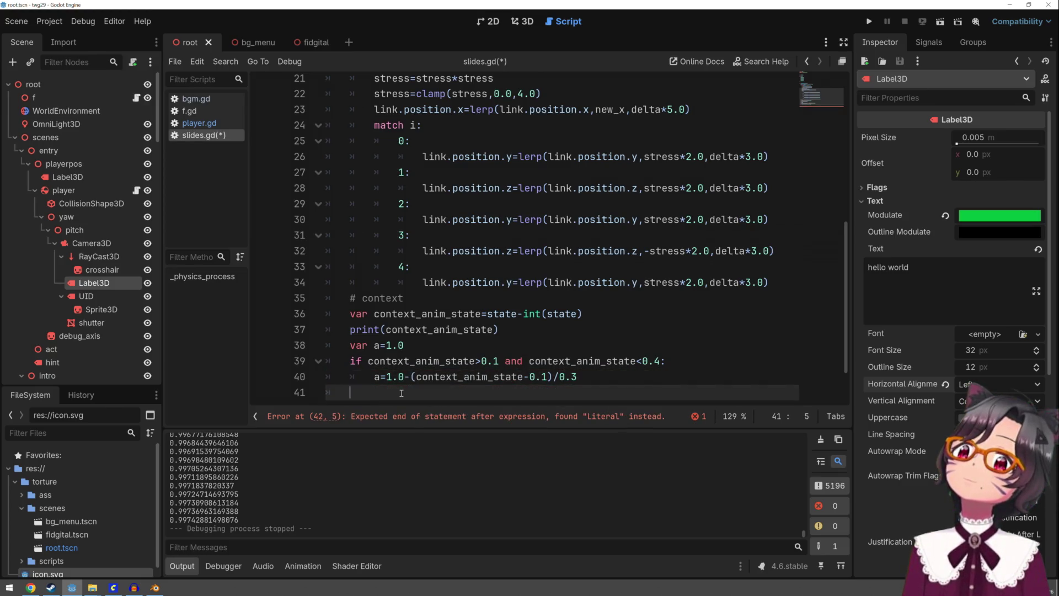
{"action": "type", "text": "elif"}
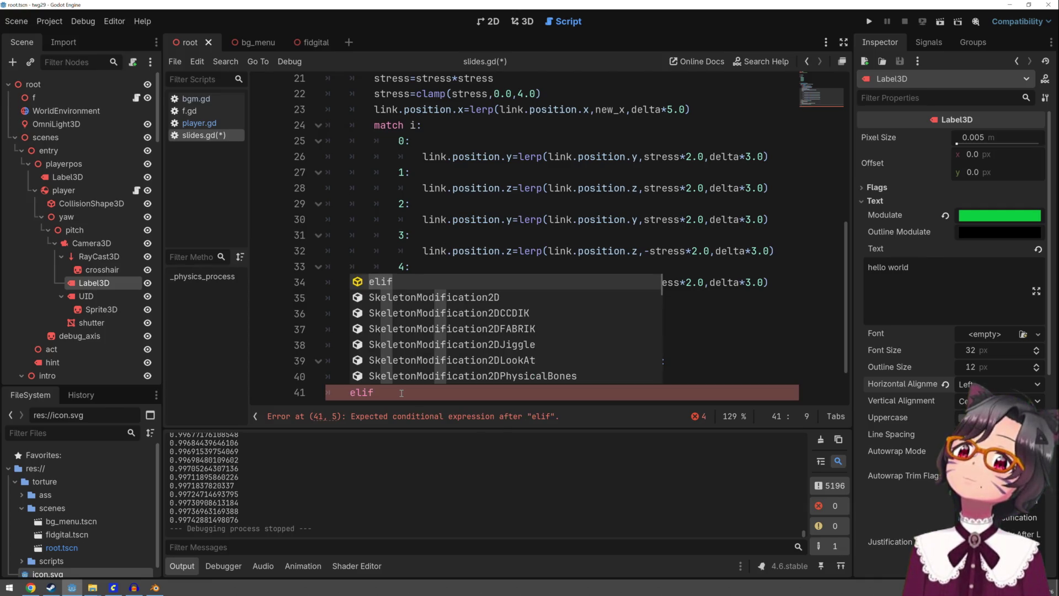
{"action": "type", "text": " co"}
Finish the elif as context_anim_state<0.6: with the body a=0.0
{"action": "key", "text": "Return"}
{"action": "type", "text": "<0.6:"}
{"action": "key", "text": "Return"}
{"action": "type", "text": "a=0-"}
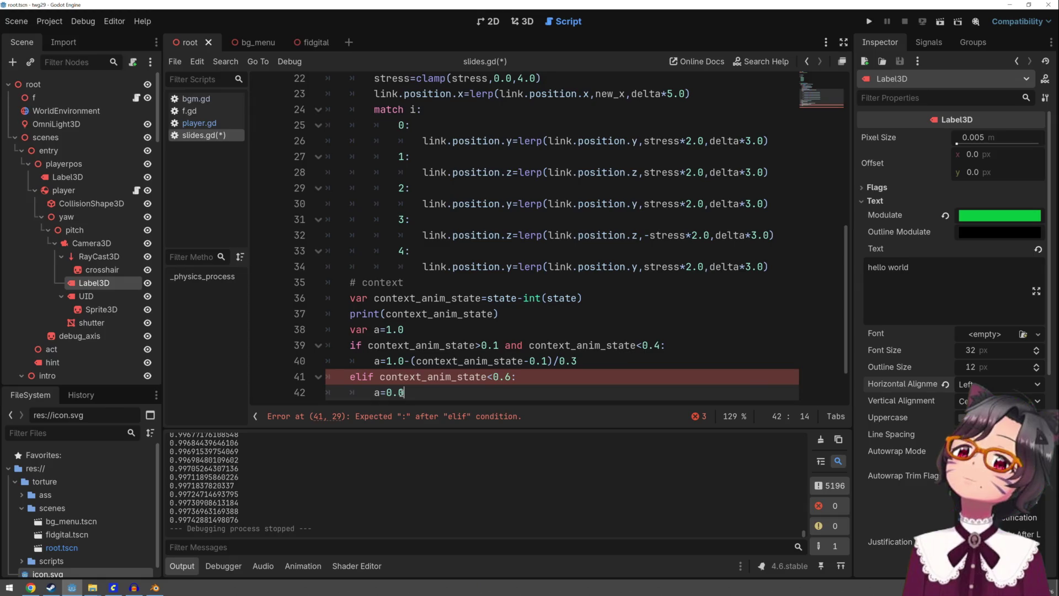
{"action": "type", "text": "0"}
{"action": "key", "text": "Return"}
Add another elif and paste the first if's 0.1–0.4 condition after it
{"action": "type", "text": "e"}
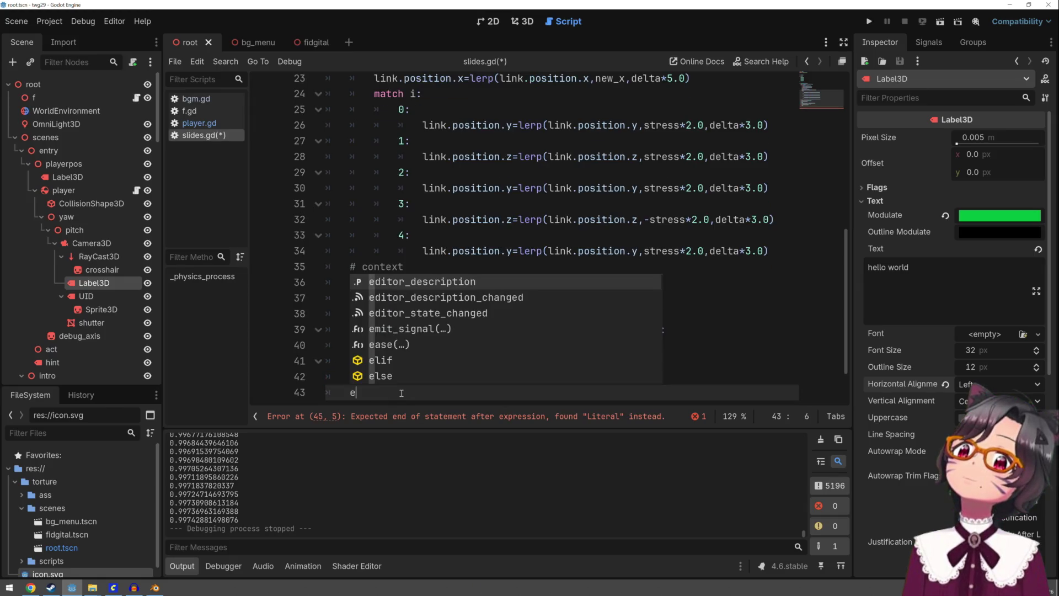
{"action": "type", "text": "lif"}
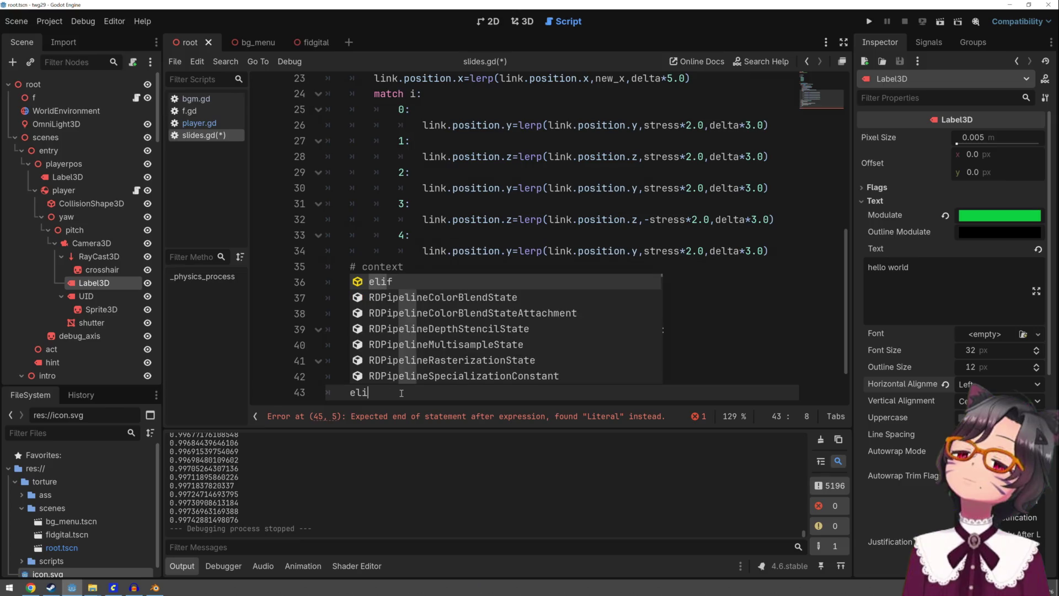
{"action": "key", "text": "Escape"}
{"action": "key", "text": "Up"}
{"action": "key", "text": "Up"}
{"action": "key", "text": "Up"}
{"action": "key", "text": "Up"}
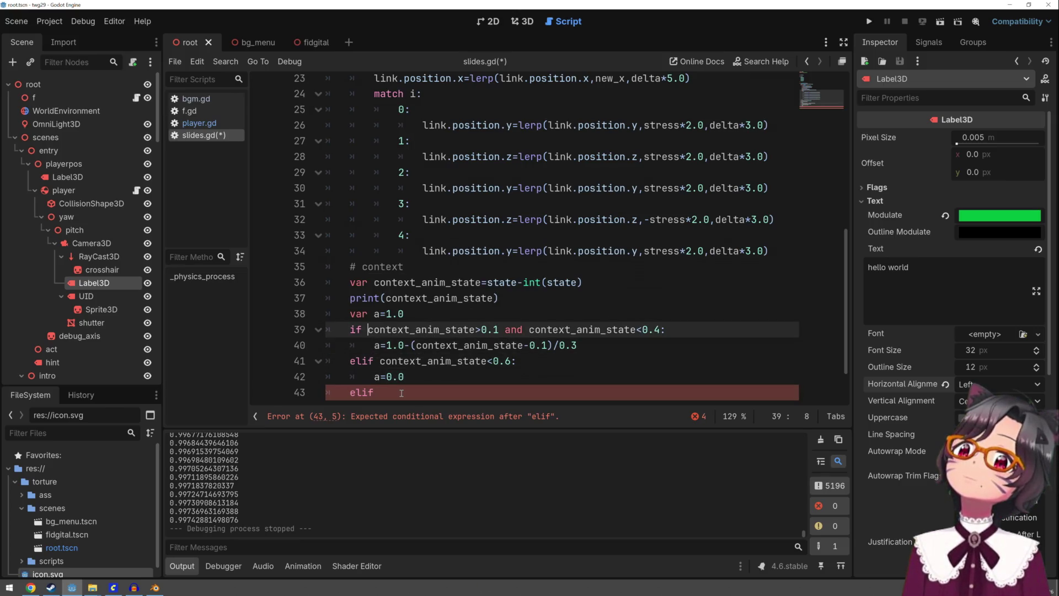
{"action": "key", "text": "ctrl+shift+Right"}
{"action": "key", "text": "ctrl+shift+Right"}
{"action": "key", "text": "ctrl+shift+Right"}
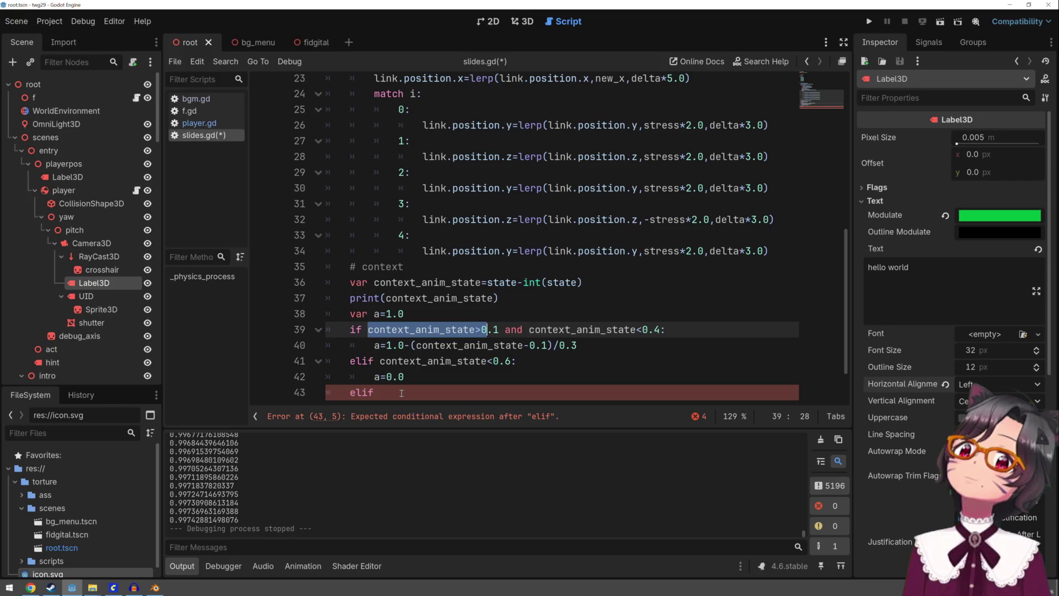
{"action": "key", "text": "ctrl+shift+Right"}
{"action": "key", "text": "ctrl+shift+Right"}
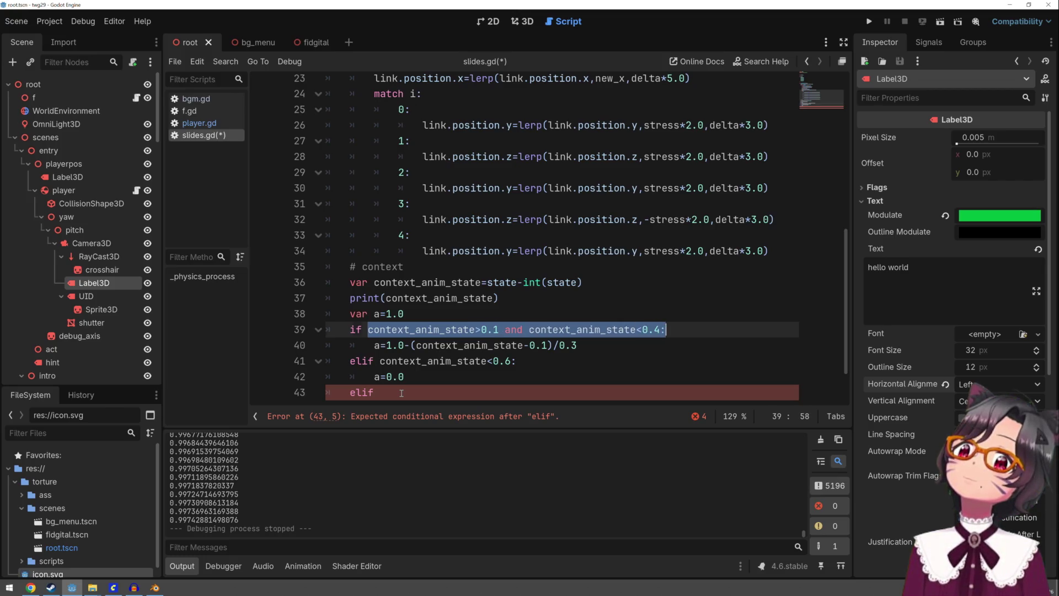
{"action": "key", "text": "ctrl+c"}
{"action": "key", "text": "Down"}
{"action": "key", "text": "Down"}
{"action": "key", "text": "Down"}
{"action": "key", "text": "ctrl+v"}
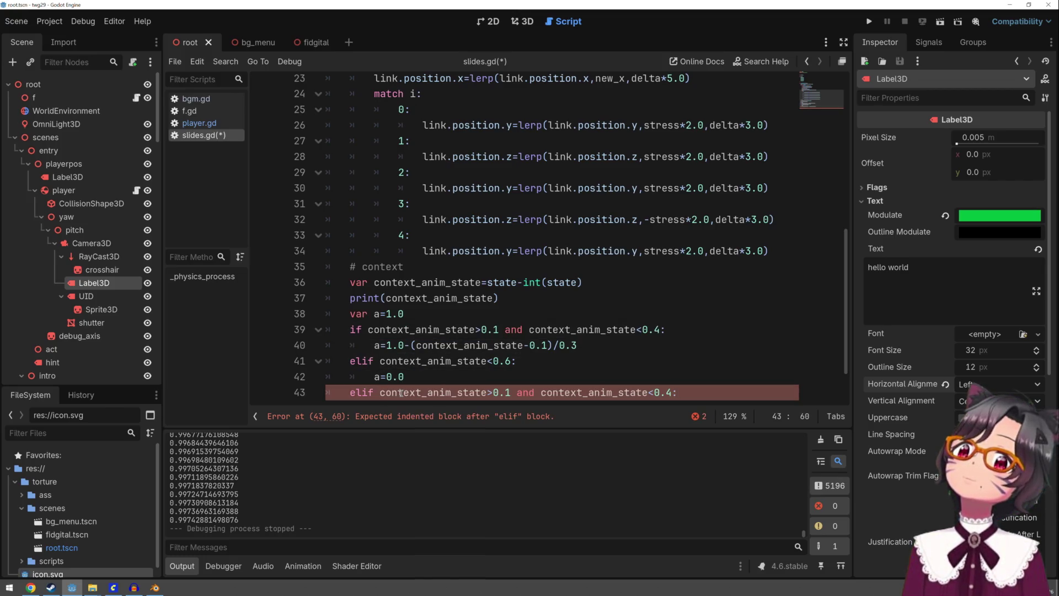
Change the third elif's bounds to context_anim_state>=0.6 and context_anim_state<0.9
{"action": "key", "text": "ctrl+Left"}
{"action": "key", "text": "ctrl+Left"}
{"action": "key", "text": "ctrl+Left"}
{"action": "key", "text": "Right"}
{"action": "key", "text": "Right"}
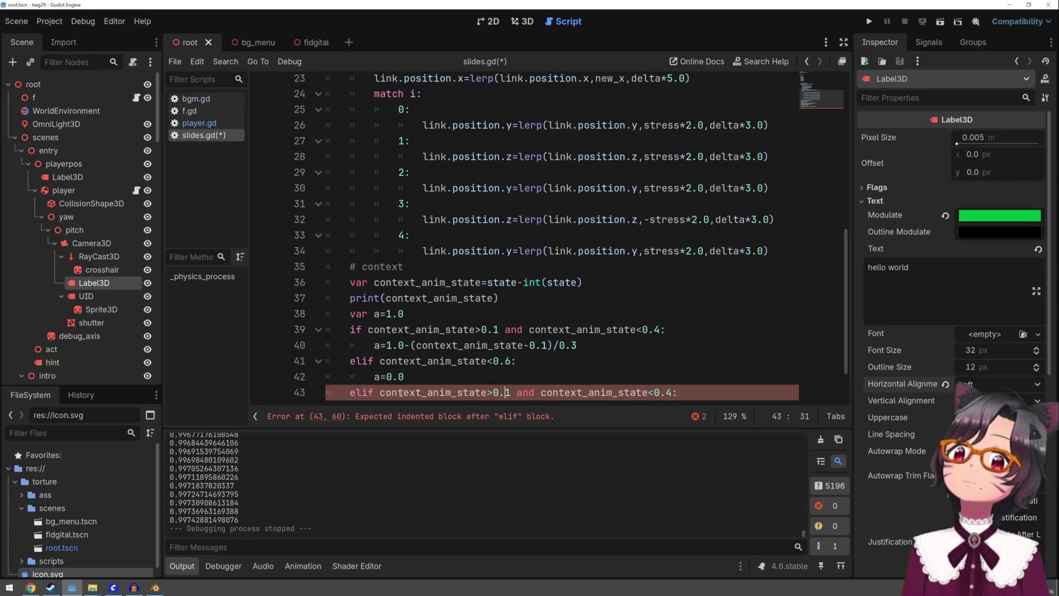
{"action": "key", "text": "Delete"}
{"action": "type", "text": "6"}
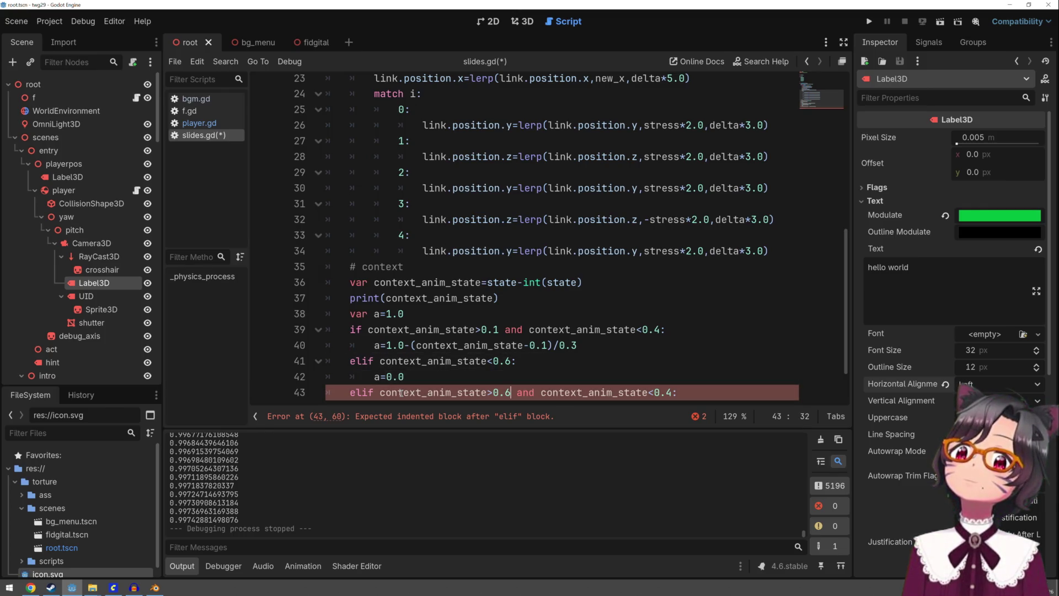
{"action": "type", "text": "="}
{"action": "key", "text": "Escape"}
{"action": "key", "text": "Up"}
{"action": "key", "text": "Up"}
{"action": "key", "text": "Up"}
{"action": "key", "text": "Down"}
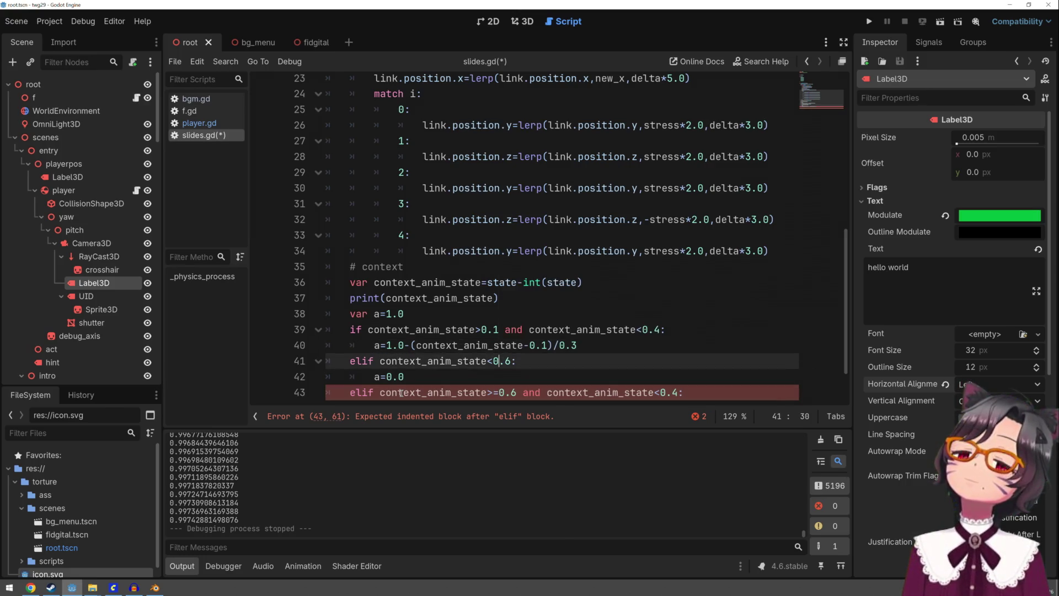
{"action": "key", "text": "Down"}
{"action": "key", "text": "Down"}
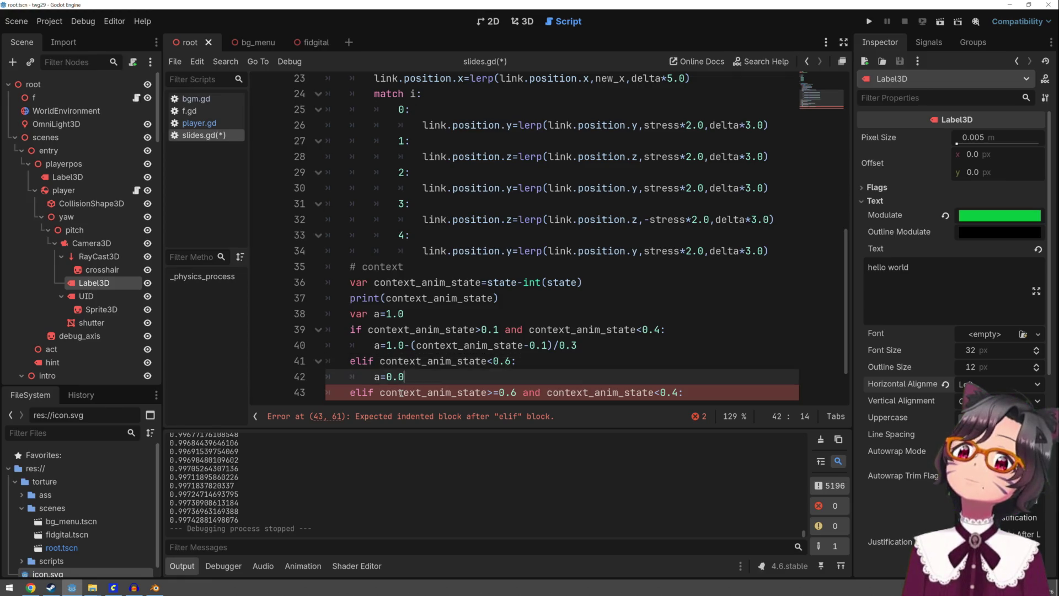
{"action": "key", "text": "ctrl+Right"}
{"action": "key", "text": "ctrl+Right"}
{"action": "key", "text": "ctrl+Right"}
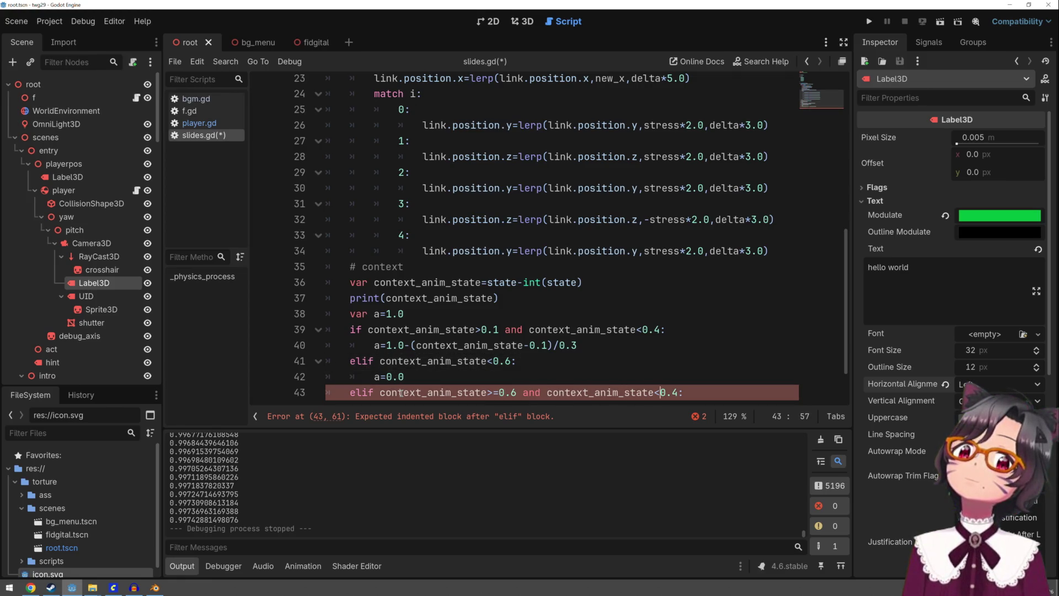
{"action": "key", "text": "Right"}
{"action": "key", "text": "Right"}
{"action": "key", "text": "Delete"}
{"action": "type", "text": "9"}
Give the elif the body a=(context_anim_state-0.6)/0.3, reusing the first branch's line, and save
{"action": "key", "text": "Up"}
{"action": "key", "text": "Up"}
{"action": "key", "text": "Up"}
{"action": "key", "text": "Page_Up"}
{"action": "key", "text": "Down"}
{"action": "key", "text": "Down"}
{"action": "key", "text": "Down"}
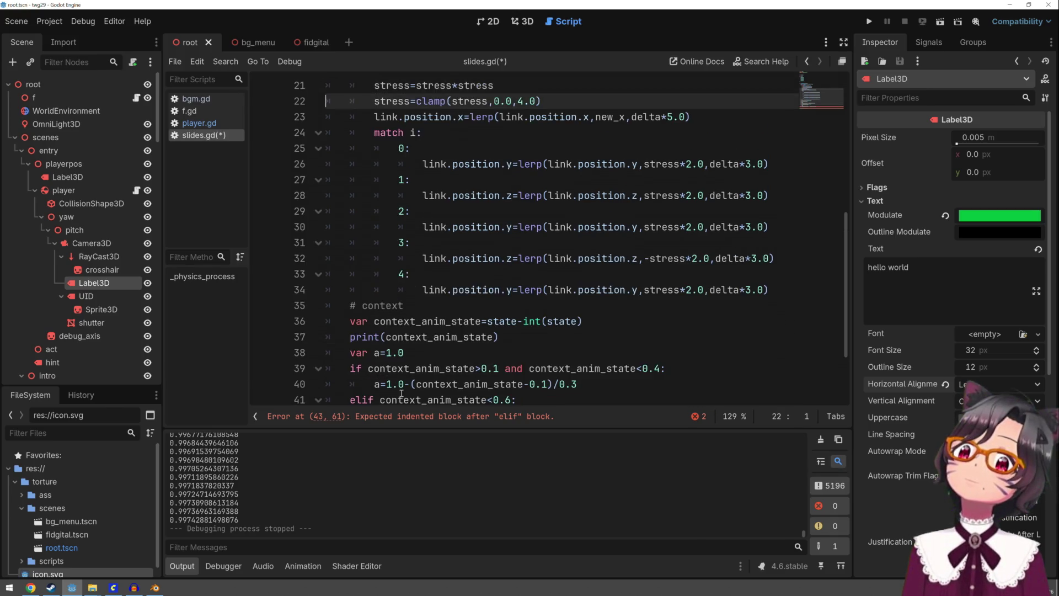
{"action": "key", "text": "Down"}
{"action": "key", "text": "Down"}
{"action": "key", "text": "Down"}
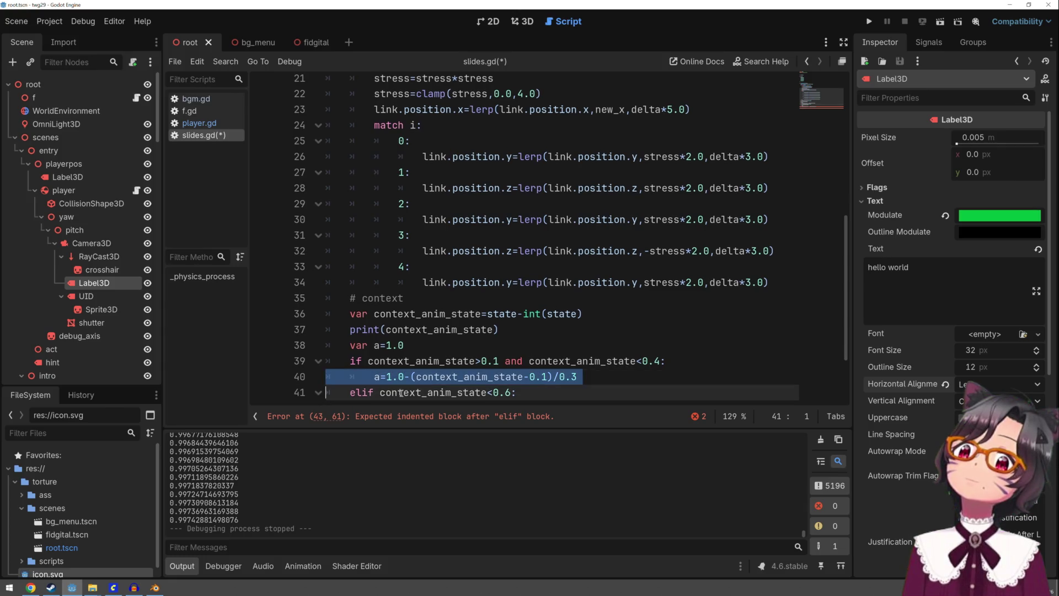
{"action": "key", "text": "ctrl+v"}
{"action": "key", "text": "Down"}
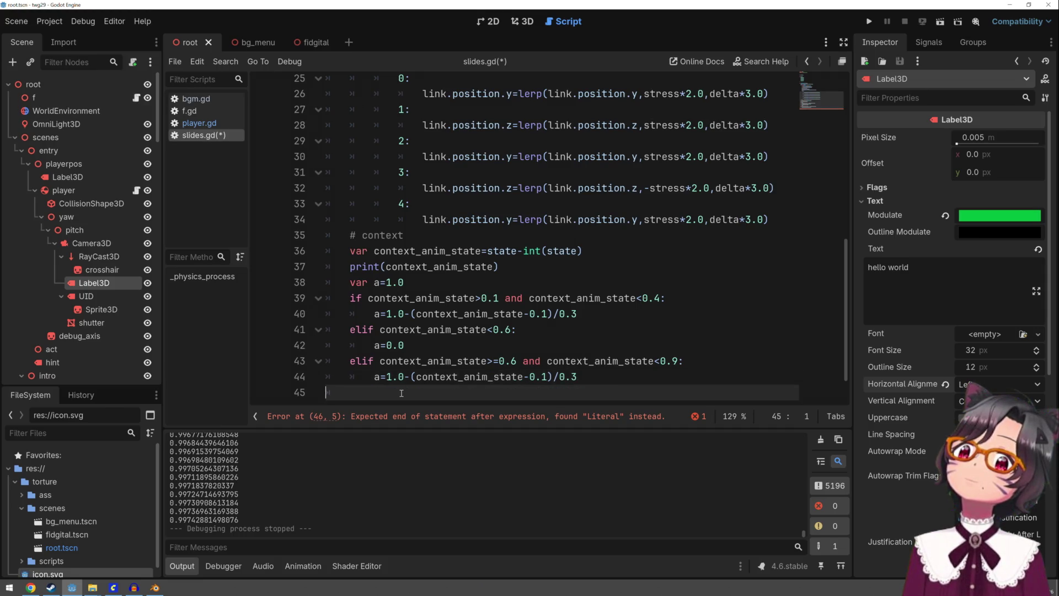
{"action": "key", "text": "Up"}
{"action": "key", "text": "Up"}
{"action": "key", "text": "Home"}
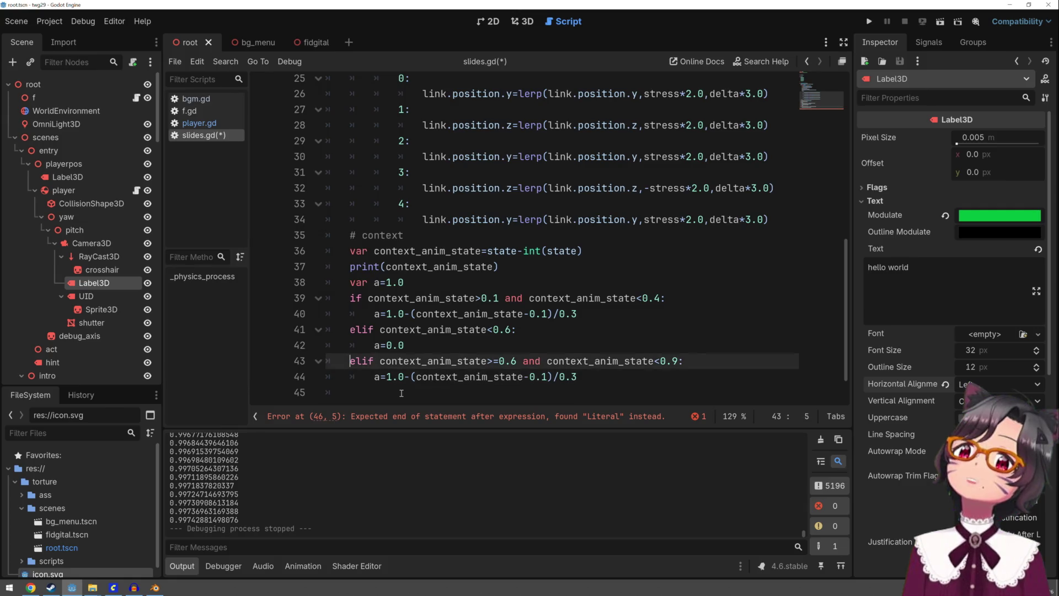
{"action": "key", "text": "Right"}
{"action": "key", "text": "Right"}
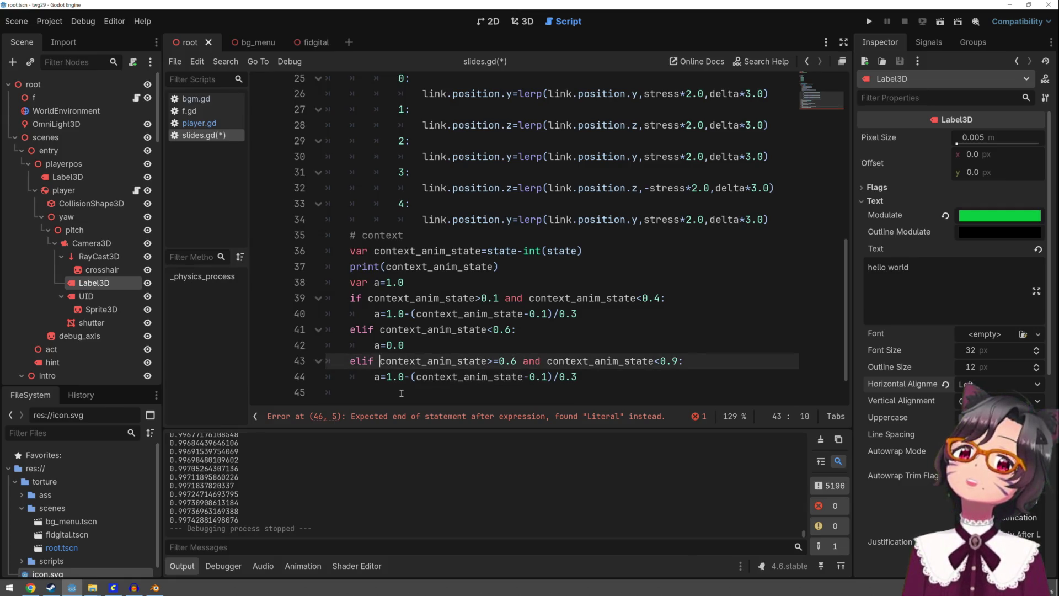
{"action": "key", "text": "Down"}
{"action": "key", "text": "Right"}
{"action": "key", "text": "Right"}
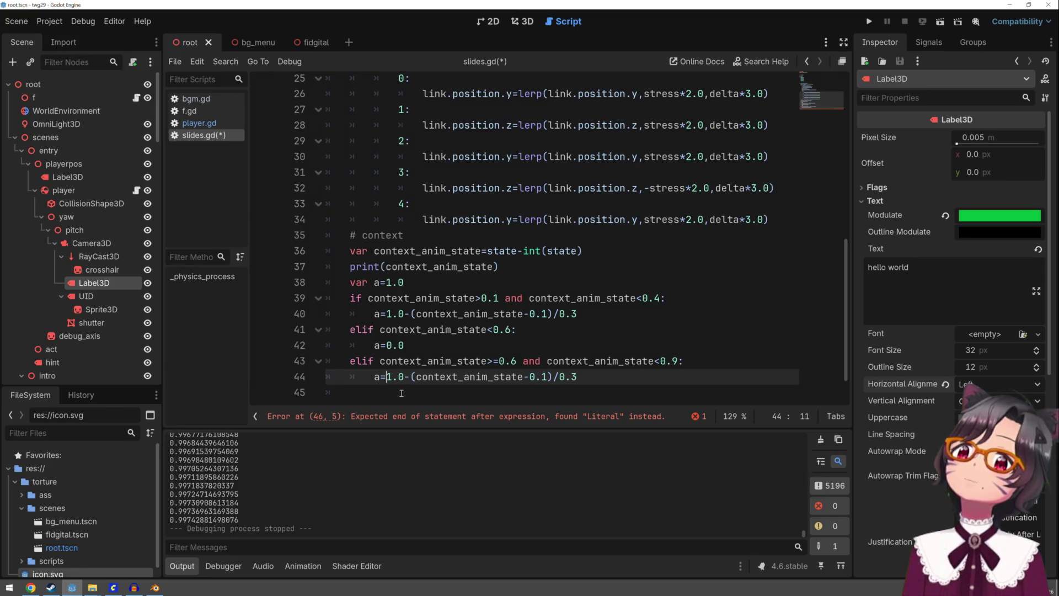
{"action": "key", "text": "BackSpace"}
{"action": "key", "text": "Delete"}
{"action": "key", "text": "Delete"}
{"action": "key", "text": "Delete"}
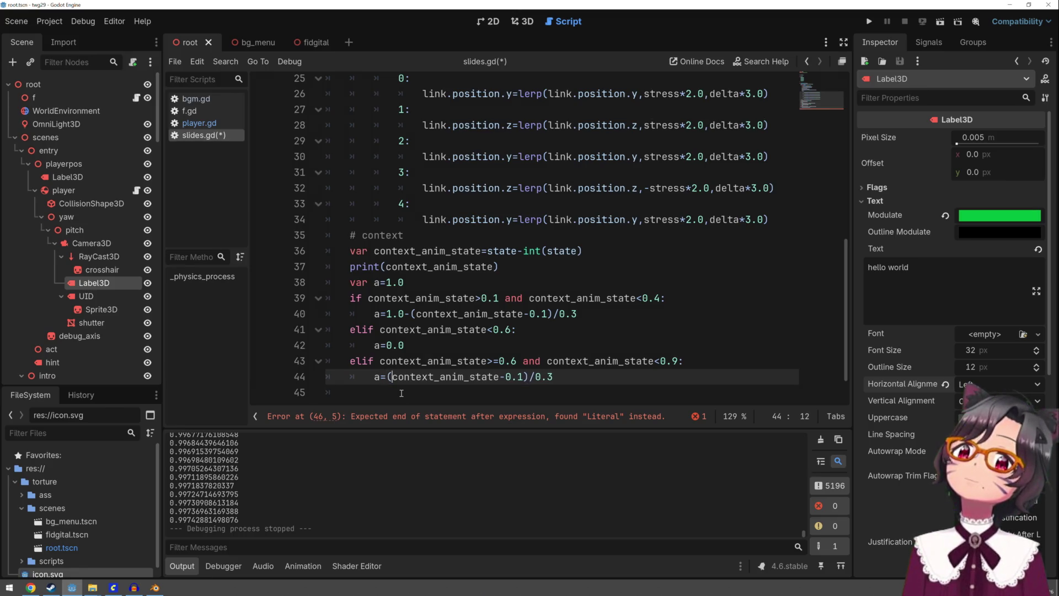
{"action": "key", "text": "Right"}
{"action": "key", "text": "Right"}
{"action": "key", "text": "Right"}
{"action": "key", "text": "Right"}
{"action": "key", "text": "Right"}
{"action": "key", "text": "Right"}
{"action": "key", "text": "BackSpace"}
{"action": "type", "text": "6"}
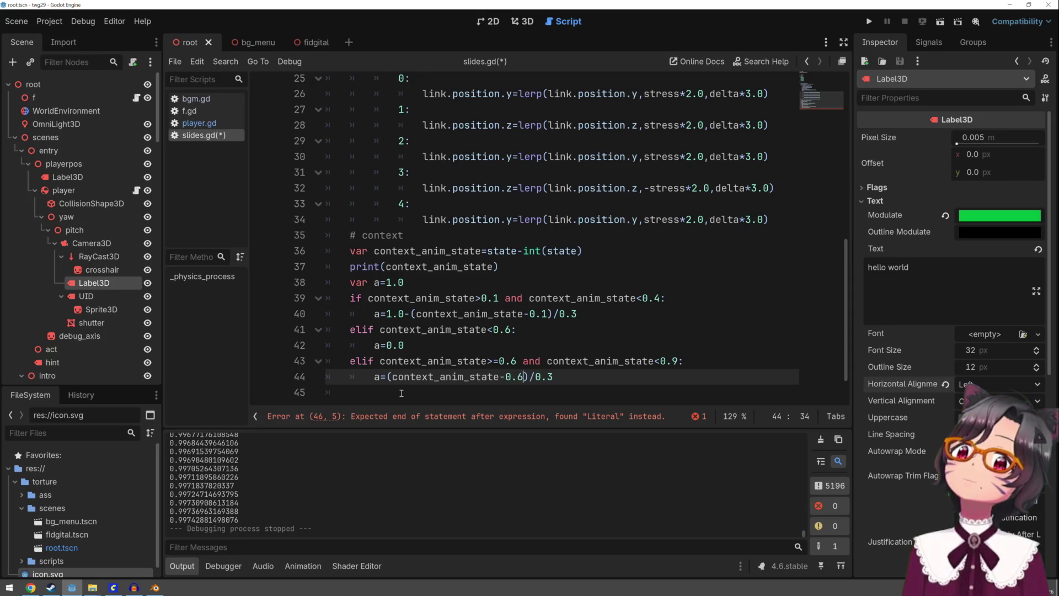
{"action": "key", "text": "ctrl+s"}
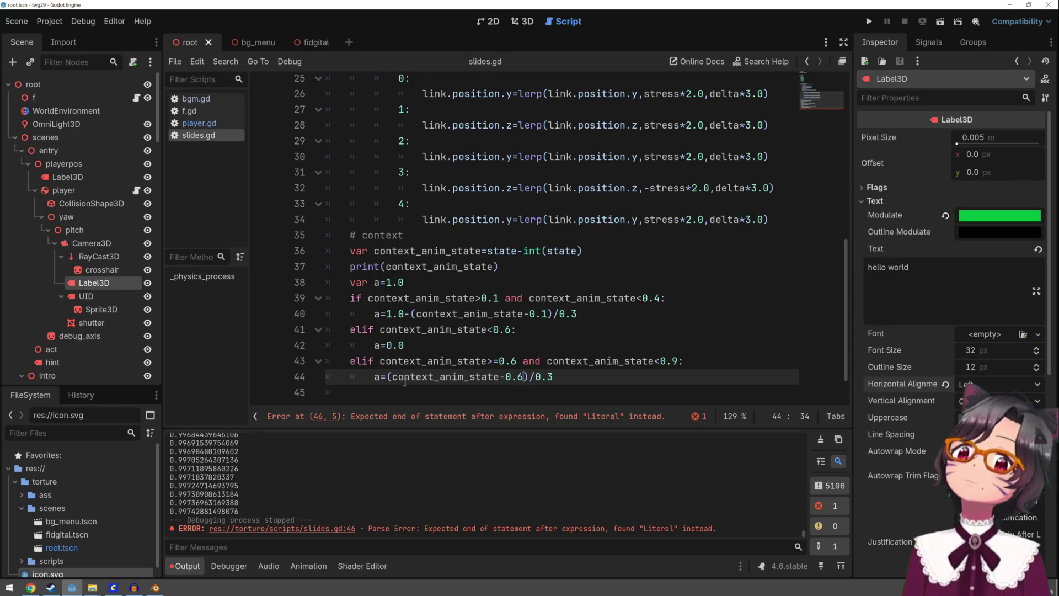
Delete the stray digits line and indent the empty last line
{"action": "scroll", "coordinate": [426, 361], "scroll_direction": "down", "scroll_amount": 1}
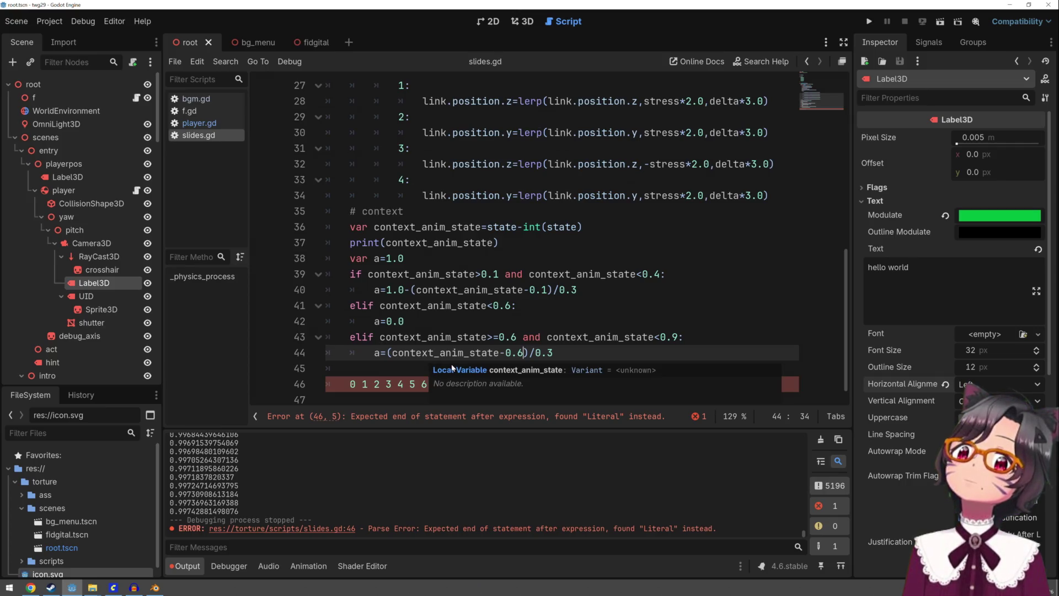
{"action": "left_click", "coordinate": [436, 384]}
{"action": "triple_click", "coordinate": [475, 388]}
{"action": "key", "text": "BackSpace"}
{"action": "key", "text": "Tab"}
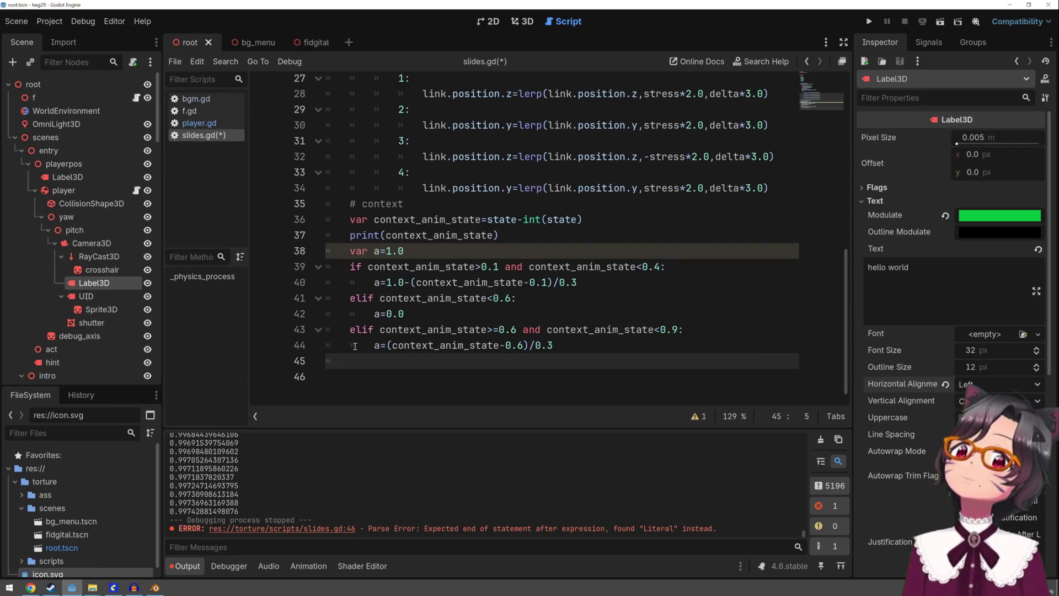
{"action": "left_click", "coordinate": [375, 314]}
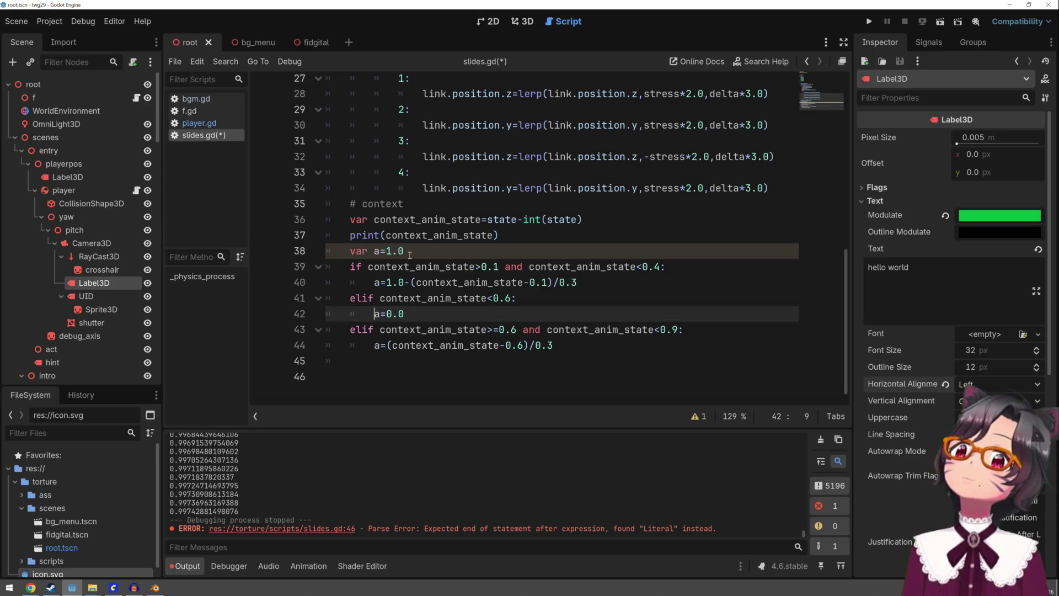
Review the var a=1.0 declaration and the new if/elif lines in slides.gd
{"action": "scroll", "coordinate": [409, 255], "scroll_direction": "up", "scroll_amount": 4}
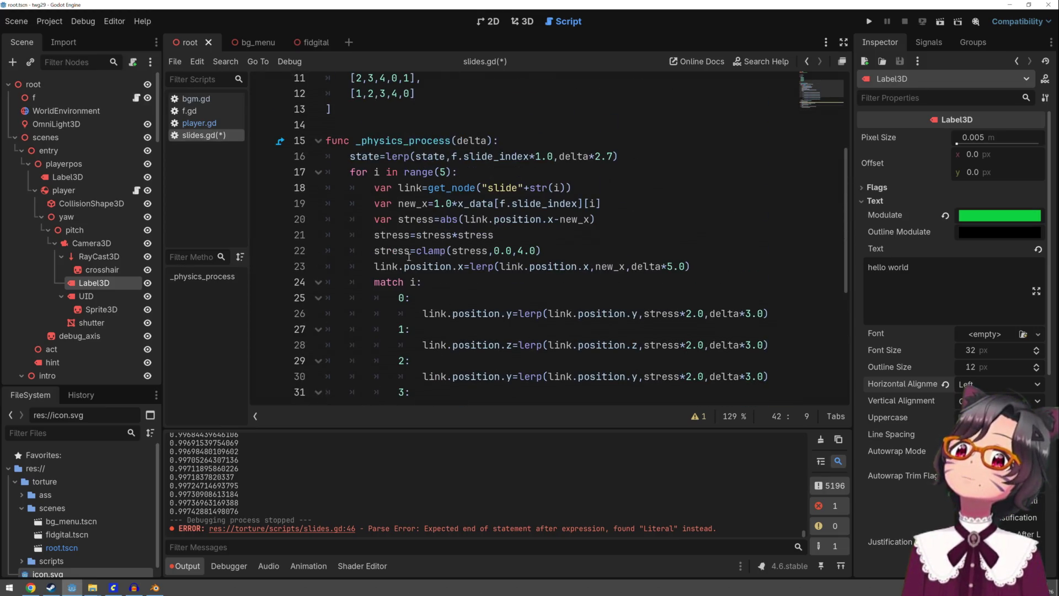
{"action": "scroll", "coordinate": [409, 256], "scroll_direction": "up", "scroll_amount": 1}
{"action": "scroll", "coordinate": [408, 258], "scroll_direction": "down", "scroll_amount": 6}
{"action": "left_click", "coordinate": [402, 291]}
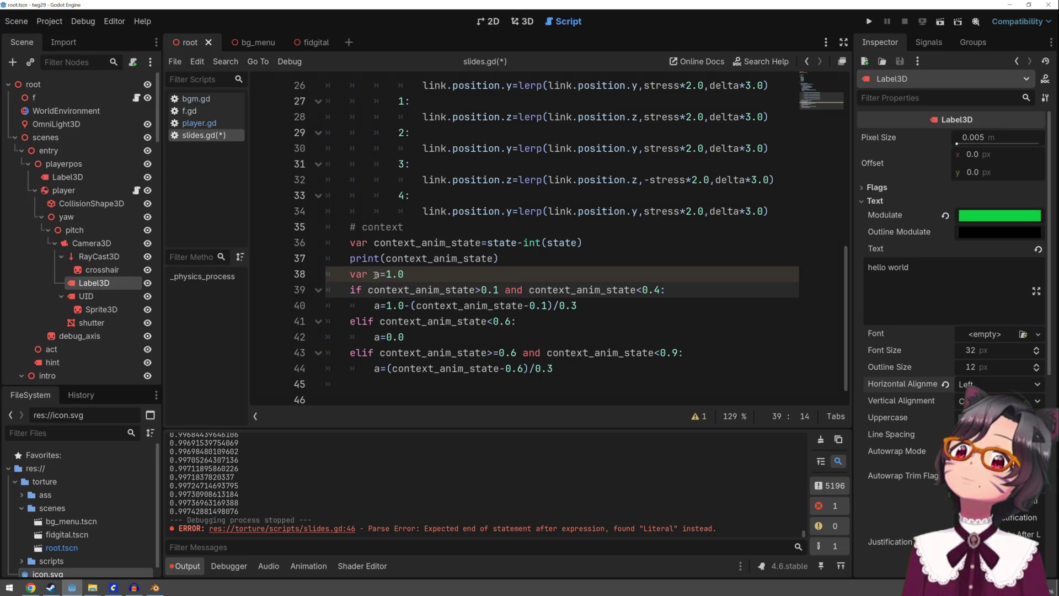
{"action": "left_click", "coordinate": [375, 306]}
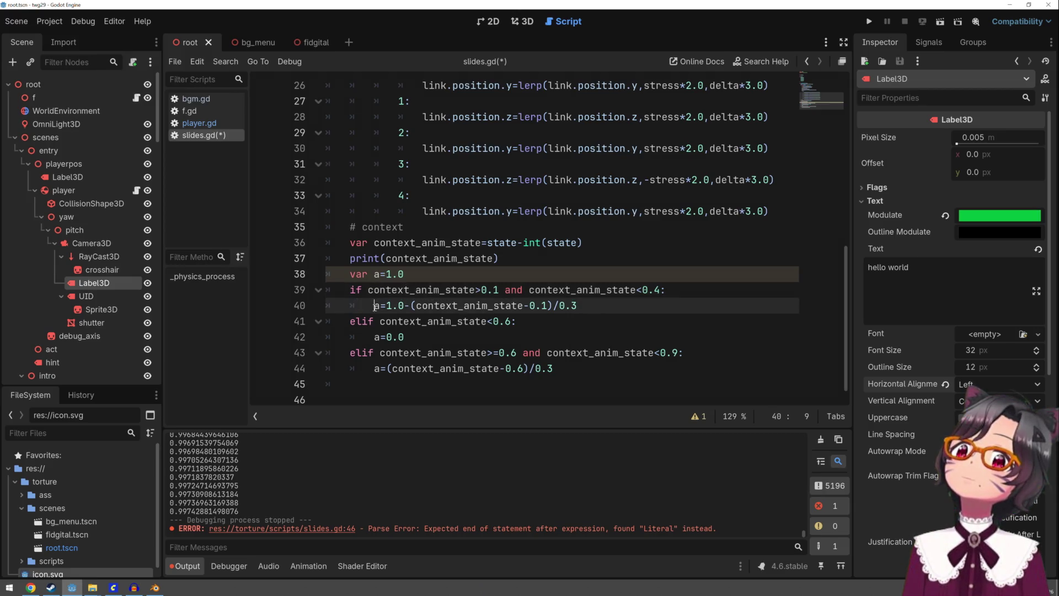
{"action": "left_click", "coordinate": [405, 380]}
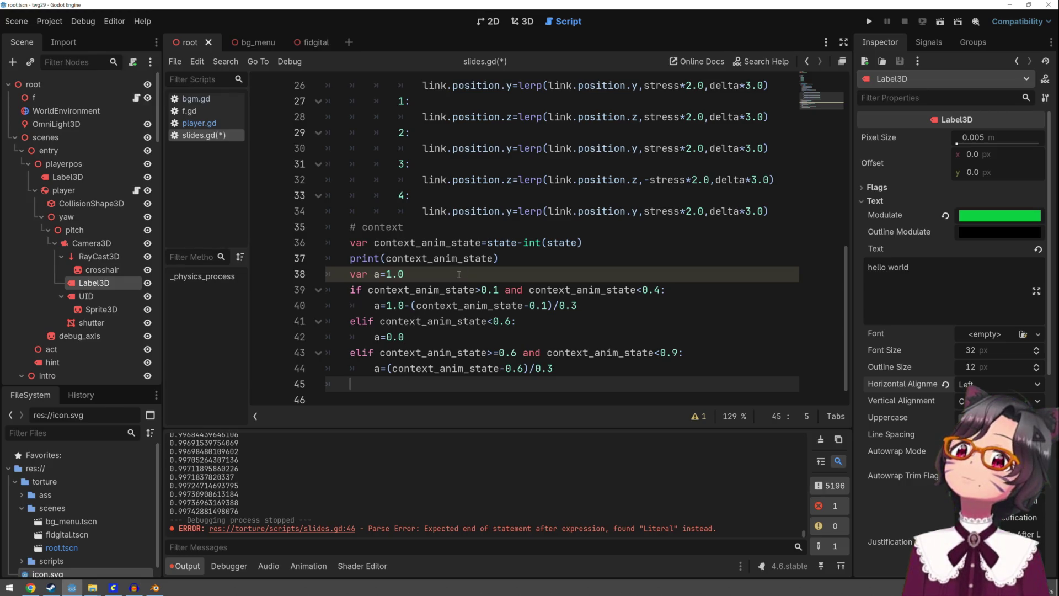
{"action": "left_click", "coordinate": [356, 258]}
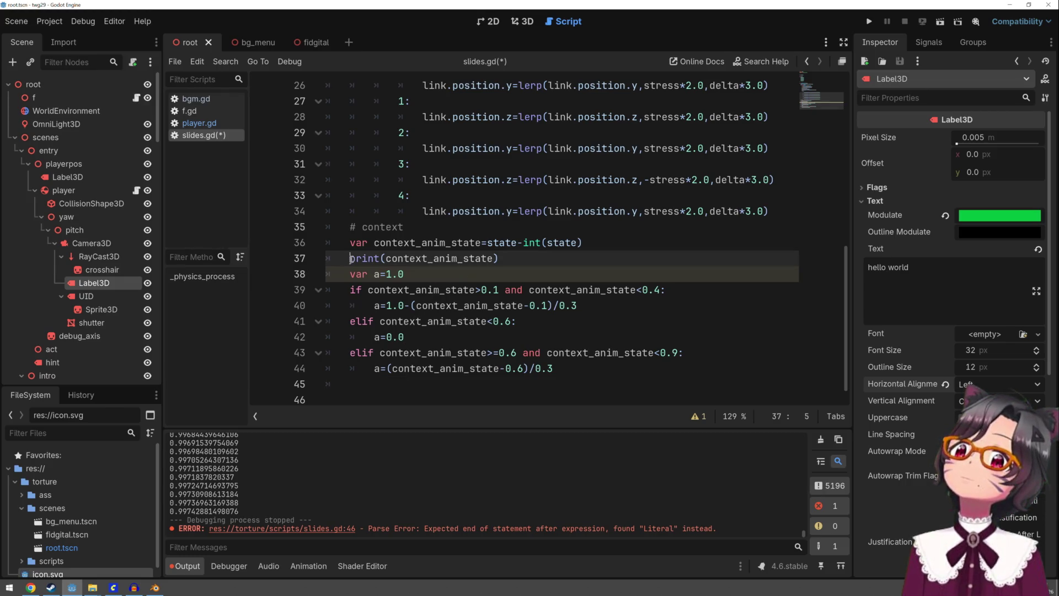
{"action": "left_click", "coordinate": [374, 274]}
{"action": "left_click", "coordinate": [386, 316]}
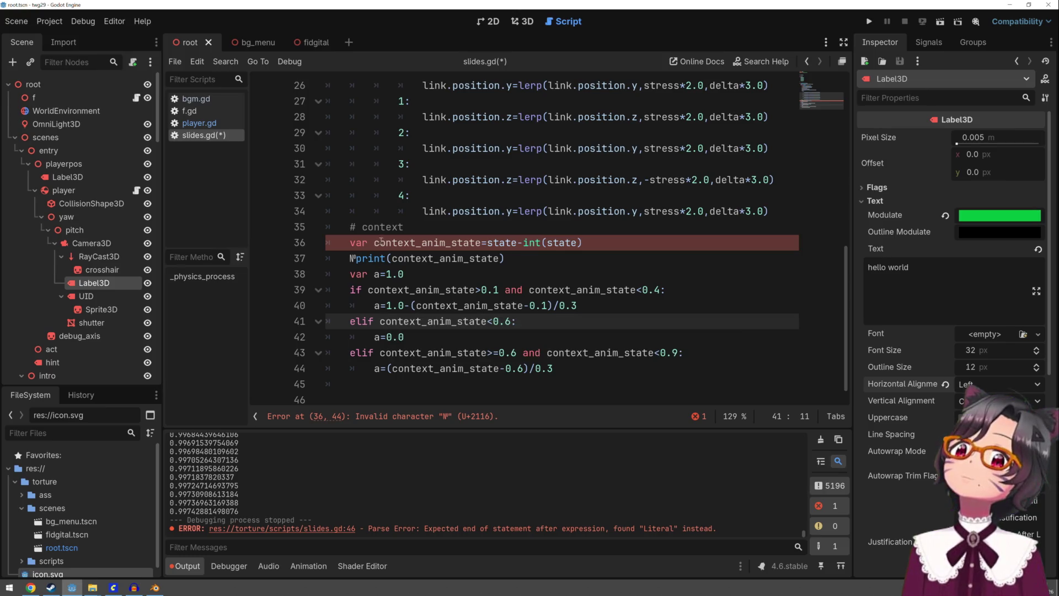
Delete the stray character before print on line 37, save, and run the project
{"action": "left_click", "coordinate": [355, 258]}
{"action": "key", "text": "BackSpace"}
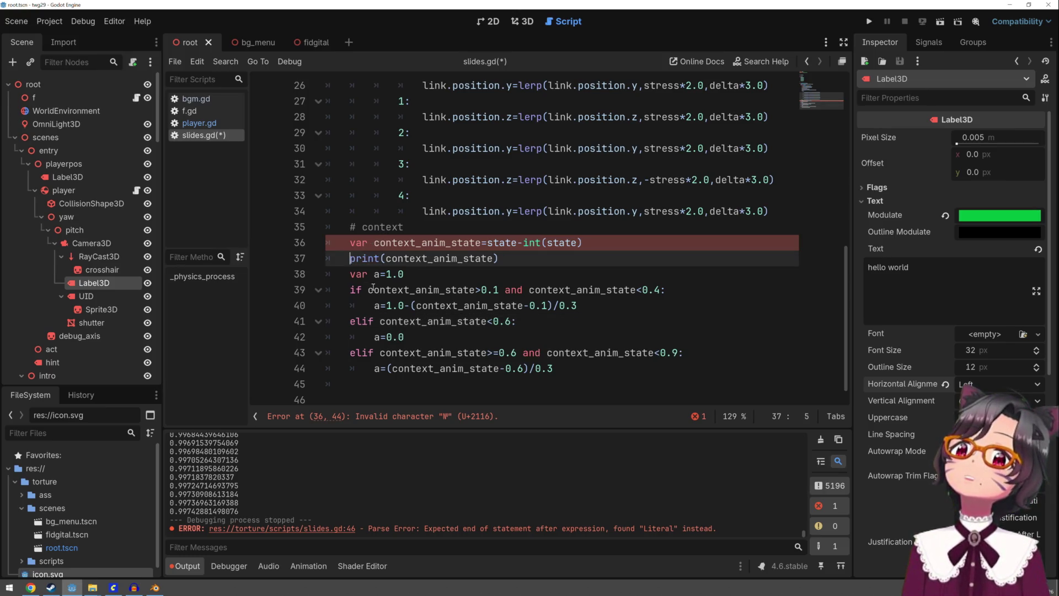
{"action": "left_click", "coordinate": [380, 292]}
{"action": "scroll", "coordinate": [380, 292], "scroll_direction": "up", "scroll_amount": 2}
{"action": "key", "text": "ctrl+s"}
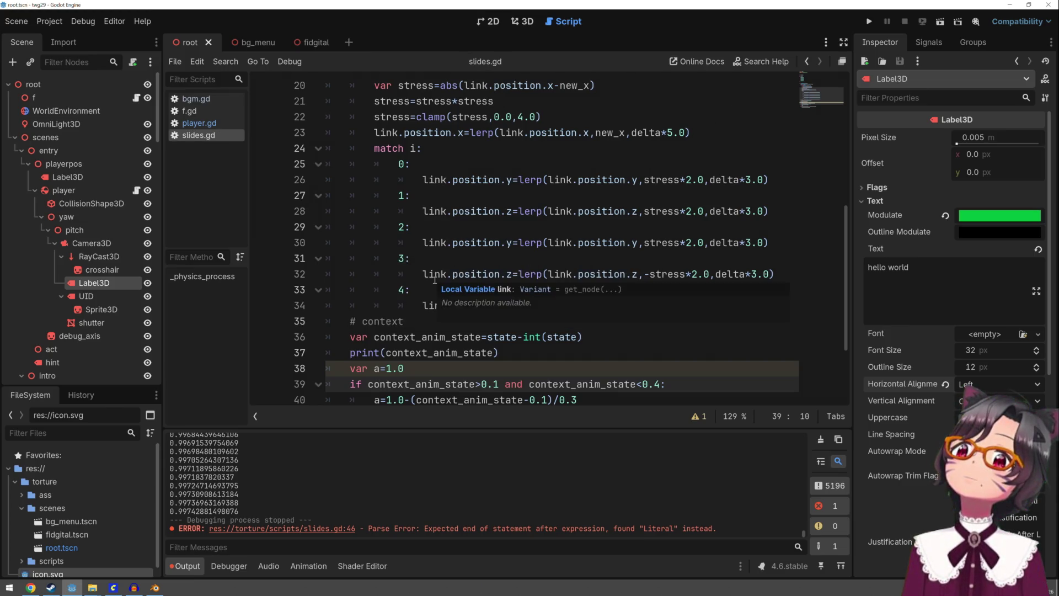
{"action": "scroll", "coordinate": [434, 280], "scroll_direction": "down", "scroll_amount": 2}
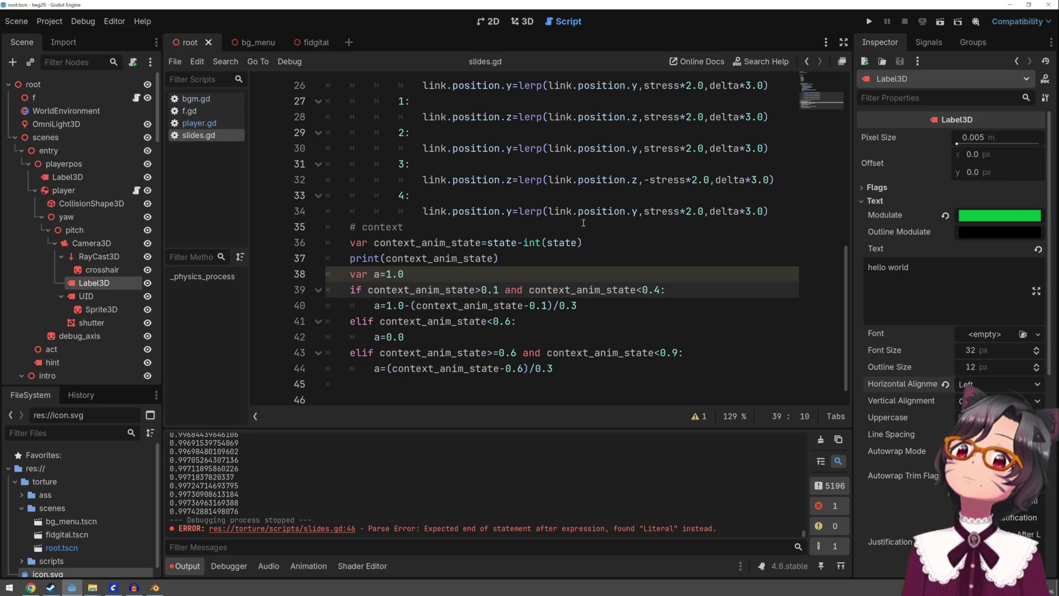
{"action": "left_click", "coordinate": [867, 23]}
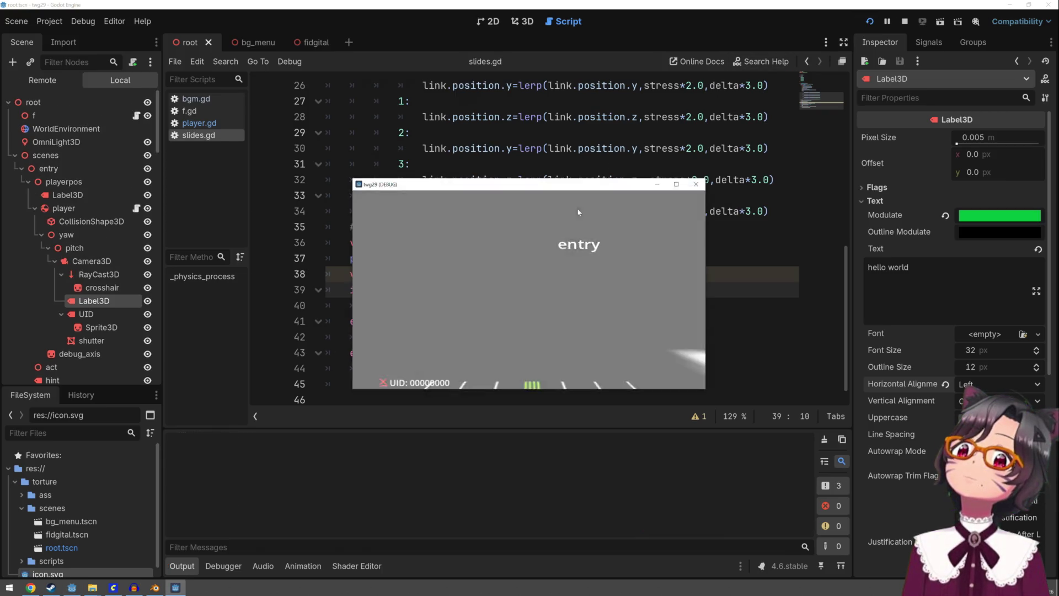
Click into the running game, then stop it and return to the script
{"action": "left_click", "coordinate": [529, 269]}
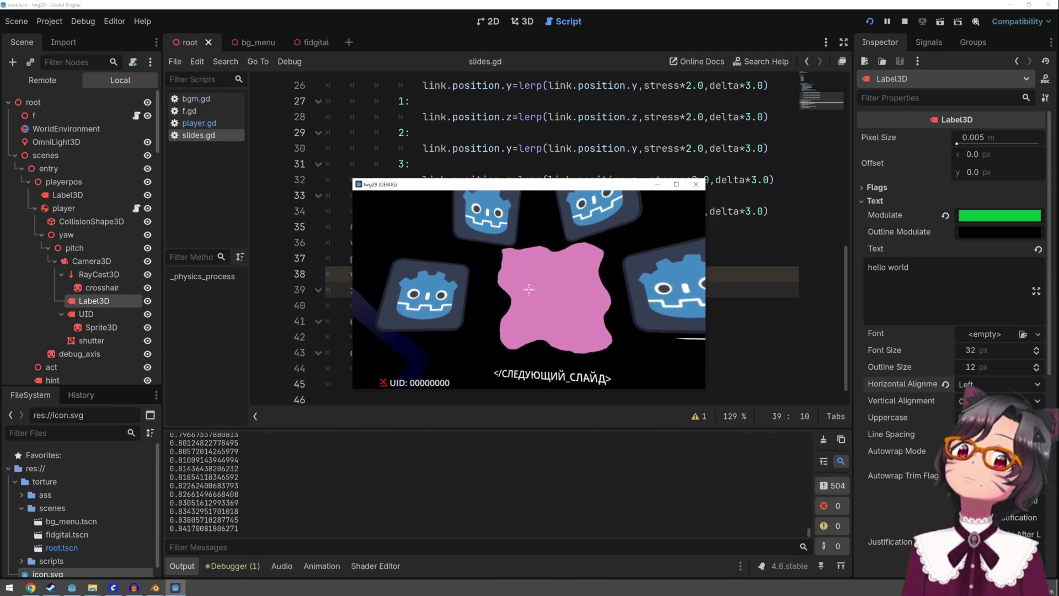
{"action": "key", "text": "Escape"}
{"action": "left_click", "coordinate": [421, 381]}
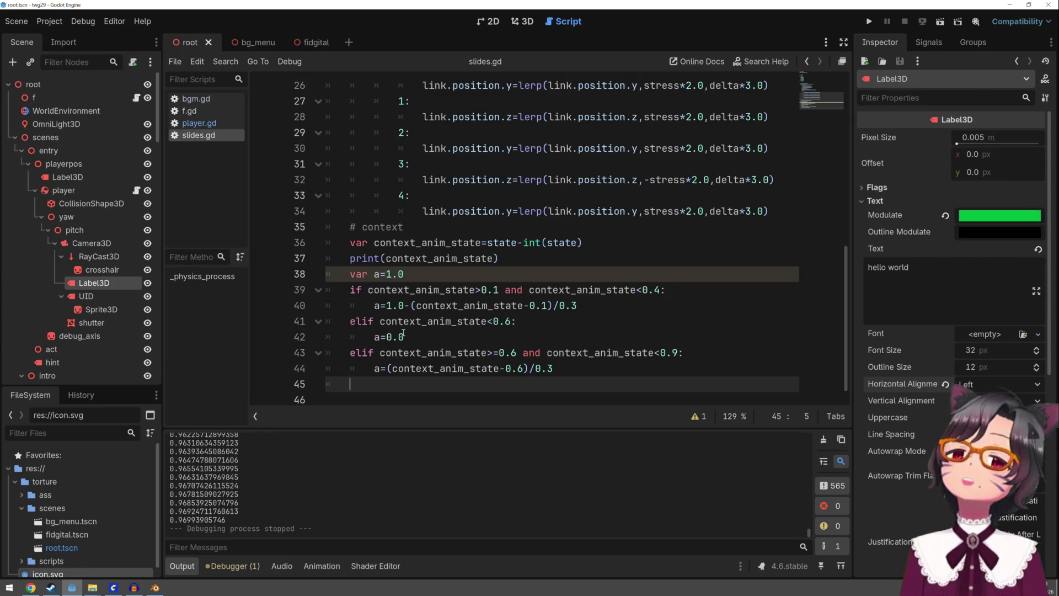
Rerun the game with F5, click the next-slide label and a menu entry, then stop it
{"action": "key", "text": "F5"}
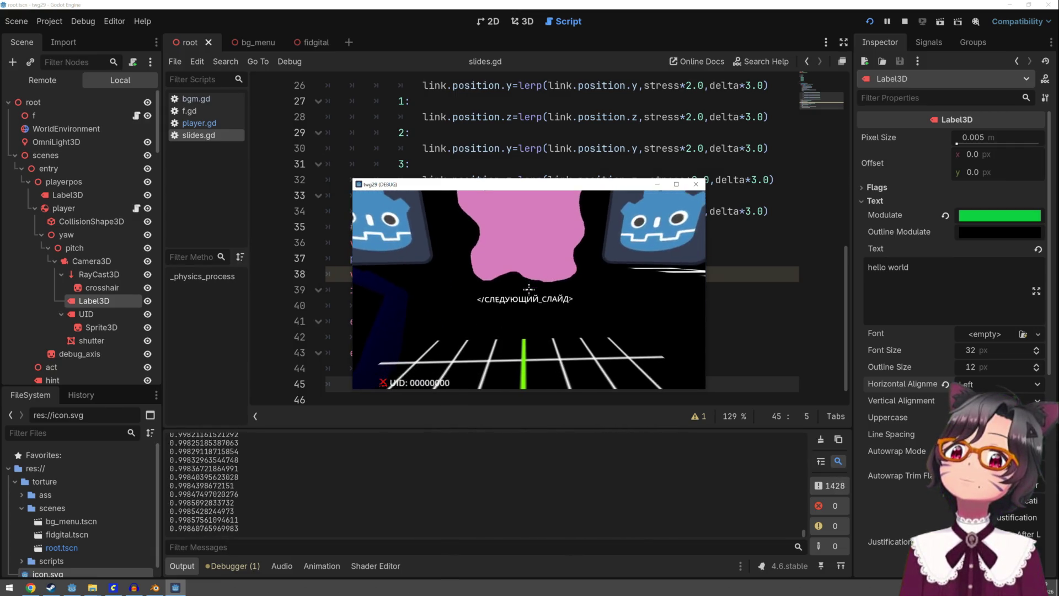
{"action": "left_click", "coordinate": [529, 289]}
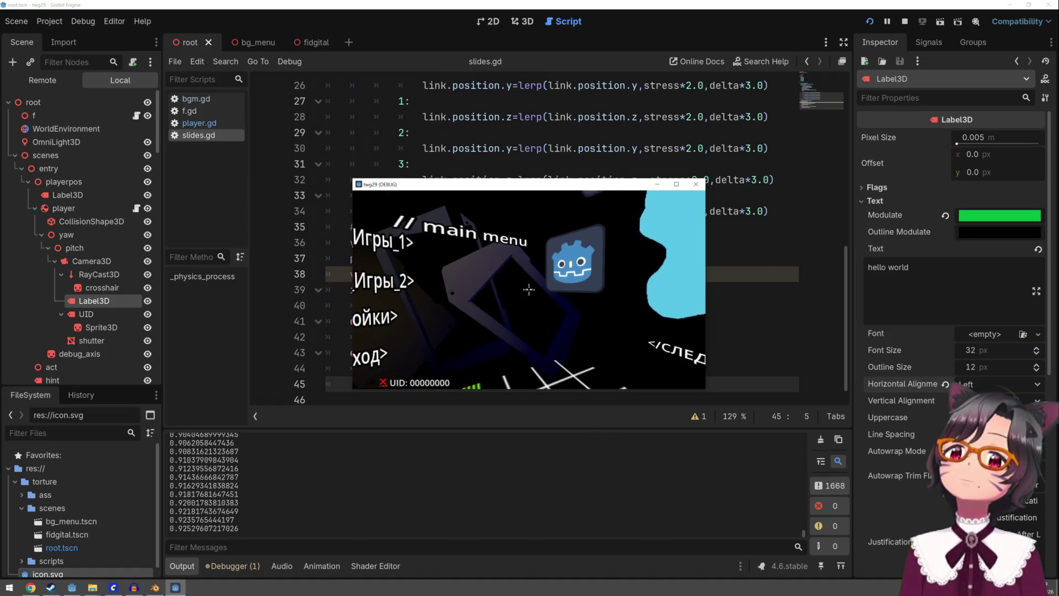
{"action": "left_click", "coordinate": [529, 289]}
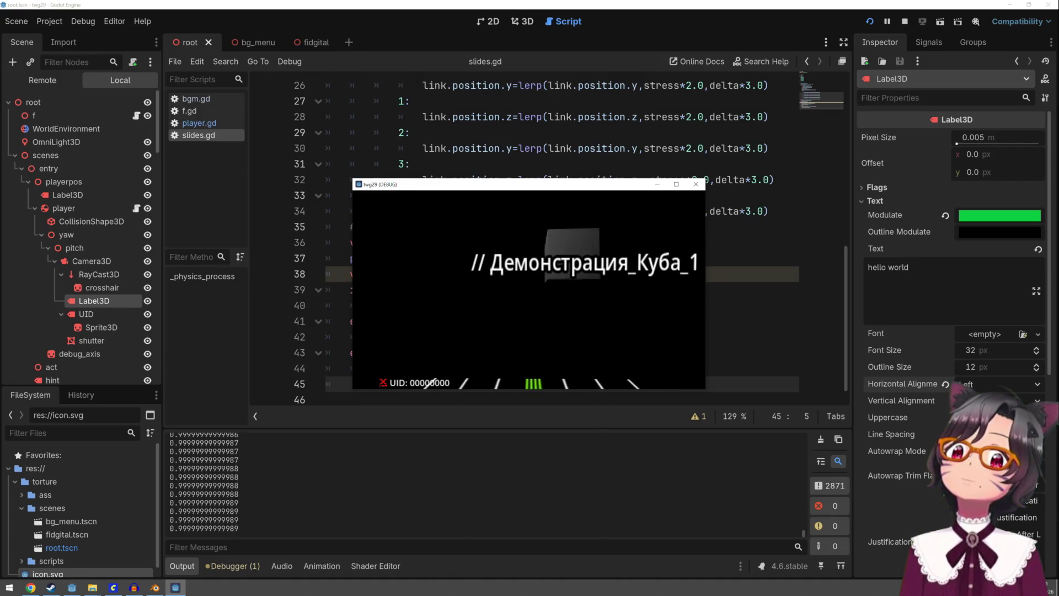
{"action": "key", "text": "Escape"}
{"action": "left_click", "coordinate": [529, 290]}
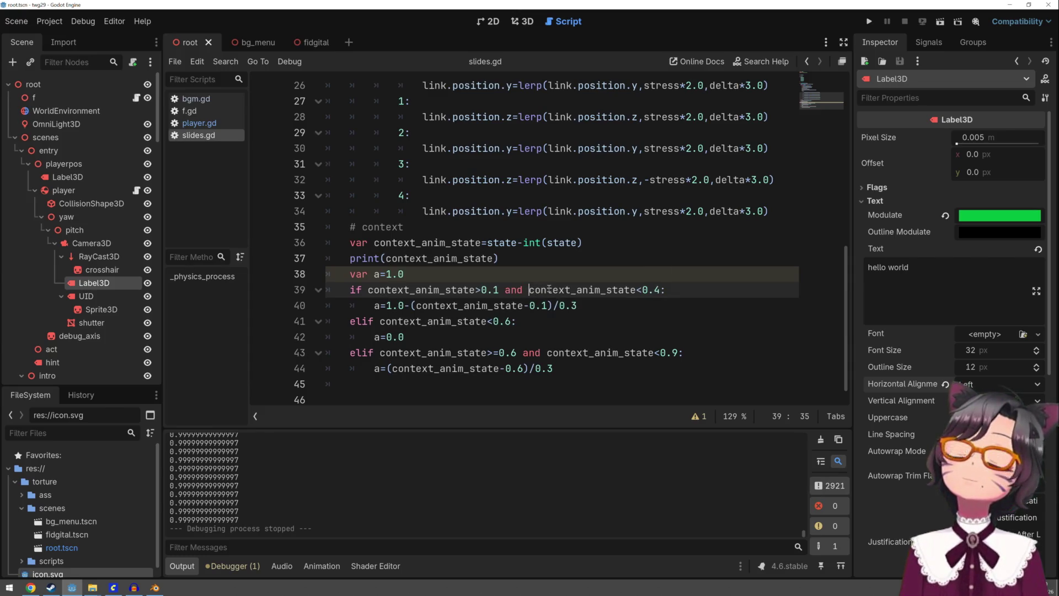
Check the Debugger's Errors list, jump to the flagged line 38, then move to line 45
{"action": "left_click", "coordinate": [234, 566]}
{"action": "left_click", "coordinate": [248, 429]}
{"action": "left_click", "coordinate": [321, 471]}
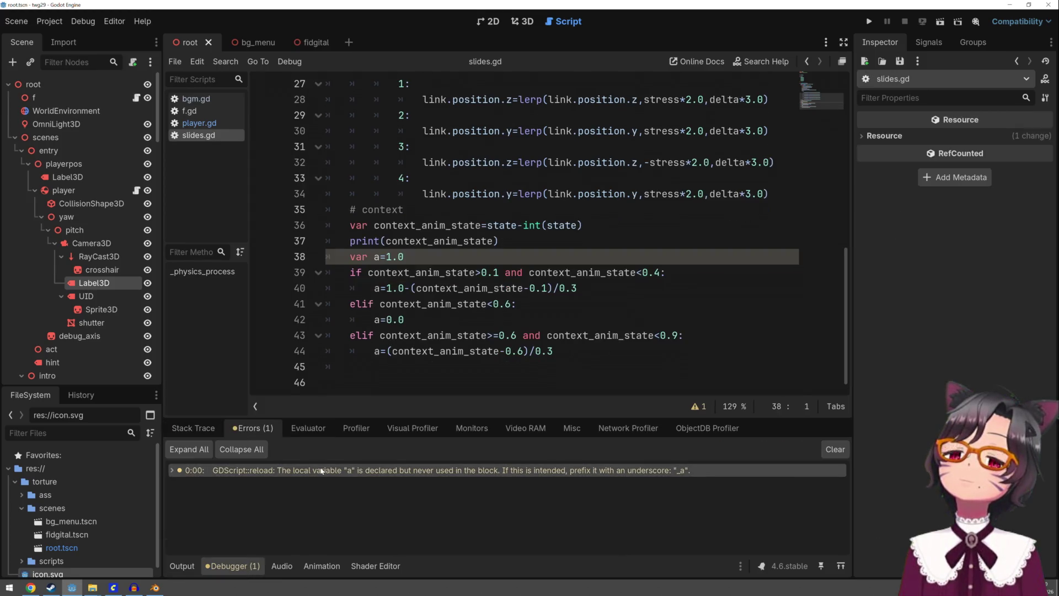
{"action": "left_click", "coordinate": [403, 378]}
{"action": "left_click", "coordinate": [408, 365]}
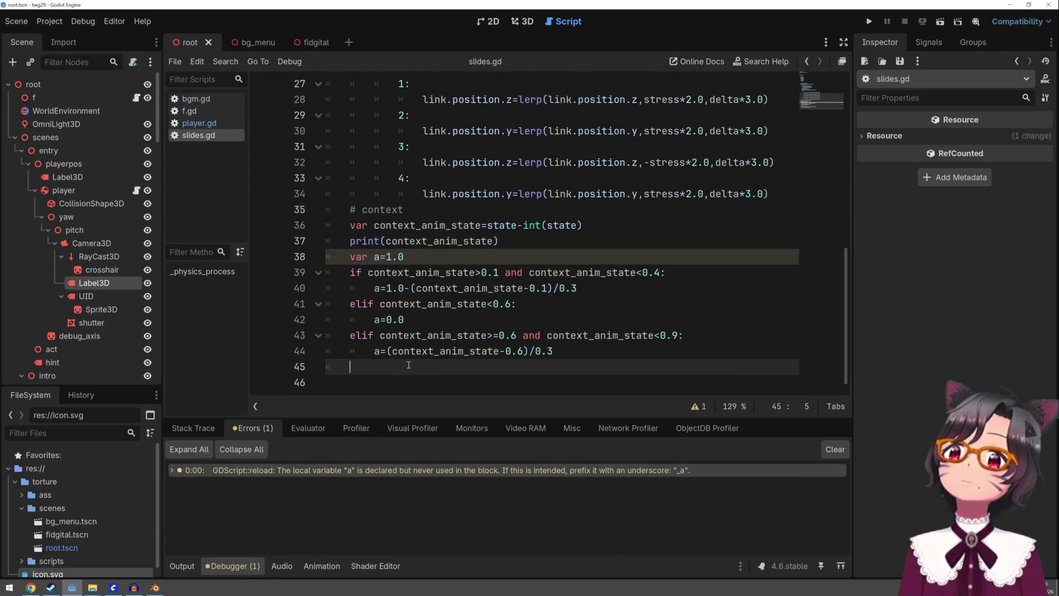
{"action": "scroll", "coordinate": [112, 331], "scroll_direction": "down", "scroll_amount": 10}
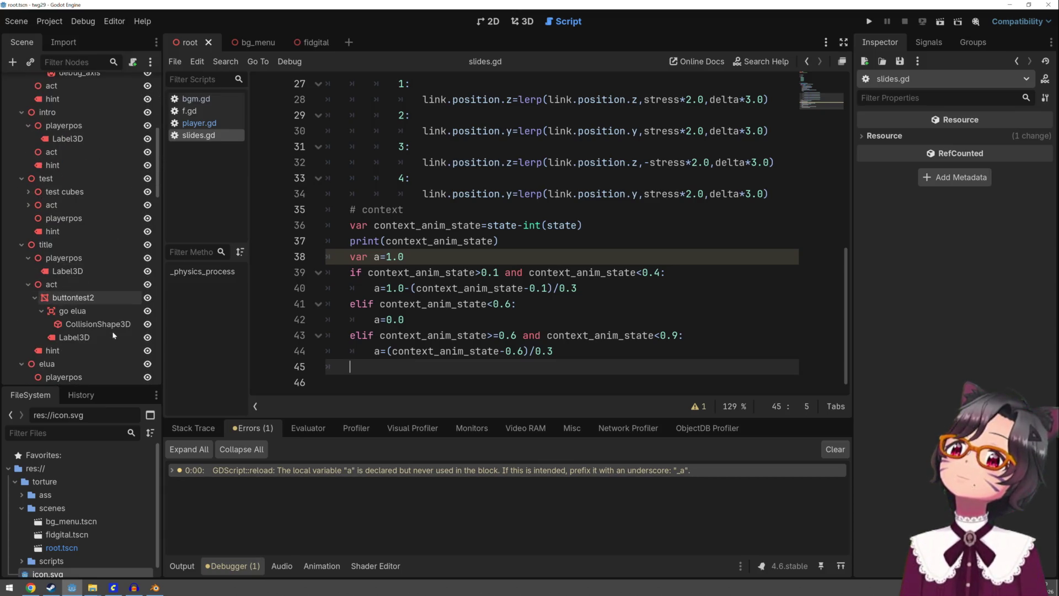
{"action": "scroll", "coordinate": [111, 331], "scroll_direction": "down", "scroll_amount": 10}
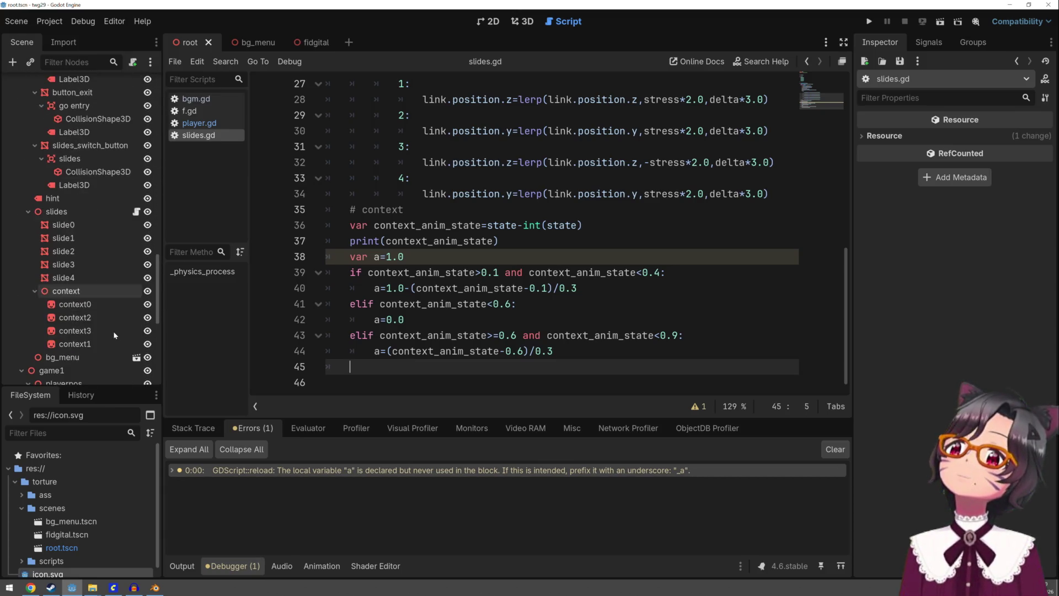
Drag the context0 node into line 45 and complete it as context0.modulate.a=a
{"action": "left_click", "coordinate": [83, 292]}
{"action": "left_click_drag", "start_coordinate": [84, 293], "coordinate": [439, 368]}
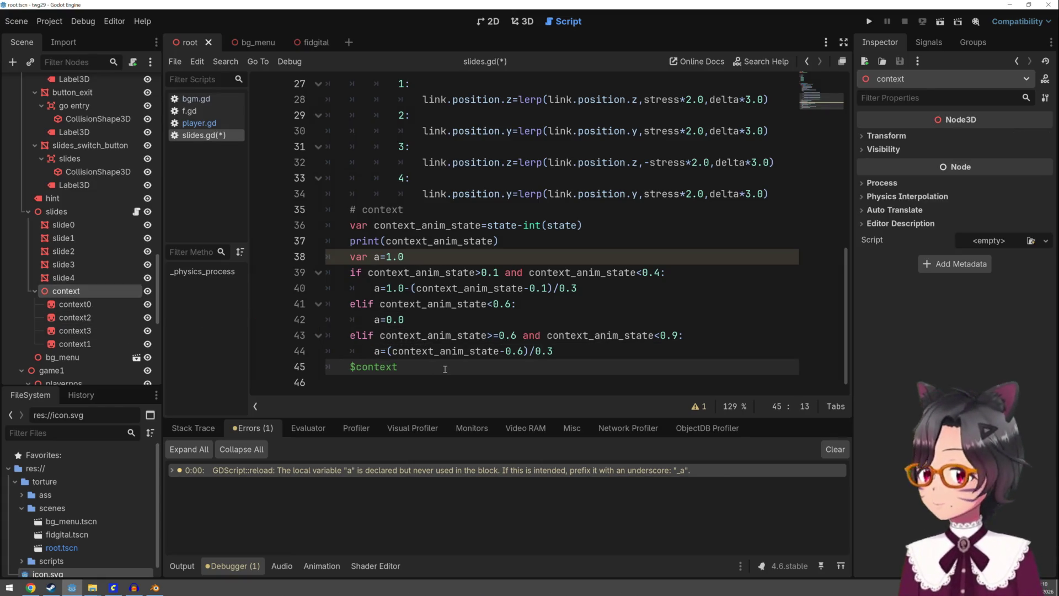
{"action": "left_click", "coordinate": [445, 369]}
{"action": "type", "text": "."}
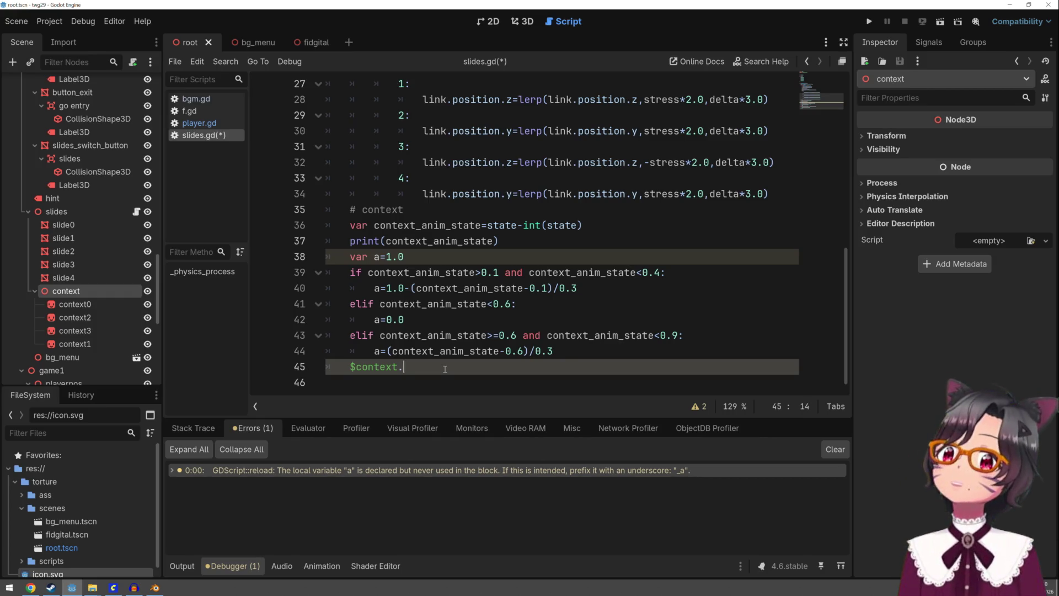
{"action": "type", "text": "modu"}
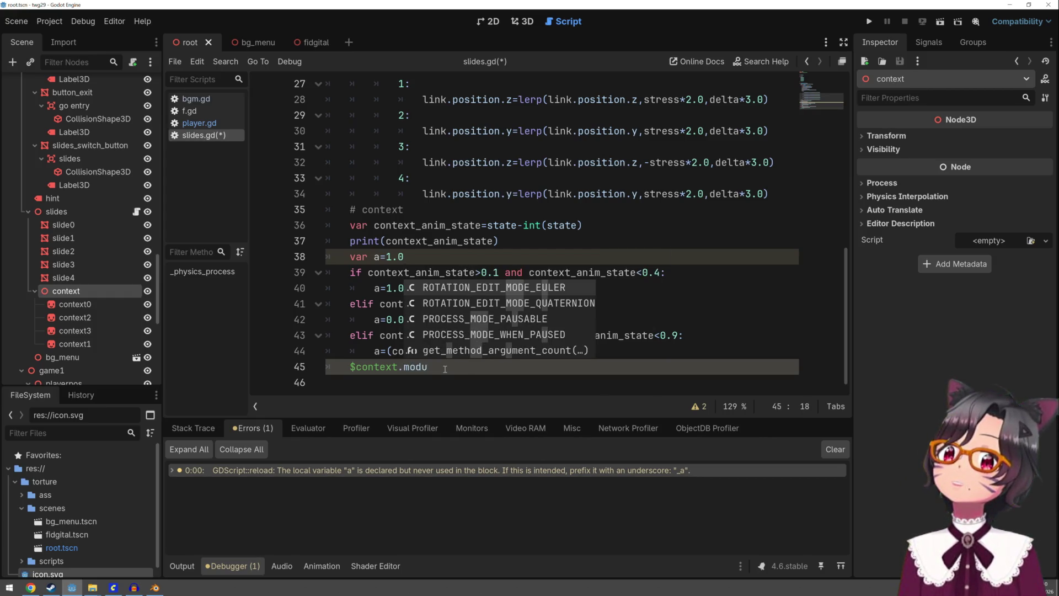
{"action": "type", "text": "lat"}
{"action": "key", "text": "ctrl+BackSpace"}
{"action": "key", "text": "ctrl+BackSpace"}
{"action": "key", "text": "ctrl+BackSpace"}
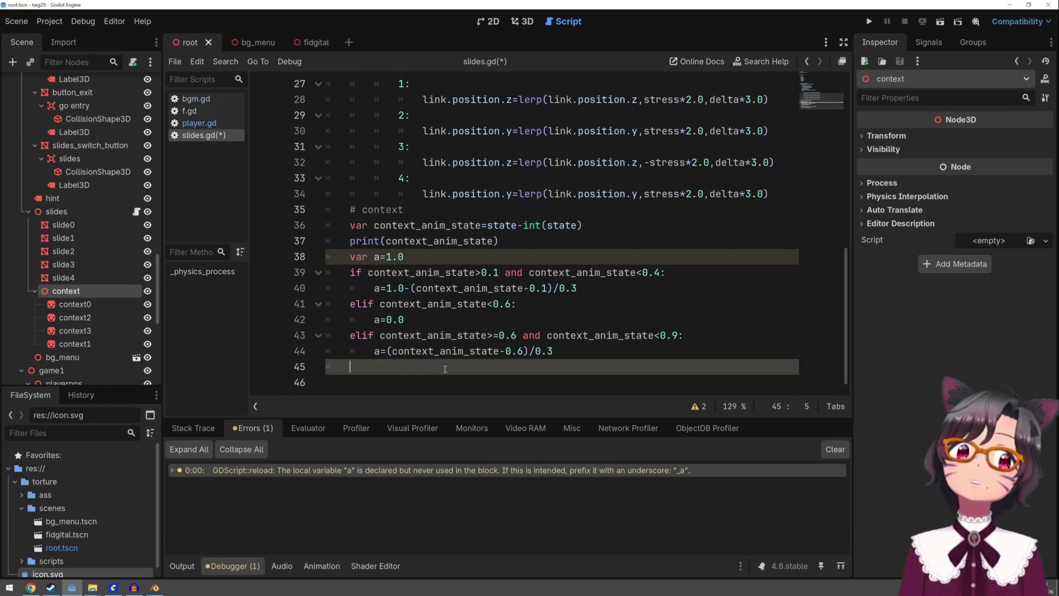
{"action": "left_click_drag", "start_coordinate": [75, 304], "coordinate": [391, 369]}
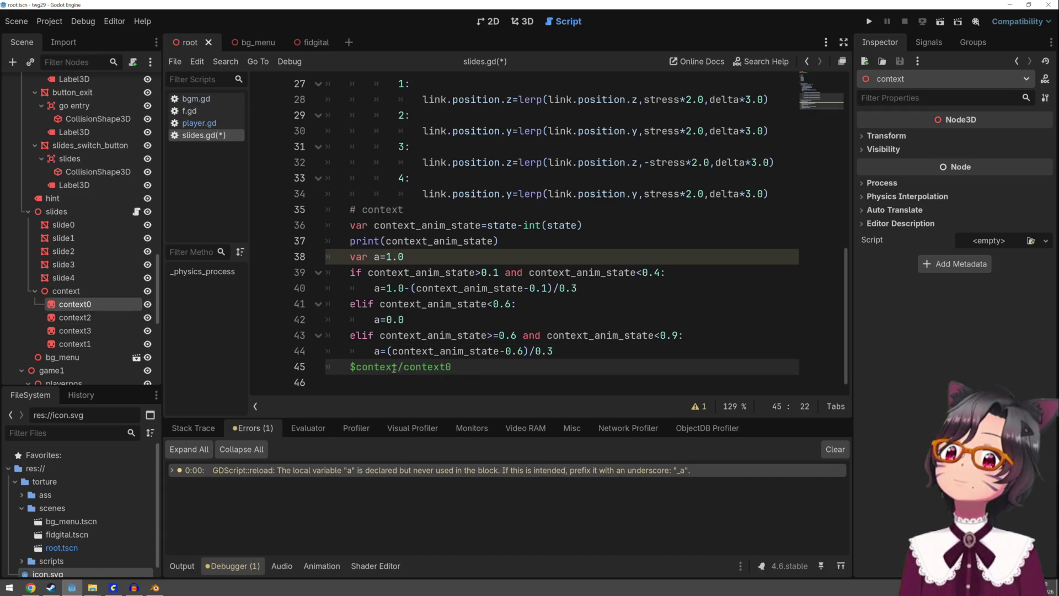
{"action": "type", "text": ".m"}
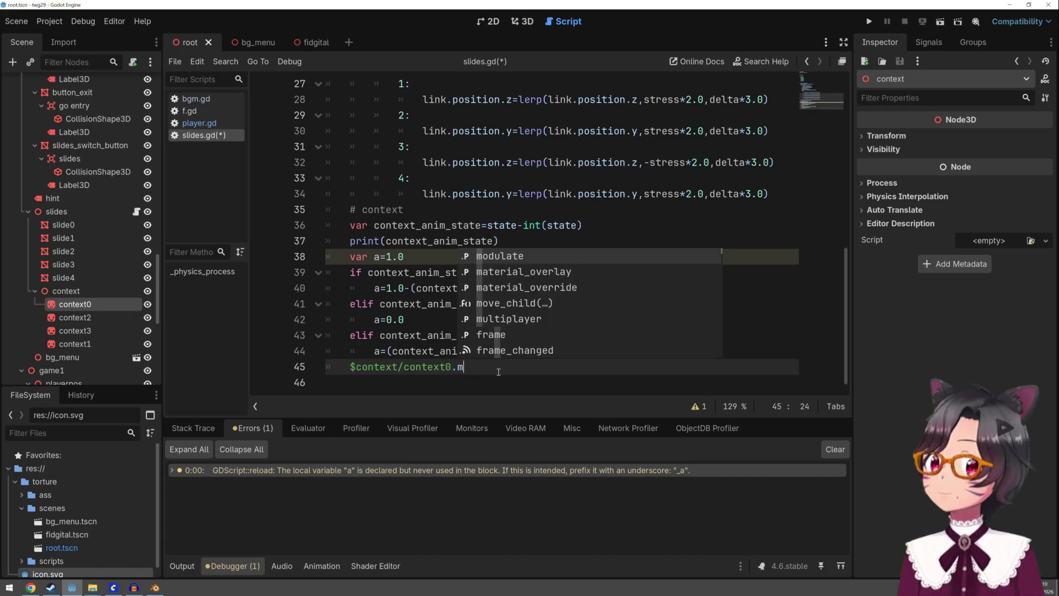
{"action": "type", "text": "odulate.a=a"}
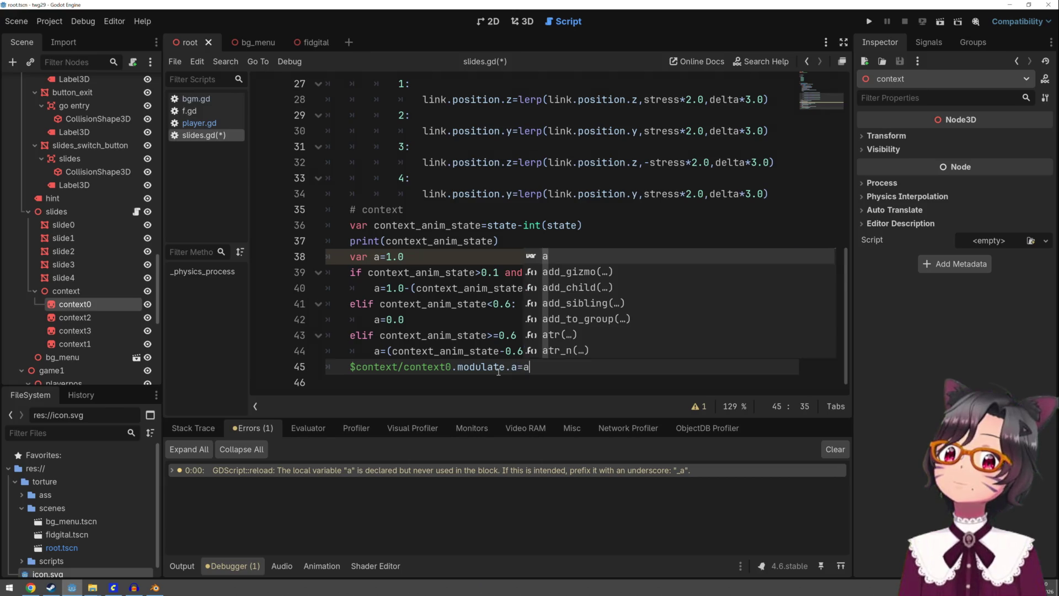
{"action": "key", "text": "Escape"}
{"action": "key", "text": "Home"}
{"action": "key", "text": "Home"}
Duplicate the line for context1, context2 and context3 with correct indentation, then save and run
{"action": "key", "text": "ctrl+c"}
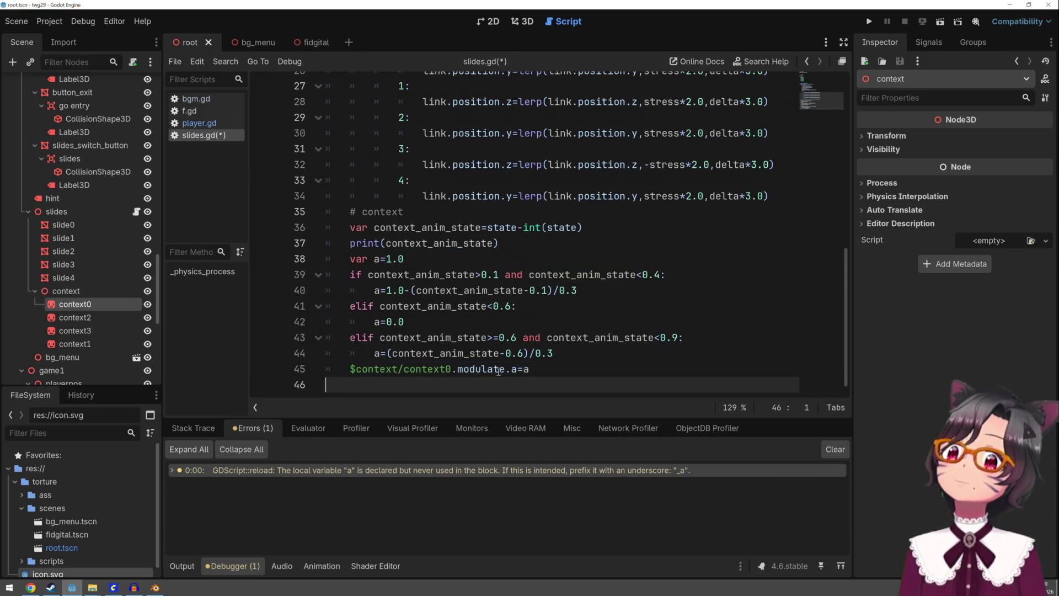
{"action": "key", "text": "ctrl+v"}
{"action": "key", "text": "ctrl+v"}
{"action": "key", "text": "ctrl+v"}
{"action": "key", "text": "Up"}
{"action": "key", "text": "Tab"}
{"action": "key", "text": "Up"}
{"action": "key", "text": "Tab"}
{"action": "key", "text": "Up"}
{"action": "key", "text": "ctrl+Right"}
{"action": "key", "text": "ctrl+Right"}
{"action": "key", "text": "ctrl+Right"}
{"action": "key", "text": "BackSpace"}
{"action": "type", "text": "1"}
{"action": "key", "text": "Down"}
{"action": "key", "text": "BackSpace"}
{"action": "type", "text": "2"}
{"action": "key", "text": "Down"}
{"action": "key", "text": "BackSpace"}
{"action": "type", "text": "3"}
{"action": "left_click", "coordinate": [869, 21]}
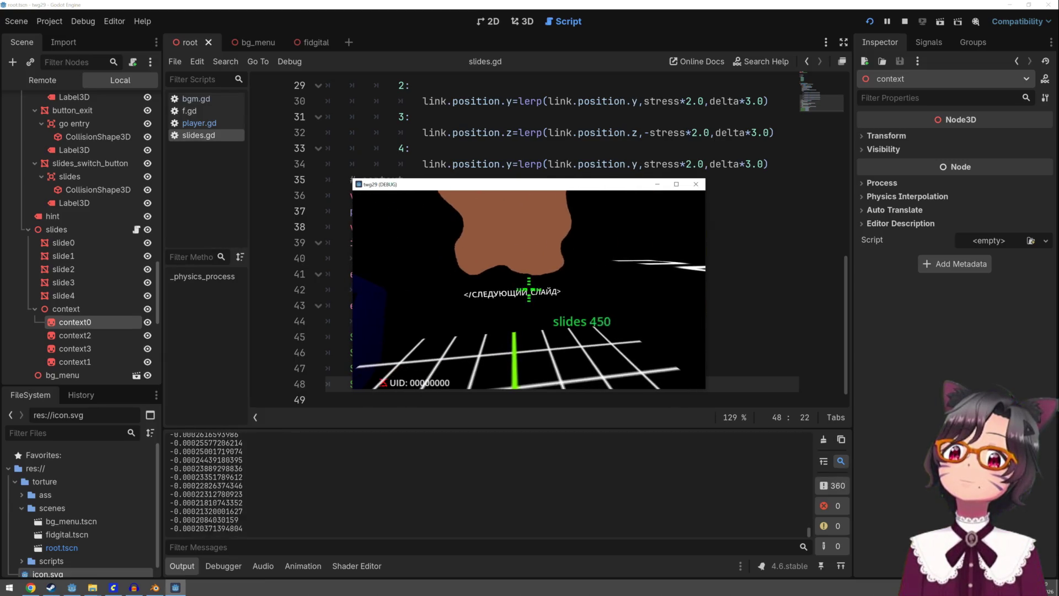
Advance through ten coloured slides in the running game to watch the context fade, then stop it with F8
{"action": "left_click", "coordinate": [528, 289]}
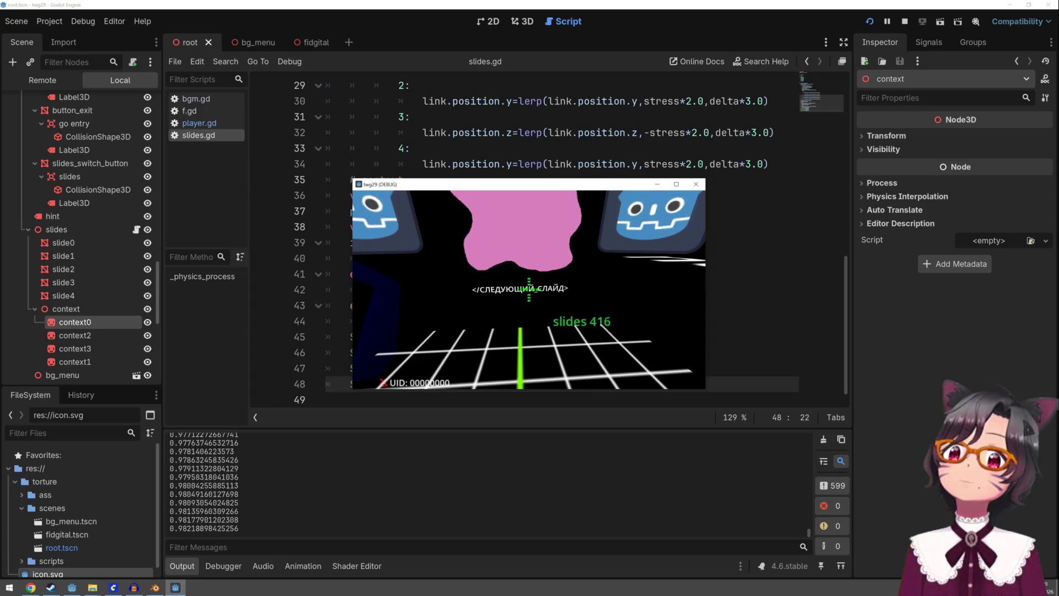
{"action": "left_click", "coordinate": [528, 289]}
{"action": "left_click", "coordinate": [529, 289]}
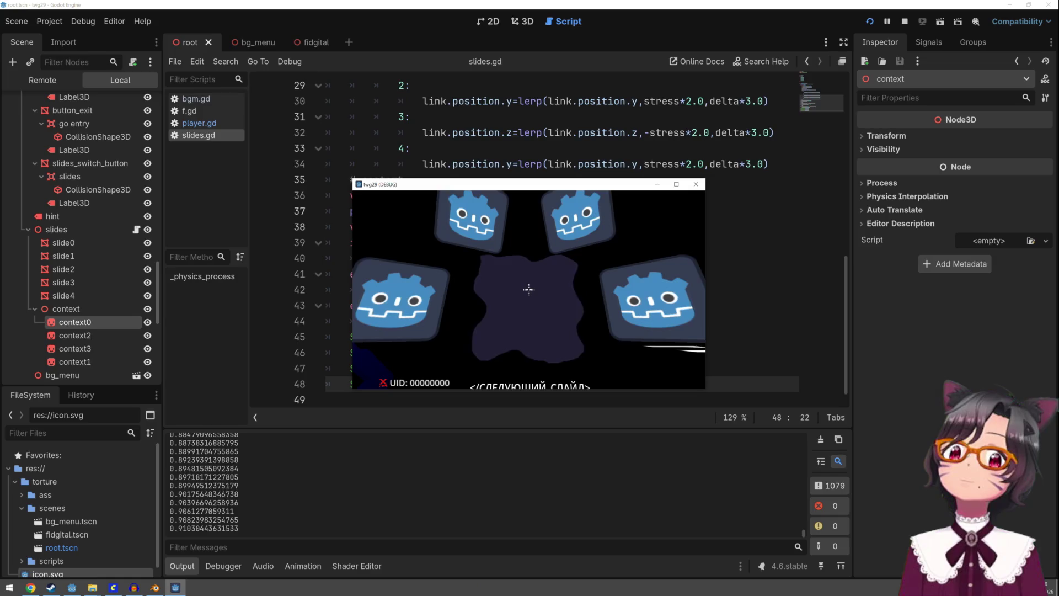
{"action": "left_click", "coordinate": [528, 289]}
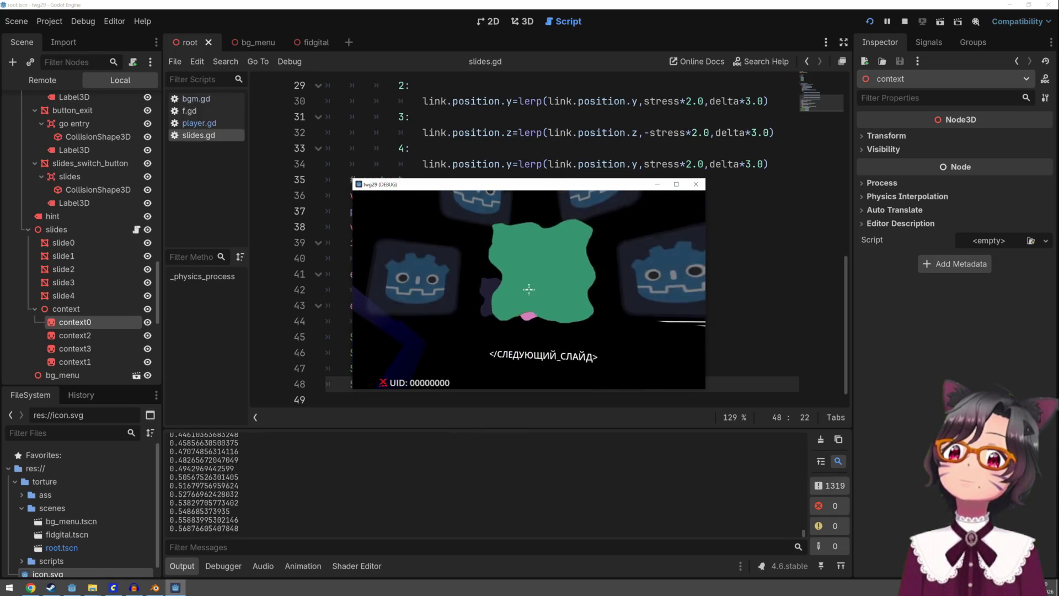
{"action": "left_click", "coordinate": [529, 289]}
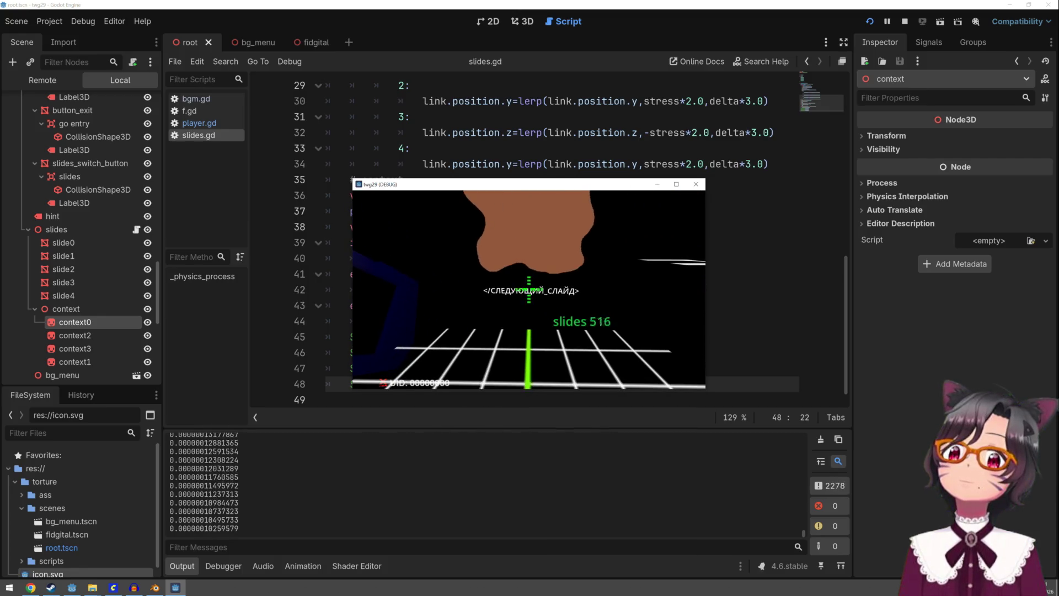
{"action": "left_click", "coordinate": [529, 289]}
{"action": "left_click", "coordinate": [529, 289]}
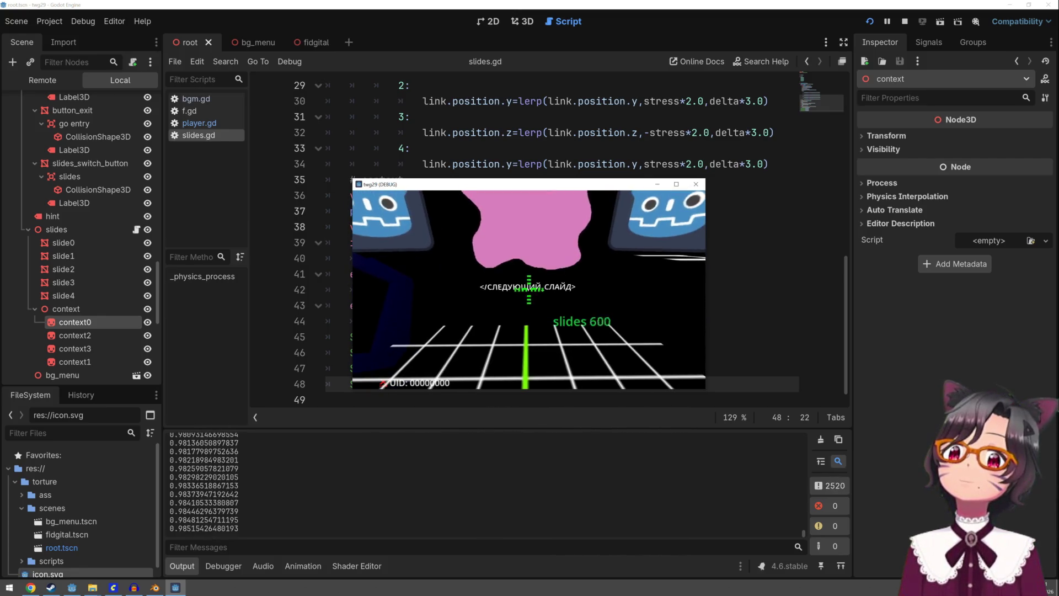
{"action": "left_click", "coordinate": [528, 289]}
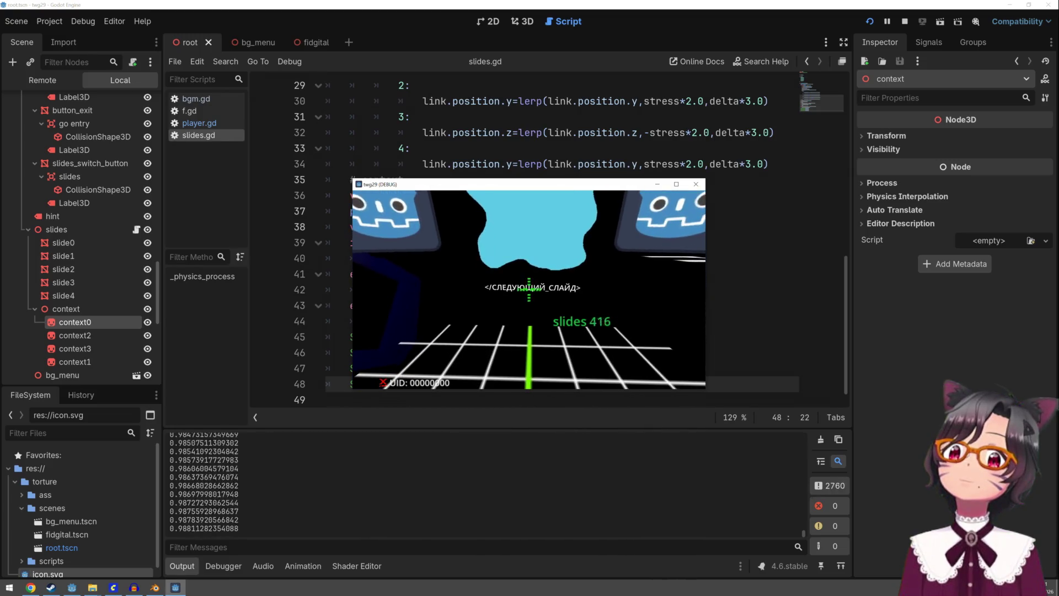
{"action": "left_click", "coordinate": [529, 289]}
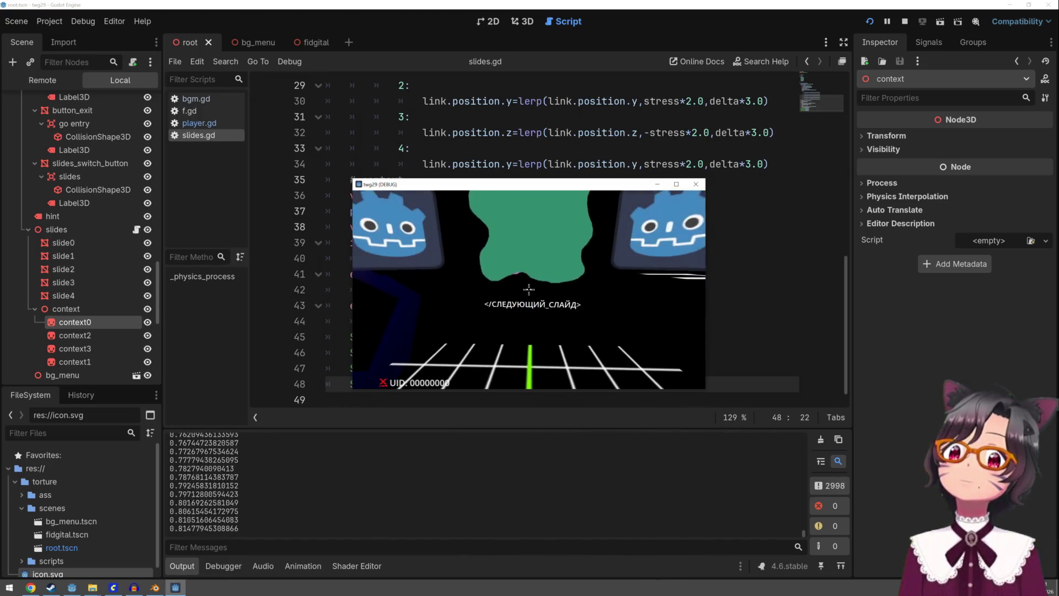
{"action": "left_click", "coordinate": [529, 289]}
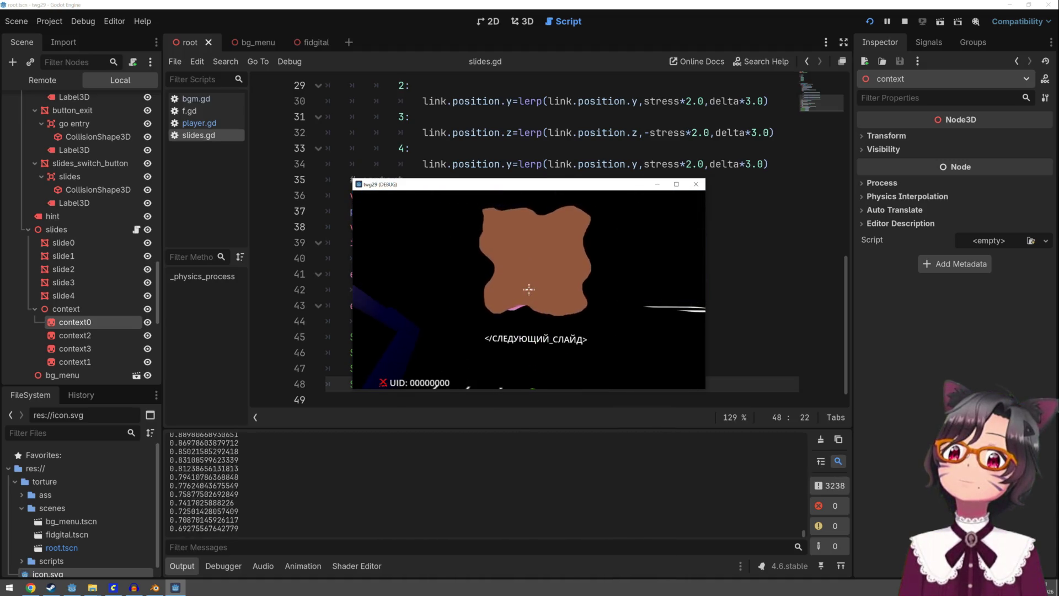
{"action": "key", "text": "F8"}
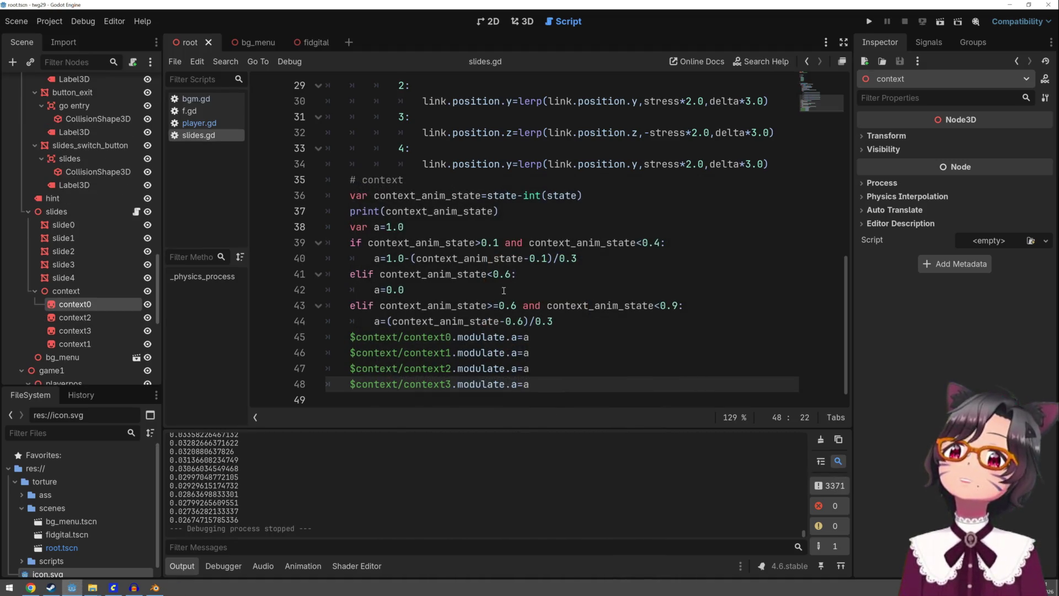
Delete the old context fade code on lines 36–49 and add var context_id=-1 on line 14
{"action": "mouse_move", "coordinate": [349, 195]}
{"action": "left_mouse_down"}
{"action": "mouse_move", "coordinate": [386, 210]}
{"action": "mouse_move", "coordinate": [529, 380]}
{"action": "mouse_move", "coordinate": [589, 397]}
{"action": "left_mouse_up"}
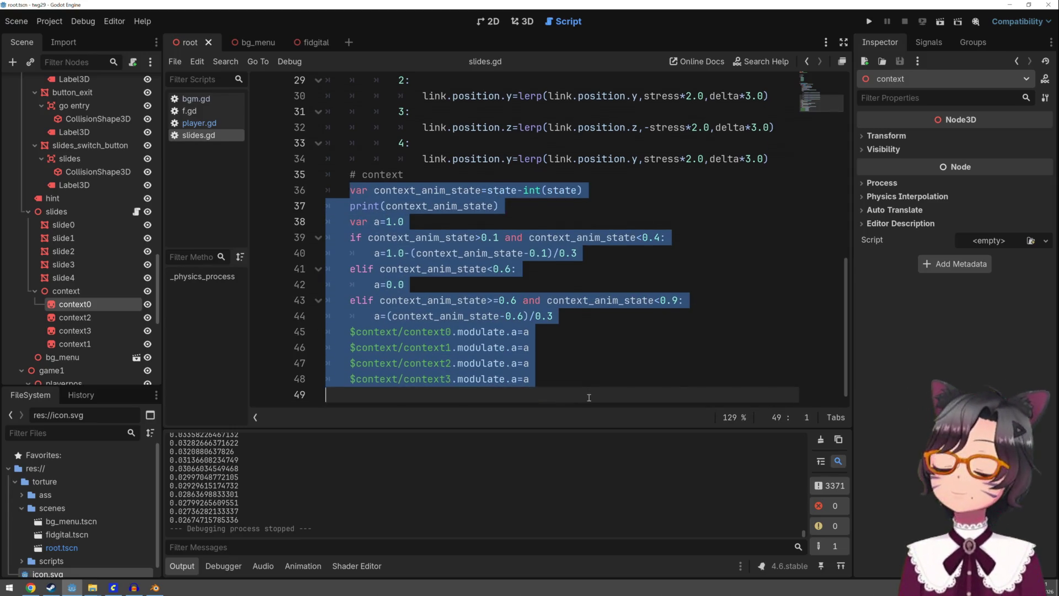
{"action": "key", "text": "Delete"}
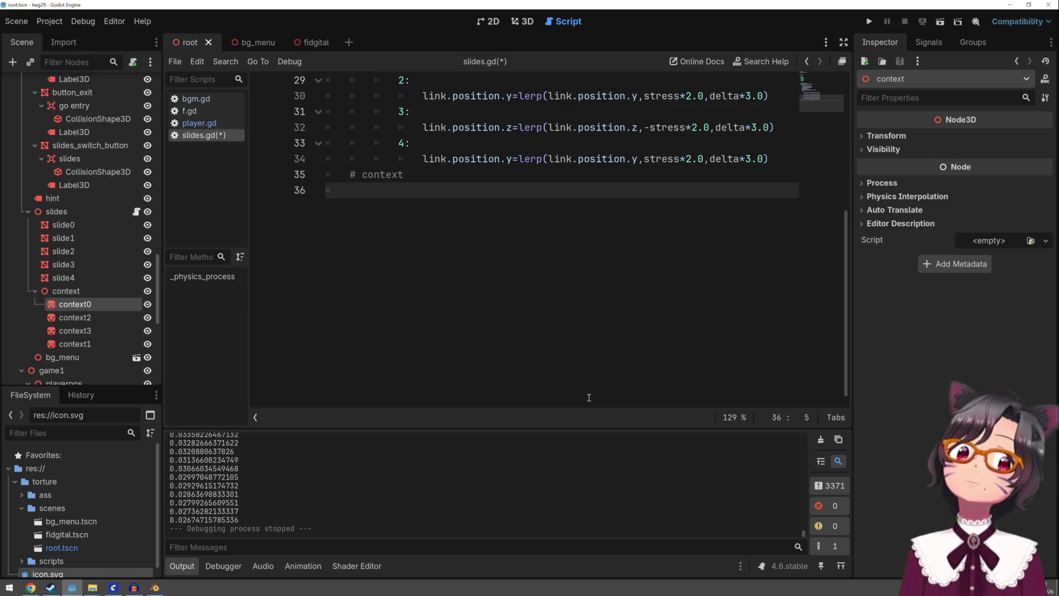
{"action": "key", "text": "Up"}
{"action": "key", "text": "Up"}
{"action": "key", "text": "Up"}
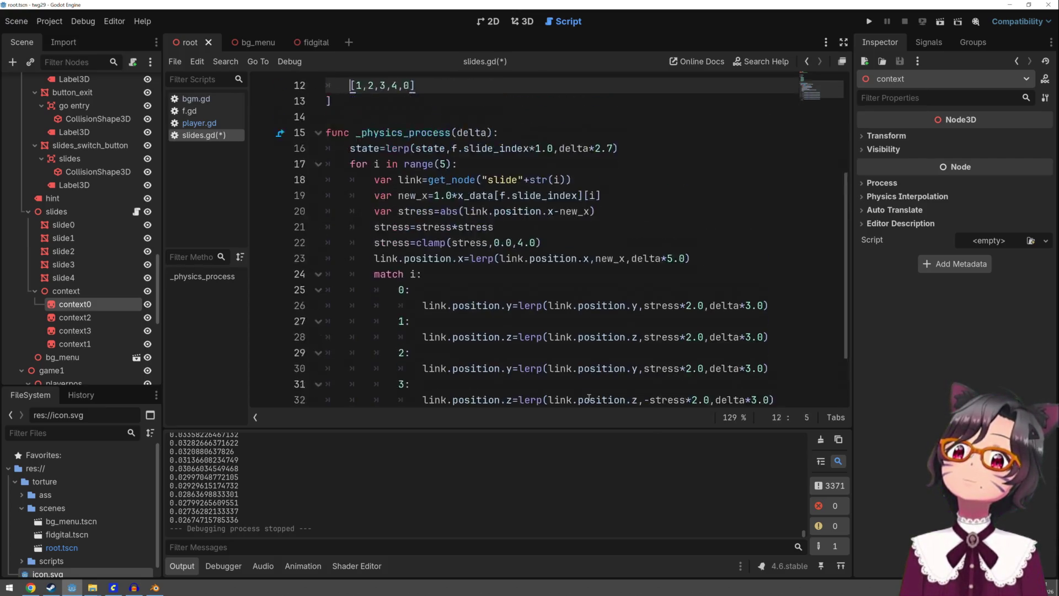
{"action": "key", "text": "Down"}
{"action": "key", "text": "Down"}
{"action": "key", "text": "Down"}
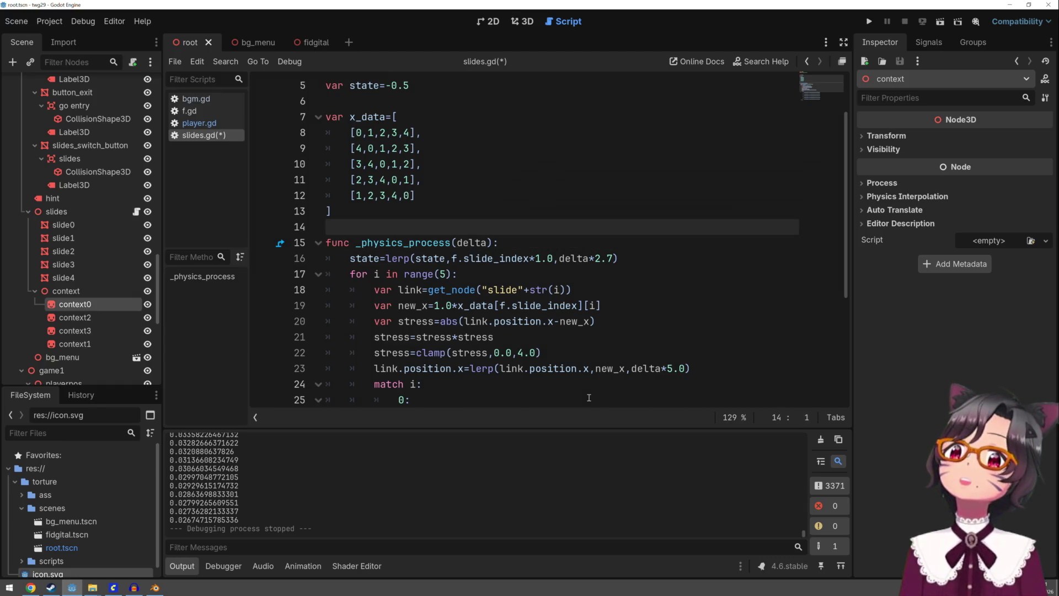
{"action": "key", "text": "Return"}
{"action": "key", "text": "Up"}
{"action": "type", "text": "var contexs"}
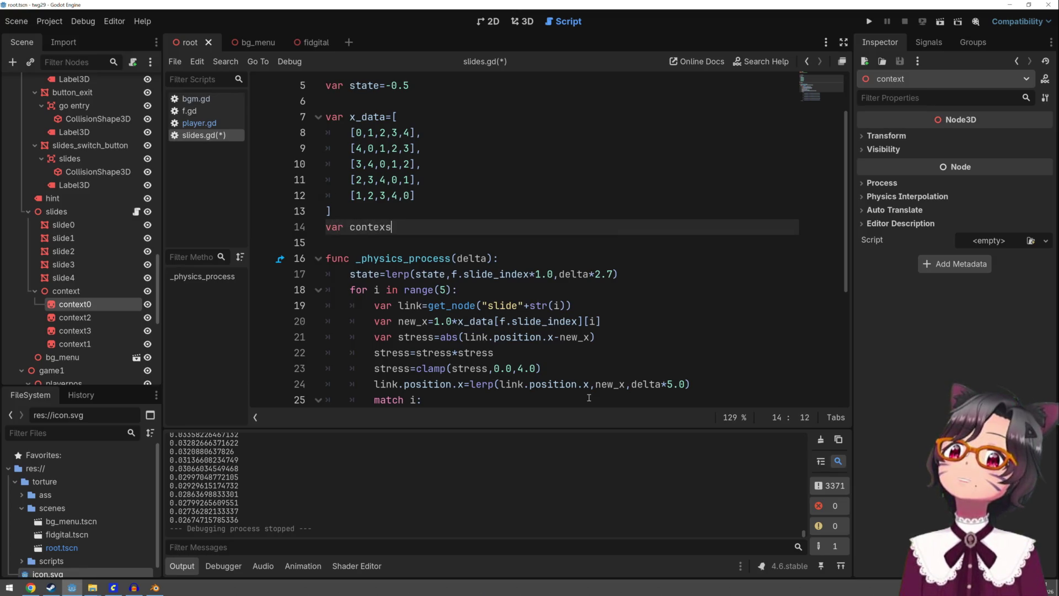
{"action": "type", "text": "id="}
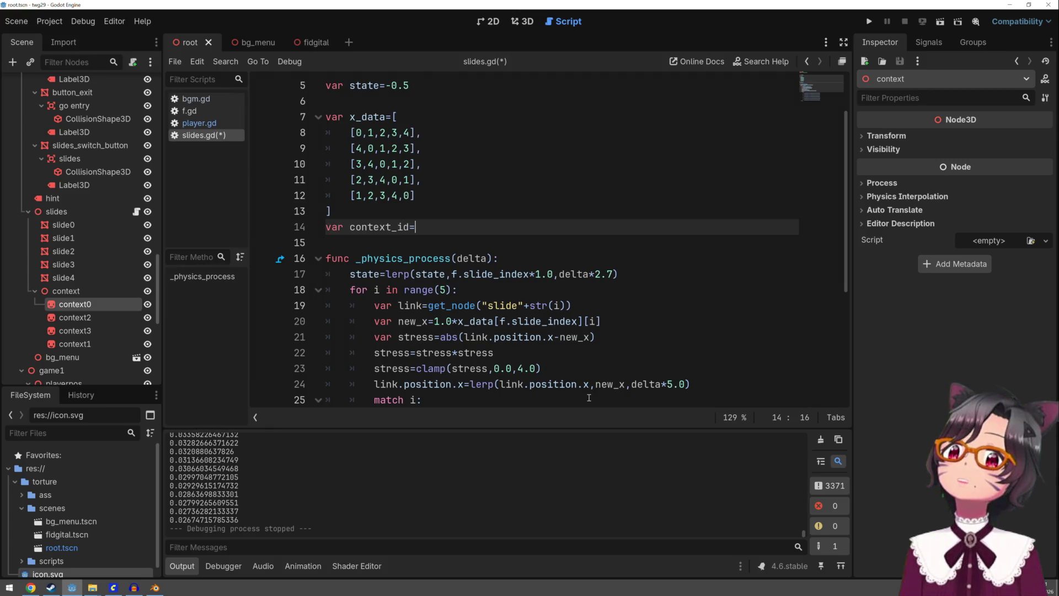
{"action": "type", "text": "-1"}
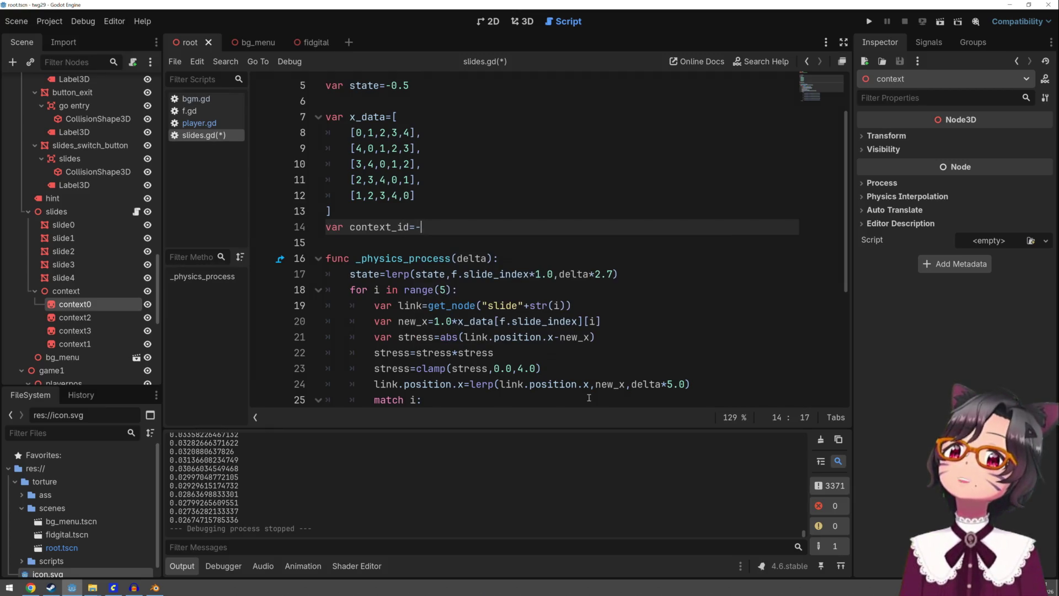
{"action": "scroll", "coordinate": [649, 332], "scroll_direction": "down", "scroll_amount": 4}
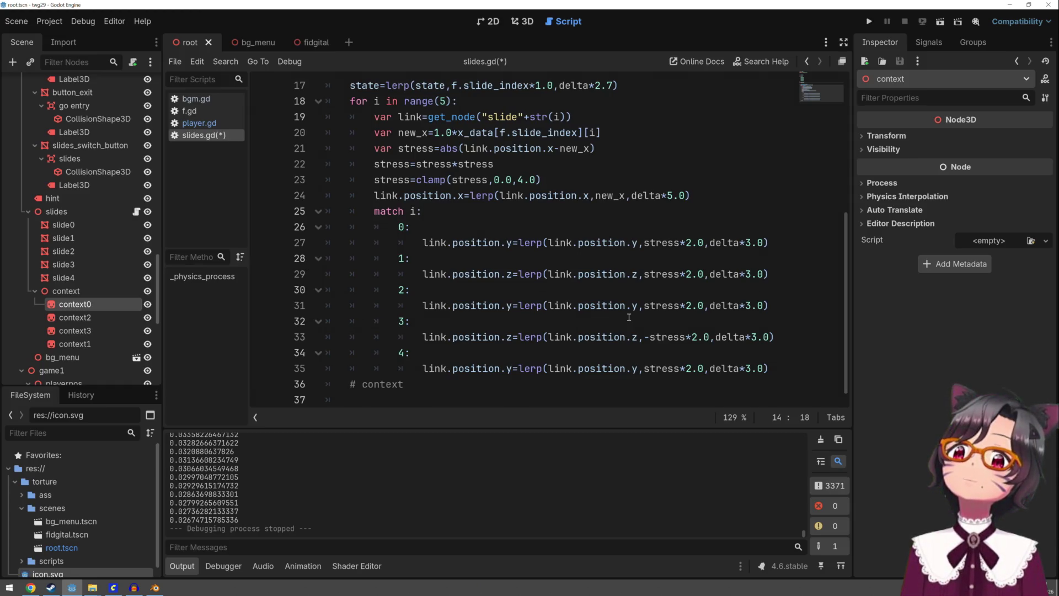
Under # context, write var want_context=f.slide_index, reusing slide_index from line 17
{"action": "left_click", "coordinate": [469, 393]}
{"action": "type", "text": "v"}
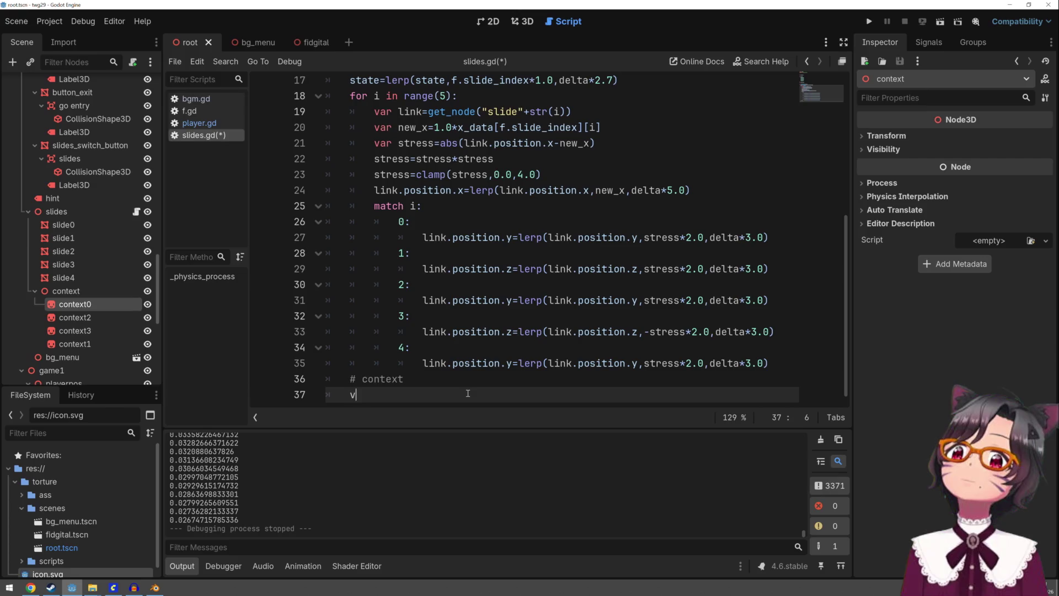
{"action": "type", "text": "ar want_context"}
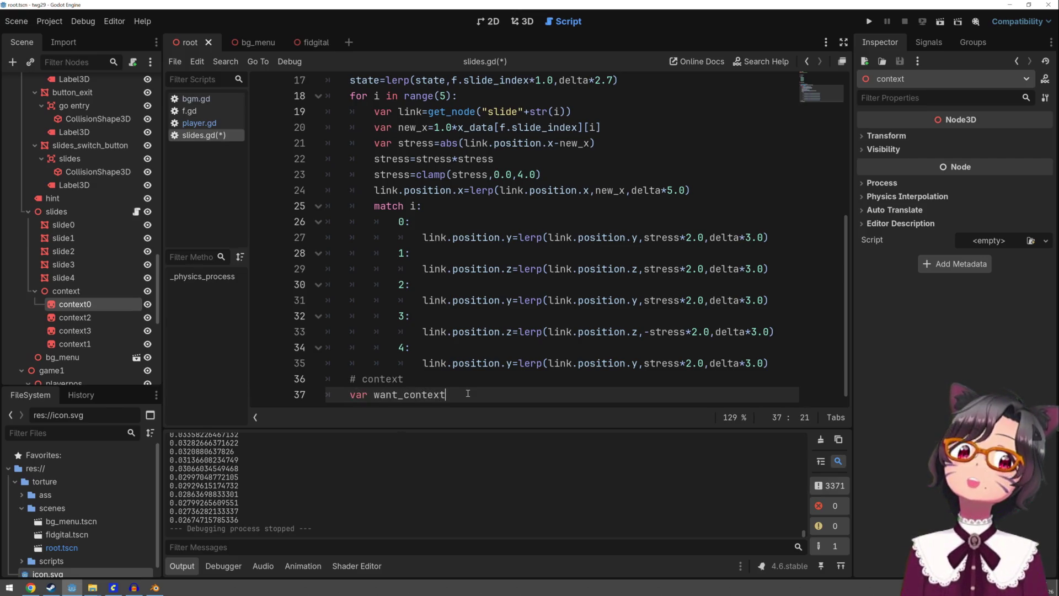
{"action": "type", "text": "="}
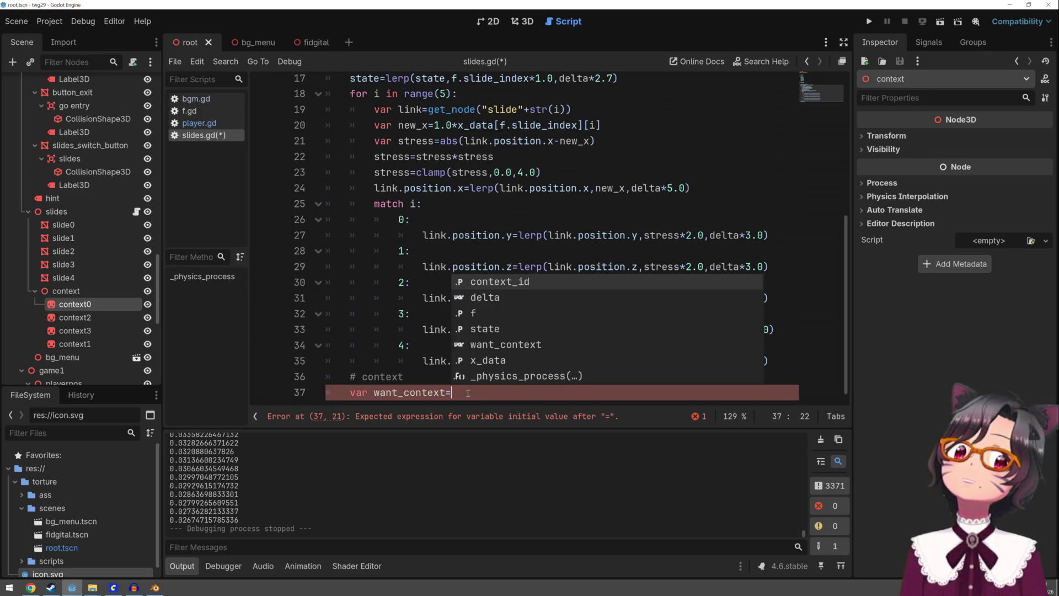
{"action": "scroll", "coordinate": [496, 171], "scroll_direction": "up", "scroll_amount": 5}
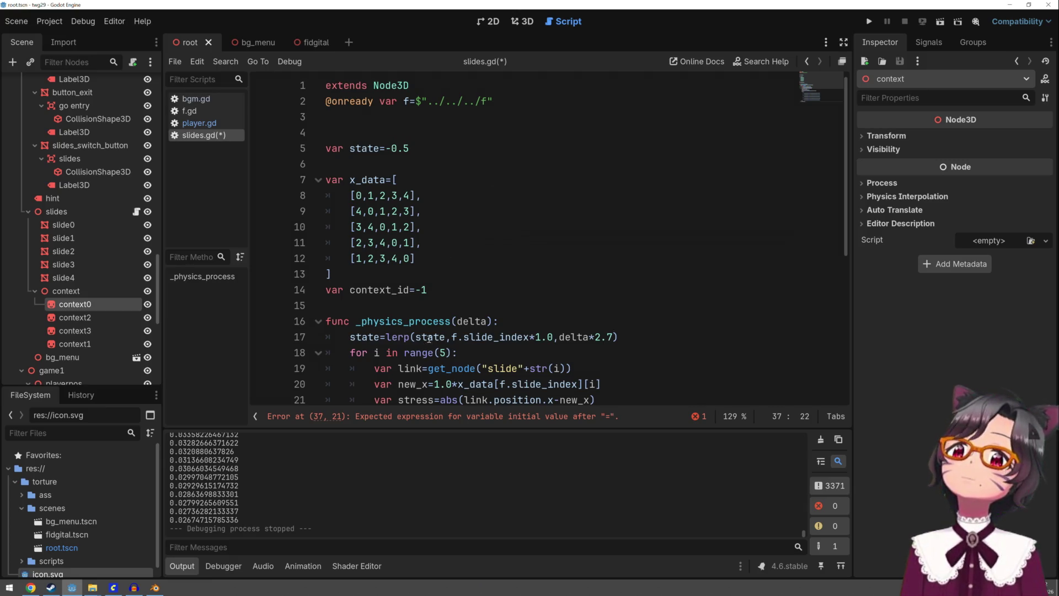
{"action": "mouse_move", "coordinate": [429, 338]}
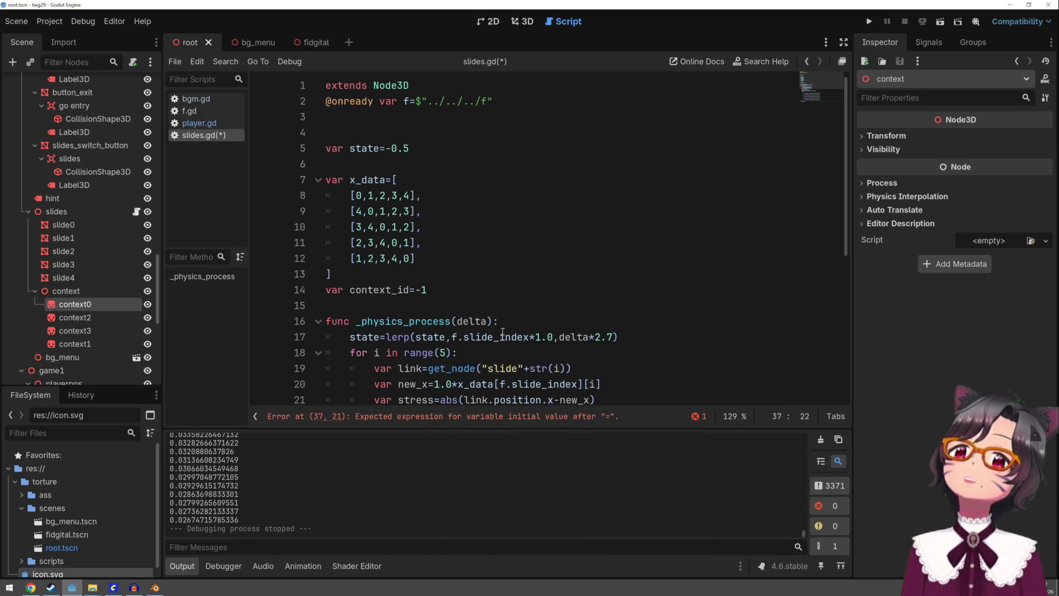
{"action": "double_click", "coordinate": [503, 334]}
{"action": "key", "text": "ctrl+c"}
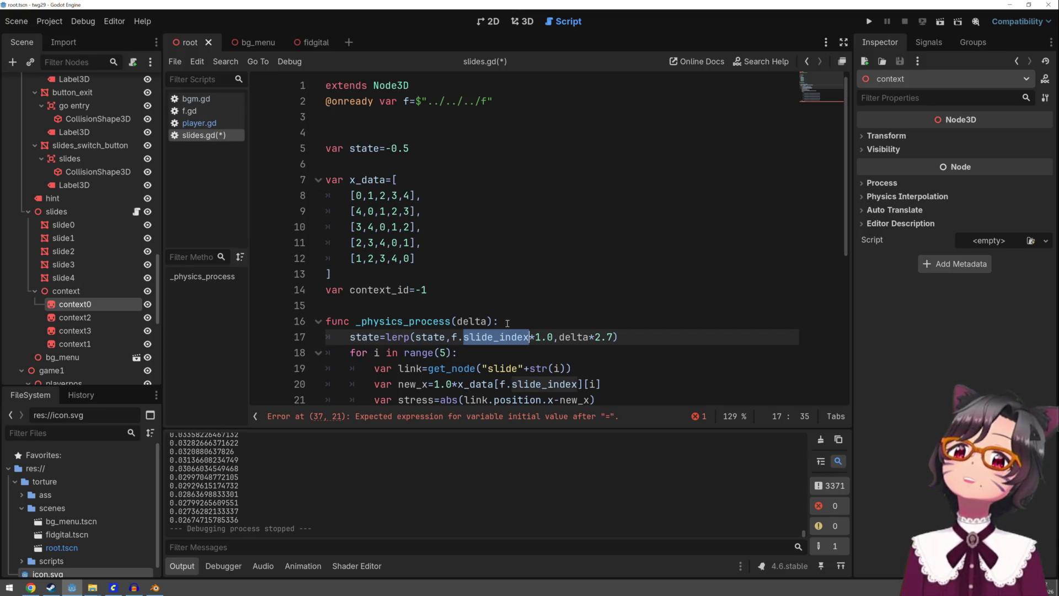
{"action": "scroll", "coordinate": [514, 292], "scroll_direction": "down", "scroll_amount": 5}
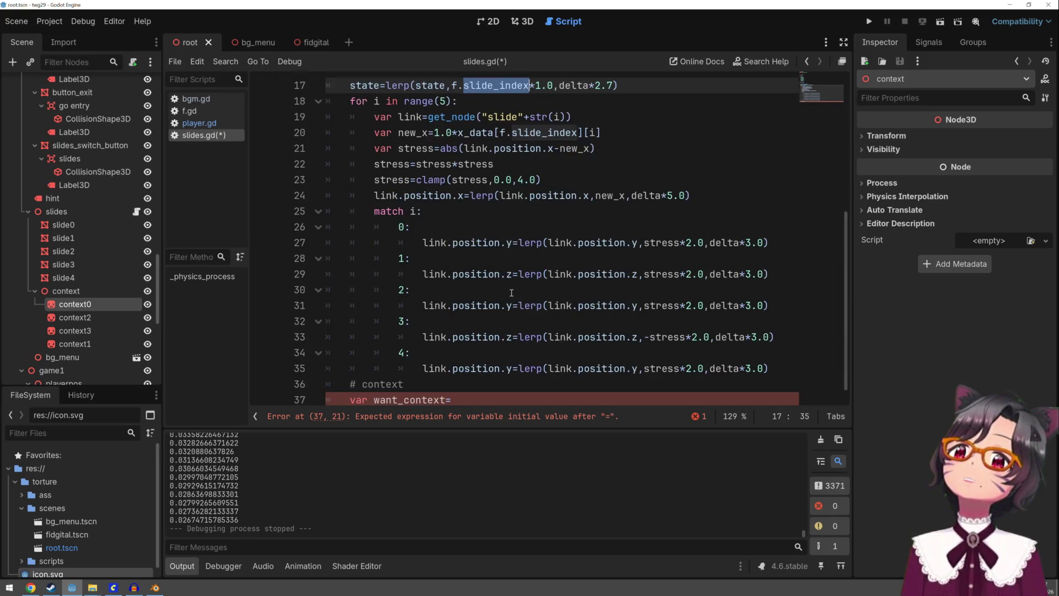
{"action": "left_click", "coordinate": [482, 392]}
{"action": "key", "text": "ctrl+v"}
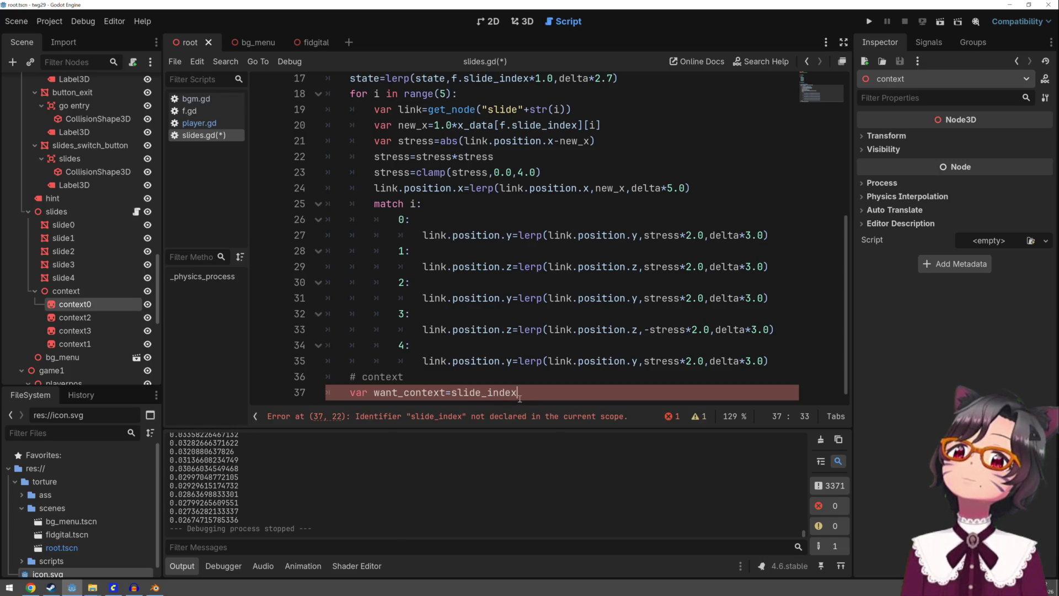
{"action": "left_click", "coordinate": [452, 392]}
{"action": "type", "text": "f."}
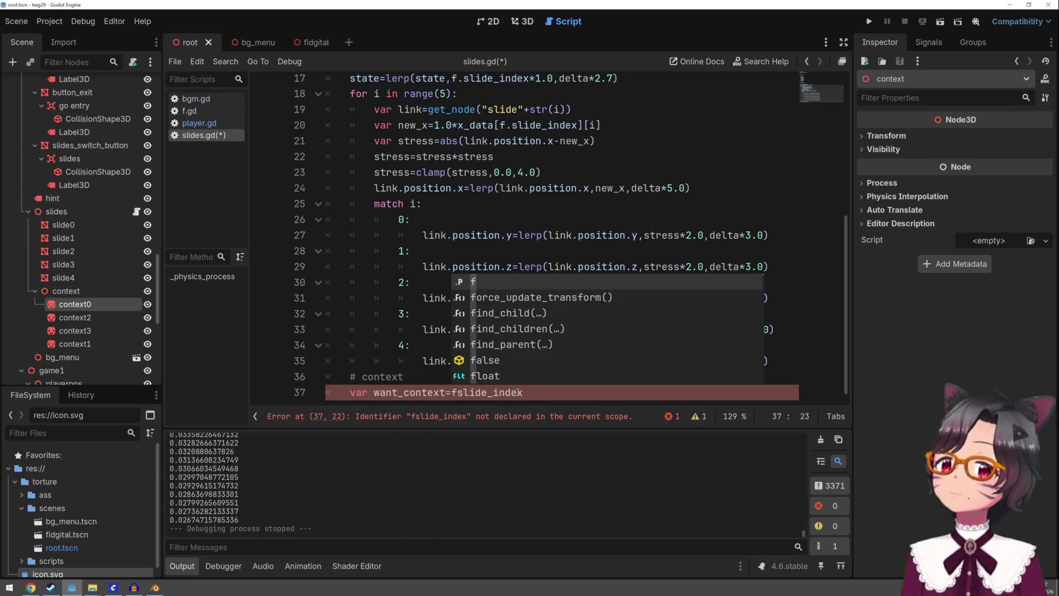
{"action": "left_click", "coordinate": [567, 391]}
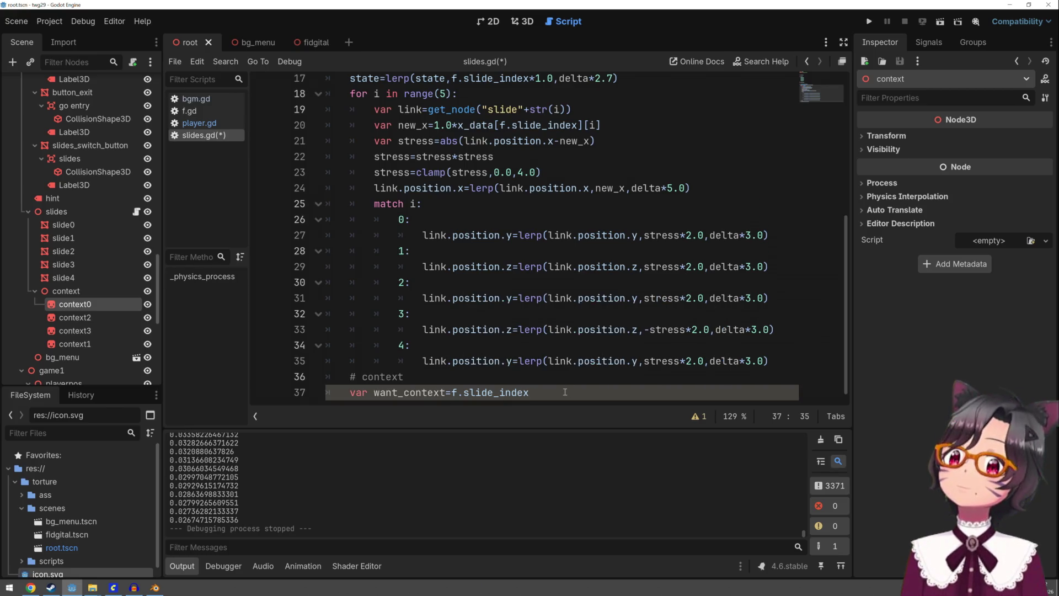
Add if want_context!=context_id: with an indented a=0.0 below it
{"action": "key", "text": "Return"}
{"action": "type", "text": "if"}
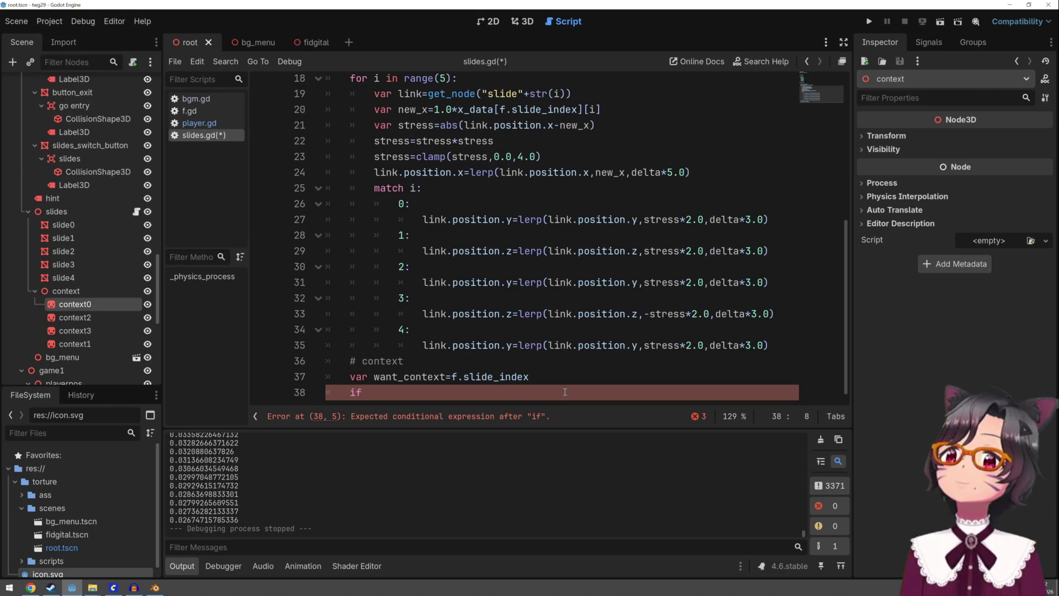
{"action": "type", "text": "want_context!=context_id:"}
{"action": "key", "text": "Return"}
{"action": "type", "text": "a="}
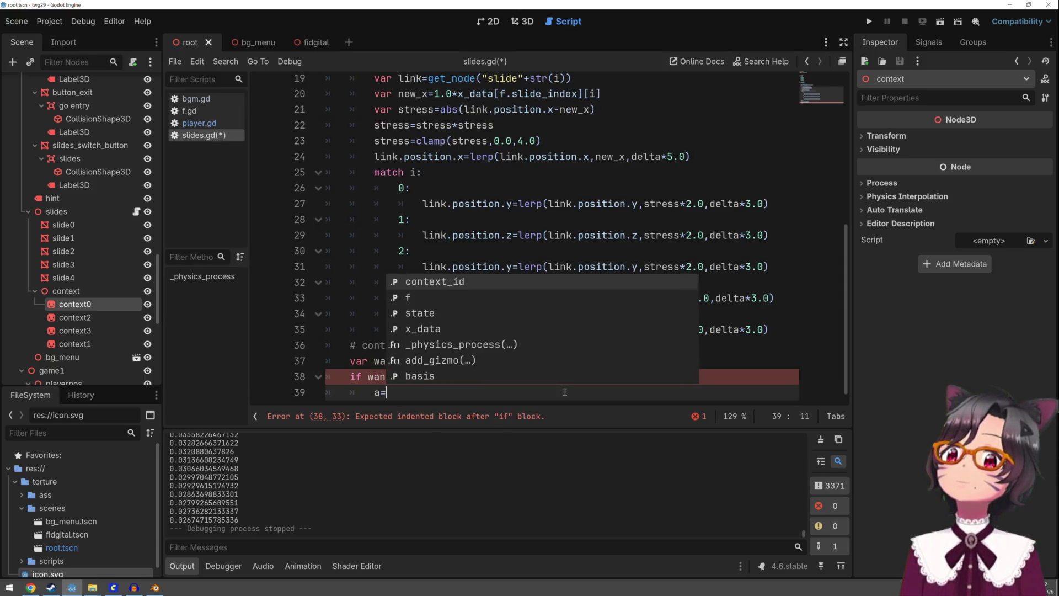
{"action": "key", "text": "Escape"}
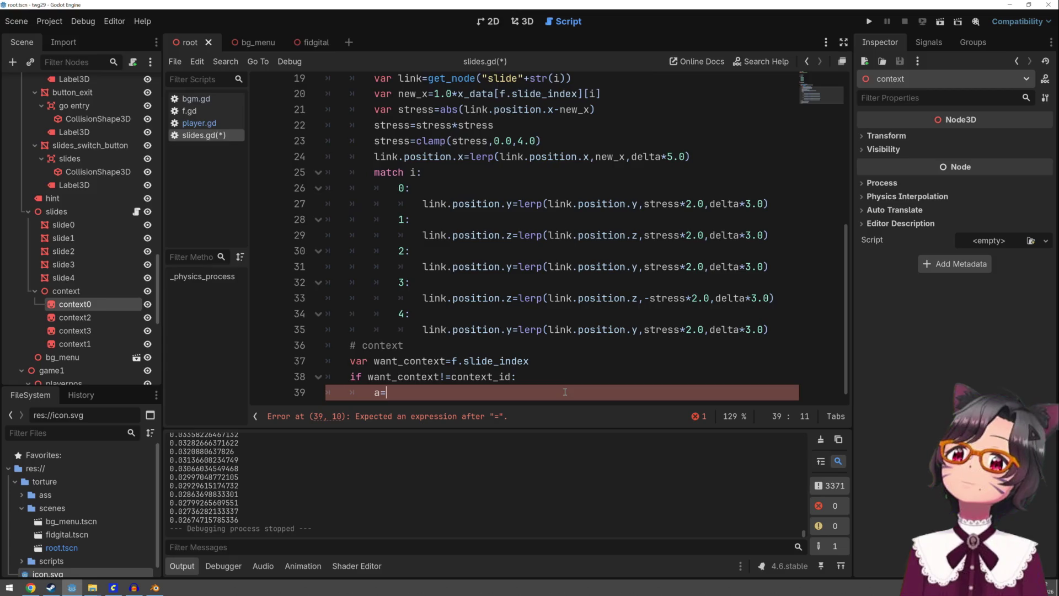
{"action": "type", "text": "0.0"}
Insert var a=1.0 above the want_context line and drop the context0 node path below the if block
{"action": "key", "text": "Up"}
{"action": "key", "text": "Up"}
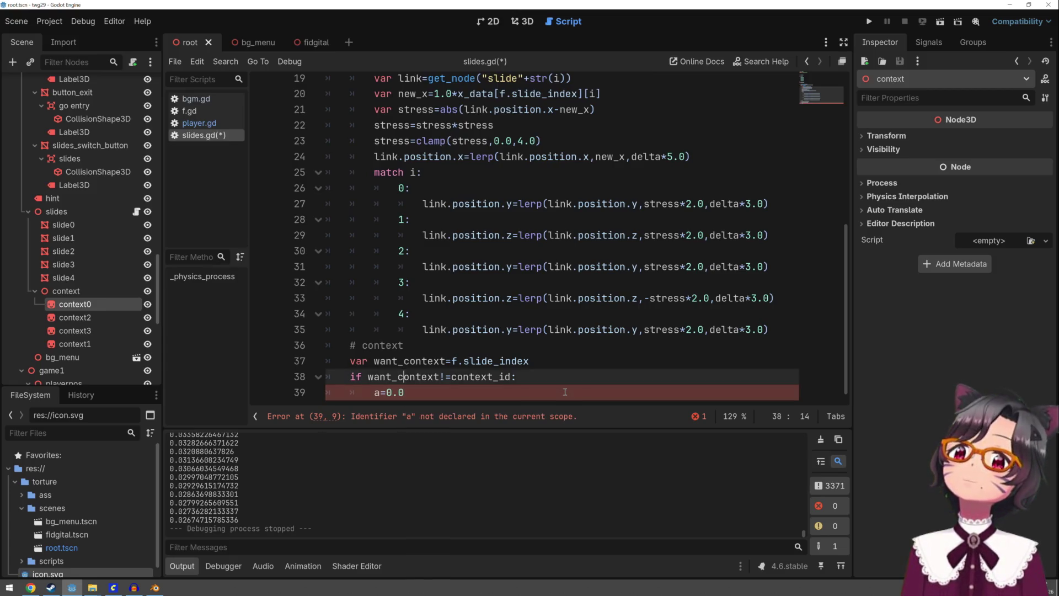
{"action": "key", "text": "ctrl+shift+Return"}
{"action": "type", "text": "var a"}
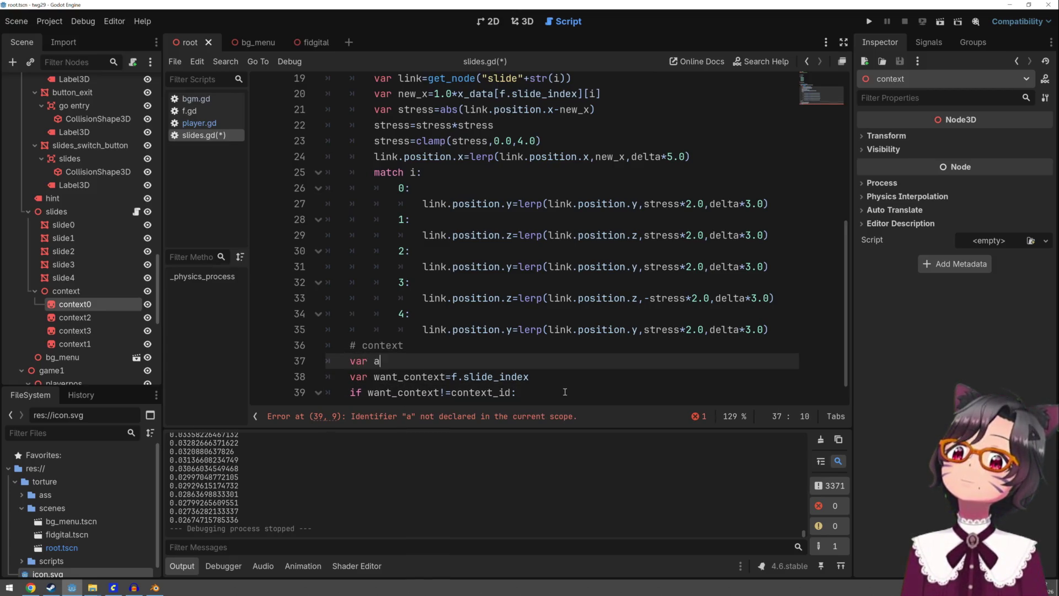
{"action": "type", "text": "=1.0"}
{"action": "key", "text": "Down"}
{"action": "key", "text": "Down"}
{"action": "key", "text": "Home"}
{"action": "key", "text": "Down"}
{"action": "key", "text": "End"}
{"action": "key", "text": "Left"}
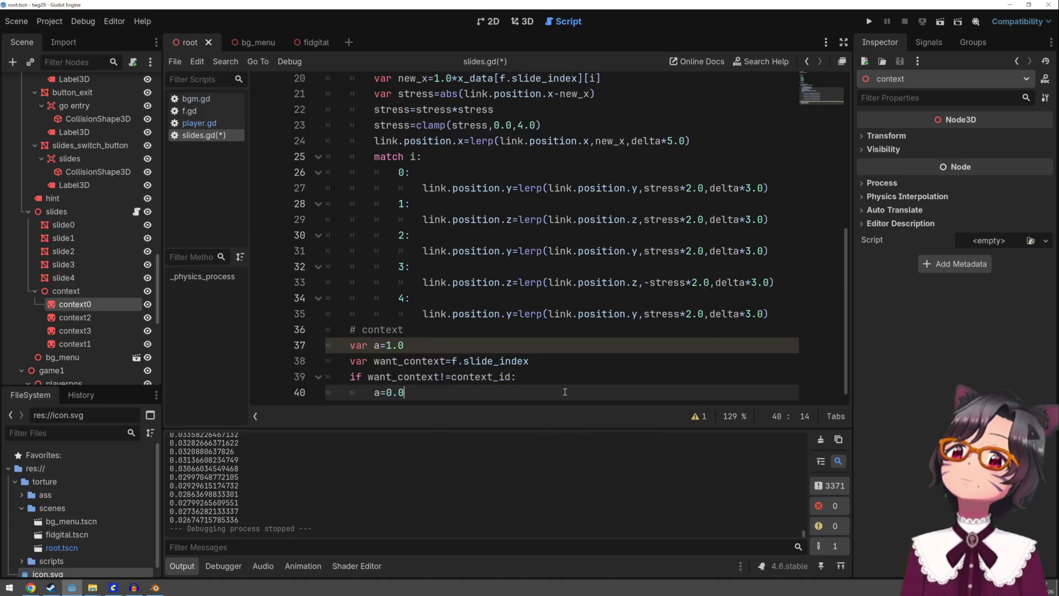
{"action": "key", "text": "Return"}
{"action": "key", "text": "BackSpace"}
{"action": "key", "text": "BackSpace"}
{"action": "key", "text": "BackSpace"}
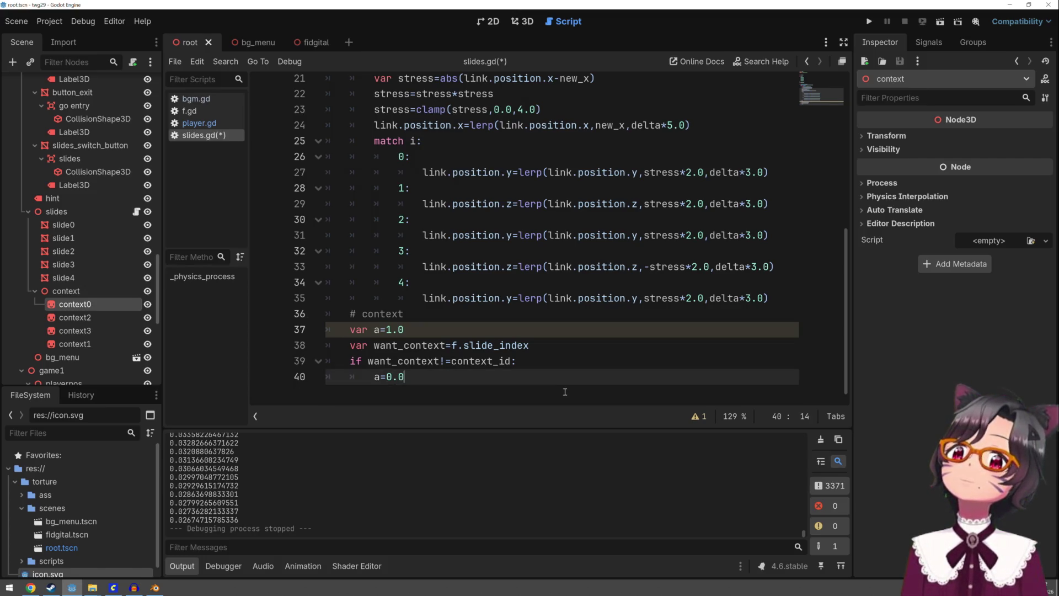
{"action": "key", "text": "Return"}
{"action": "key", "text": "BackSpace"}
{"action": "key", "text": "Return"}
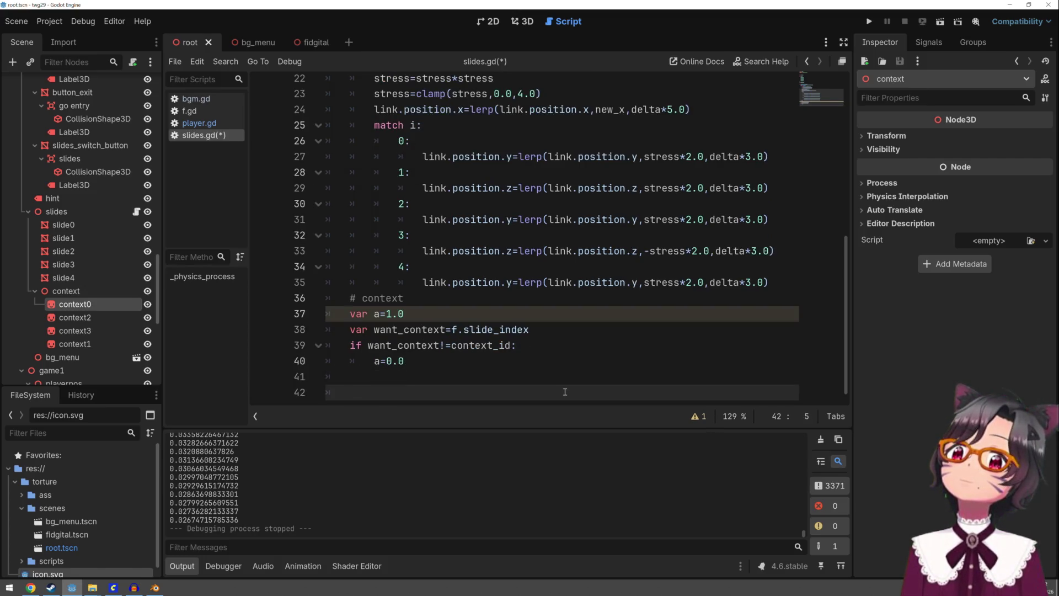
{"action": "mouse_move", "coordinate": [77, 305]}
{"action": "left_mouse_down"}
{"action": "mouse_move", "coordinate": [377, 397]}
{"action": "mouse_move", "coordinate": [422, 398]}
{"action": "left_mouse_up"}
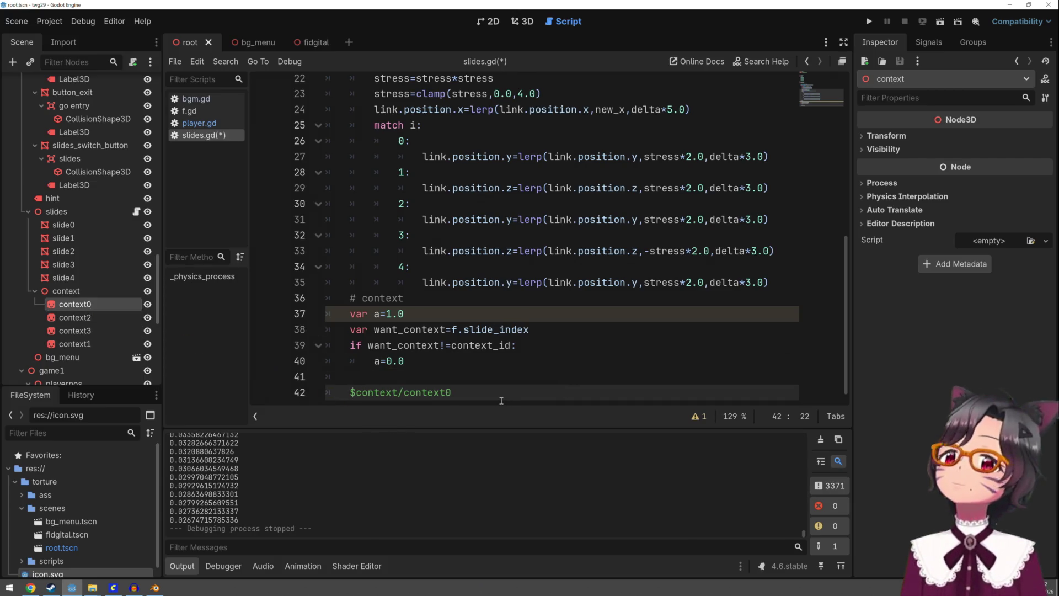
Complete line 42 so context0's modulate.a = lerp(its modulate.a, a, delta*2.7)
{"action": "type", "text": ".modulat"}
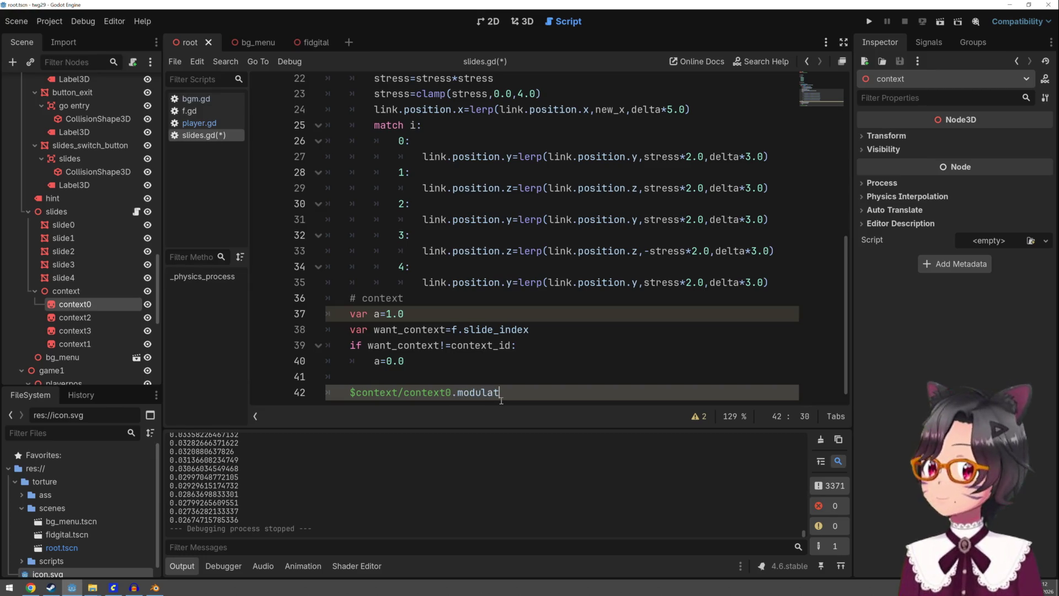
{"action": "type", "text": "a.a"}
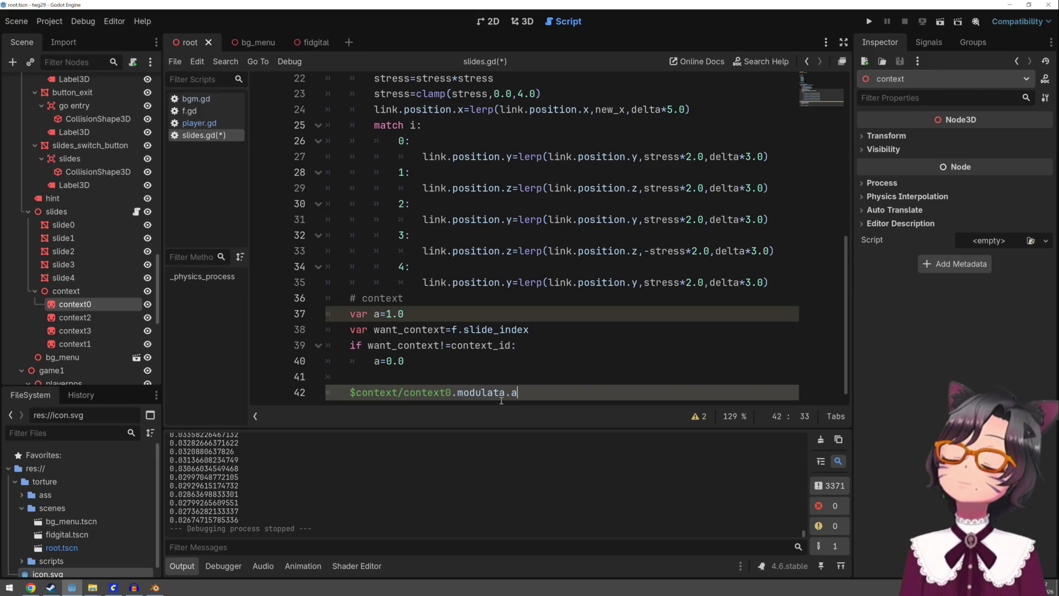
{"action": "key", "text": "Left"}
{"action": "key", "text": "Left"}
{"action": "key", "text": "BackSpace"}
{"action": "type", "text": "e"}
{"action": "key", "text": "End"}
{"action": "type", "text": "="}
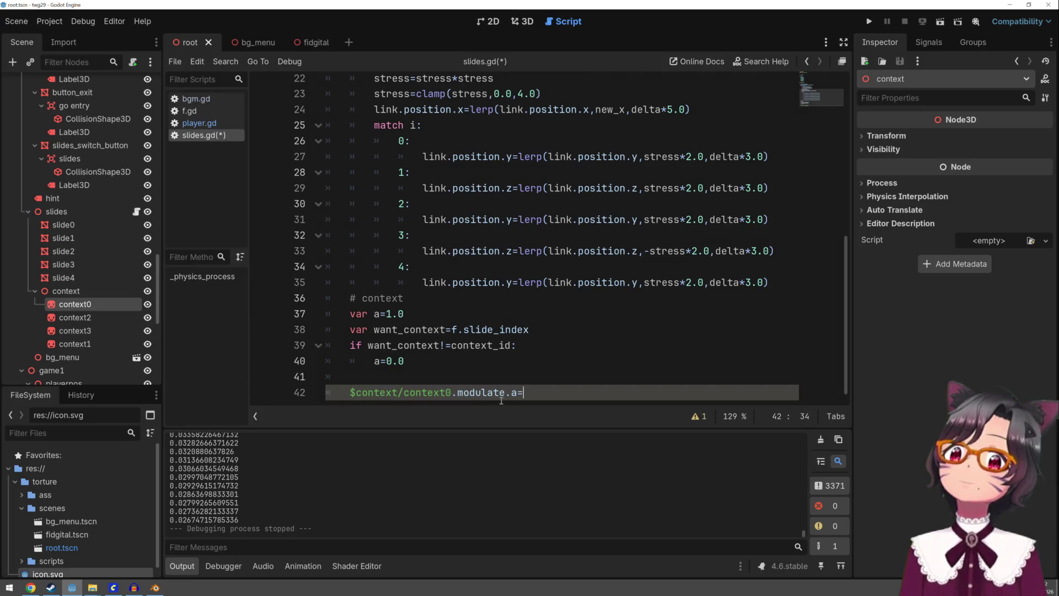
{"action": "type", "text": "lerp("}
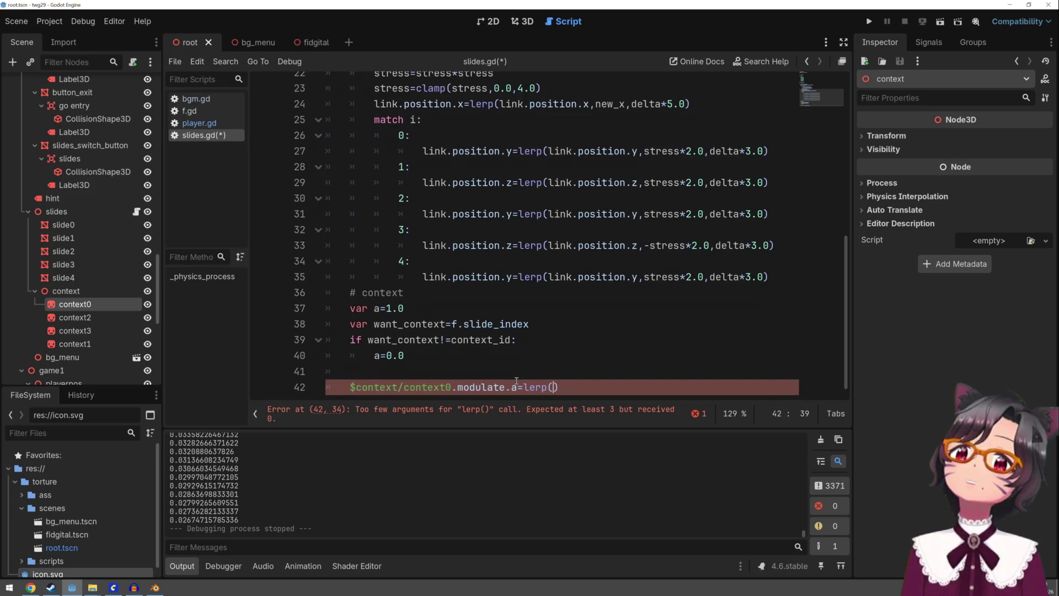
{"action": "left_click_drag", "start_coordinate": [516, 386], "coordinate": [350, 386]}
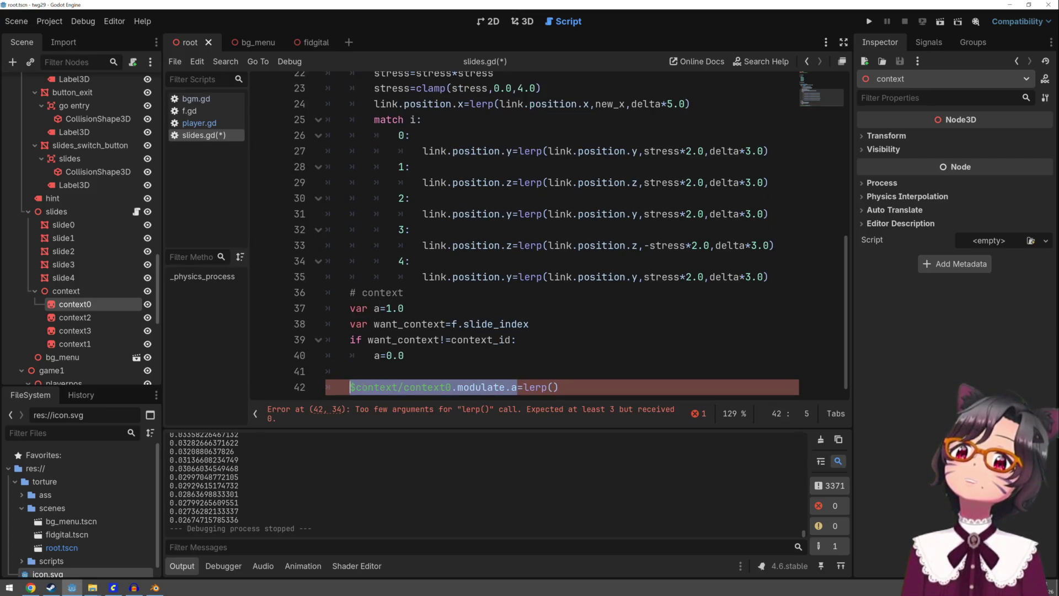
{"action": "key", "text": "ctrl+c"}
{"action": "left_click", "coordinate": [552, 387]}
{"action": "key", "text": "ctrl+v"}
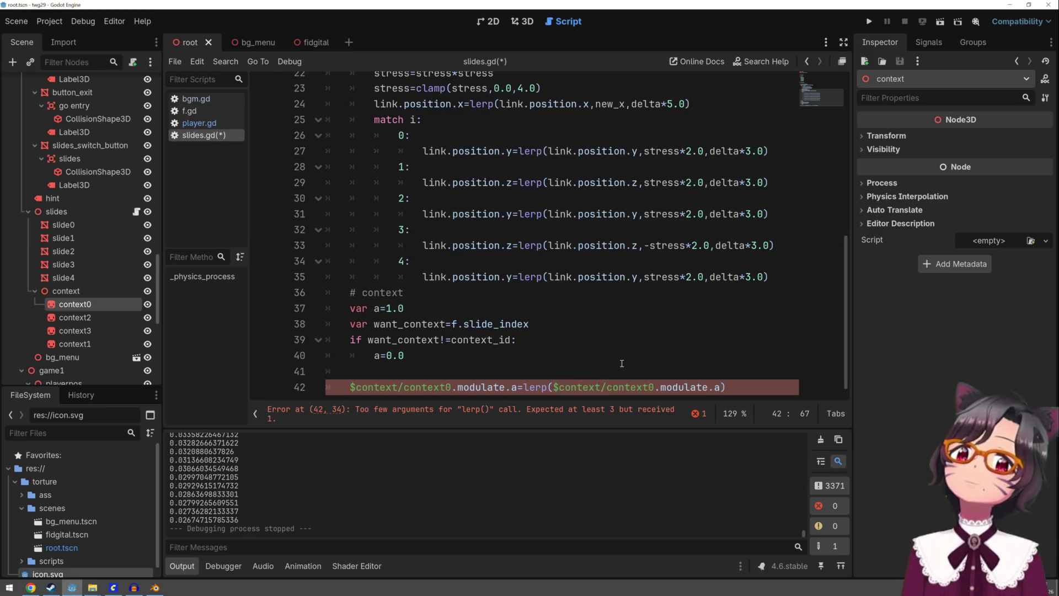
{"action": "type", "text": ",a,delta*2.7"}
Duplicate the context0 fade line three times below it
{"action": "key", "text": "shift+End"}
{"action": "key", "text": "ctrl+c"}
{"action": "key", "text": "End"}
{"action": "key", "text": "Return"}
{"action": "key", "text": "ctrl+v"}
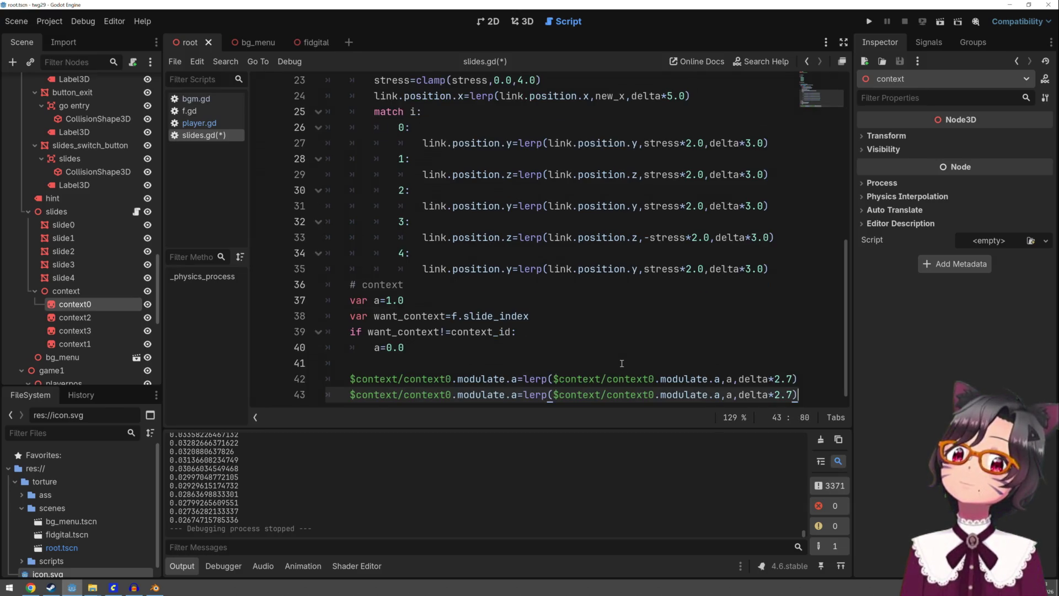
{"action": "key", "text": "Return"}
{"action": "key", "text": "ctrl+v"}
{"action": "key", "text": "Return"}
{"action": "key", "text": "ctrl+v"}
Renumber the first node reference on lines 43–45 to context1, context2 and context3
{"action": "key", "text": "Up"}
{"action": "key", "text": "Up"}
{"action": "key", "text": "Home"}
{"action": "key", "text": "Right"}
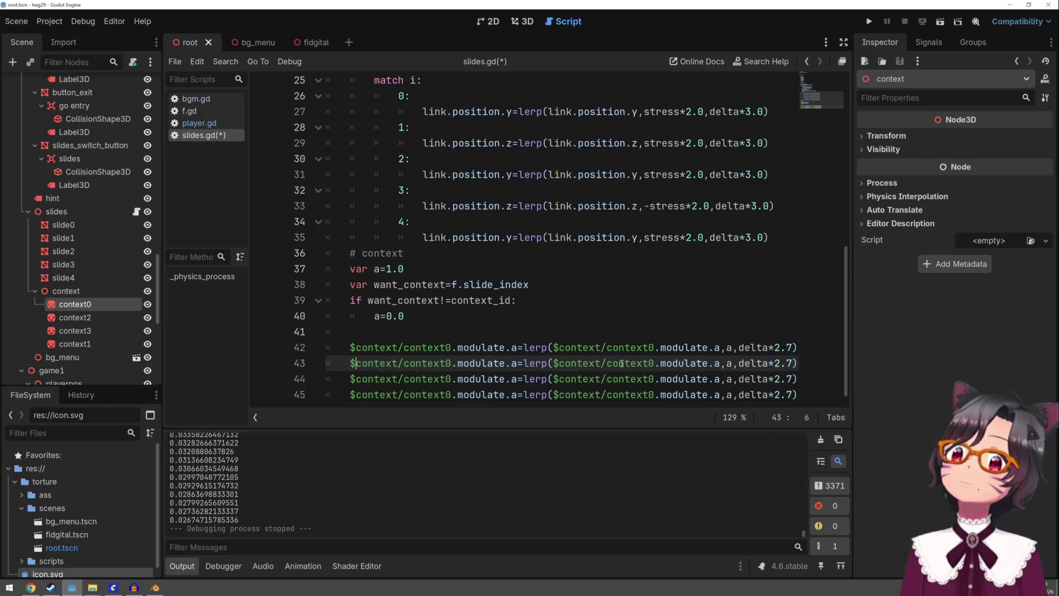
{"action": "key", "text": "Right"}
{"action": "key", "text": "Right"}
{"action": "key", "text": "Right"}
{"action": "key", "text": "BackSpace"}
{"action": "type", "text": "1"}
{"action": "key", "text": "Down"}
{"action": "key", "text": "BackSpace"}
{"action": "type", "text": "1"}
{"action": "key", "text": "Down"}
{"action": "key", "text": "Up"}
{"action": "key", "text": "BackSpace"}
{"action": "type", "text": "2"}
{"action": "key", "text": "Down"}
{"action": "key", "text": "BackSpace"}
{"action": "type", "text": "3"}
Renumber the second references on lines 43–45 to context1–3, save the script, and run the game
{"action": "key", "text": "Up"}
{"action": "key", "text": "Up"}
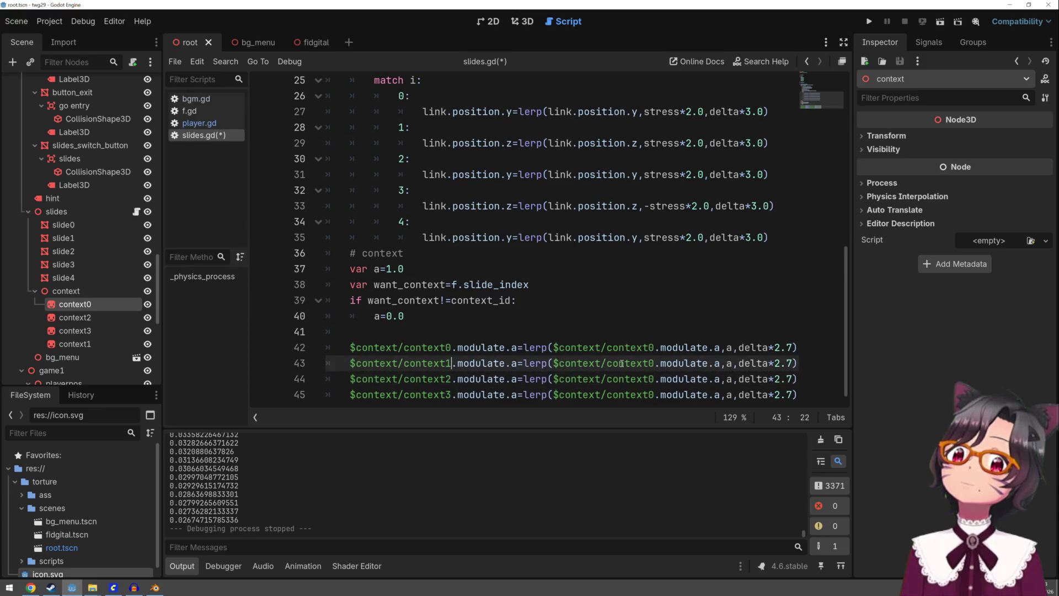
{"action": "key", "text": "Right"}
{"action": "key", "text": "Right"}
{"action": "key", "text": "Right"}
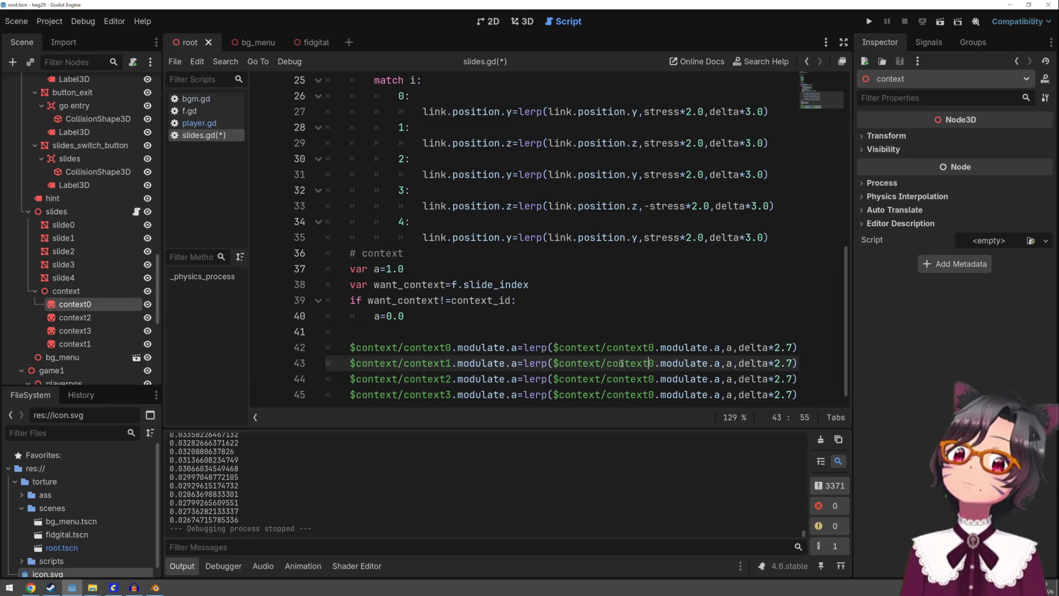
{"action": "key", "text": "BackSpace"}
{"action": "type", "text": "1"}
{"action": "key", "text": "Down"}
{"action": "key", "text": "BackSpace"}
{"action": "type", "text": "2"}
{"action": "key", "text": "Down"}
{"action": "key", "text": "BackSpace"}
{"action": "type", "text": "3"}
{"action": "key", "text": "ctrl+s"}
{"action": "left_click", "coordinate": [869, 21]}
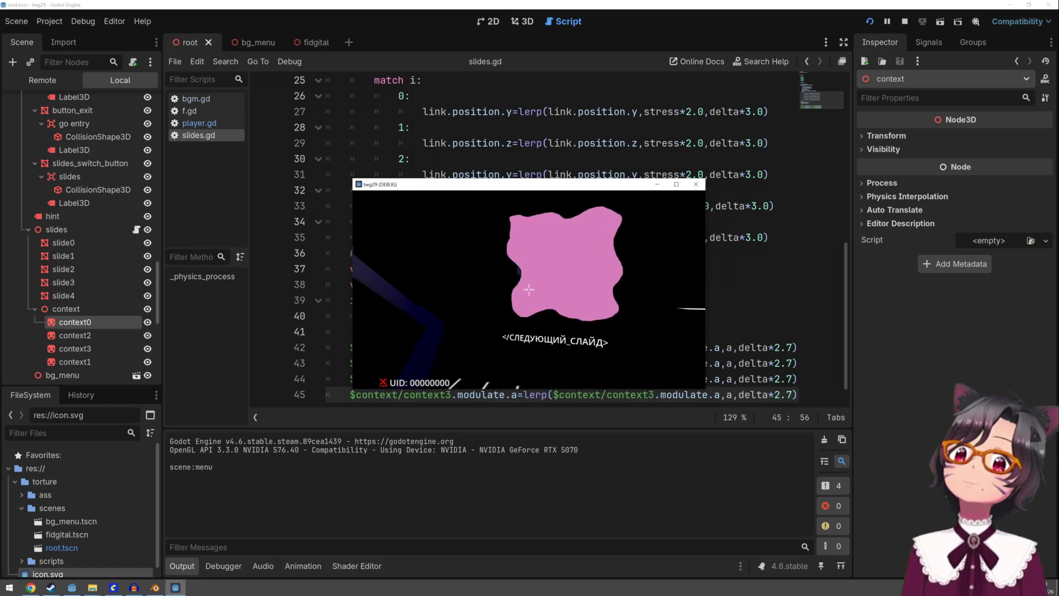
{"action": "key", "text": "Escape"}
{"action": "scroll", "coordinate": [528, 287], "scroll_direction": "down", "scroll_amount": 1}
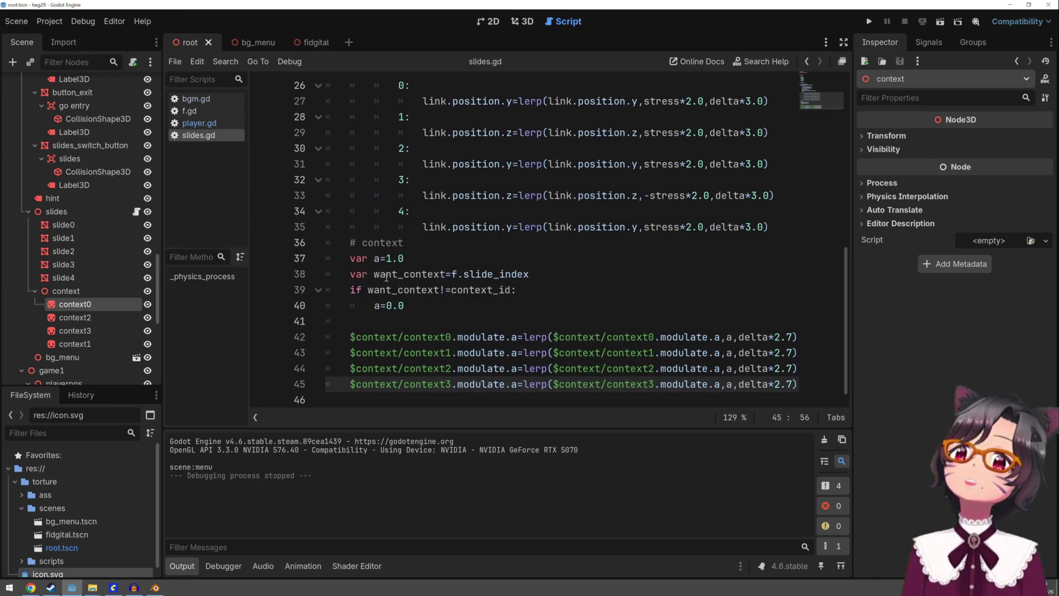
{"action": "left_click", "coordinate": [426, 306]}
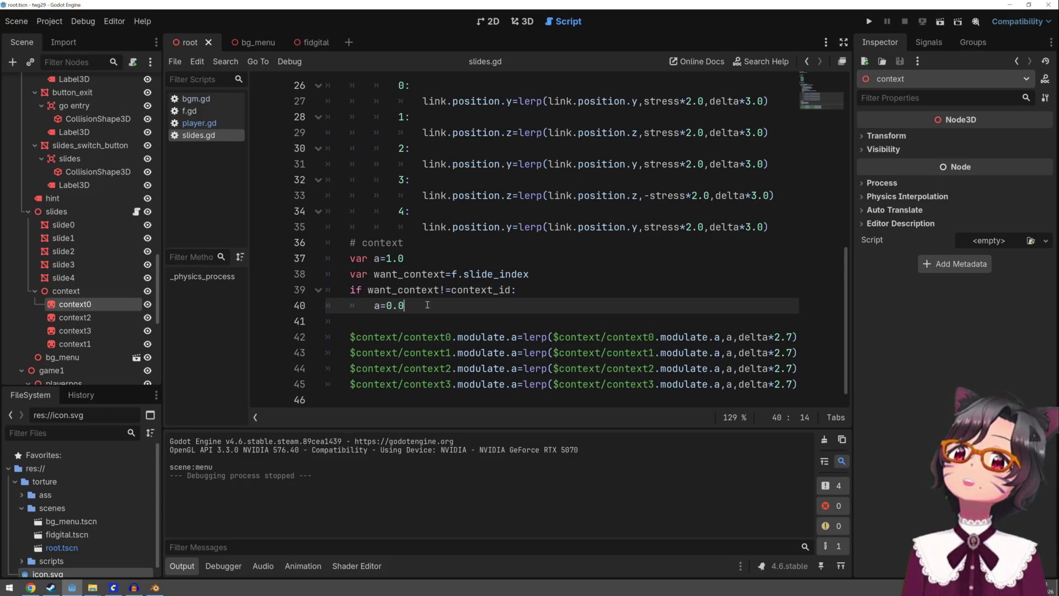
{"action": "left_click", "coordinate": [515, 332]}
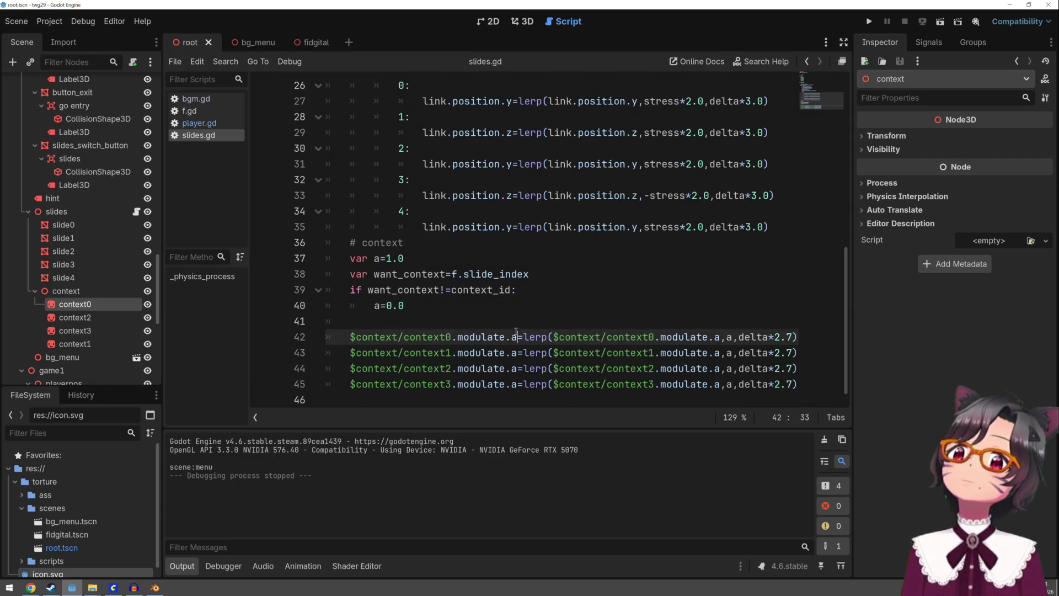
{"action": "left_click", "coordinate": [512, 322]}
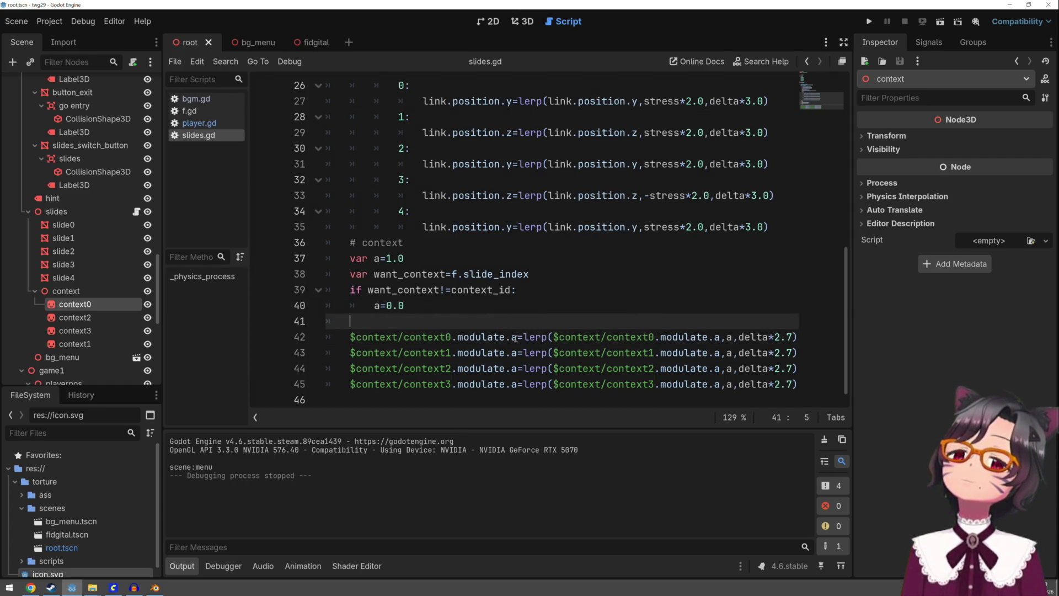
Declare var context_alpha=1.0 on line 15 of slides.gd
{"action": "scroll", "coordinate": [526, 323], "scroll_direction": "up", "scroll_amount": 6}
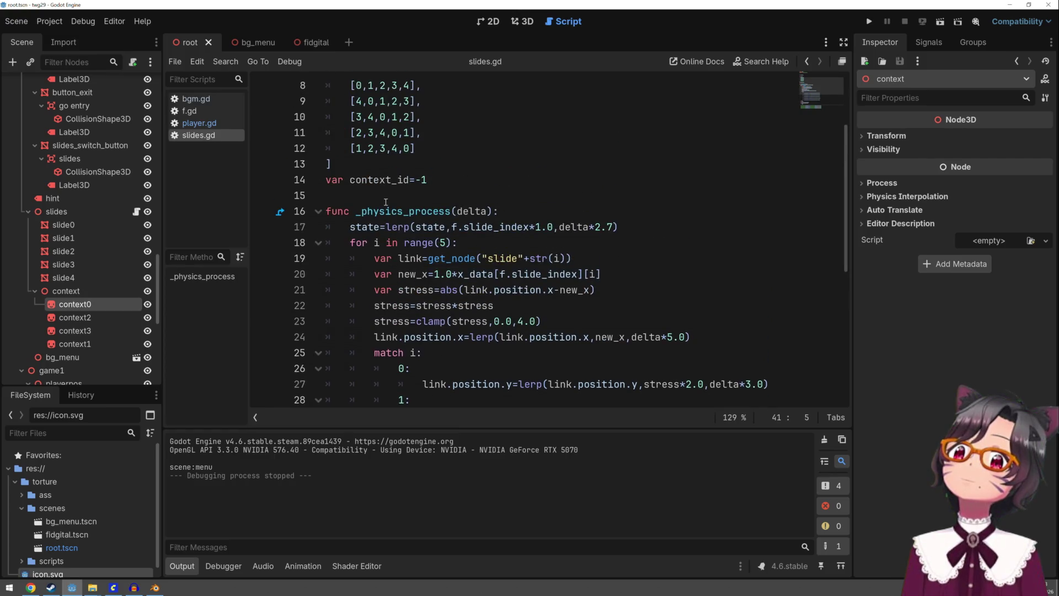
{"action": "left_click", "coordinate": [386, 200]}
{"action": "type", "text": "var context_"}
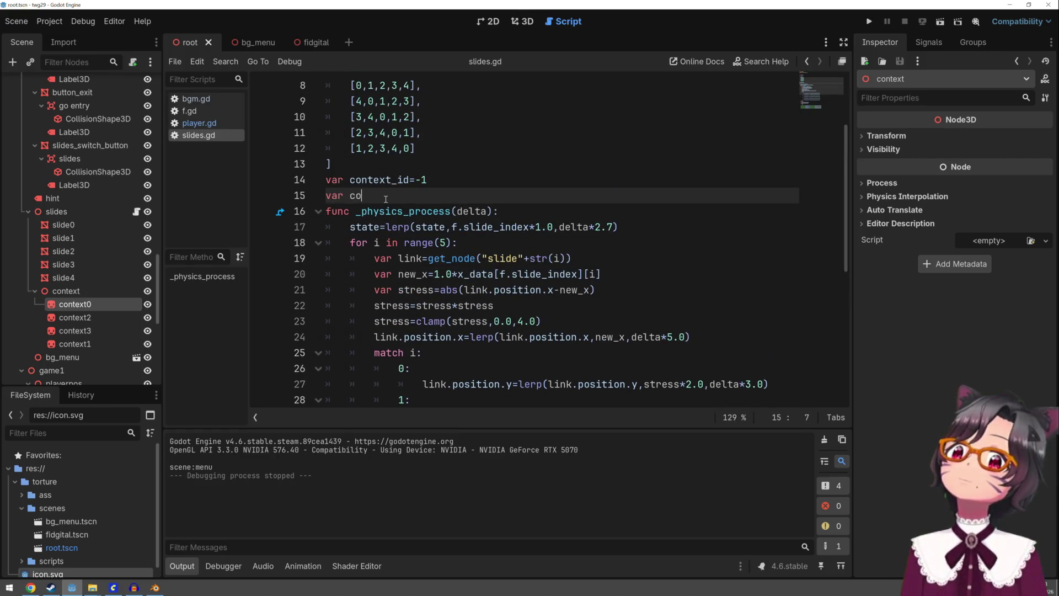
{"action": "type", "text": "al"}
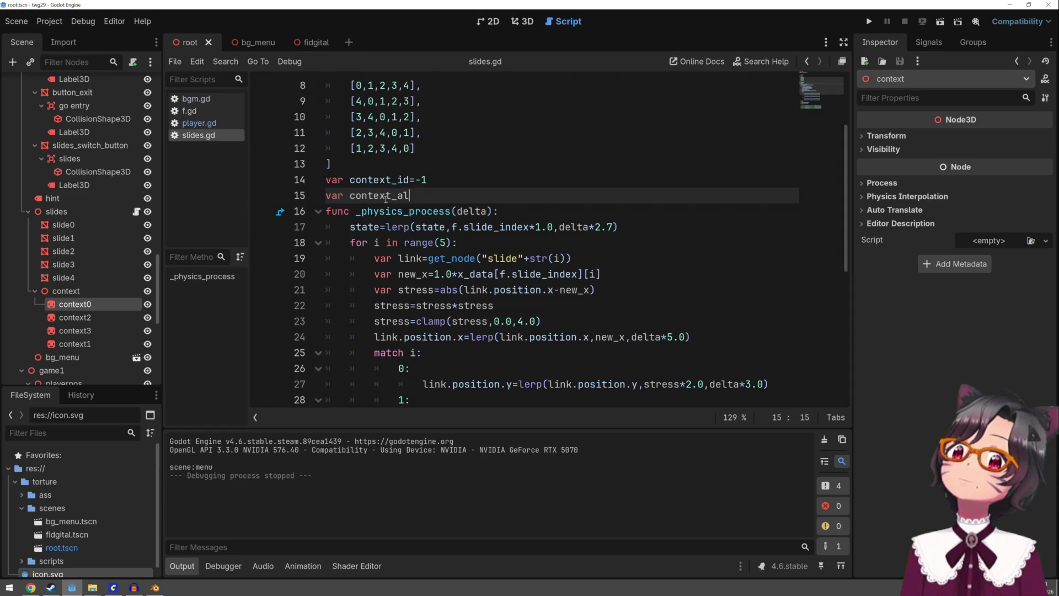
{"action": "type", "text": "pha=1.0"}
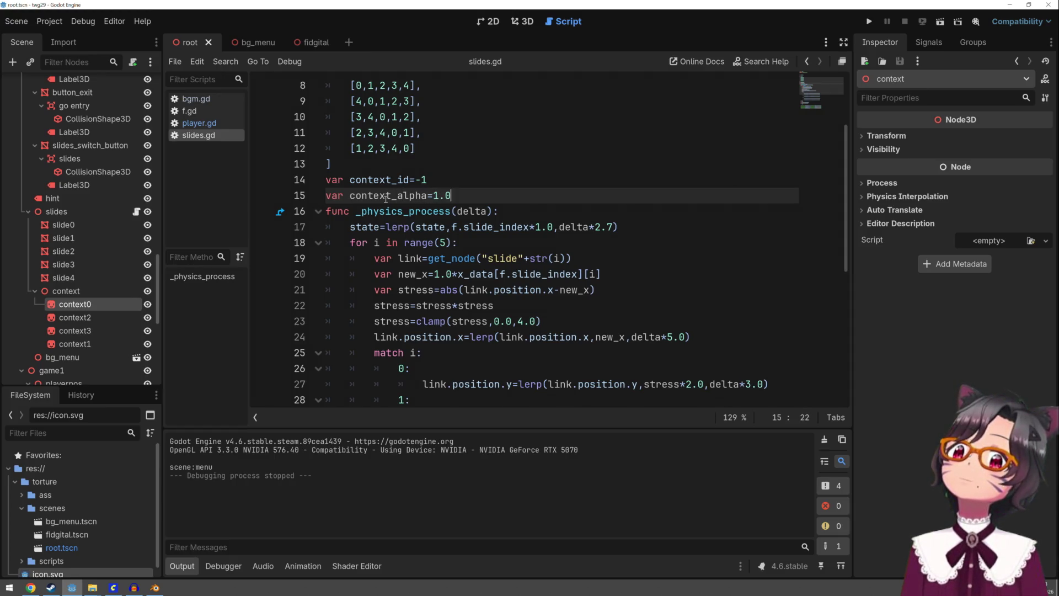
Replace the lerp expression on lines 42–45 with context_alpha for each context node
{"action": "double_click", "coordinate": [385, 197]}
{"action": "scroll", "coordinate": [521, 308], "scroll_direction": "down", "scroll_amount": 6}
{"action": "left_click_drag", "start_coordinate": [523, 337], "coordinate": [799, 338]}
{"action": "key", "text": "ctrl+v"}
{"action": "left_click_drag", "start_coordinate": [524, 353], "coordinate": [799, 353]}
{"action": "key", "text": "ctrl+v"}
{"action": "left_click_drag", "start_coordinate": [523, 369], "coordinate": [799, 369]}
{"action": "key", "text": "ctrl+v"}
{"action": "left_click", "coordinate": [523, 384]}
{"action": "left_click_drag", "start_coordinate": [523, 384], "coordinate": [799, 384]}
{"action": "key", "text": "ctrl+v"}
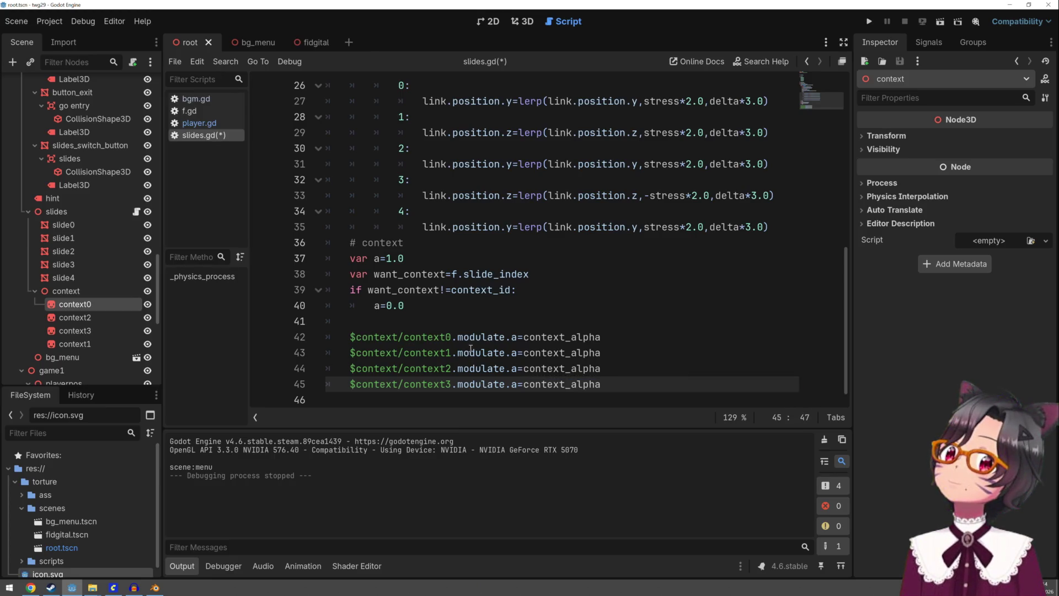
Add context_alpha=lerp(context_alpha,a,delta*2.7) on line 41
{"action": "left_click", "coordinate": [450, 327]}
{"action": "key", "text": "ctrl+v"}
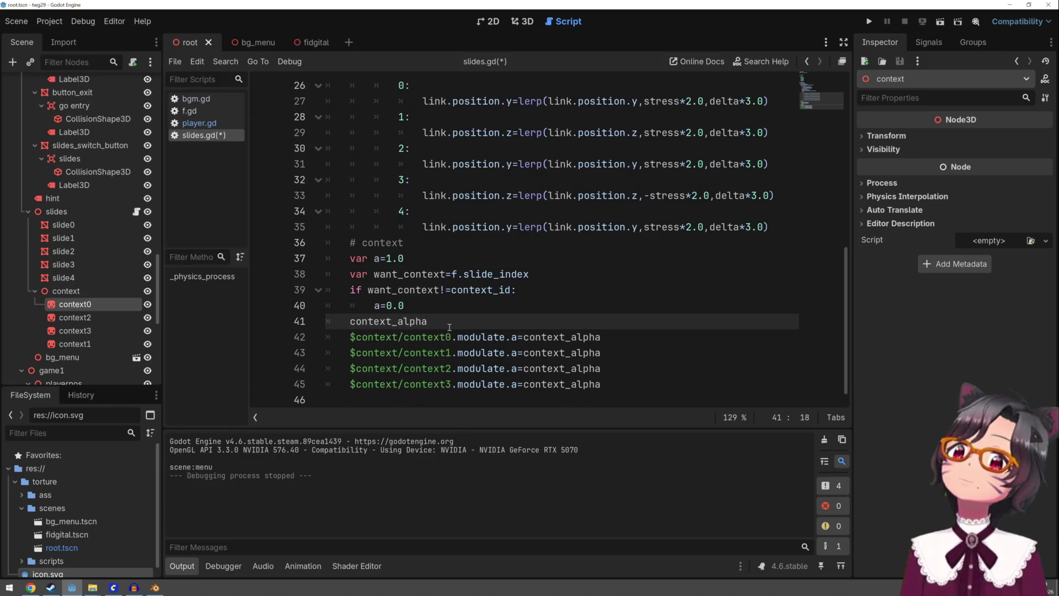
{"action": "type", "text": "=ler"}
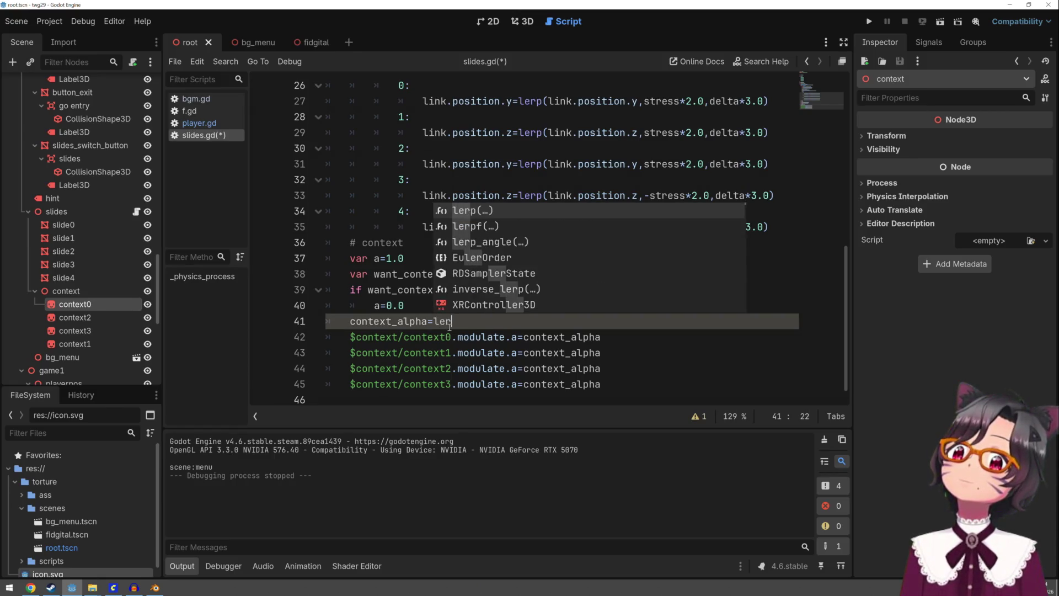
{"action": "type", "text": "p(c"}
{"action": "key", "text": "Return"}
{"action": "type", "text": ",a,delta*2.7"}
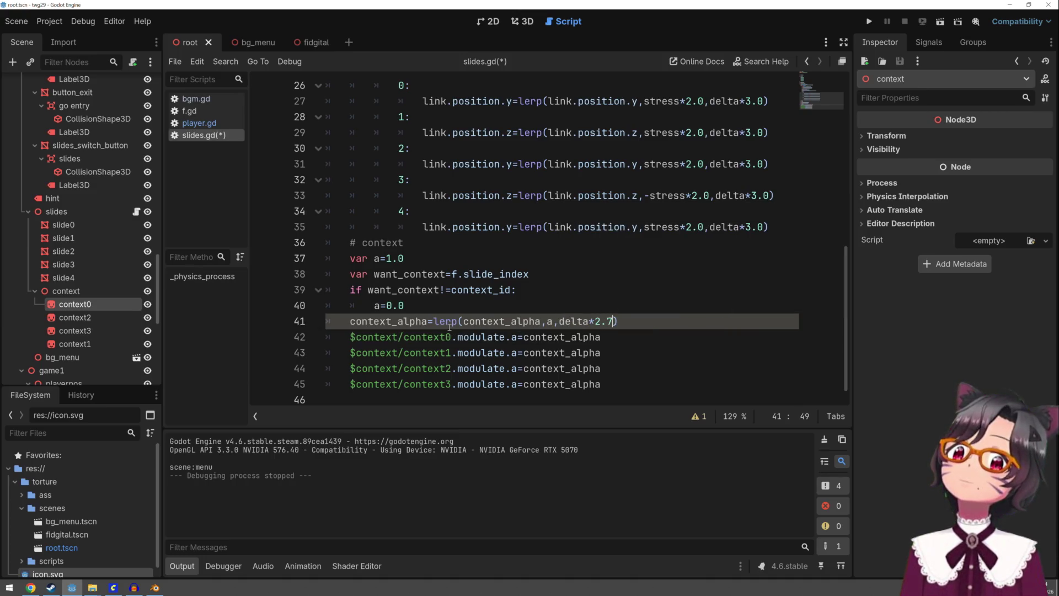
{"action": "key", "text": "Up"}
{"action": "key", "text": "Up"}
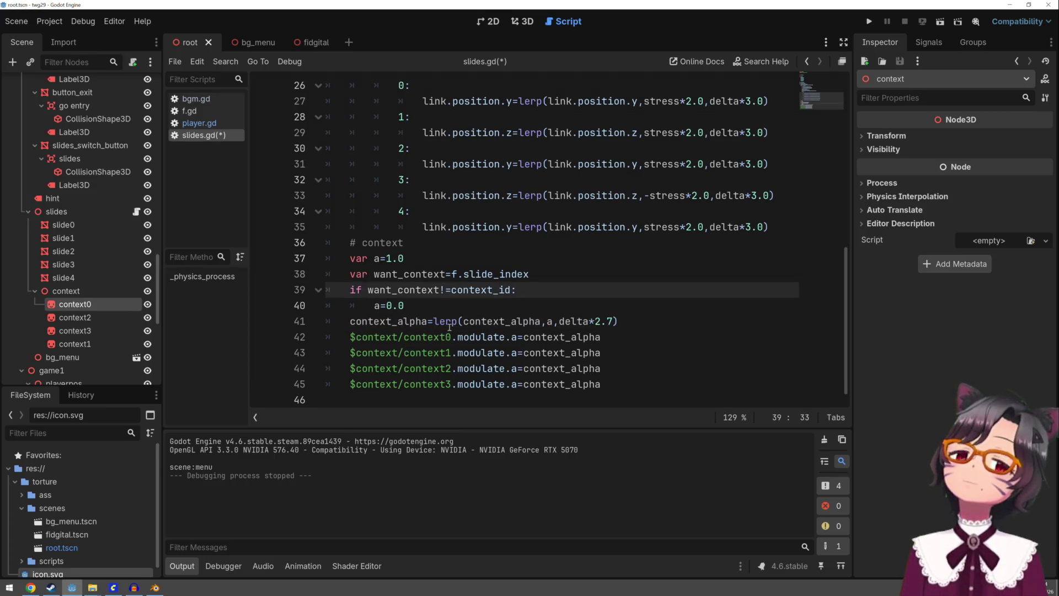
Under a=0.0, add the nested check if context_alpha<0.05:
{"action": "key", "text": "Down"}
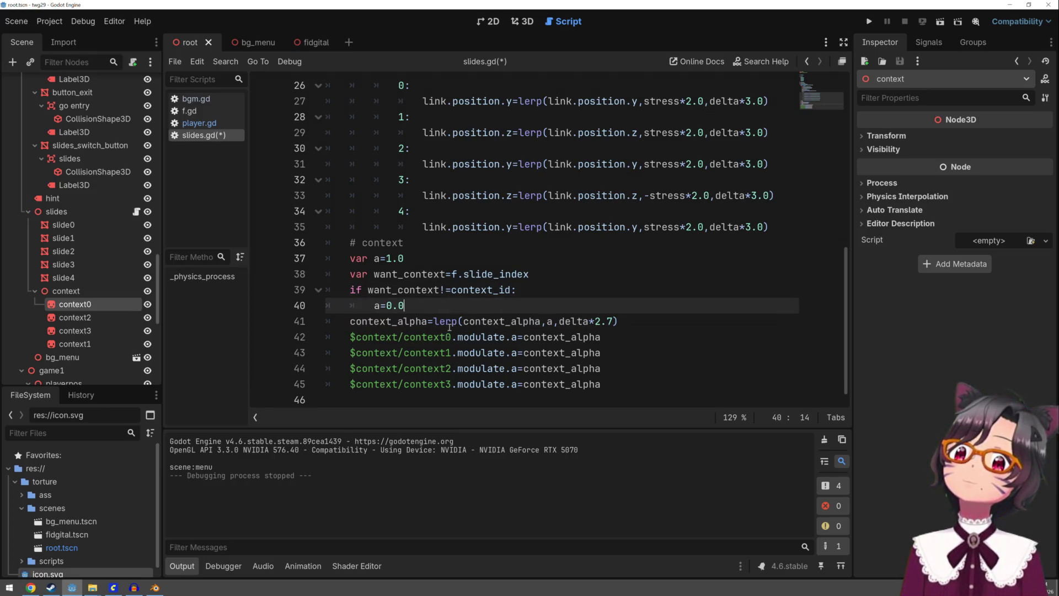
{"action": "key", "text": "Return"}
{"action": "type", "text": "if con"}
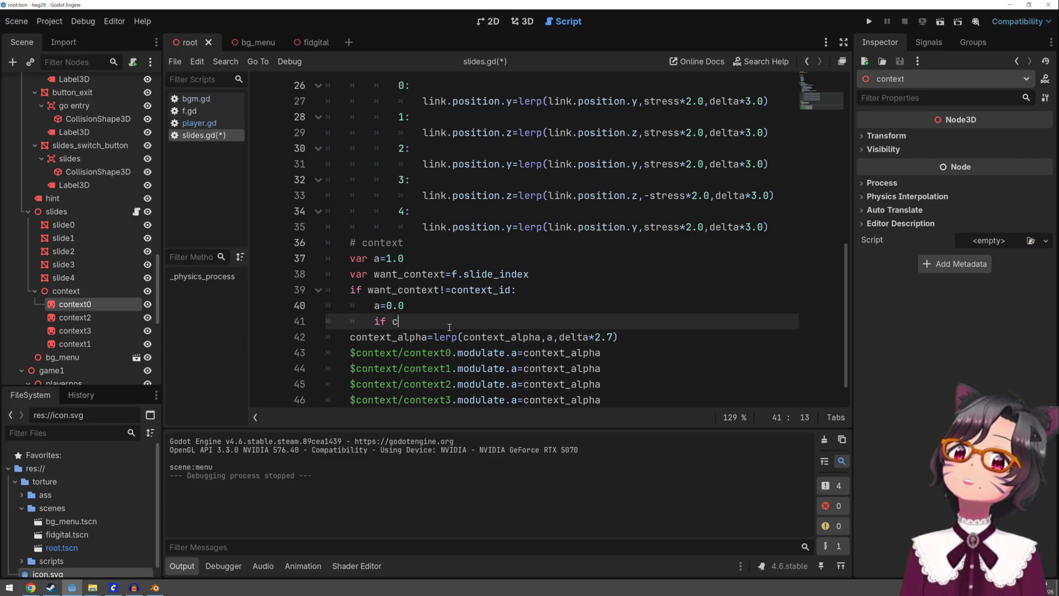
{"action": "key", "text": "Return"}
{"action": "type", "text": "<0."}
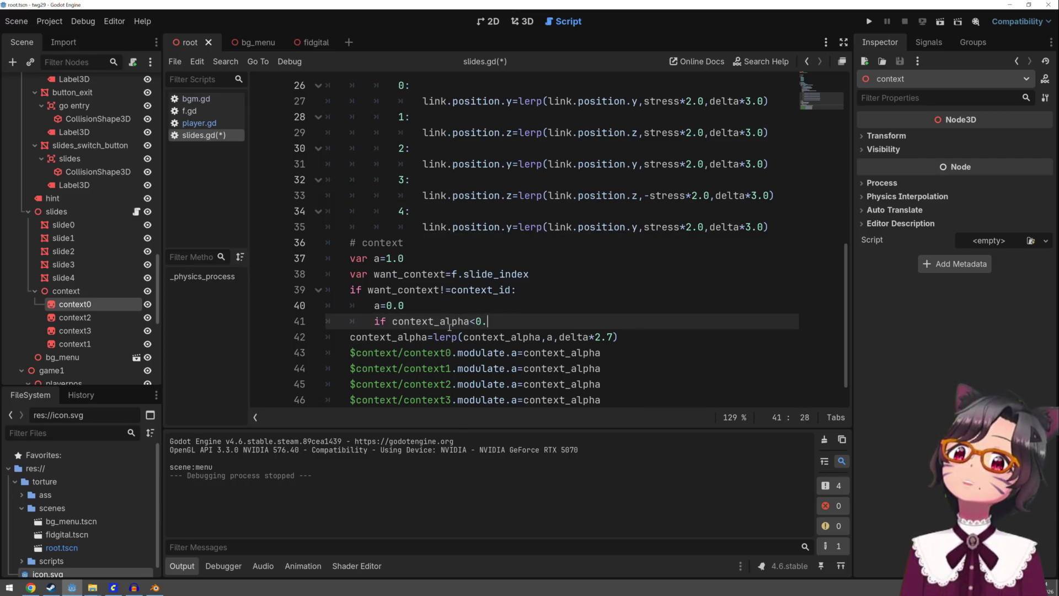
{"action": "type", "text": "05:"}
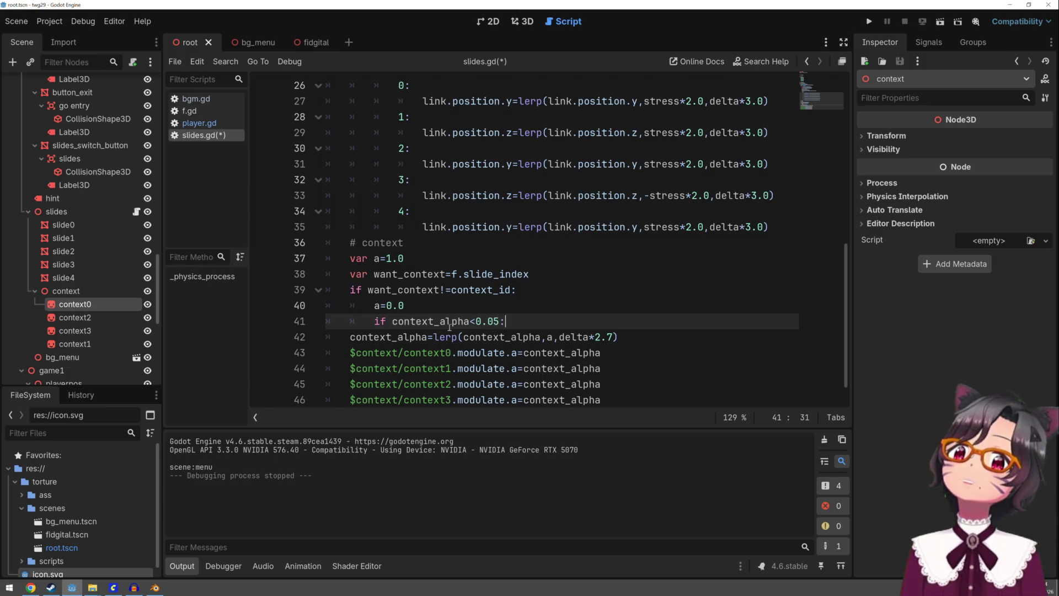
Inside that check, set context_id=want_context using autocomplete
{"action": "key", "text": "Return"}
{"action": "type", "text": "wan"}
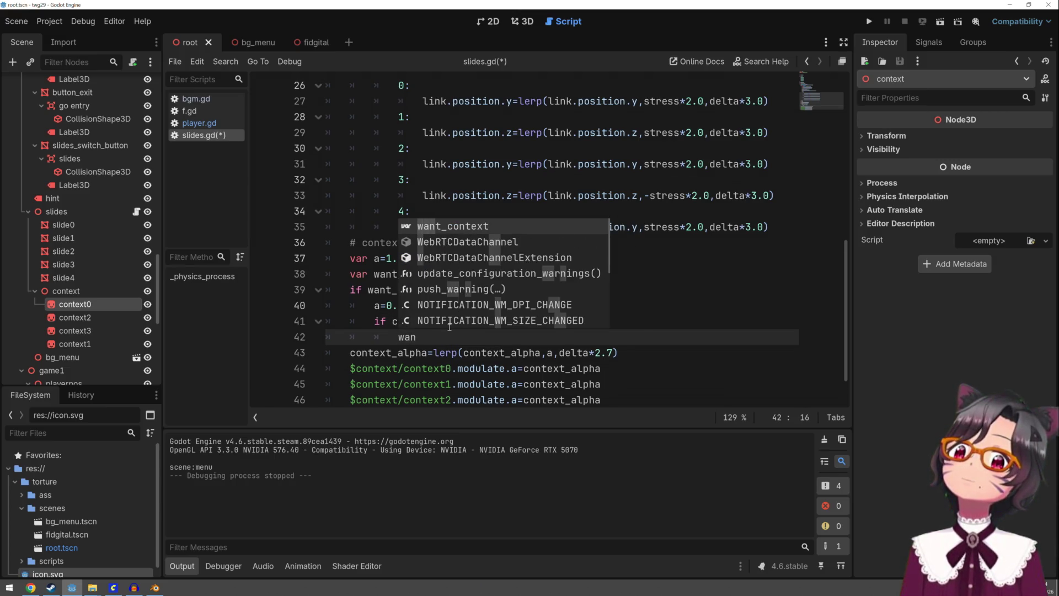
{"action": "key", "text": "Return"}
{"action": "key", "text": "Left"}
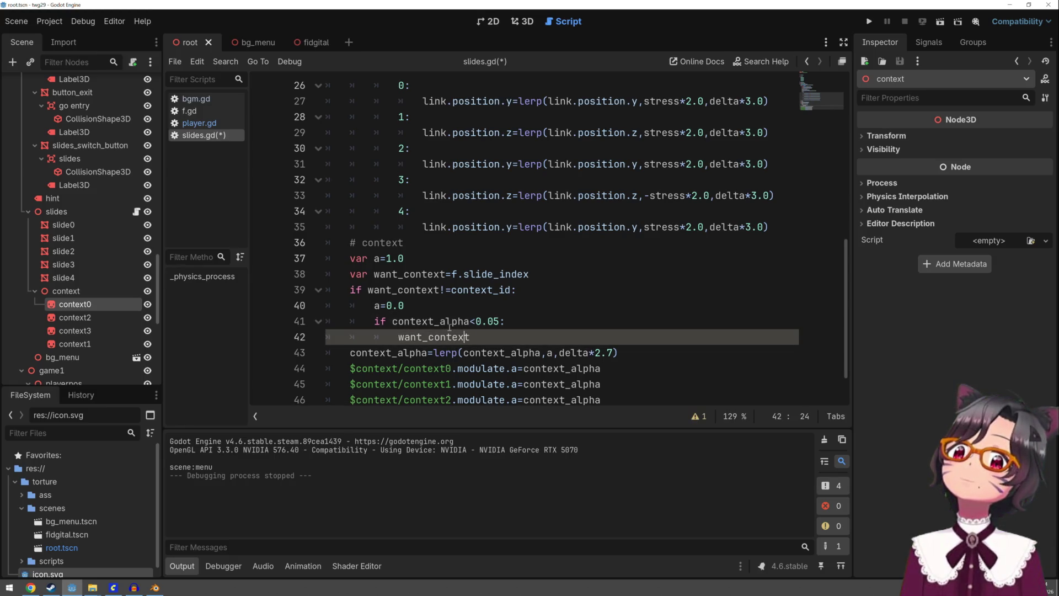
{"action": "key", "text": "Home"}
{"action": "type", "text": "co"}
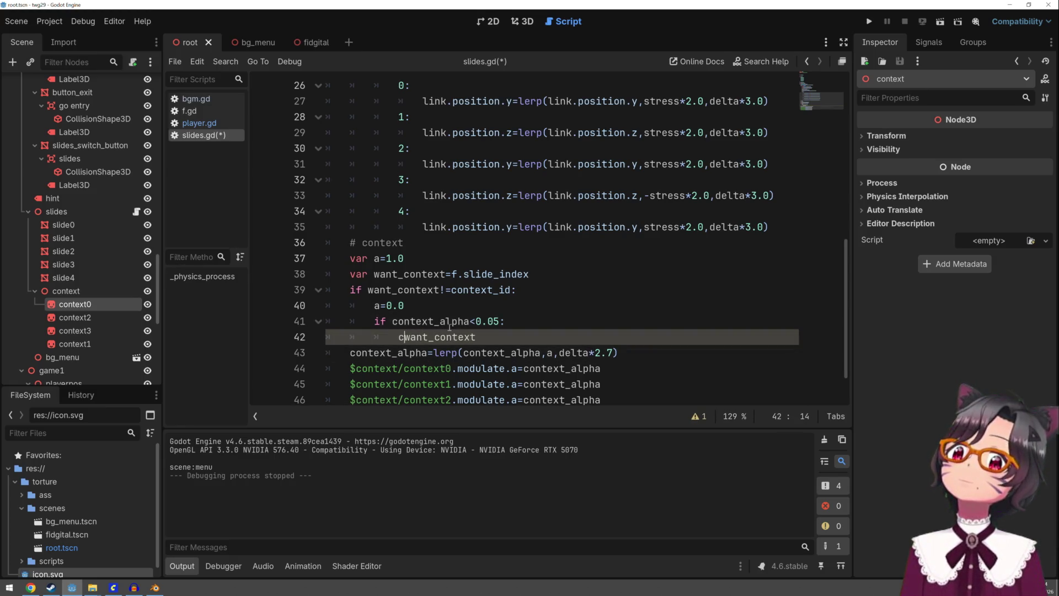
{"action": "type", "text": "nt"}
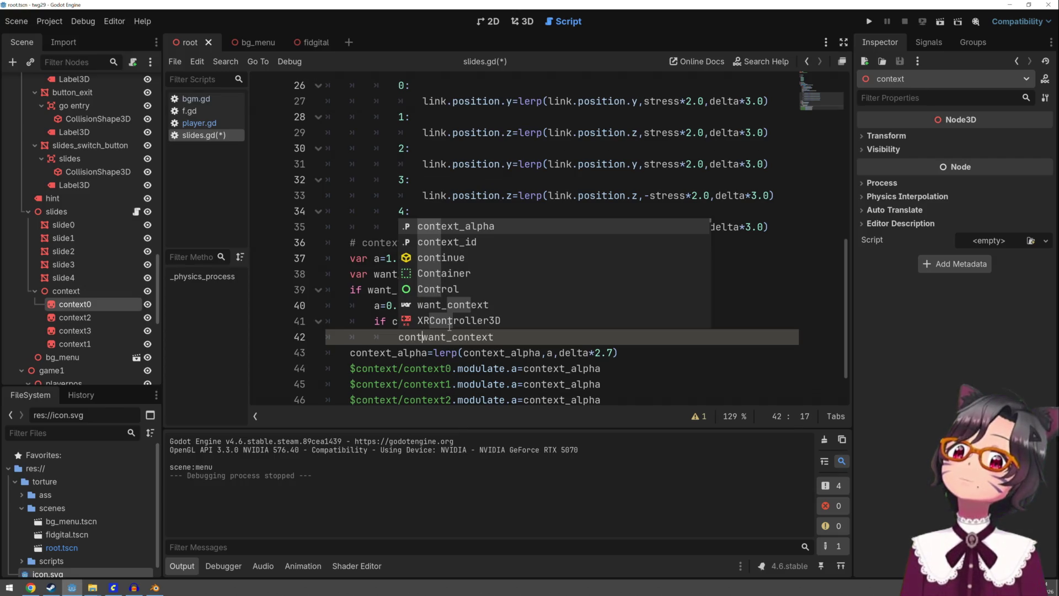
{"action": "key", "text": "Down"}
{"action": "key", "text": "Tab"}
{"action": "type", "text": "=wan"}
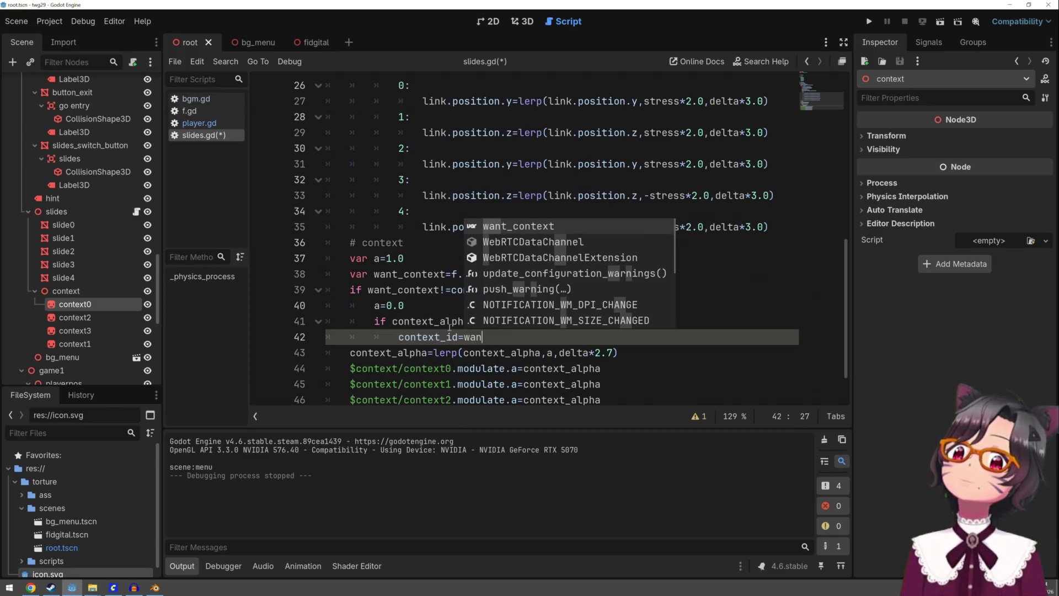
{"action": "key", "text": "Tab"}
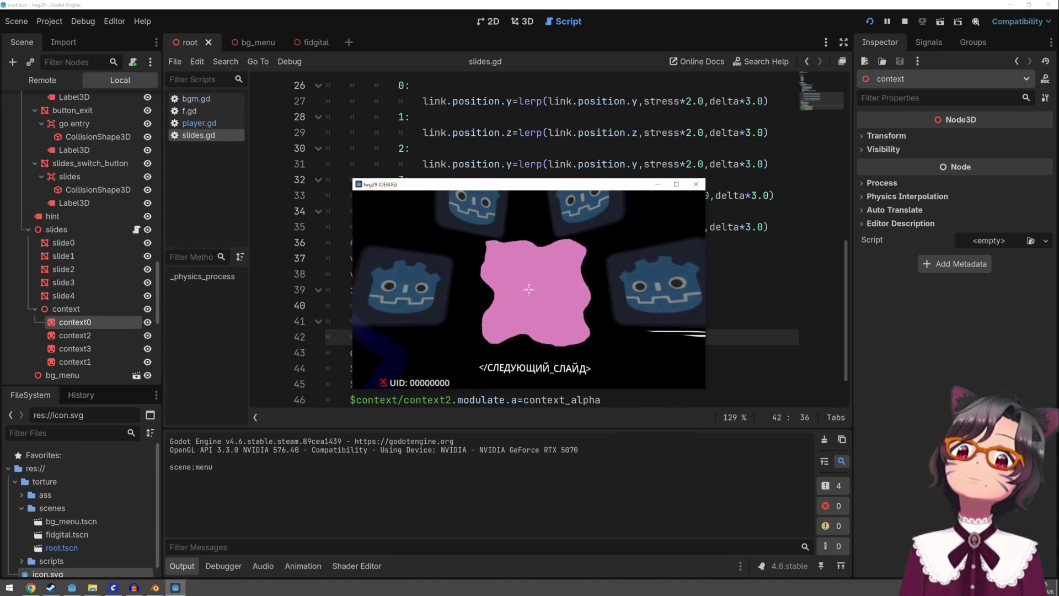
Advance one slide in the running game to confirm the context image swaps, then stop the game
{"action": "left_click", "coordinate": [528, 284]}
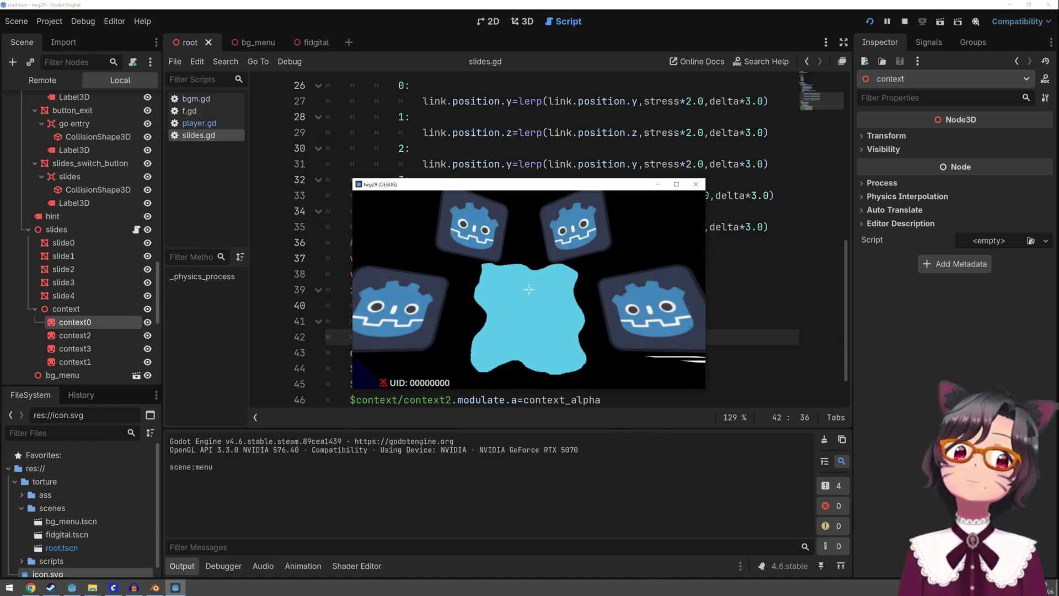
{"action": "key", "text": "F8"}
{"action": "scroll", "coordinate": [538, 289], "scroll_direction": "down", "scroll_amount": 1}
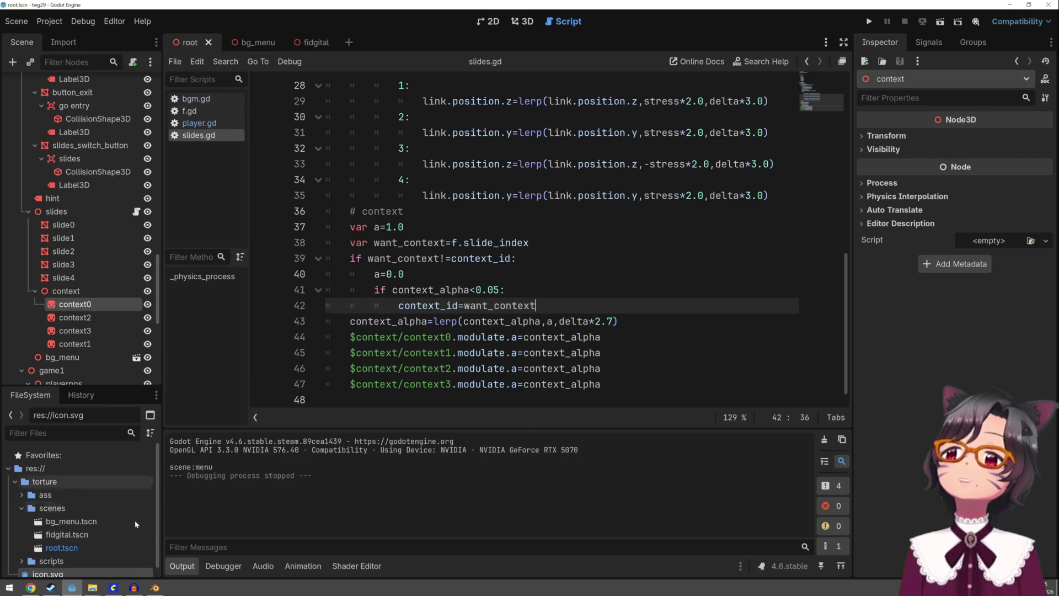
Switch back to Blender and save the current case file
{"action": "left_click", "coordinate": [155, 588]}
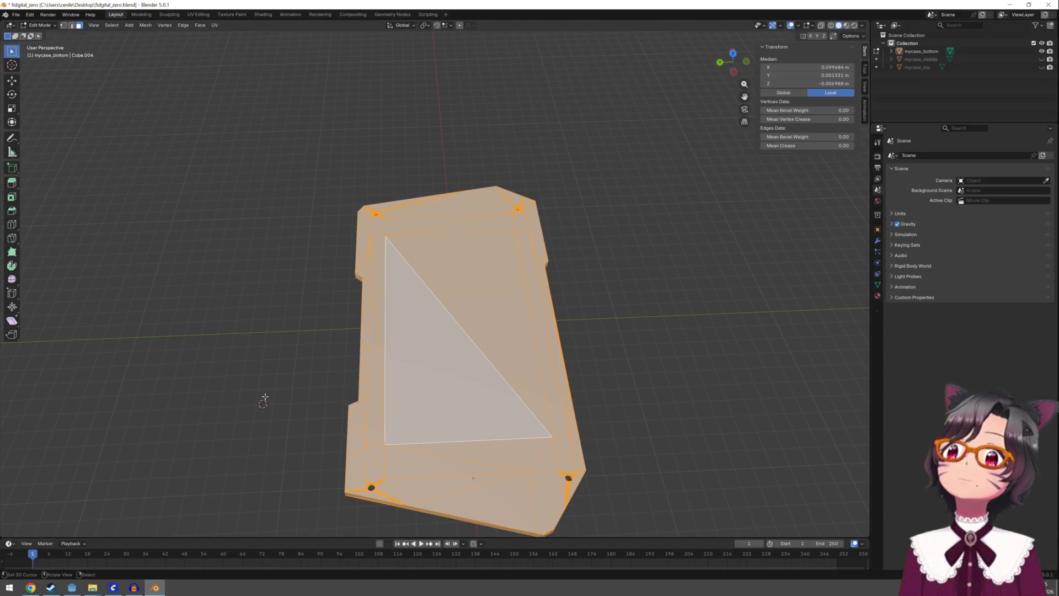
{"action": "scroll", "coordinate": [265, 392], "scroll_direction": "down", "scroll_amount": 2}
{"action": "key", "text": "ctrl+s"}
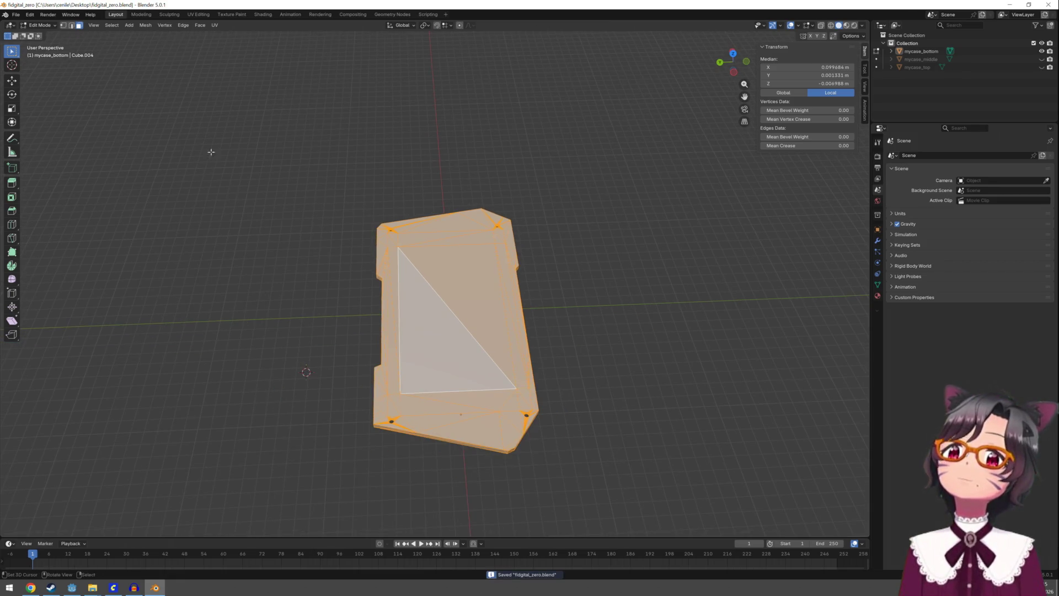
Open fidgital_optimized.blend from the recent files and select its Cube frame object
{"action": "left_click", "coordinate": [17, 16]}
{"action": "mouse_move", "coordinate": [42, 41]}
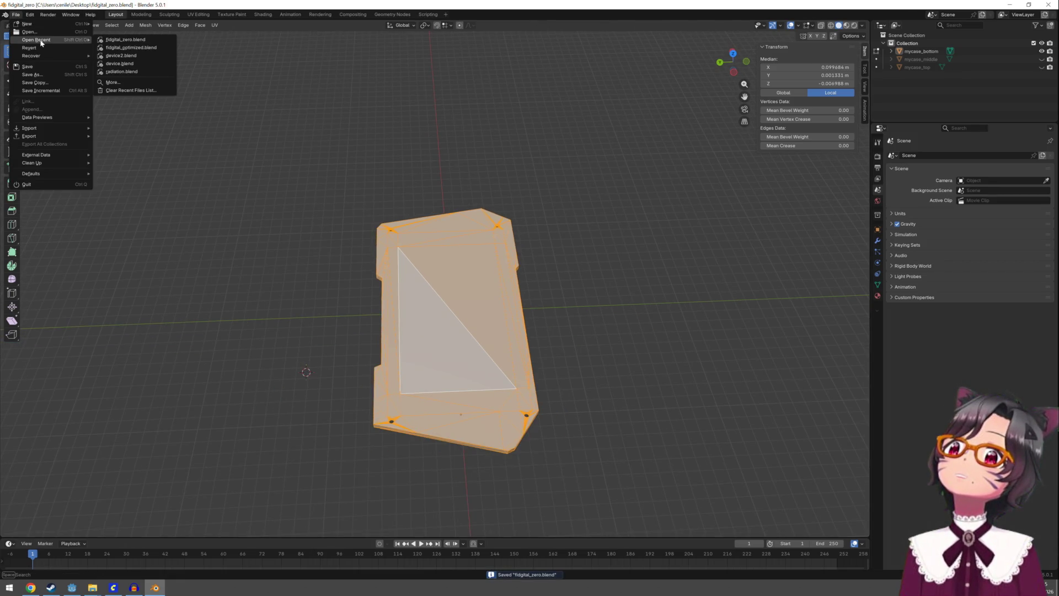
{"action": "left_click", "coordinate": [127, 48]}
{"action": "scroll", "coordinate": [410, 342], "scroll_direction": "up", "scroll_amount": 3}
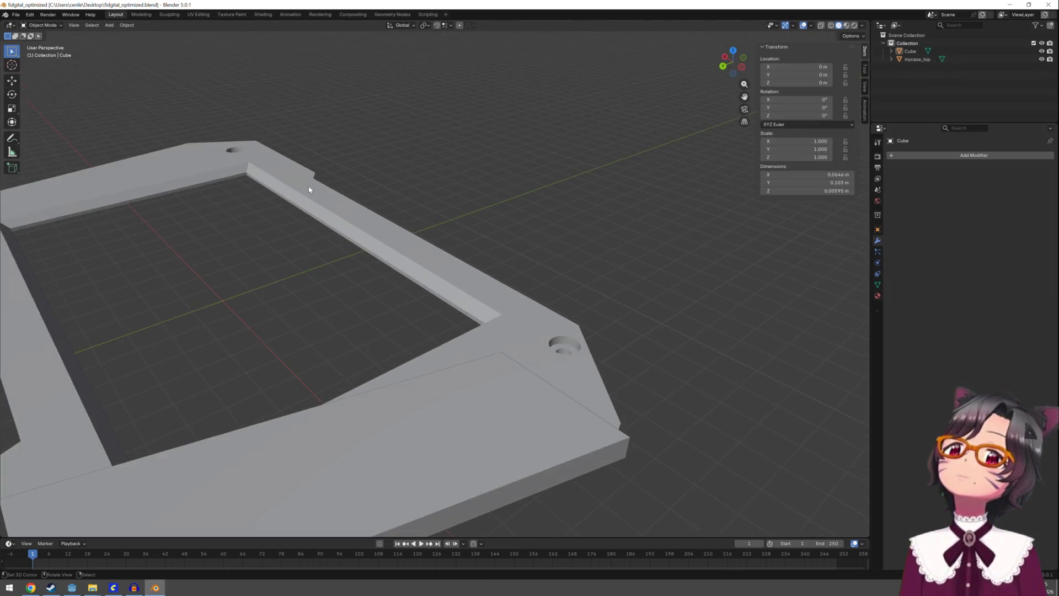
{"action": "scroll", "coordinate": [410, 342], "scroll_direction": "down", "scroll_amount": 4}
{"action": "left_click", "coordinate": [410, 342]}
{"action": "left_click", "coordinate": [451, 348]}
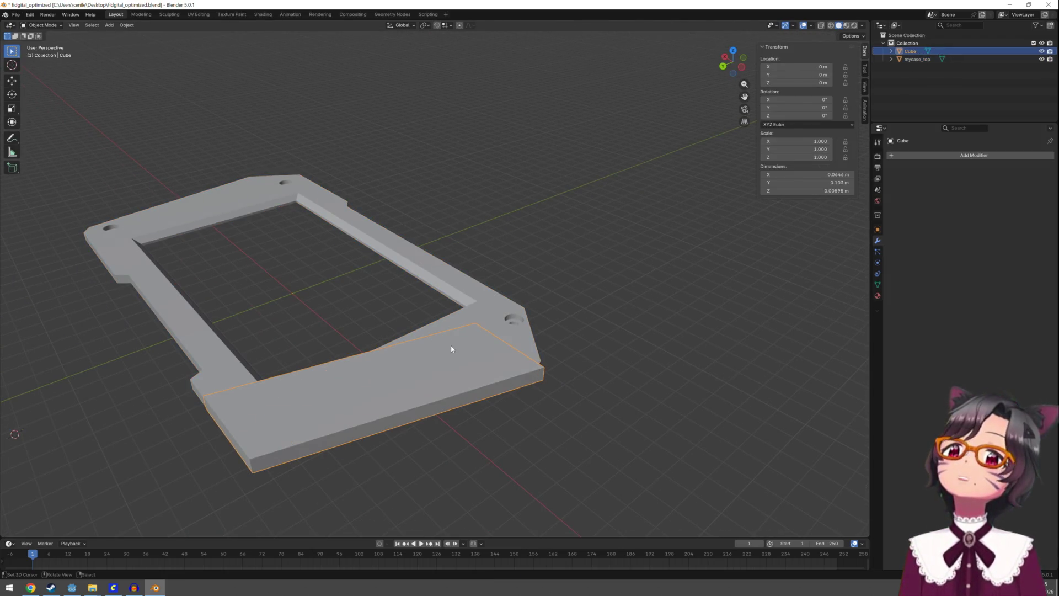
In Edit Mode, nudge the raised slab's front edge along Y, then extrude the front face along X
{"action": "mouse_move", "coordinate": [652, 260]}
{"action": "left_mouse_down"}
{"action": "mouse_move", "coordinate": [571, 263]}
{"action": "mouse_move", "coordinate": [431, 360]}
{"action": "left_mouse_up"}
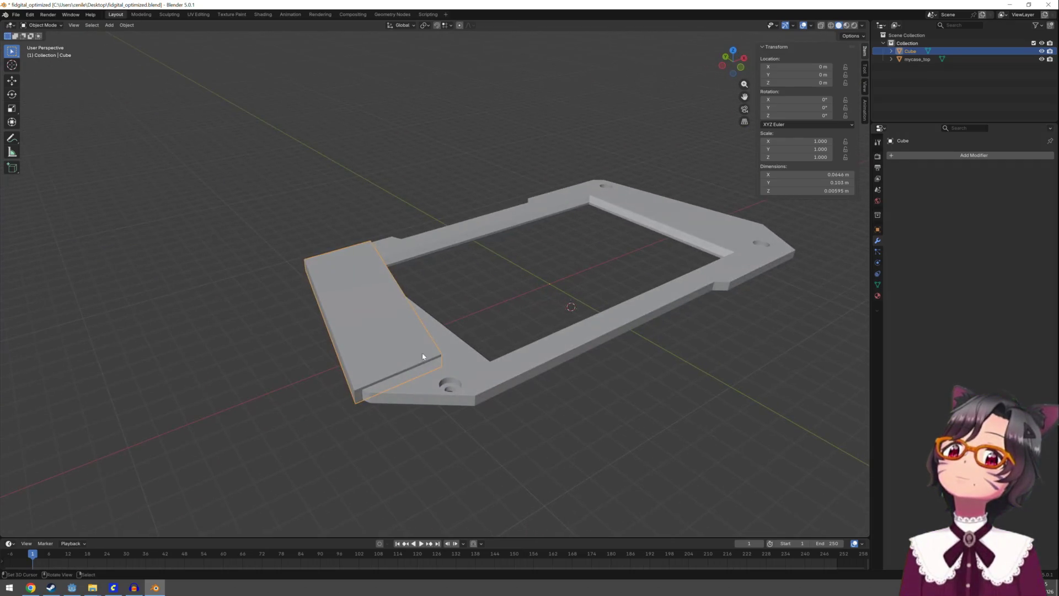
{"action": "key", "text": "Tab"}
{"action": "left_click", "coordinate": [387, 379]}
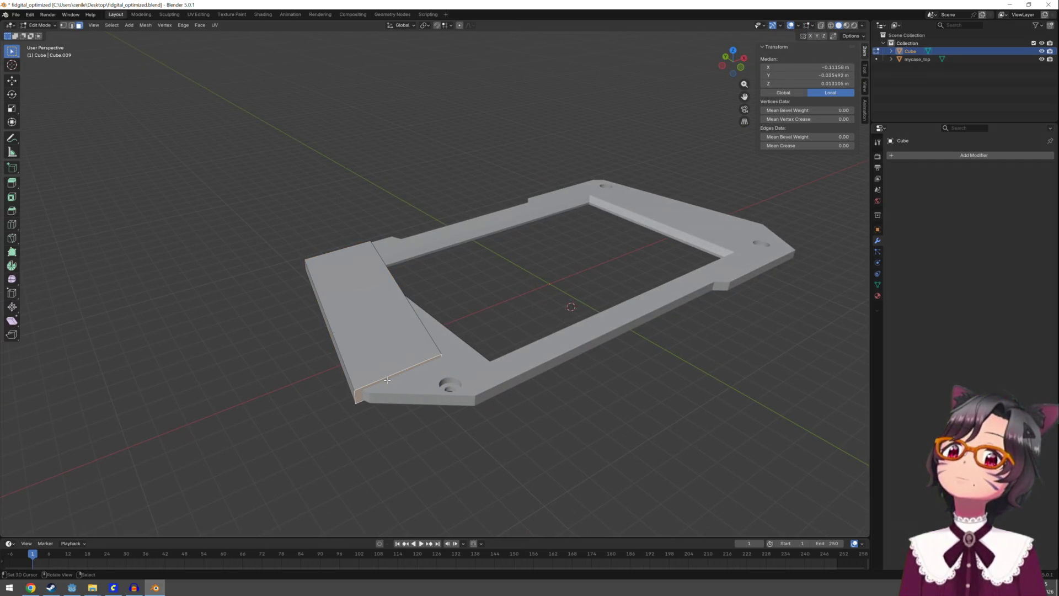
{"action": "key", "text": "g"}
{"action": "key", "text": "y"}
{"action": "left_click", "coordinate": [434, 385]}
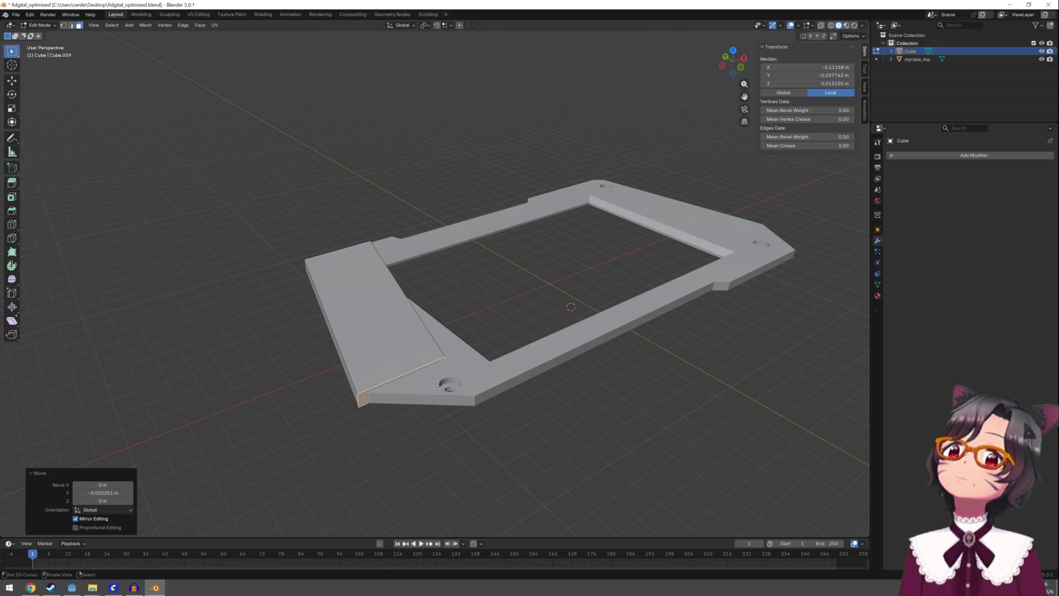
{"action": "key", "text": "e"}
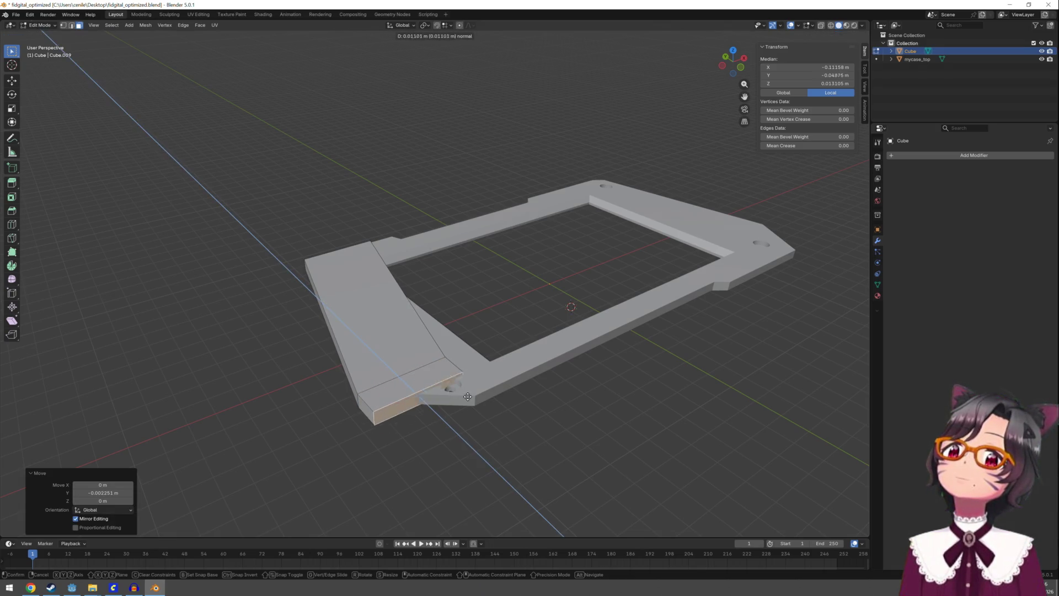
{"action": "left_click", "coordinate": [481, 401]}
{"action": "key", "text": "g"}
{"action": "key", "text": "x"}
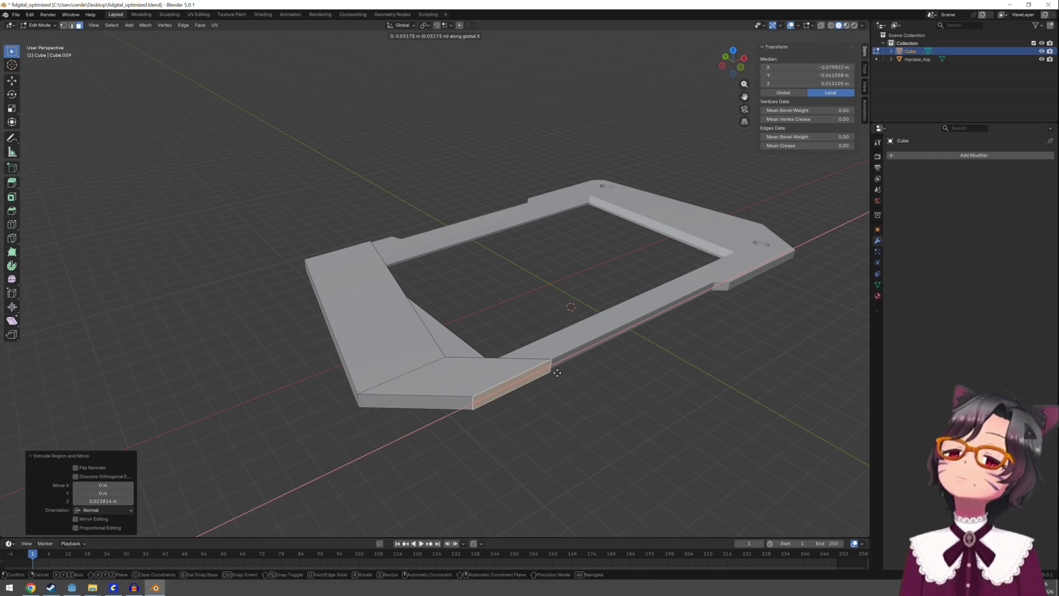
{"action": "left_click", "coordinate": [558, 372]}
Move the inner bevel faces of the wide end 0.013174 m along global X
{"action": "mouse_move", "coordinate": [580, 302]}
{"action": "left_mouse_down"}
{"action": "mouse_move", "coordinate": [461, 308]}
{"action": "mouse_move", "coordinate": [439, 364]}
{"action": "left_mouse_up"}
{"action": "left_click", "coordinate": [497, 374]}
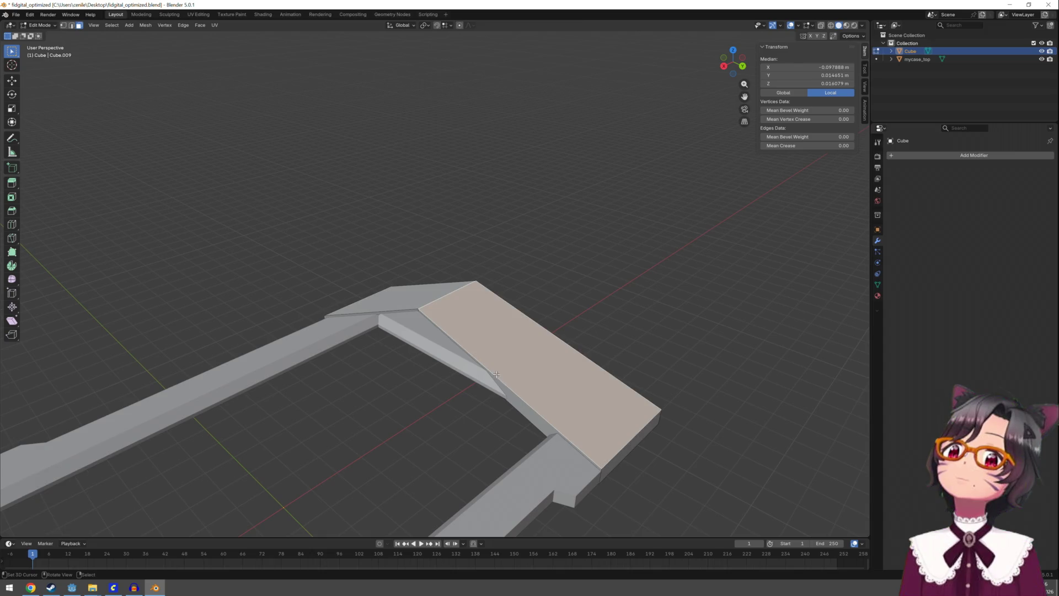
{"action": "left_click", "coordinate": [403, 314]}
{"action": "left_click", "coordinate": [403, 314], "text": "alt"}
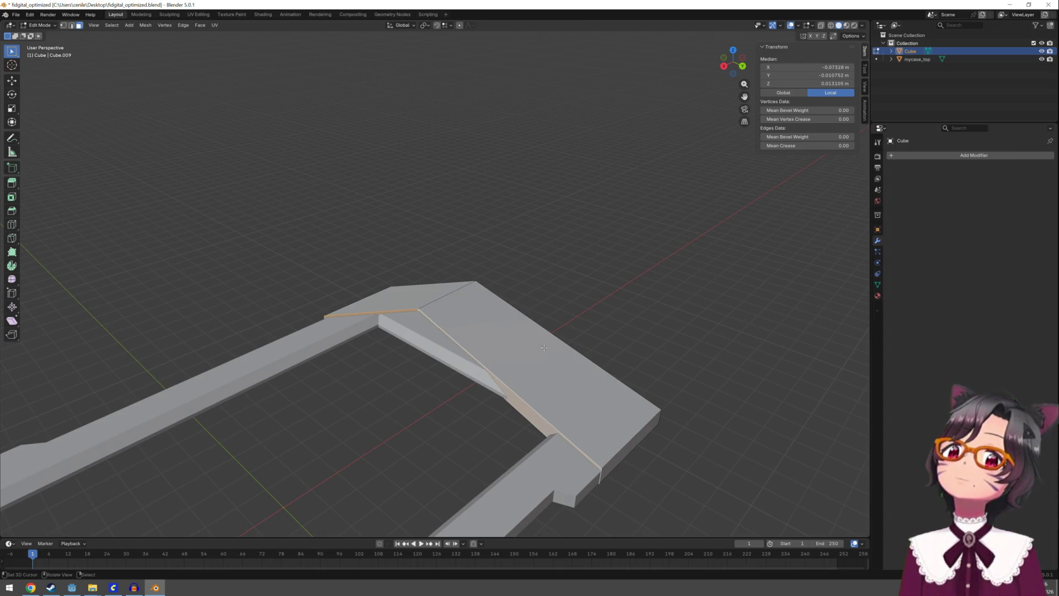
{"action": "key", "text": "g"}
{"action": "key", "text": "x"}
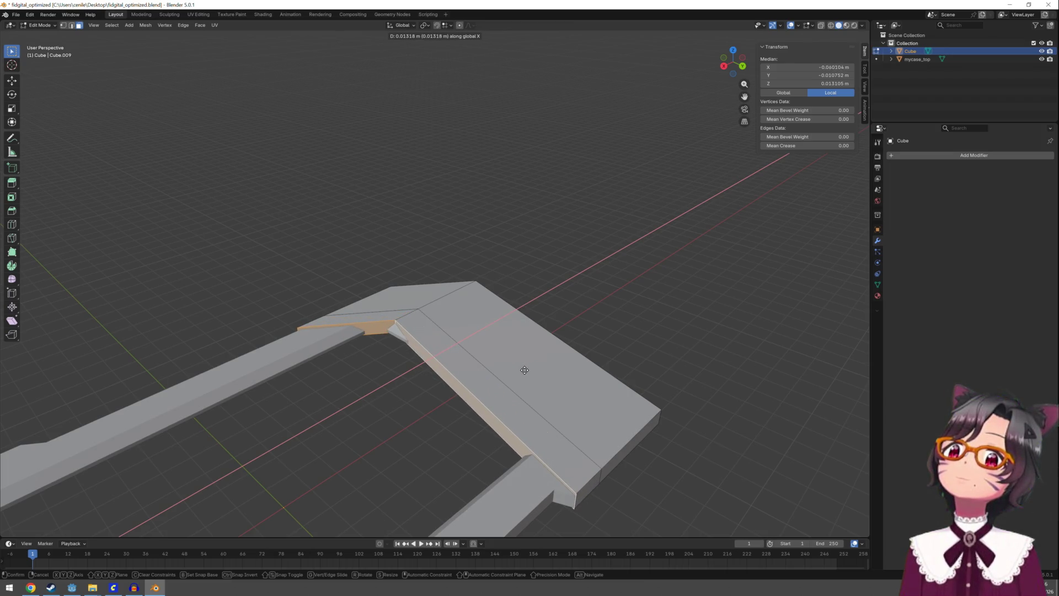
{"action": "left_click", "coordinate": [524, 370]}
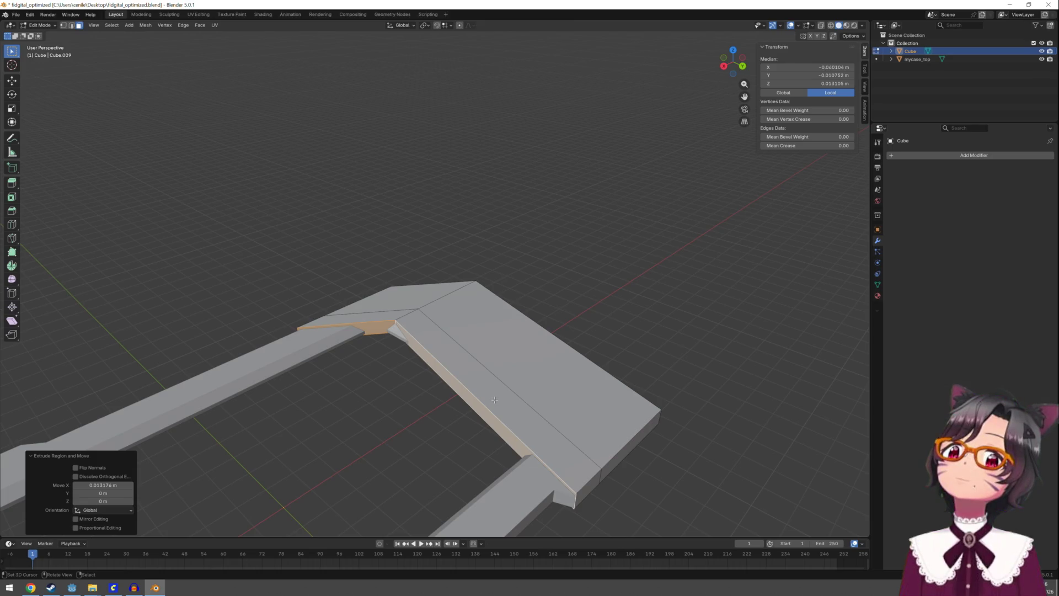
{"action": "mouse_move", "coordinate": [574, 309]}
{"action": "left_mouse_down"}
{"action": "mouse_move", "coordinate": [454, 357]}
{"action": "mouse_move", "coordinate": [620, 302]}
{"action": "left_mouse_up"}
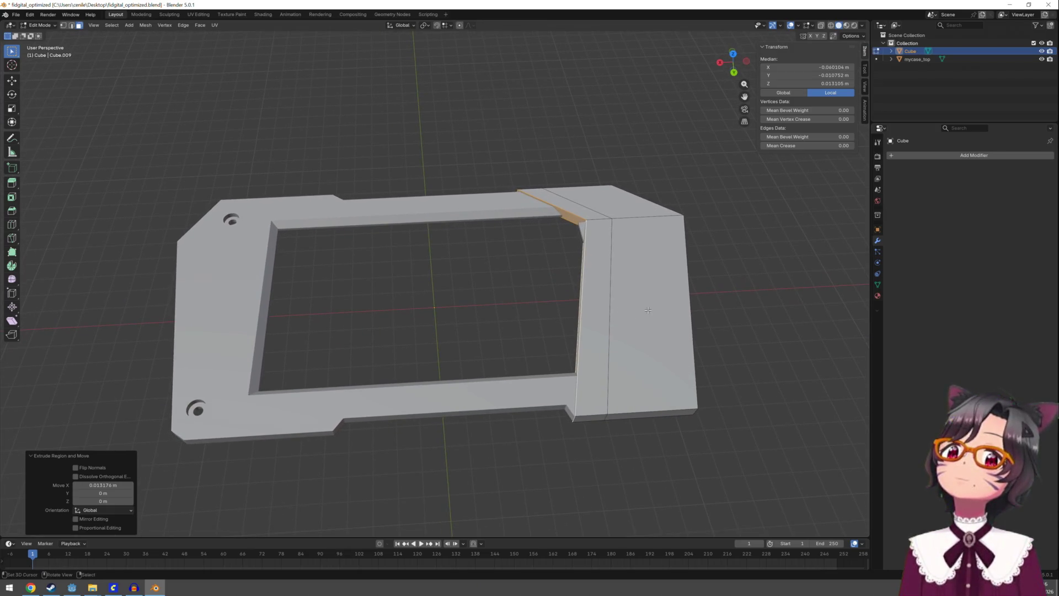
Extrude the selected face again and reposition it along the X axis
{"action": "key", "text": "e"}
{"action": "left_click", "coordinate": [594, 374]}
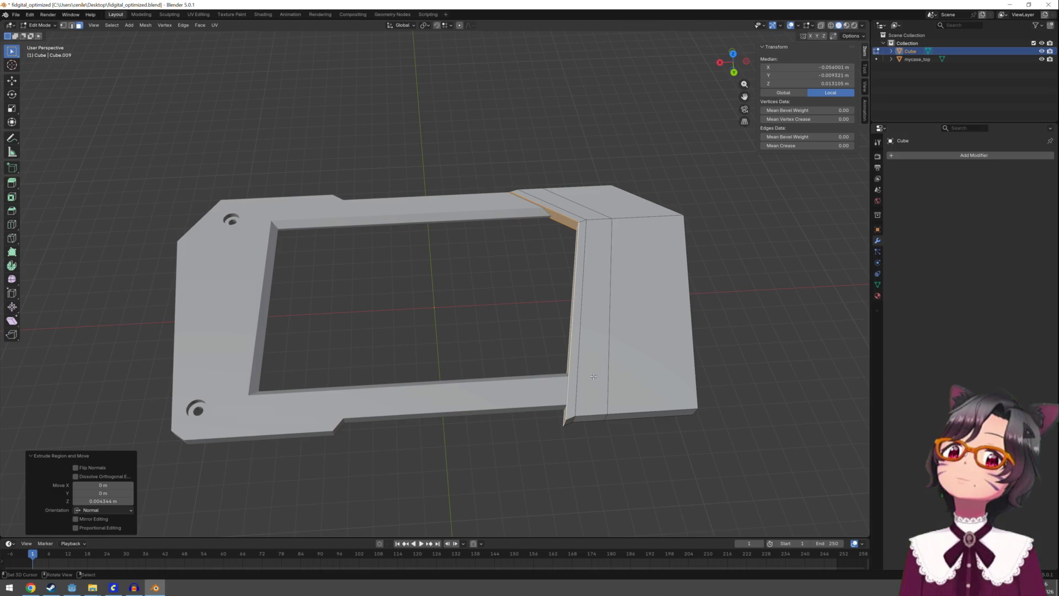
{"action": "key", "text": "g"}
{"action": "key", "text": "g"}
{"action": "key", "text": "x"}
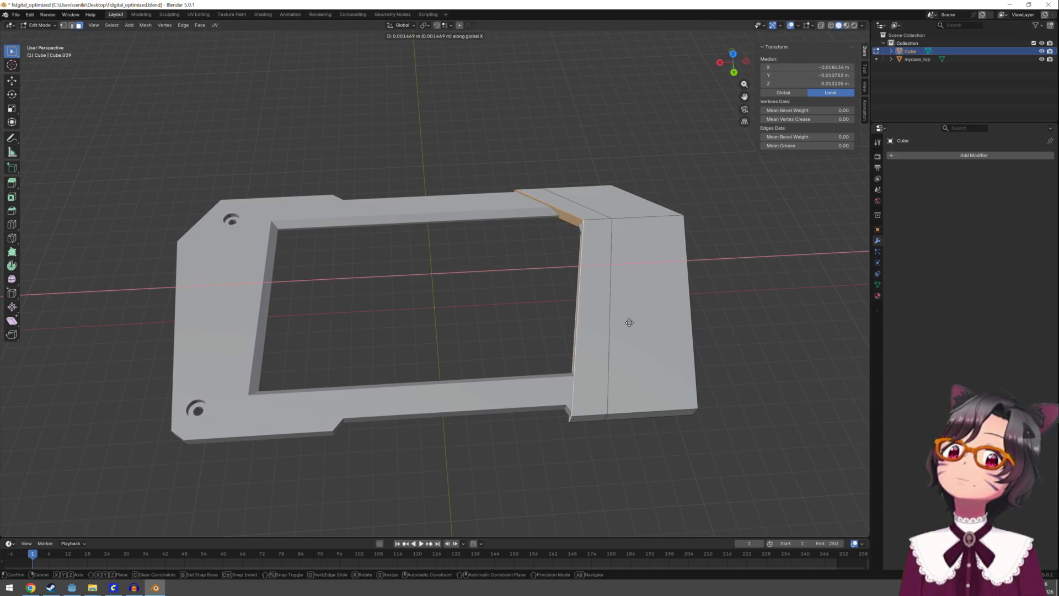
{"action": "left_click", "coordinate": [630, 323]}
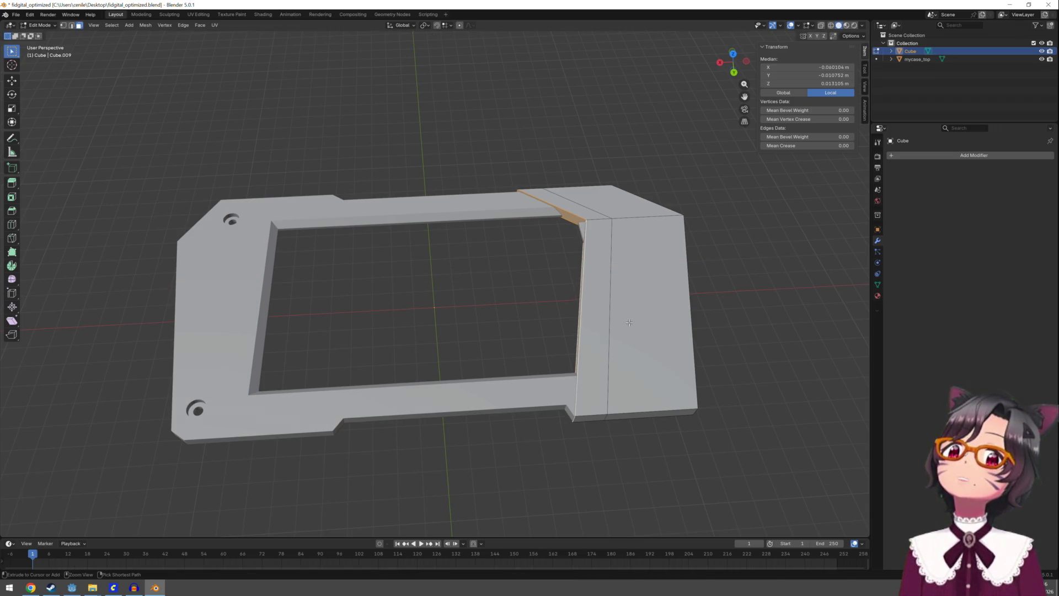
{"action": "key", "text": "ctrl+z"}
{"action": "key", "text": "g"}
{"action": "key", "text": "x"}
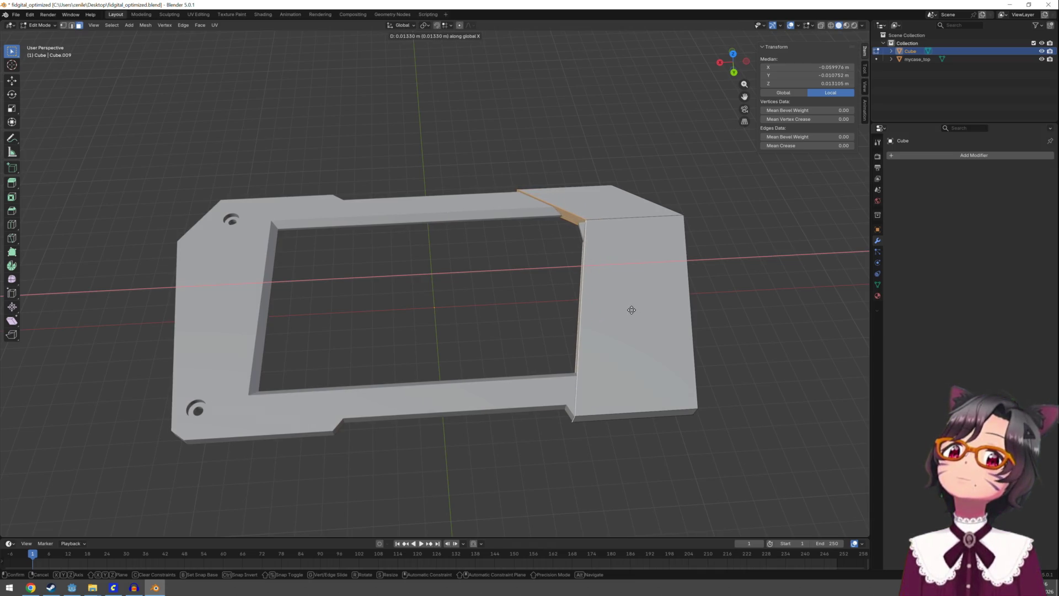
{"action": "left_click", "coordinate": [631, 310]}
Extrude the slanted inner edge and top edge along X across the opening
{"action": "mouse_move", "coordinate": [551, 324]}
{"action": "left_mouse_down"}
{"action": "mouse_move", "coordinate": [631, 255]}
{"action": "mouse_move", "coordinate": [631, 244]}
{"action": "mouse_move", "coordinate": [601, 285]}
{"action": "mouse_move", "coordinate": [563, 288]}
{"action": "left_mouse_up"}
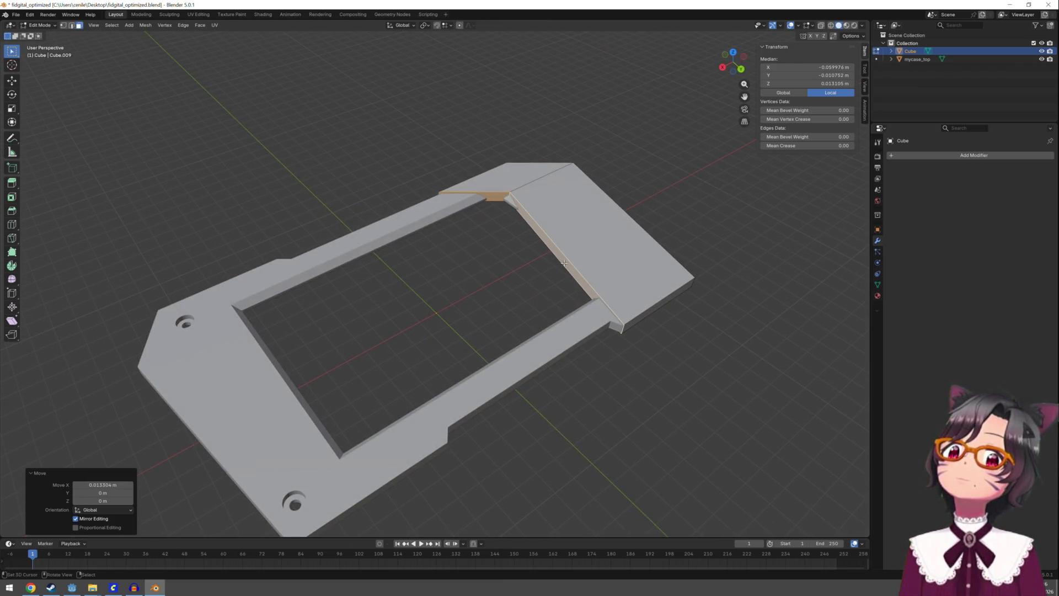
{"action": "left_click", "coordinate": [564, 262]}
{"action": "left_click", "coordinate": [507, 195], "text": "shift"}
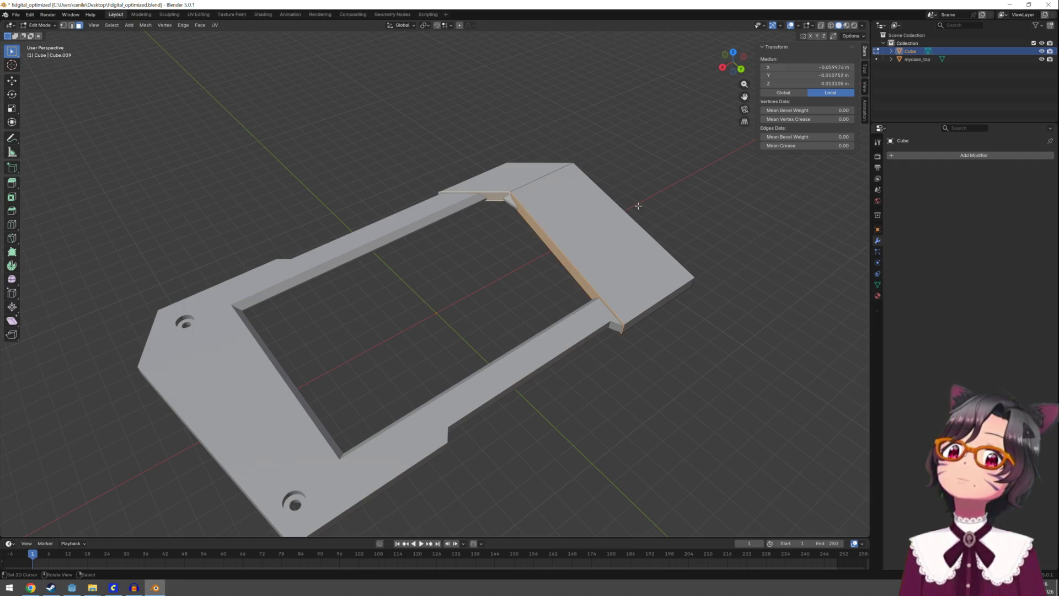
{"action": "key", "text": "g"}
{"action": "key", "text": "x"}
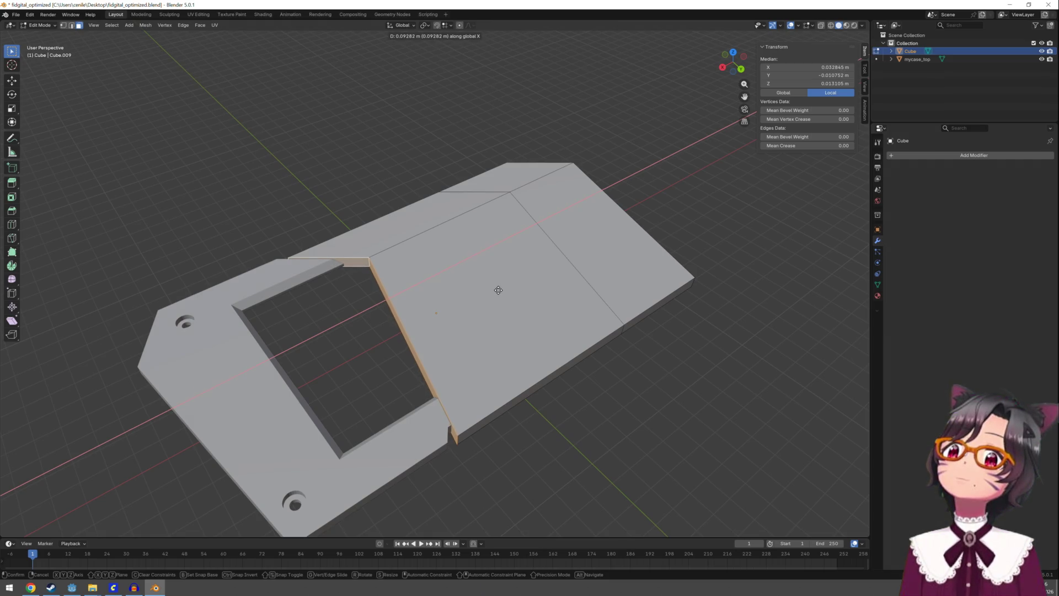
{"action": "left_click", "coordinate": [498, 289]}
{"action": "key", "text": "e"}
{"action": "key", "text": "x"}
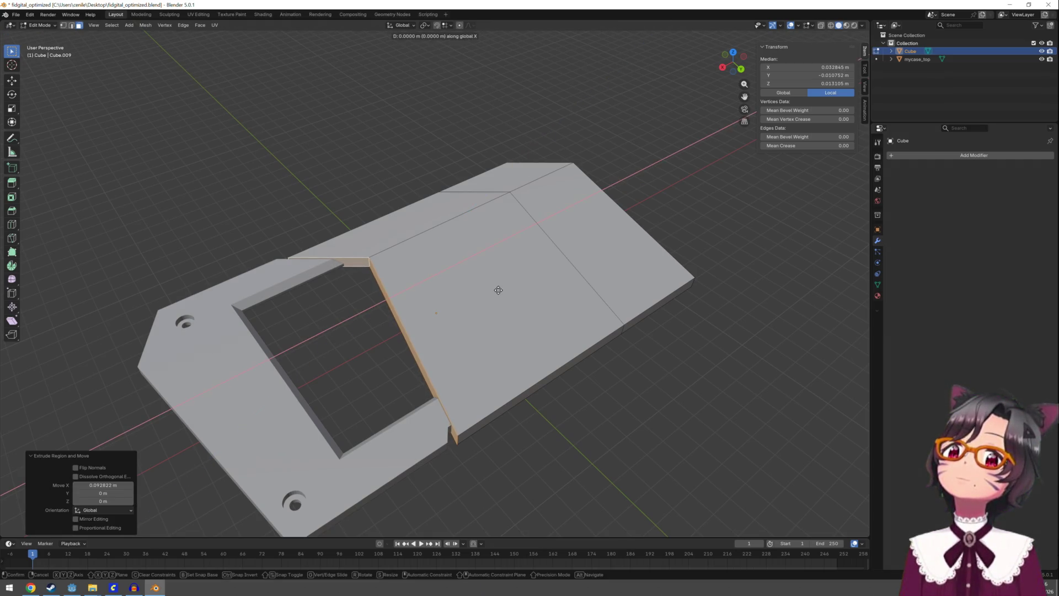
{"action": "left_click", "coordinate": [490, 295]}
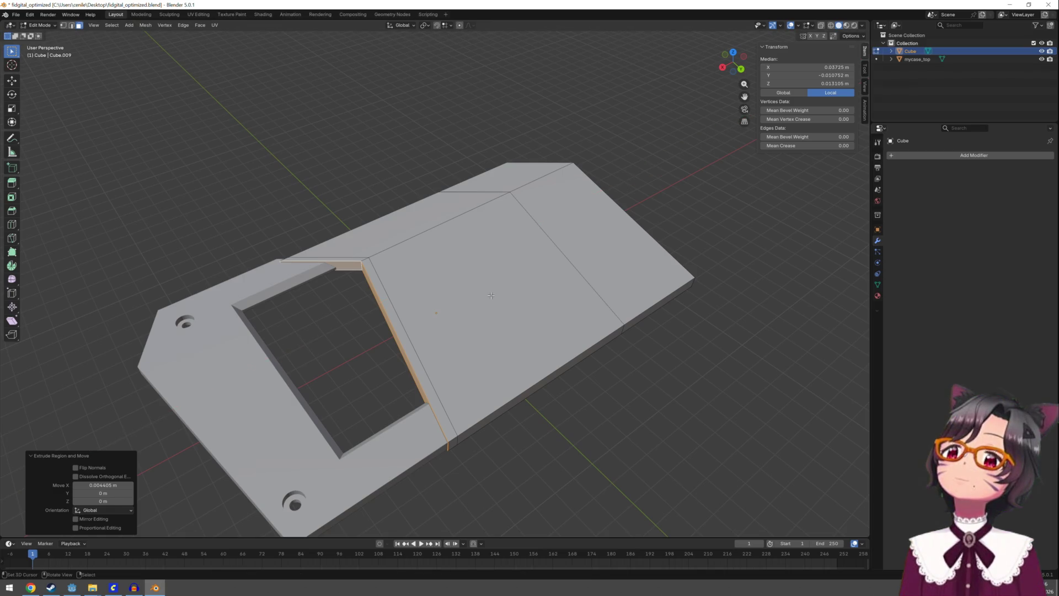
{"action": "key", "text": "e"}
{"action": "key", "text": "x"}
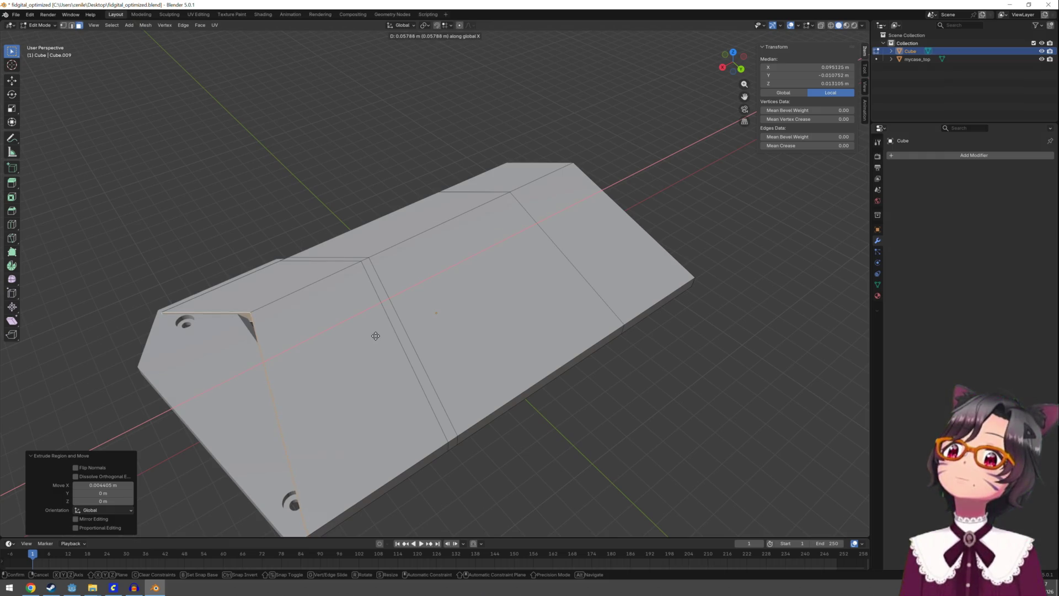
{"action": "left_click", "coordinate": [375, 336]}
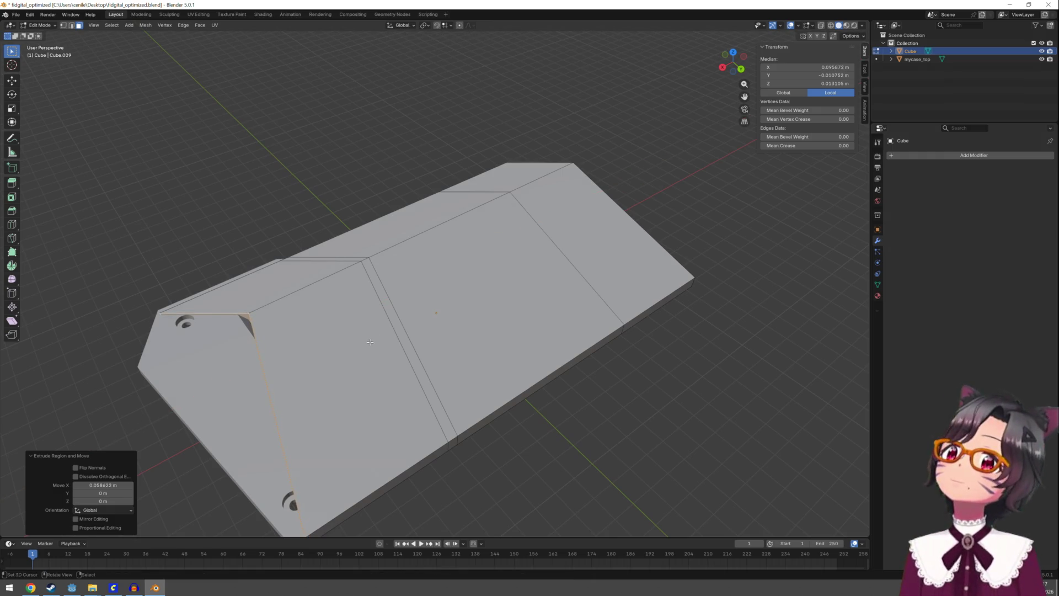
Undo that fill and extend the edge strip along X in four steps, closing the opening (0.057791 m)
{"action": "left_click", "coordinate": [539, 388]}
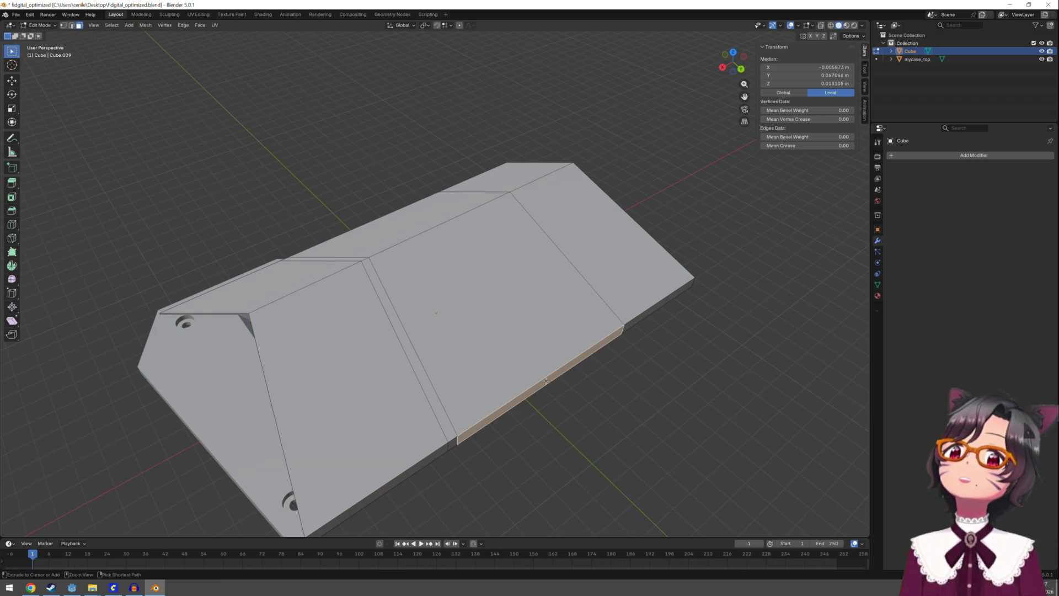
{"action": "key", "text": "ctrl+z"}
{"action": "key", "text": "ctrl+z"}
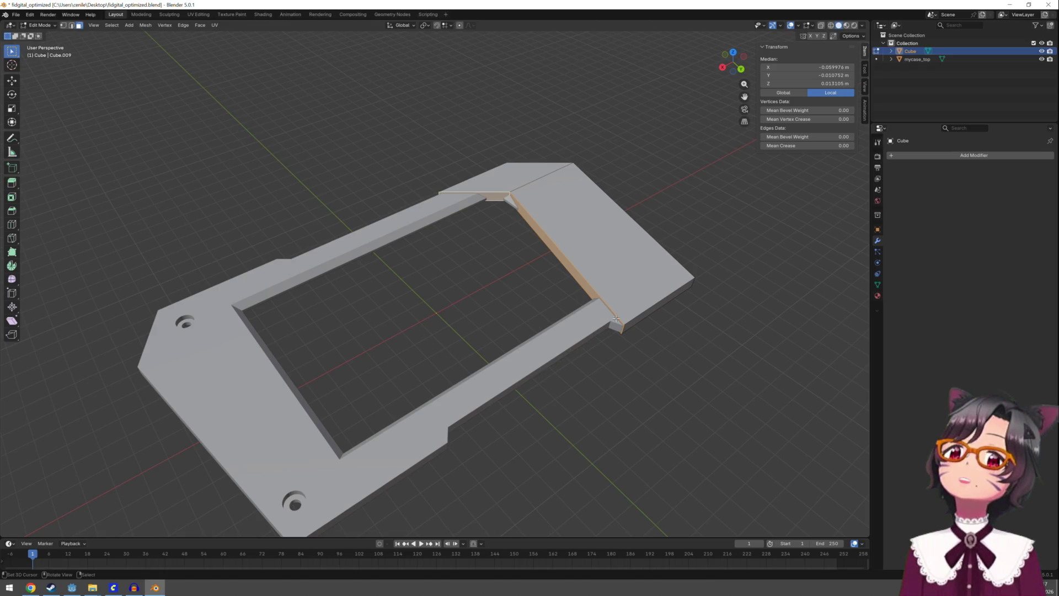
{"action": "key", "text": "g"}
{"action": "key", "text": "x"}
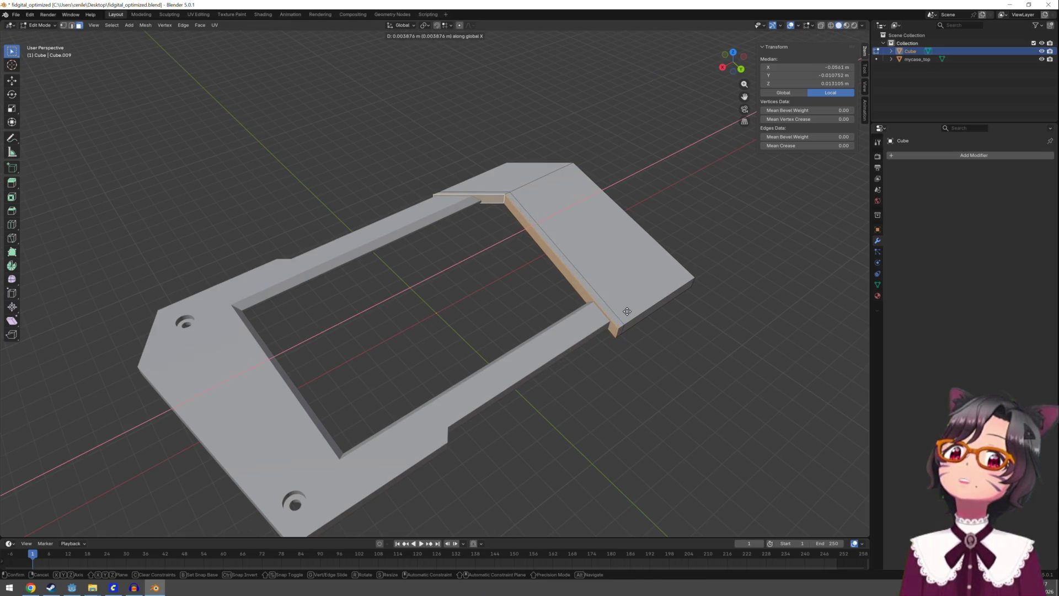
{"action": "left_click", "coordinate": [627, 312]}
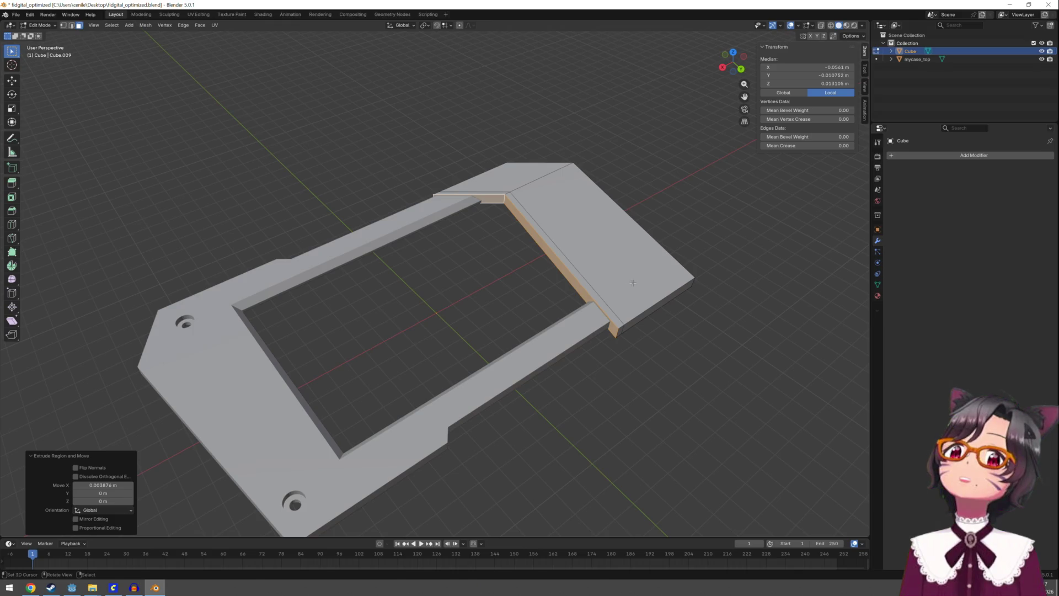
{"action": "key", "text": "g"}
{"action": "key", "text": "x"}
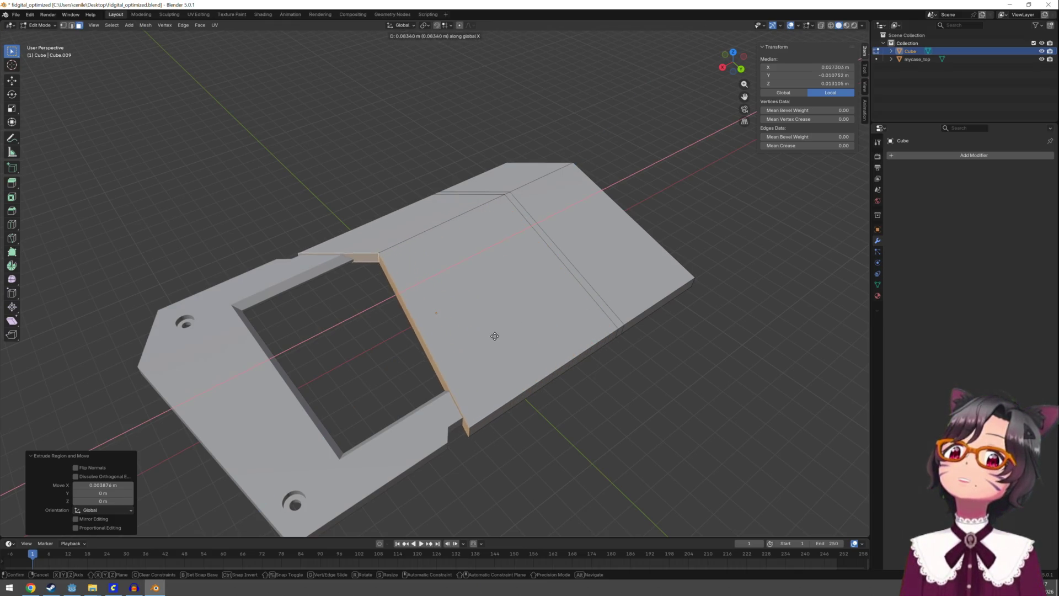
{"action": "left_click", "coordinate": [503, 329]}
{"action": "key", "text": "g"}
{"action": "key", "text": "x"}
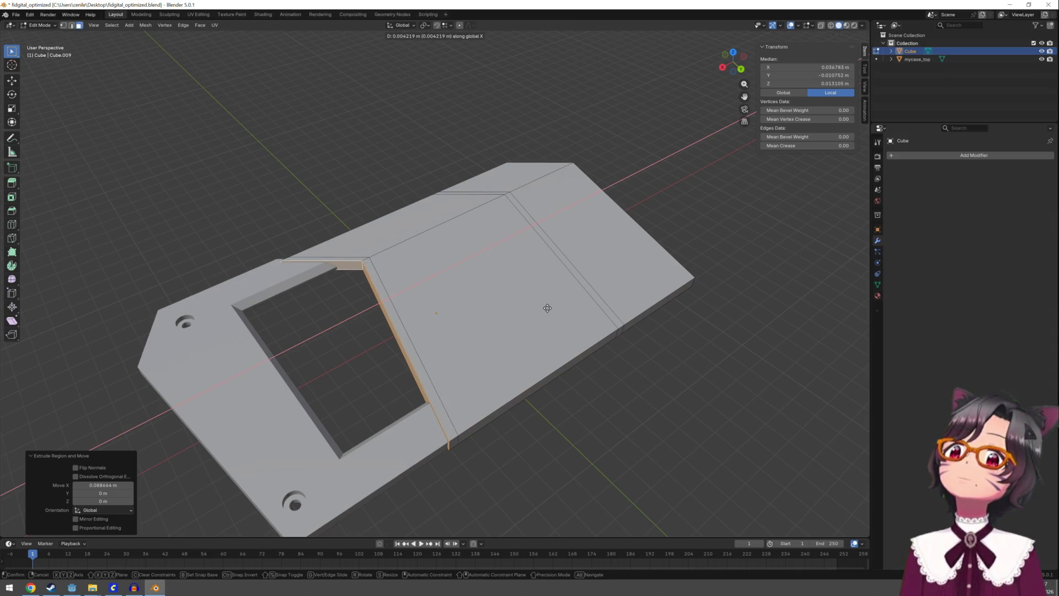
{"action": "left_click", "coordinate": [547, 307]}
{"action": "key", "text": "g"}
{"action": "key", "text": "x"}
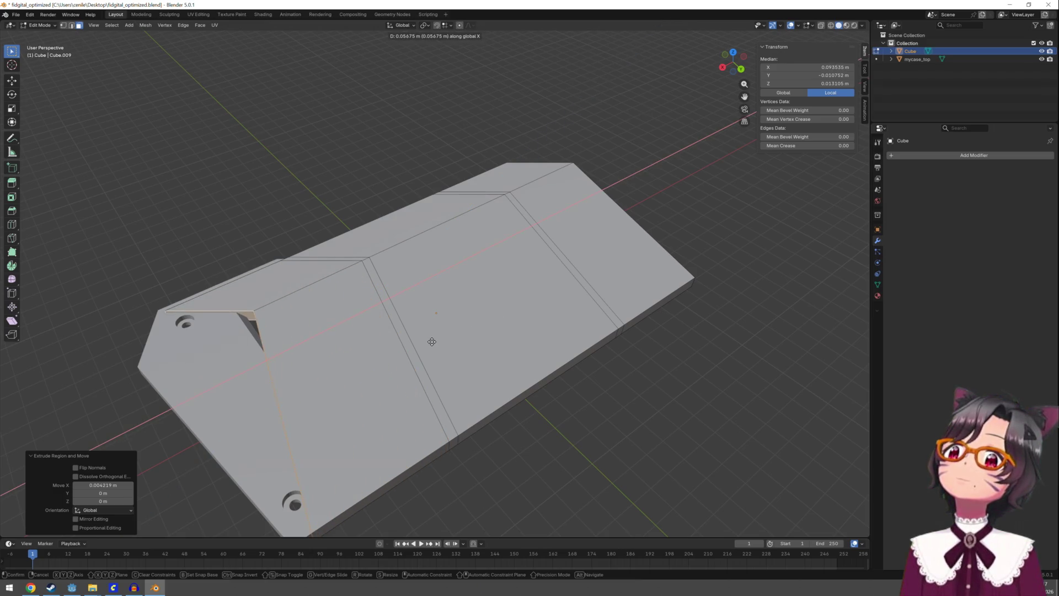
{"action": "left_click", "coordinate": [428, 343]}
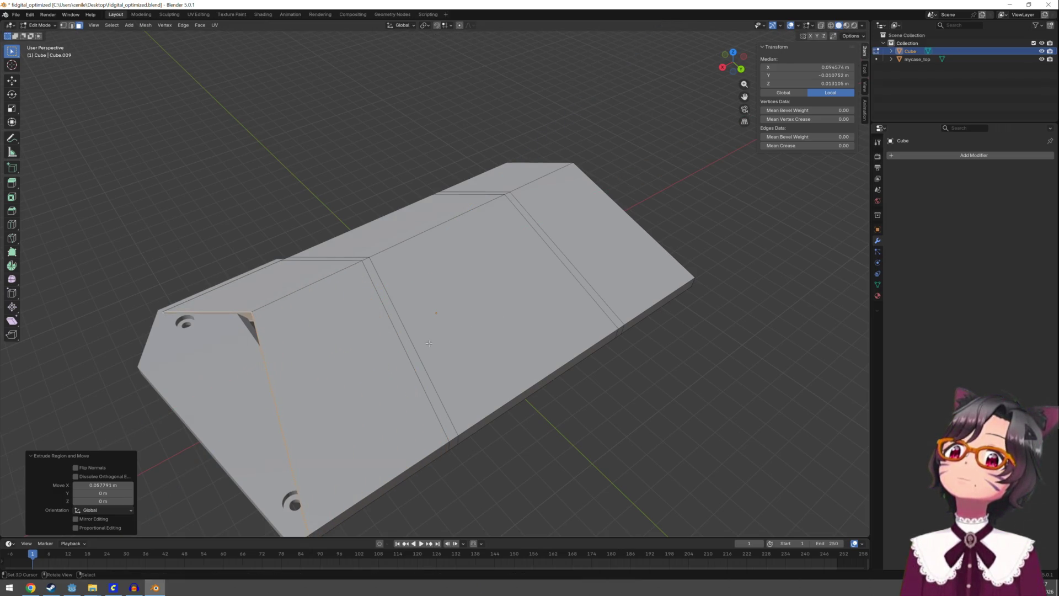
Move the narrow lower side face -0.005478 m along Y
{"action": "left_click", "coordinate": [570, 362]}
{"action": "key", "text": "g"}
{"action": "key", "text": "x"}
{"action": "key", "text": "y"}
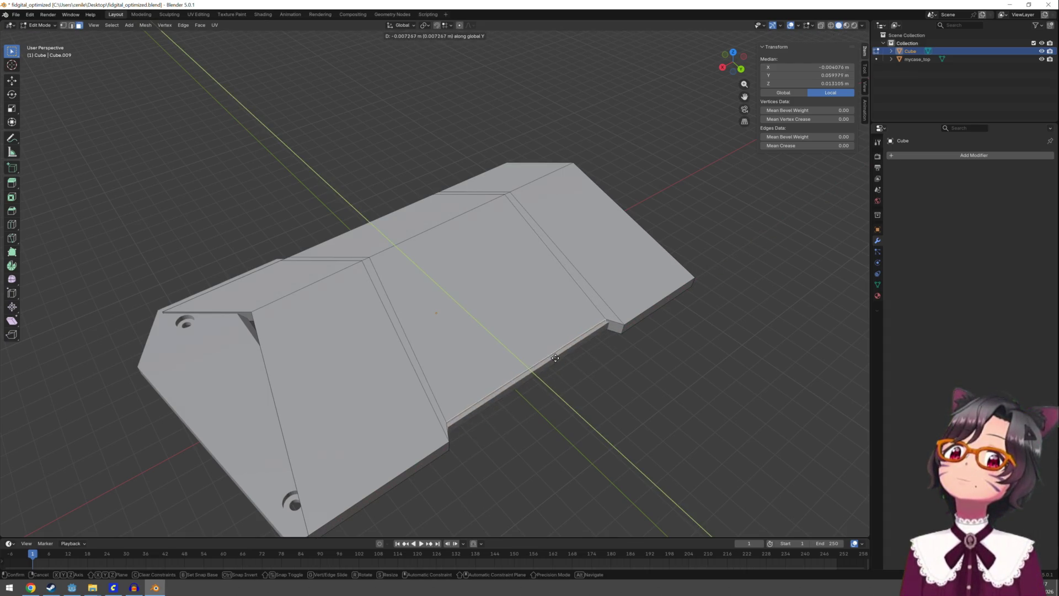
{"action": "left_click", "coordinate": [557, 359]}
{"action": "left_click_drag", "start_coordinate": [450, 346], "coordinate": [570, 306]}
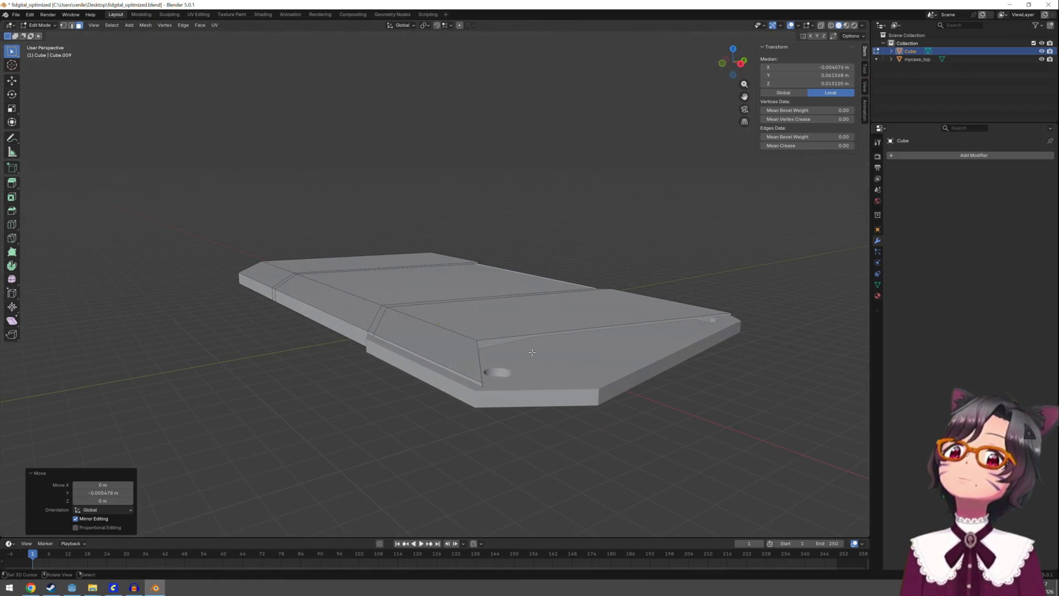
Shift the bevel edge of the sloped end -0.00422 m along Y
{"action": "left_click", "coordinate": [479, 383]}
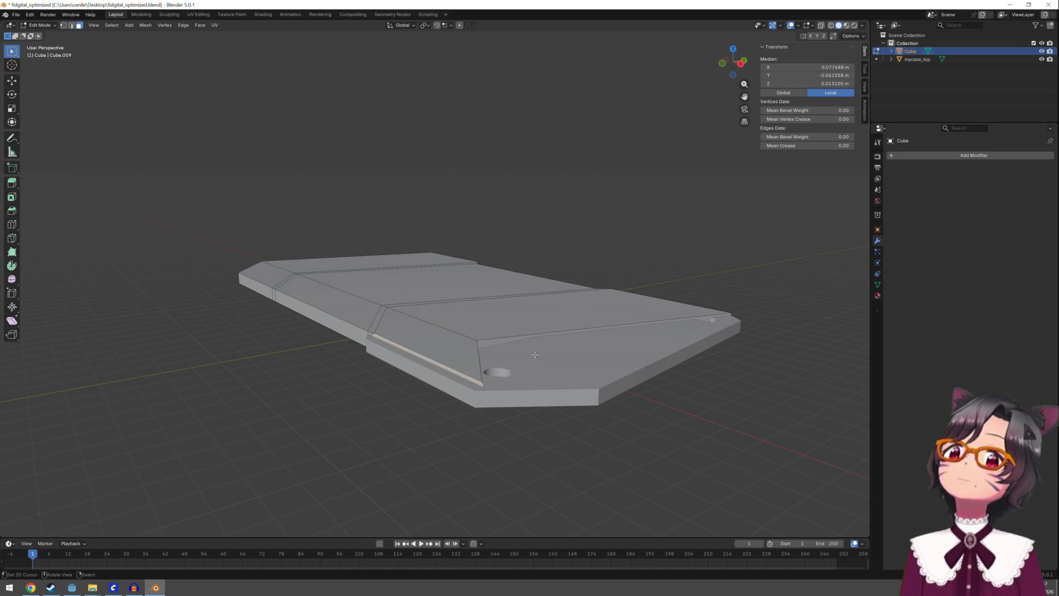
{"action": "key", "text": "g"}
{"action": "key", "text": "y"}
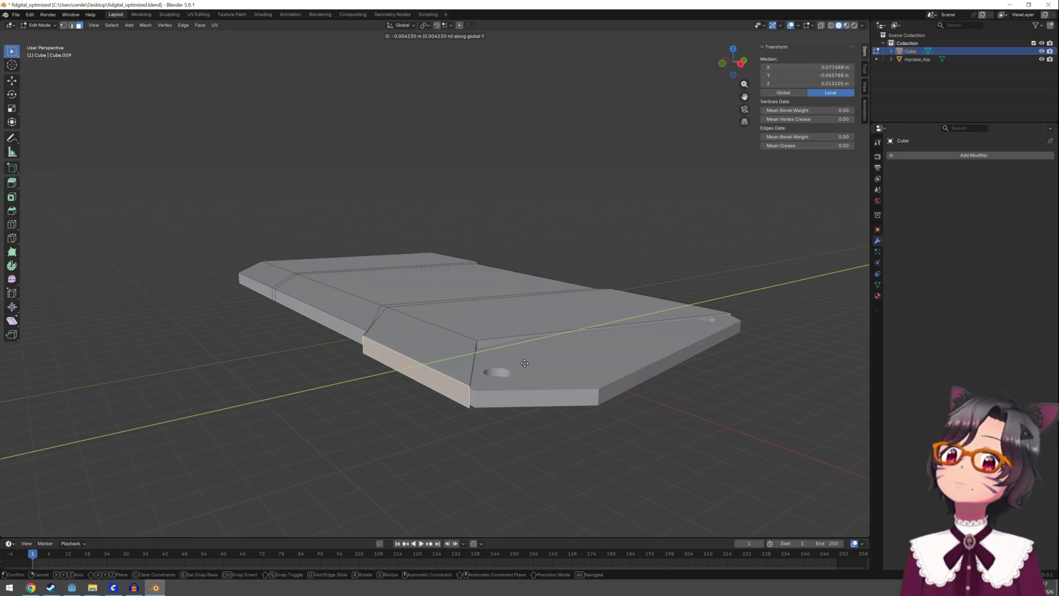
{"action": "left_click", "coordinate": [524, 363]}
Move the outer edge of the sloped end 0.049855 m along X
{"action": "left_click_drag", "start_coordinate": [604, 303], "coordinate": [545, 307]}
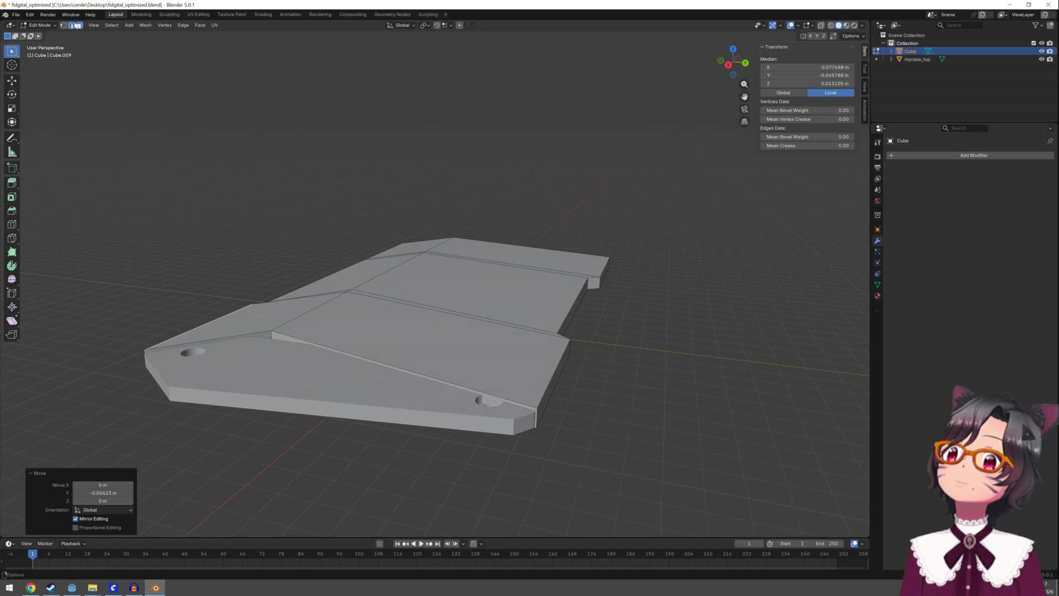
{"action": "left_click", "coordinate": [225, 349]}
{"action": "left_click", "coordinate": [270, 336]}
{"action": "key", "text": "g"}
{"action": "key", "text": "x"}
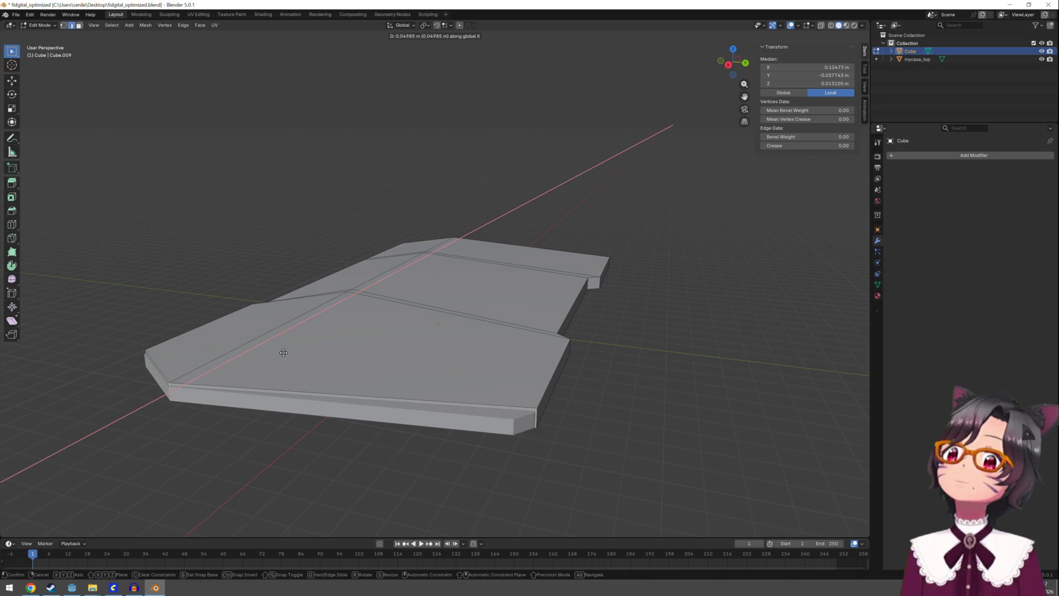
{"action": "left_click", "coordinate": [282, 353]}
{"action": "mouse_move", "coordinate": [283, 353]}
{"action": "left_mouse_down"}
{"action": "mouse_move", "coordinate": [517, 269]}
{"action": "mouse_move", "coordinate": [470, 316]}
{"action": "left_mouse_up"}
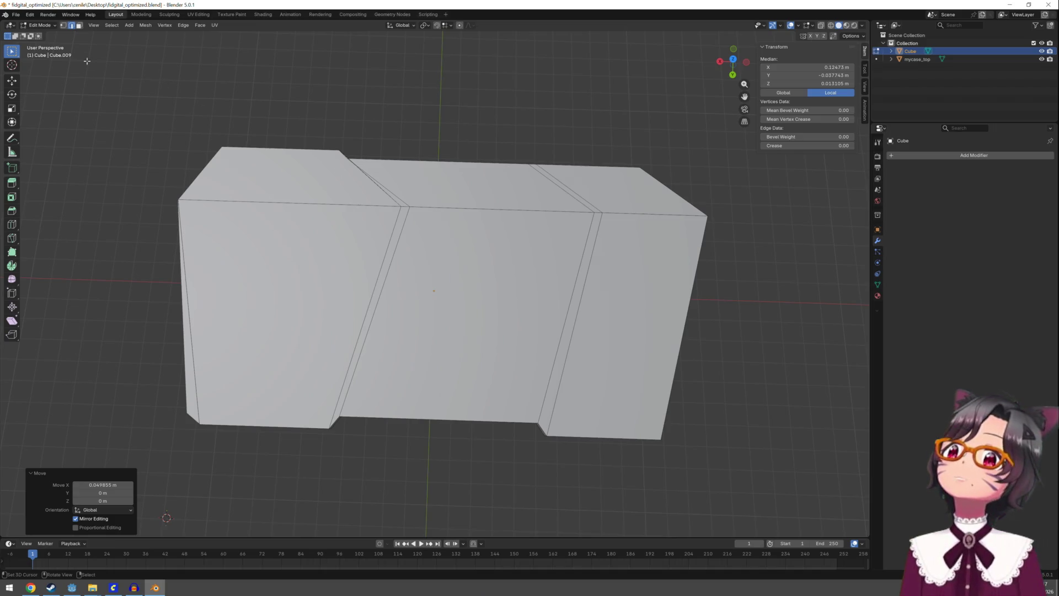
In vertex mode, merge two pairs of stray top vertices at the last selected vertex
{"action": "key", "text": "1"}
{"action": "left_click", "coordinate": [409, 206], "text": "shift"}
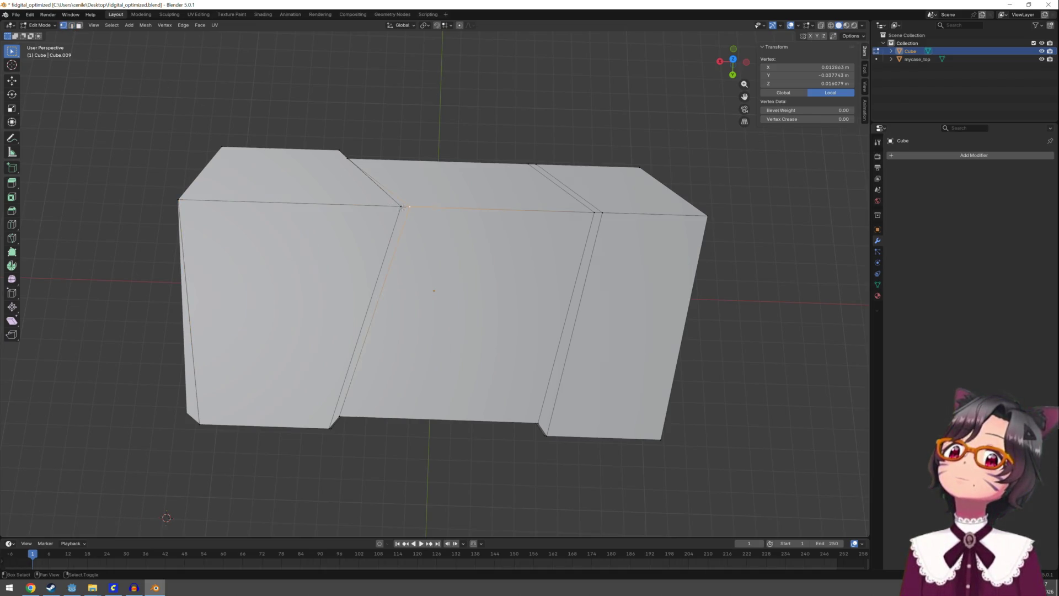
{"action": "key", "text": "m"}
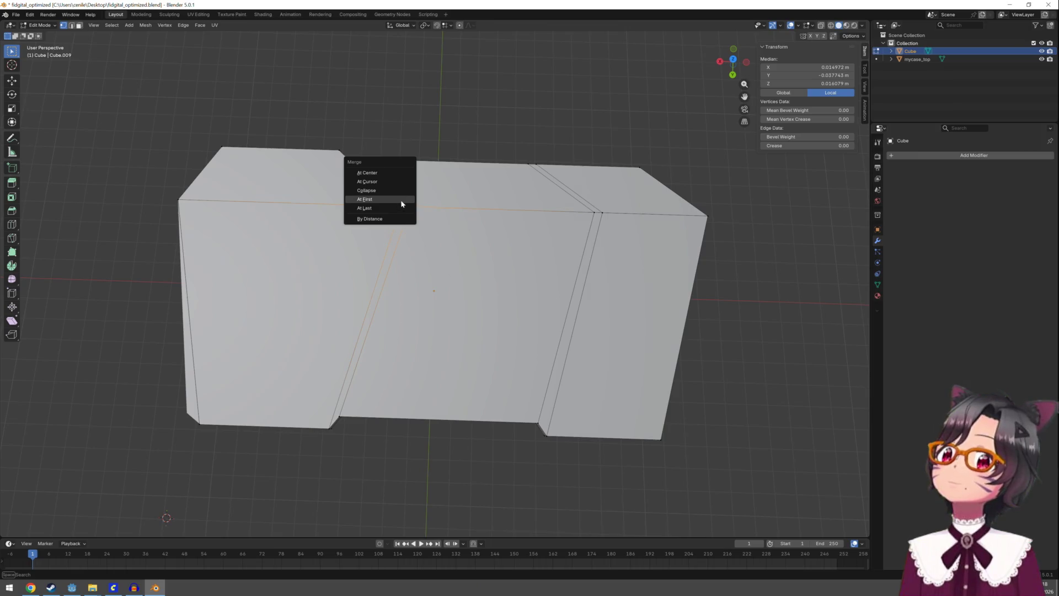
{"action": "left_click", "coordinate": [391, 208]}
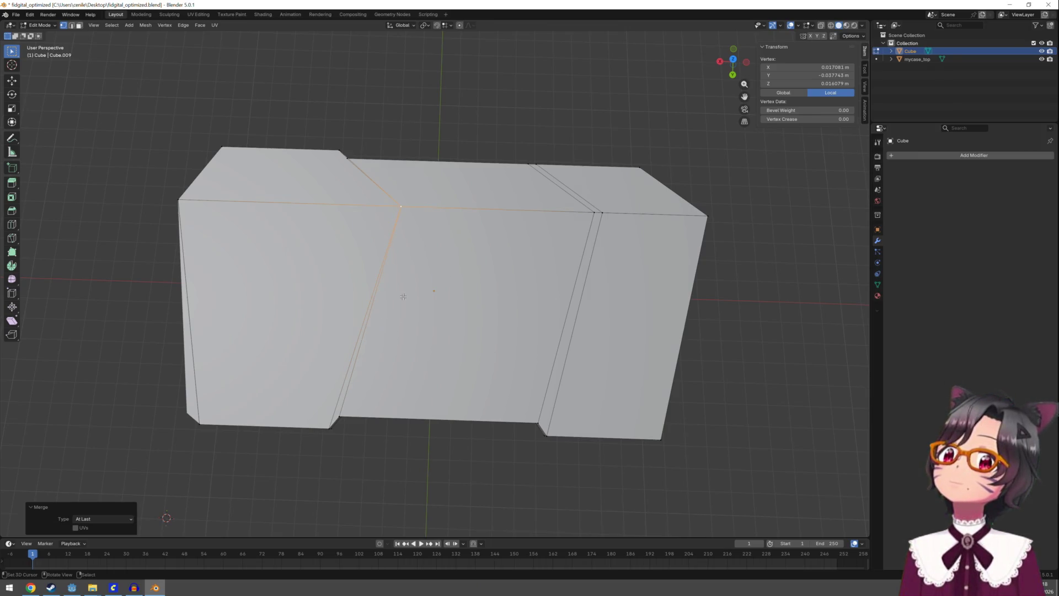
{"action": "left_click", "coordinate": [603, 211]}
{"action": "left_click", "coordinate": [595, 214], "text": "shift"}
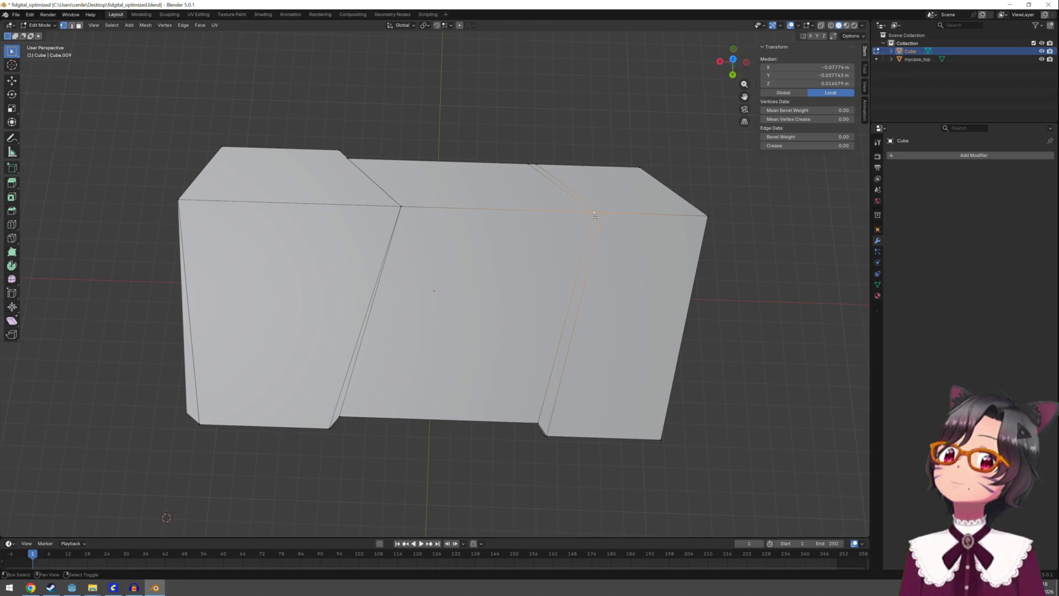
{"action": "key", "text": "m"}
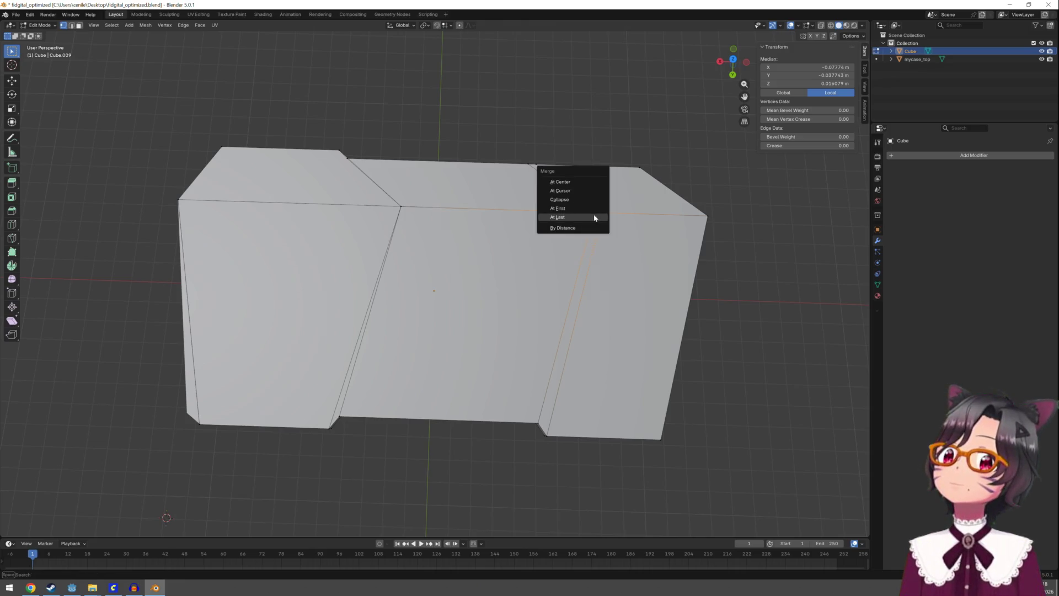
{"action": "left_click", "coordinate": [595, 218]}
Merge the selected vertices at their centre and move the result 0.011957 m along Y
{"action": "left_click", "coordinate": [401, 207], "text": "shift"}
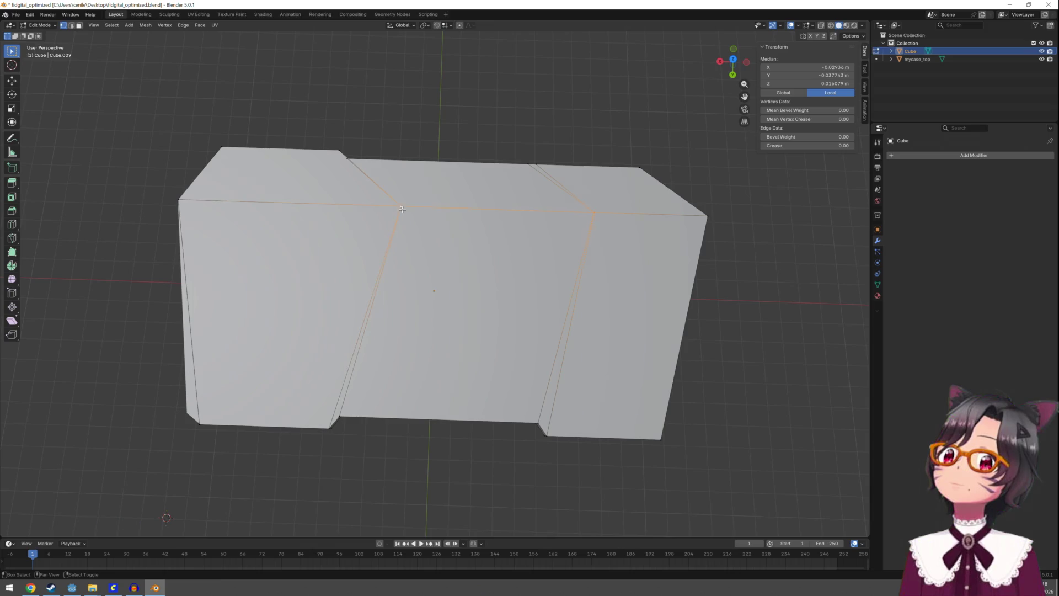
{"action": "key", "text": "m"}
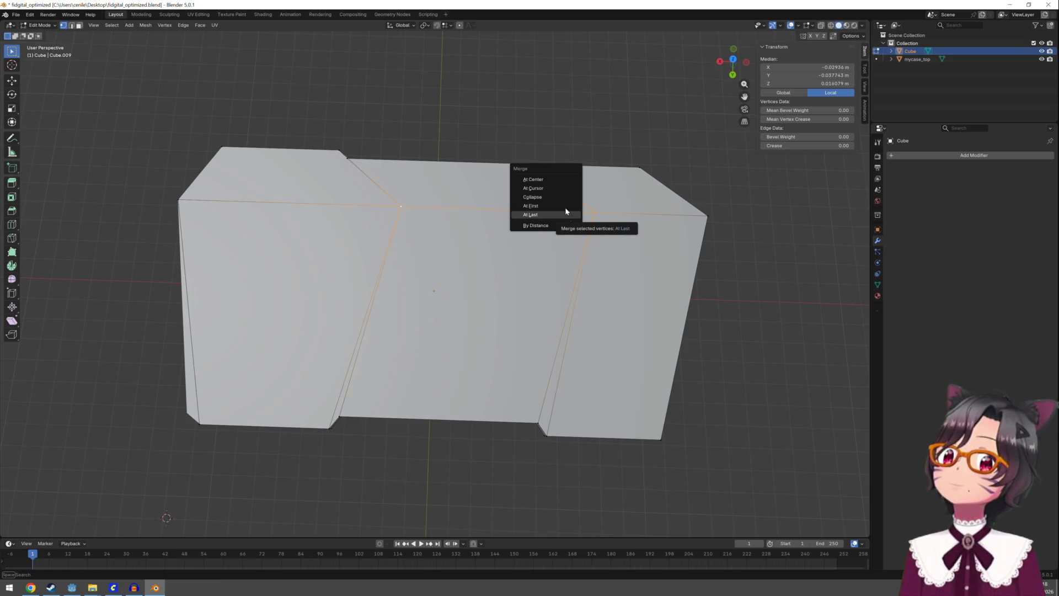
{"action": "left_click", "coordinate": [561, 180]}
{"action": "key", "text": "g"}
{"action": "key", "text": "y"}
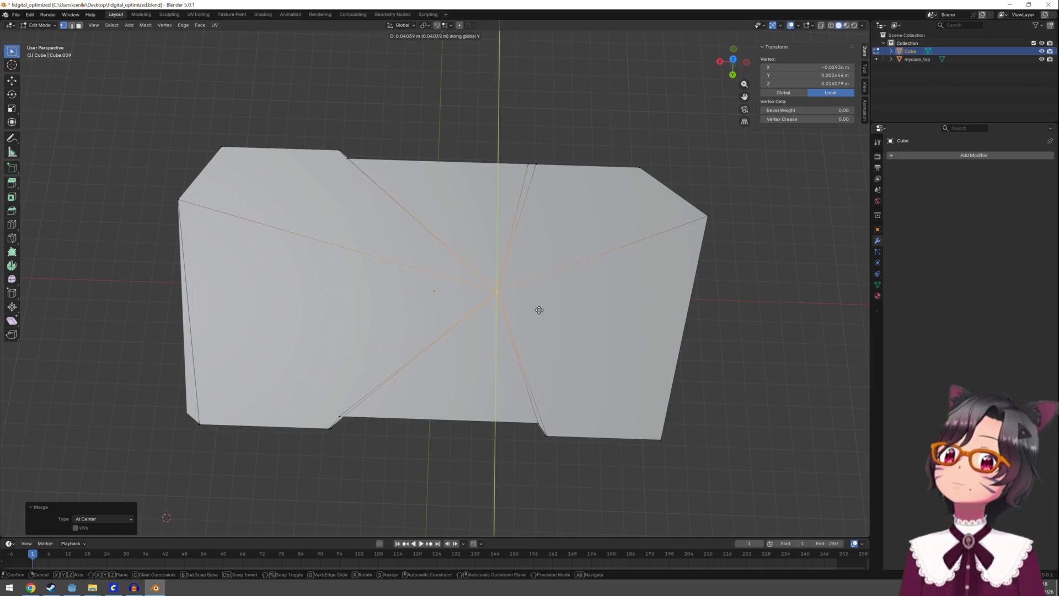
{"action": "left_click", "coordinate": [545, 249]}
{"action": "mouse_move", "coordinate": [545, 250]}
{"action": "left_mouse_down"}
{"action": "mouse_move", "coordinate": [592, 189]}
{"action": "mouse_move", "coordinate": [495, 147]}
{"action": "mouse_move", "coordinate": [479, 81]}
{"action": "mouse_move", "coordinate": [498, 190]}
{"action": "left_mouse_up"}
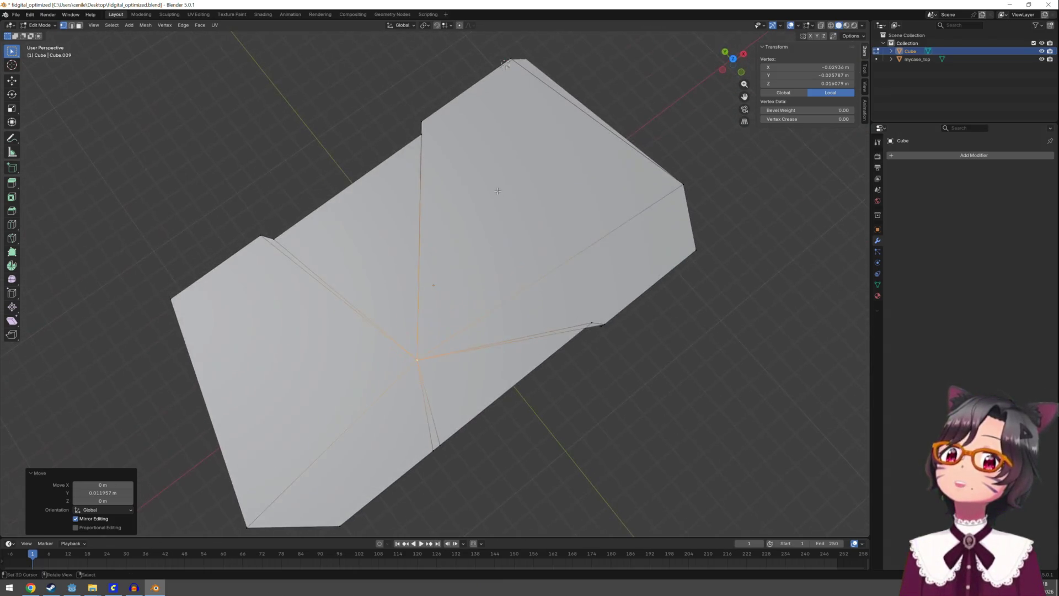
Undo the centre merge so the separate top vertices return
{"action": "key", "text": "ctrl+z"}
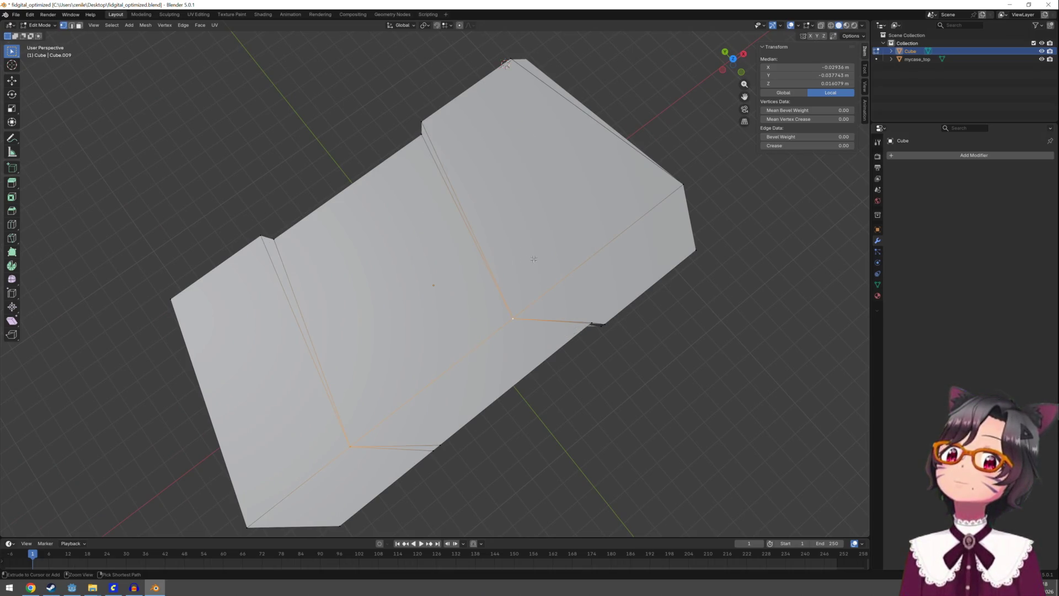
{"action": "left_click", "coordinate": [512, 319]}
{"action": "mouse_move", "coordinate": [512, 318]}
{"action": "left_mouse_down"}
{"action": "mouse_move", "coordinate": [545, 230]}
{"action": "mouse_move", "coordinate": [457, 317]}
{"action": "left_mouse_up"}
In Object Mode, inspect the mycase_top plate, then reselect the Cube and re-enter Edit Mode
{"action": "key", "text": "Tab"}
{"action": "mouse_move", "coordinate": [557, 310]}
{"action": "left_mouse_down"}
{"action": "mouse_move", "coordinate": [553, 265]}
{"action": "mouse_move", "coordinate": [536, 251]}
{"action": "left_mouse_up"}
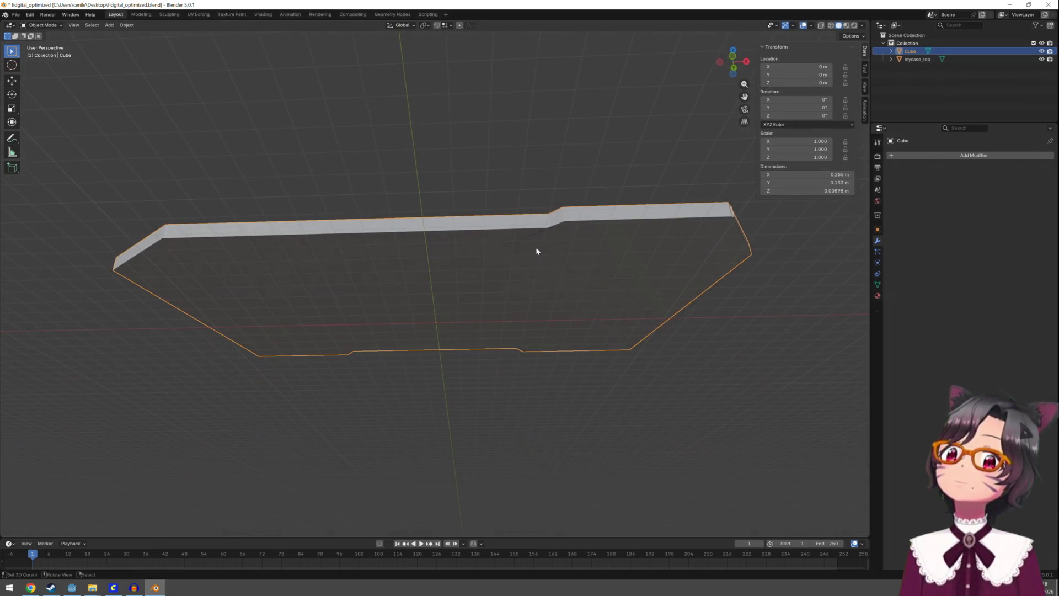
{"action": "left_click", "coordinate": [916, 59]}
{"action": "left_click_drag", "start_coordinate": [707, 182], "coordinate": [592, 259]}
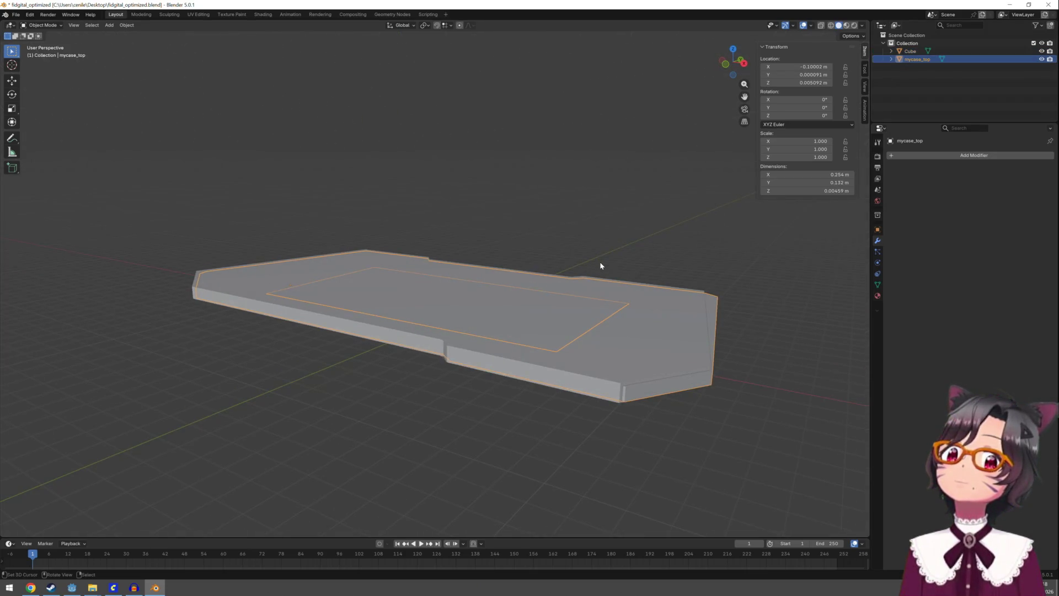
{"action": "mouse_move", "coordinate": [437, 355]}
{"action": "left_mouse_down"}
{"action": "mouse_move", "coordinate": [548, 307]}
{"action": "mouse_move", "coordinate": [555, 354]}
{"action": "left_mouse_up"}
{"action": "left_click", "coordinate": [547, 292]}
{"action": "key", "text": "Tab"}
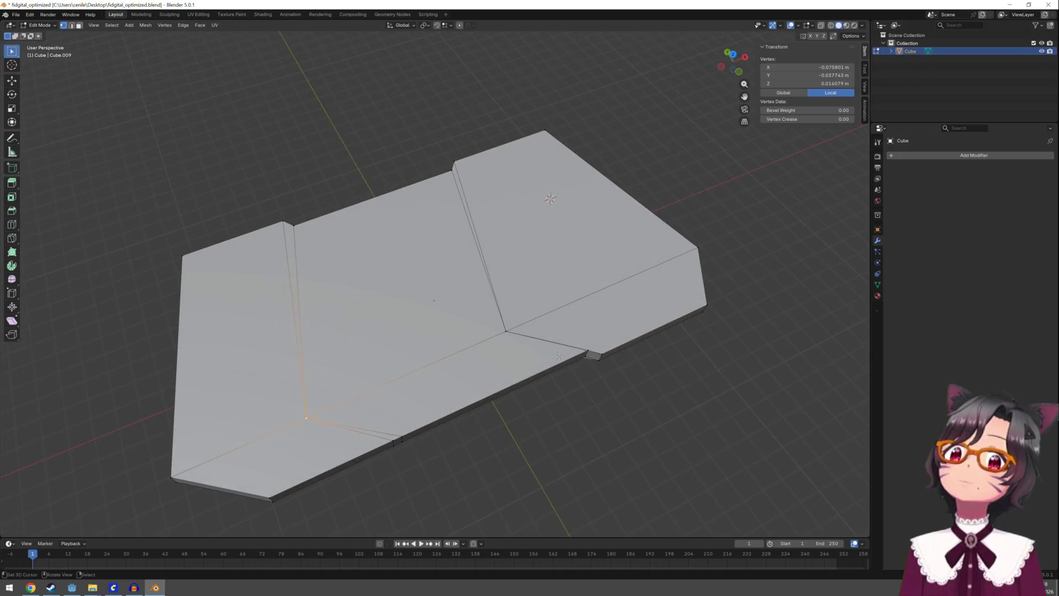
{"action": "scroll", "coordinate": [590, 359], "scroll_direction": "up", "scroll_amount": 2}
Slide a side-edge vertex and an underside vertex along X to new positions
{"action": "left_click", "coordinate": [541, 354]}
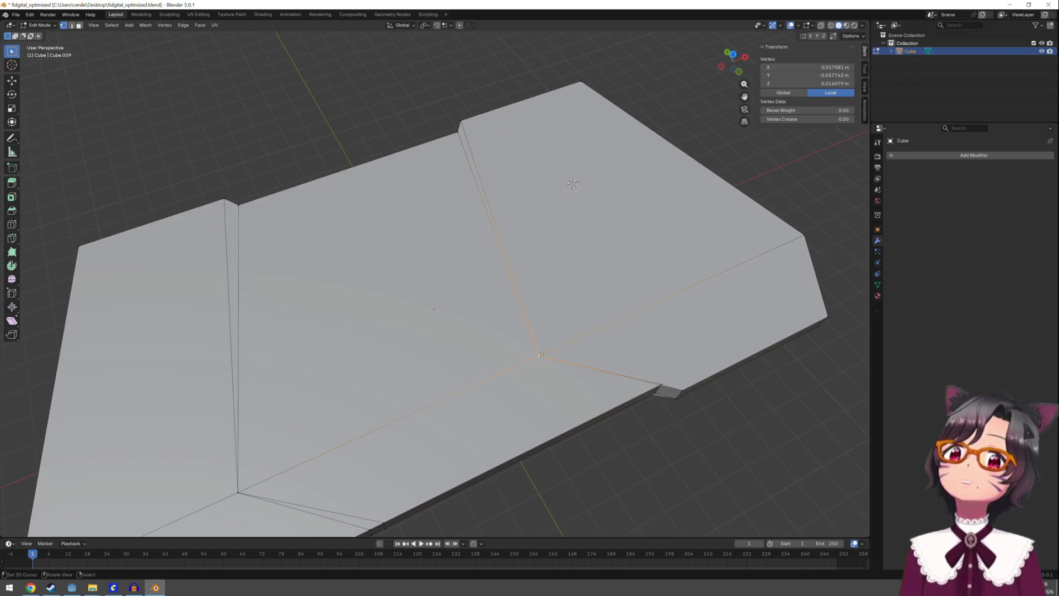
{"action": "key", "text": "g"}
{"action": "key", "text": "x"}
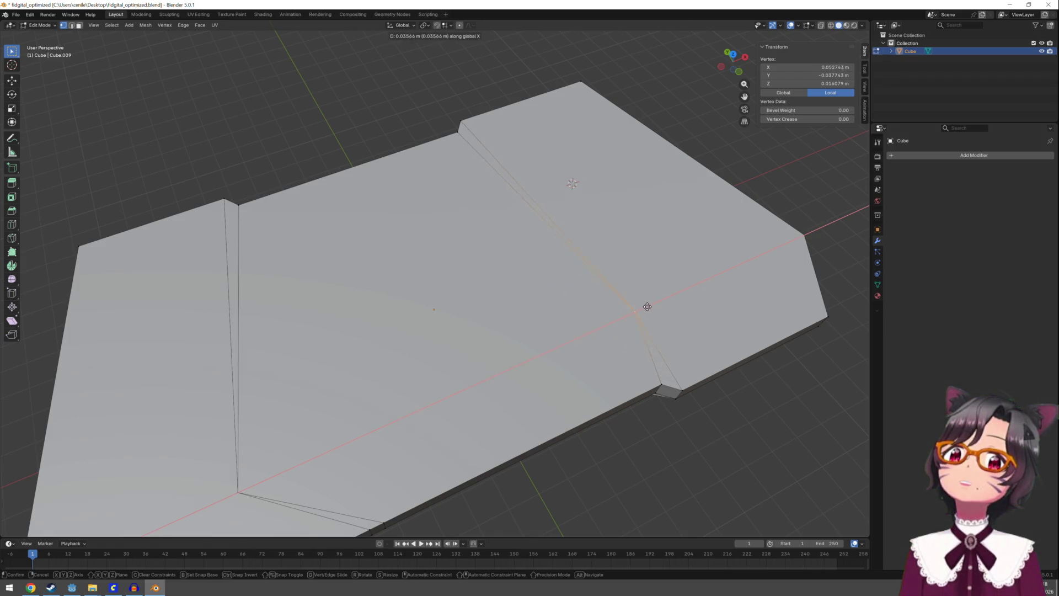
{"action": "left_click", "coordinate": [664, 296]}
{"action": "mouse_move", "coordinate": [664, 296]}
{"action": "left_mouse_down"}
{"action": "mouse_move", "coordinate": [628, 286]}
{"action": "mouse_move", "coordinate": [626, 231]}
{"action": "left_mouse_up"}
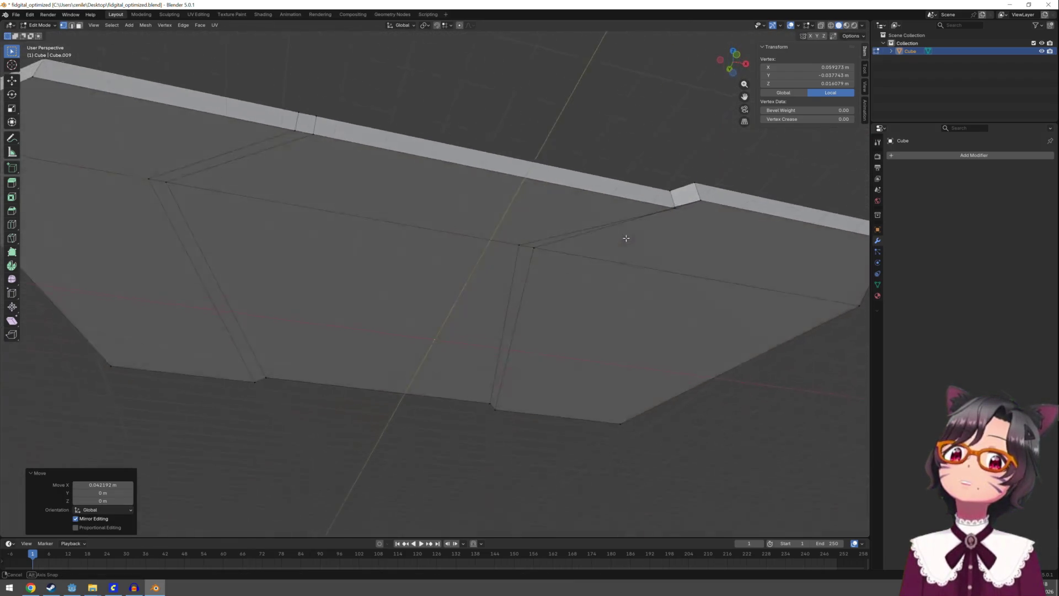
{"action": "left_click", "coordinate": [531, 248]}
{"action": "key", "text": "g"}
{"action": "key", "text": "x"}
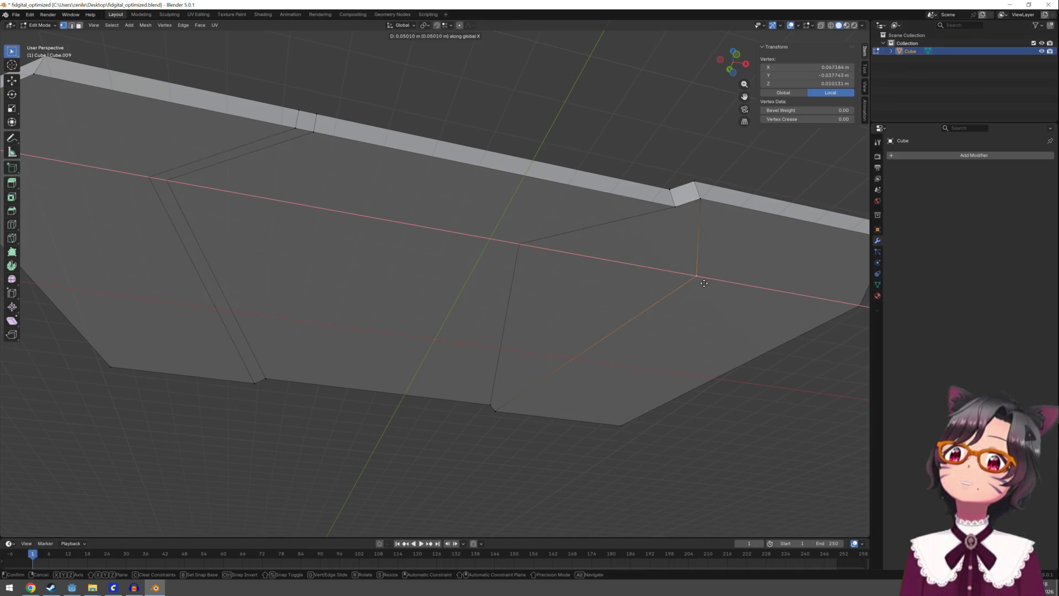
{"action": "left_click", "coordinate": [697, 278]}
Slide two more vertices, including where the lower cuts meet, along X
{"action": "left_click", "coordinate": [171, 186]}
{"action": "key", "text": "g"}
{"action": "key", "text": "x"}
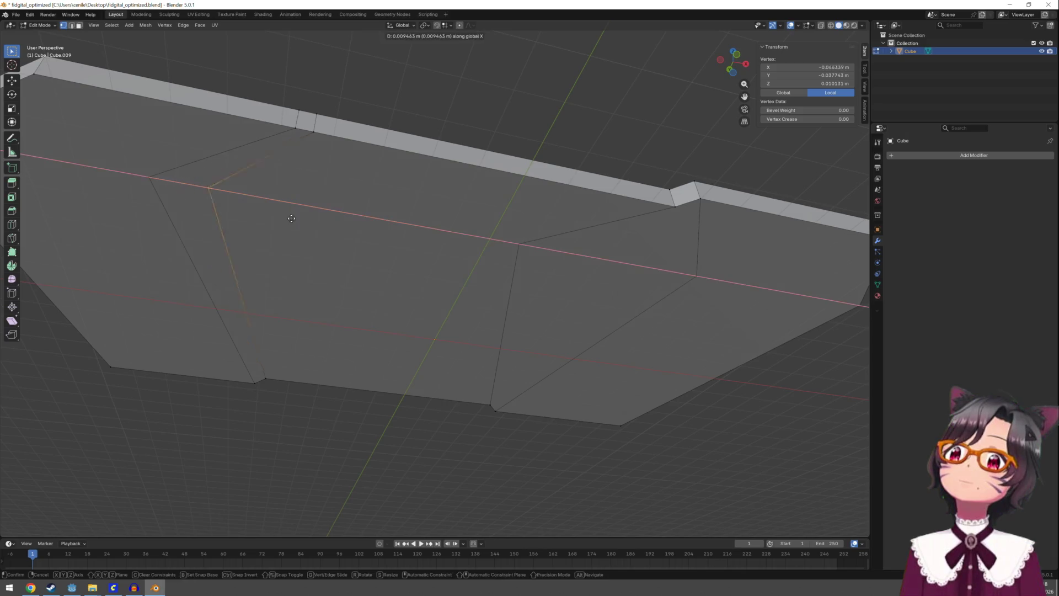
{"action": "left_click", "coordinate": [383, 243]}
{"action": "scroll", "coordinate": [383, 243], "scroll_direction": "down", "scroll_amount": 3}
{"action": "scroll", "coordinate": [383, 242], "scroll_direction": "left", "scroll_amount": 5}
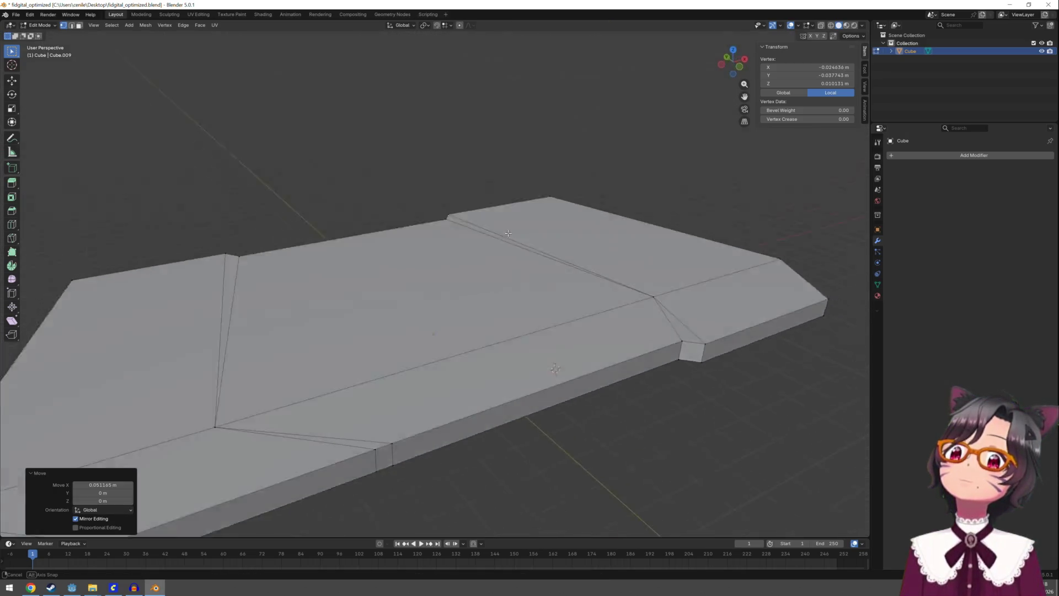
{"action": "left_click", "coordinate": [226, 448]}
{"action": "left_click", "coordinate": [230, 454]}
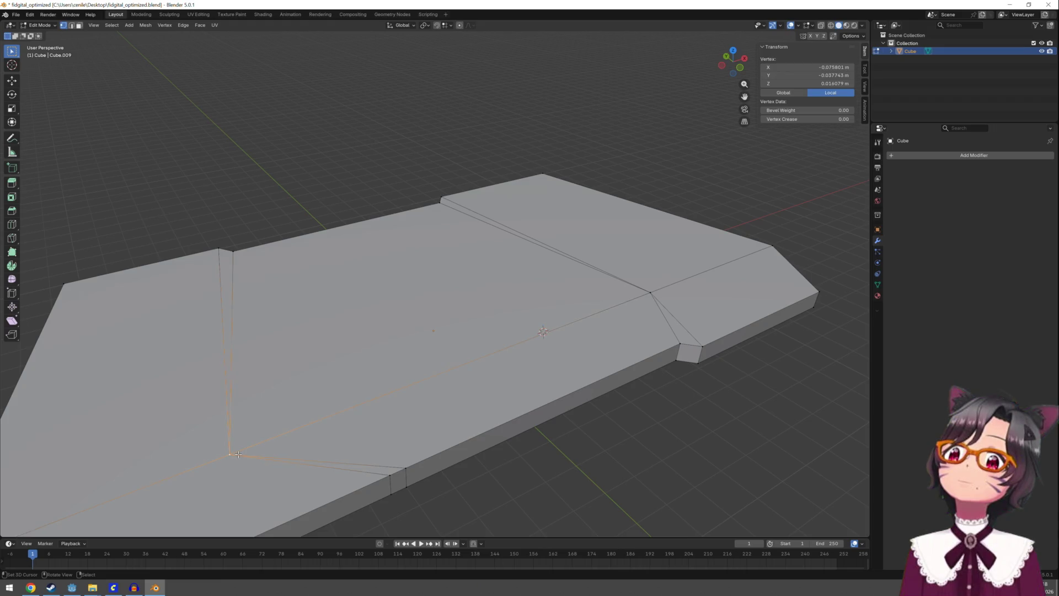
{"action": "key", "text": "g"}
{"action": "key", "text": "x"}
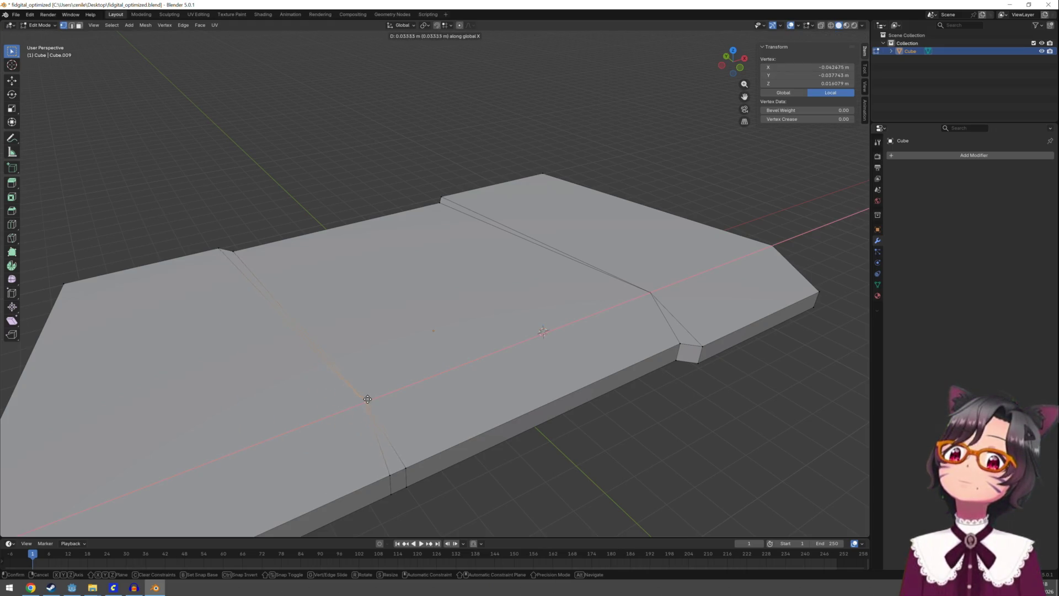
{"action": "left_click", "coordinate": [348, 404]}
Return to Object Mode and orbit to review the plate's underside
{"action": "scroll", "coordinate": [385, 385], "scroll_direction": "down", "scroll_amount": 4}
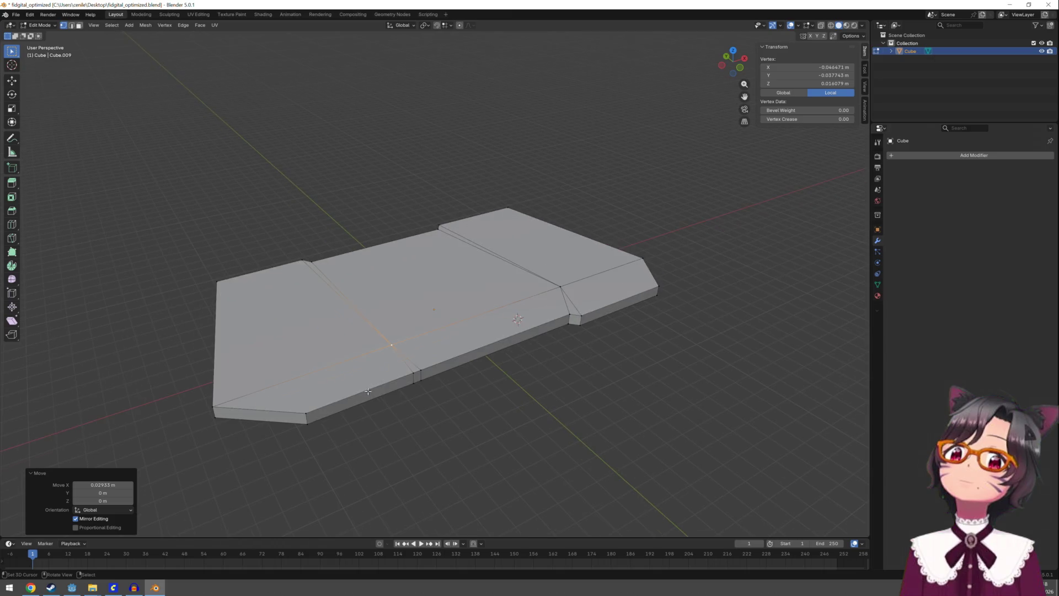
{"action": "key", "text": "Tab"}
{"action": "left_click_drag", "start_coordinate": [380, 379], "coordinate": [383, 301]}
{"action": "mouse_move", "coordinate": [430, 236]}
{"action": "left_mouse_down"}
{"action": "mouse_move", "coordinate": [421, 348]}
{"action": "mouse_move", "coordinate": [419, 339]}
{"action": "mouse_move", "coordinate": [395, 353]}
{"action": "mouse_move", "coordinate": [550, 292]}
{"action": "mouse_move", "coordinate": [579, 255]}
{"action": "mouse_move", "coordinate": [577, 229]}
{"action": "left_mouse_up"}
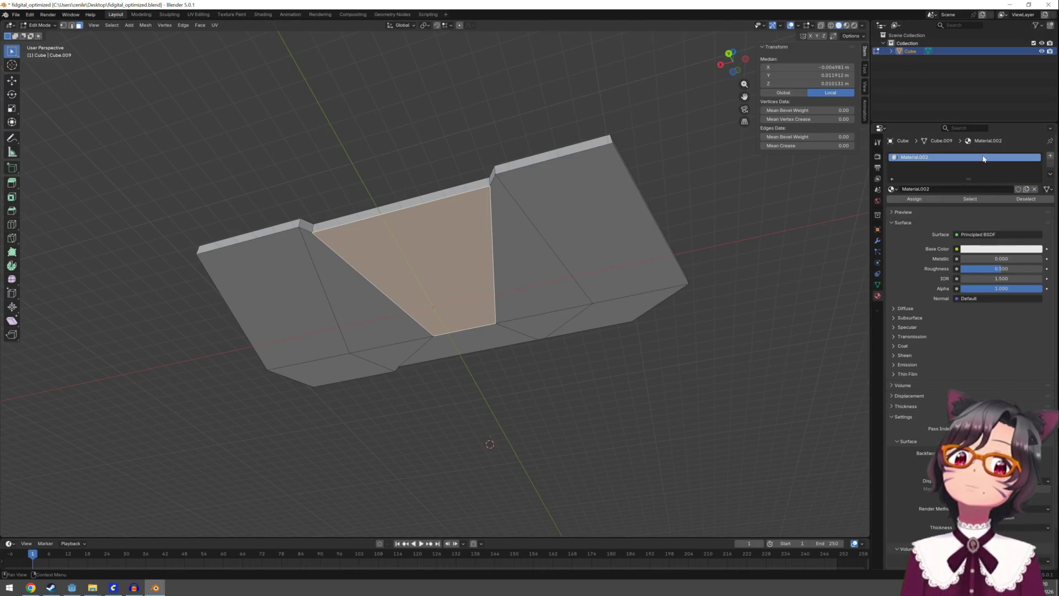
Tint Material.002's base colour pale yellow and assign it to the entire case mesh
{"action": "left_click", "coordinate": [981, 253]}
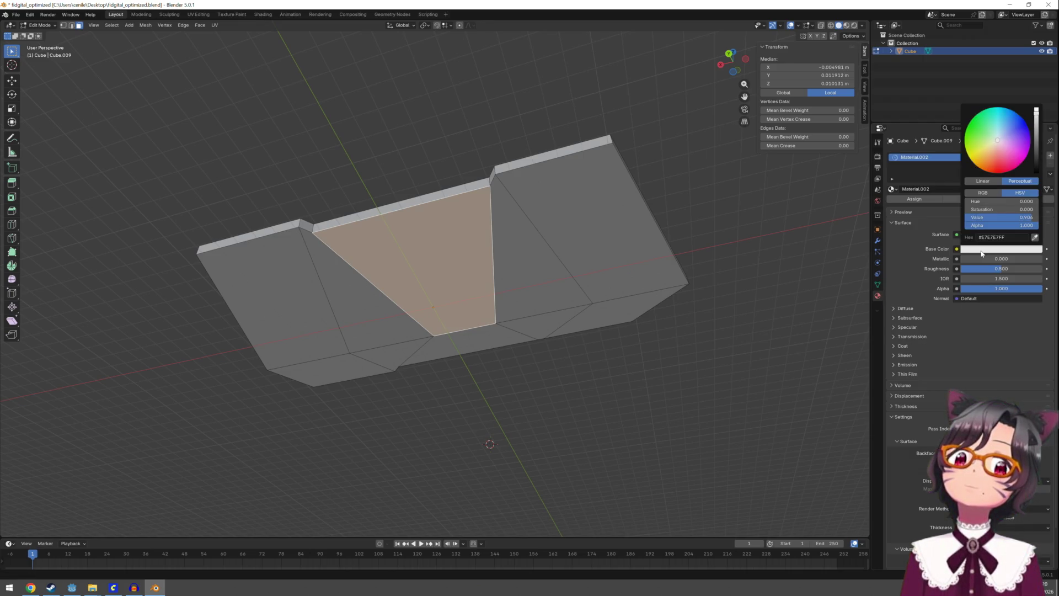
{"action": "left_click_drag", "start_coordinate": [991, 142], "coordinate": [991, 144]}
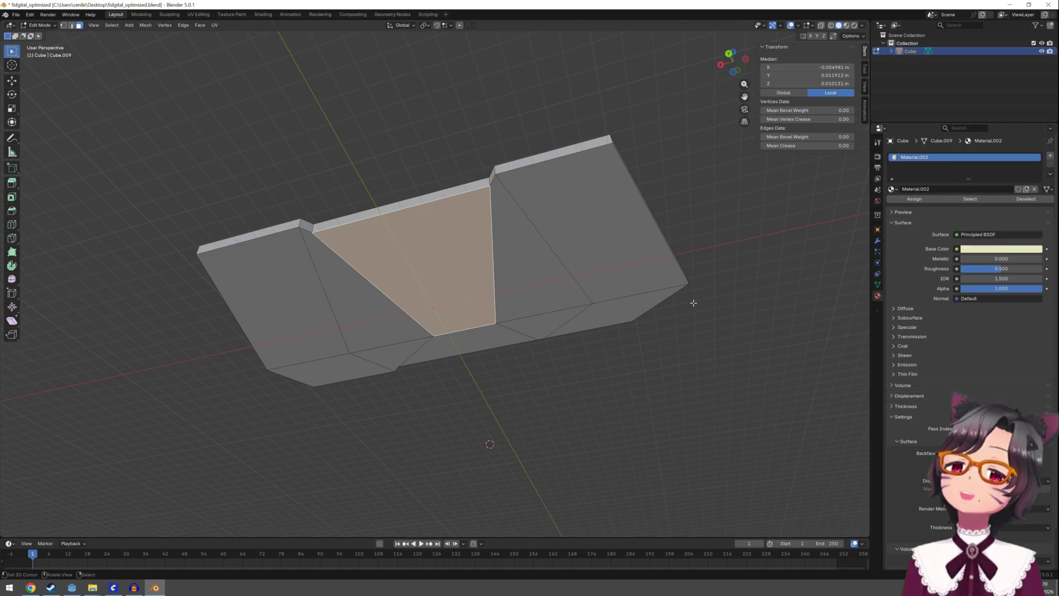
{"action": "key", "text": "ctrl+l"}
{"action": "left_click", "coordinate": [917, 204]}
Pick one side face and select all its linked flat faces
{"action": "mouse_move", "coordinate": [587, 279]}
{"action": "left_mouse_down"}
{"action": "mouse_move", "coordinate": [592, 292]}
{"action": "mouse_move", "coordinate": [529, 294]}
{"action": "left_mouse_up"}
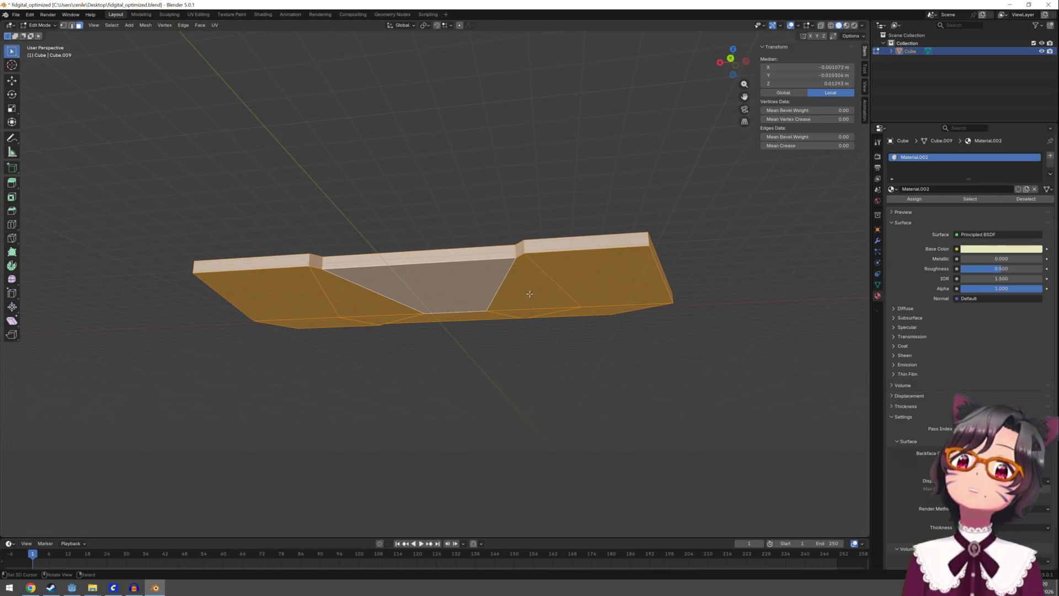
{"action": "left_click", "coordinate": [529, 294]}
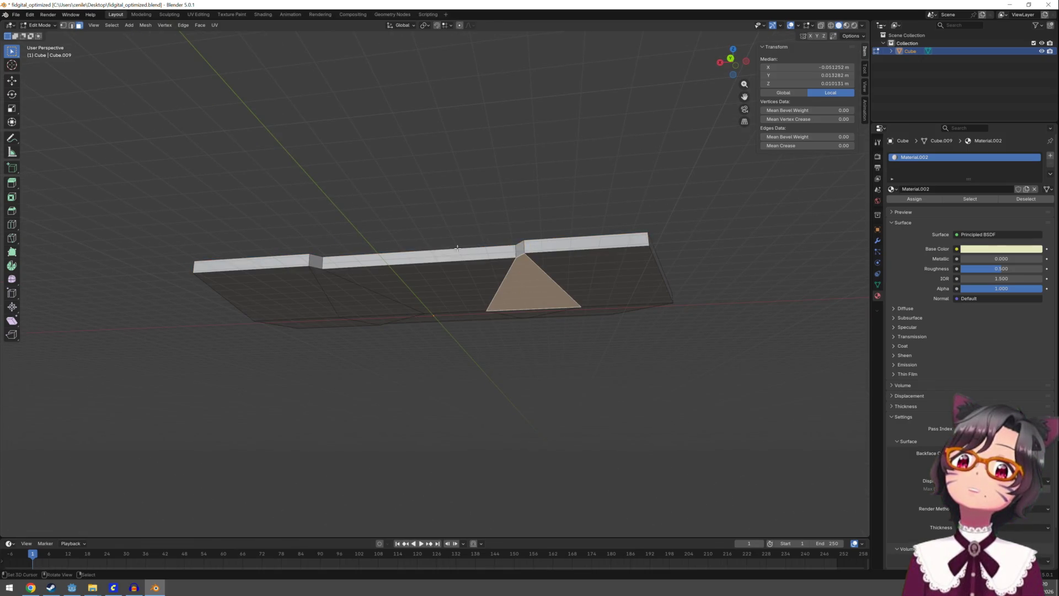
{"action": "left_click", "coordinate": [114, 25]}
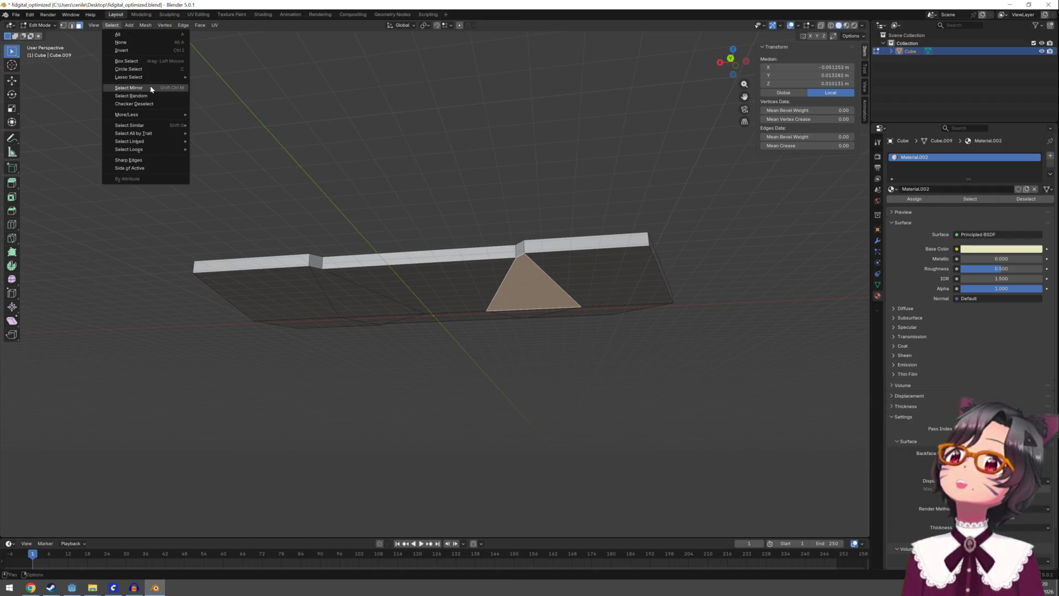
{"action": "mouse_move", "coordinate": [150, 82]}
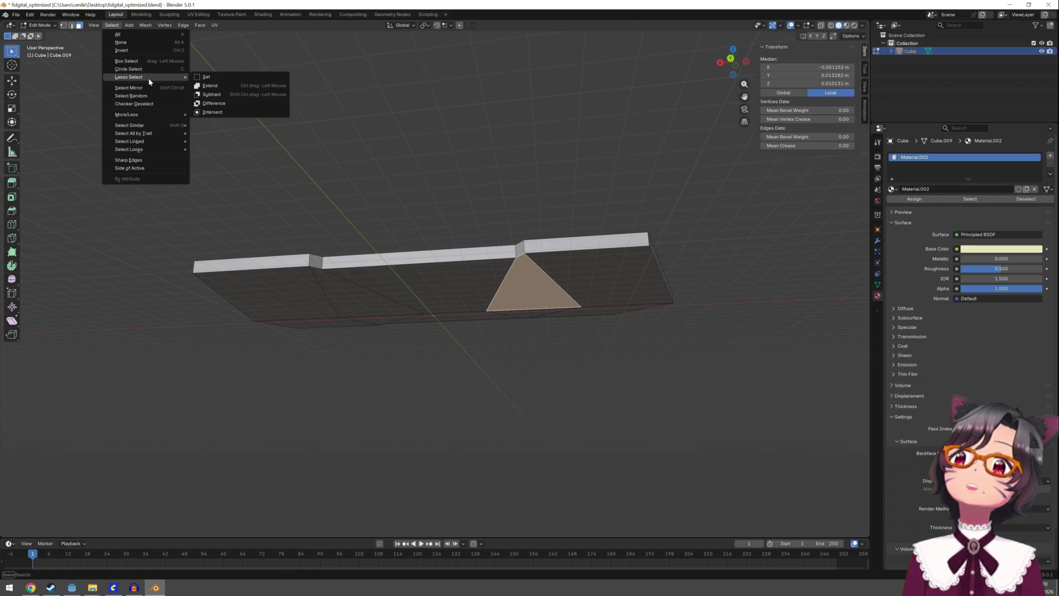
{"action": "mouse_move", "coordinate": [148, 141]}
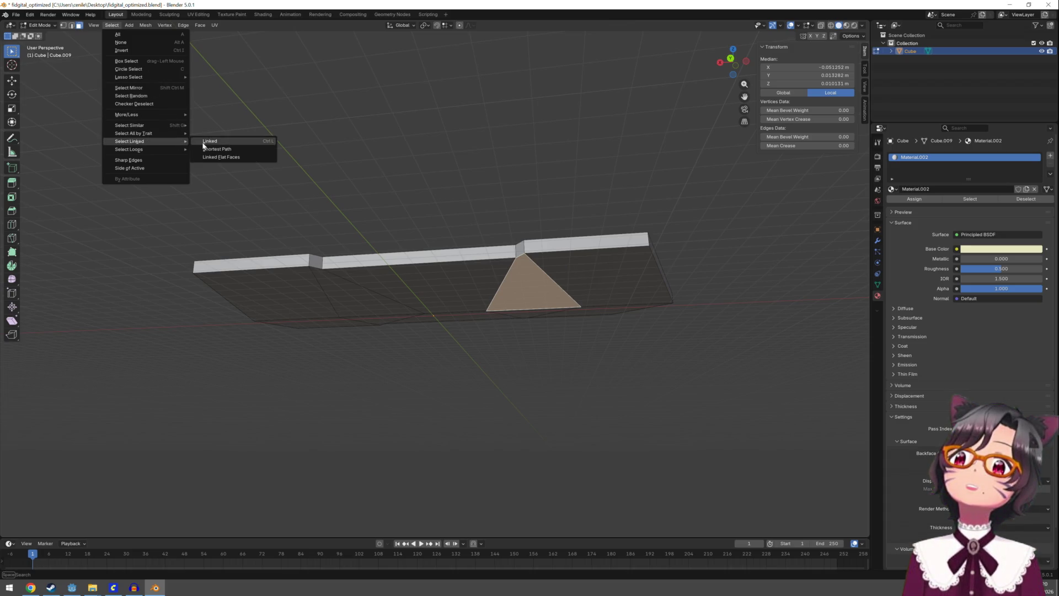
{"action": "left_click", "coordinate": [240, 156]}
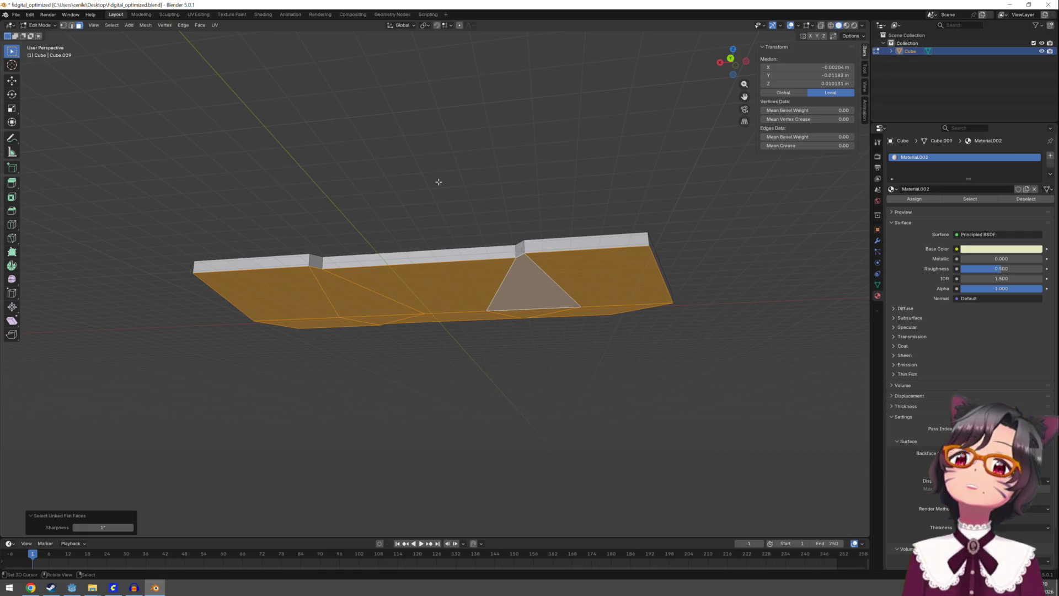
Extrude those faces upward 0.007698 m, grow the selection, and add a second material slot
{"action": "key", "text": "e"}
{"action": "left_click", "coordinate": [493, 195]}
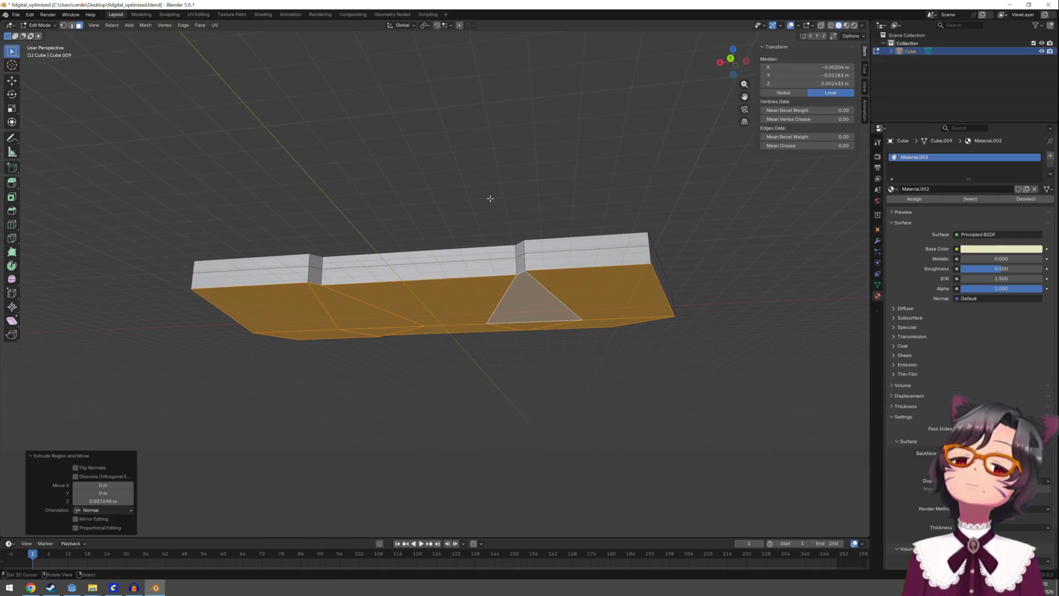
{"action": "key", "text": "ctrl+KP_Add"}
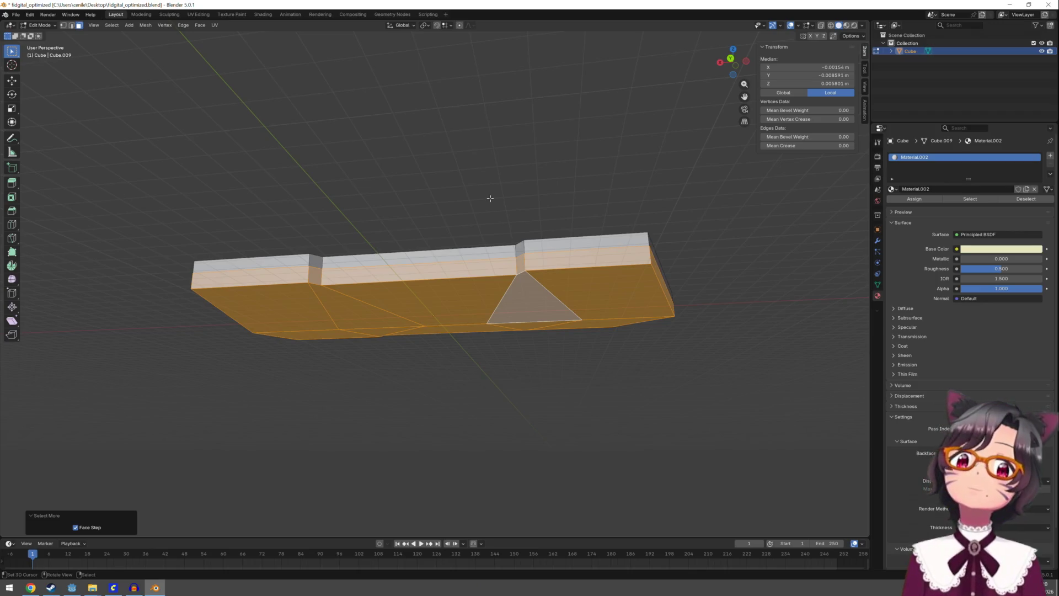
{"action": "left_click", "coordinate": [1049, 158]}
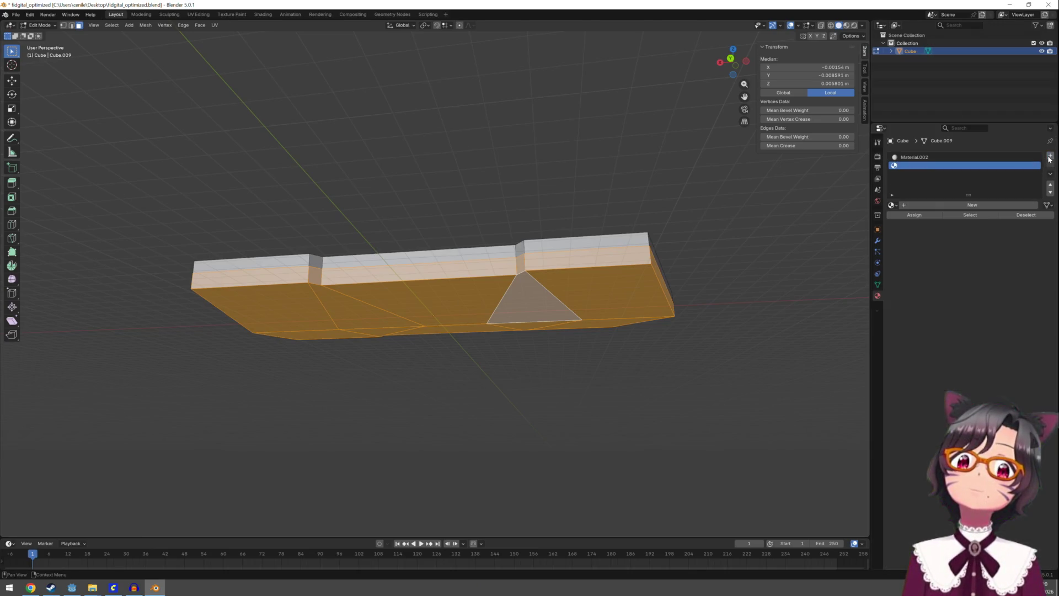
Create black Material.003 in the new slot and assign it to the extruded lower faces
{"action": "left_click", "coordinate": [968, 204]}
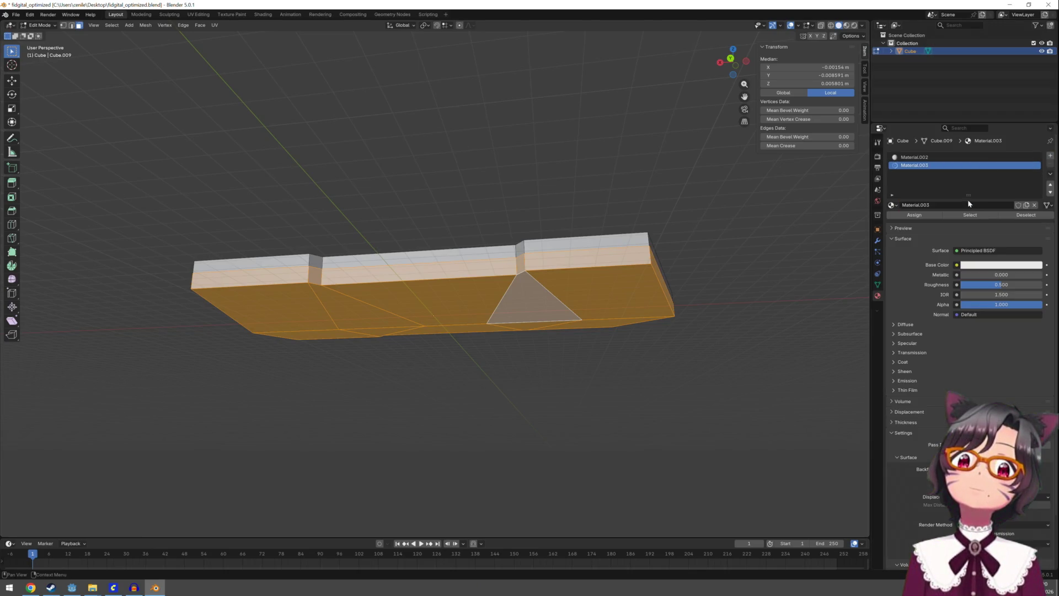
{"action": "left_click", "coordinate": [991, 266]}
{"action": "left_click_drag", "start_coordinate": [1037, 127], "coordinate": [1036, 190]}
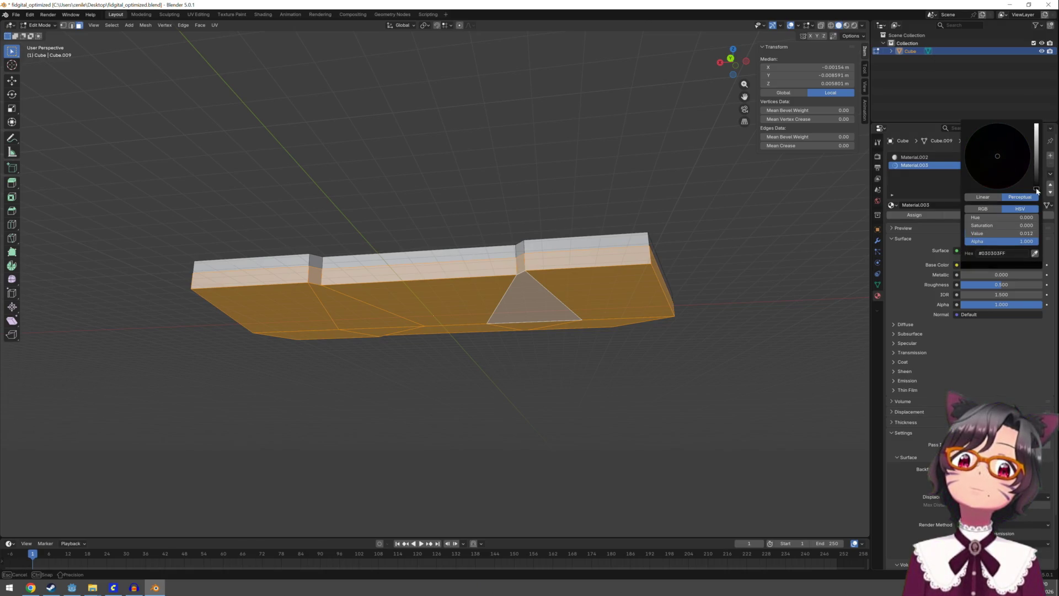
{"action": "left_click", "coordinate": [919, 219]}
{"action": "left_click", "coordinate": [713, 293]}
{"action": "key", "text": "a"}
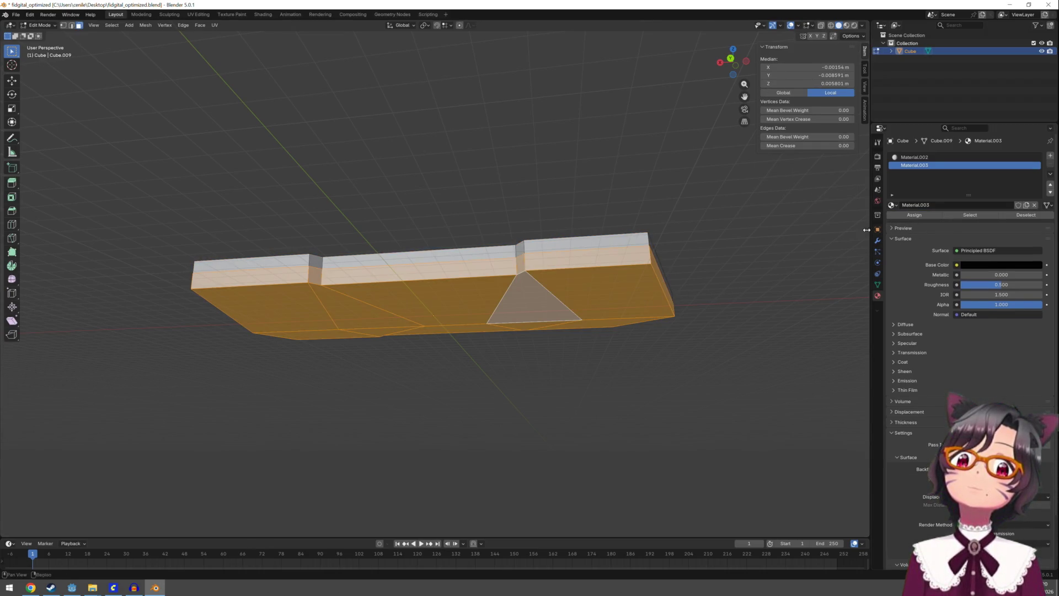
{"action": "mouse_move", "coordinate": [717, 263]}
{"action": "left_mouse_down"}
{"action": "mouse_move", "coordinate": [723, 326]}
{"action": "mouse_move", "coordinate": [733, 302]}
{"action": "left_mouse_up"}
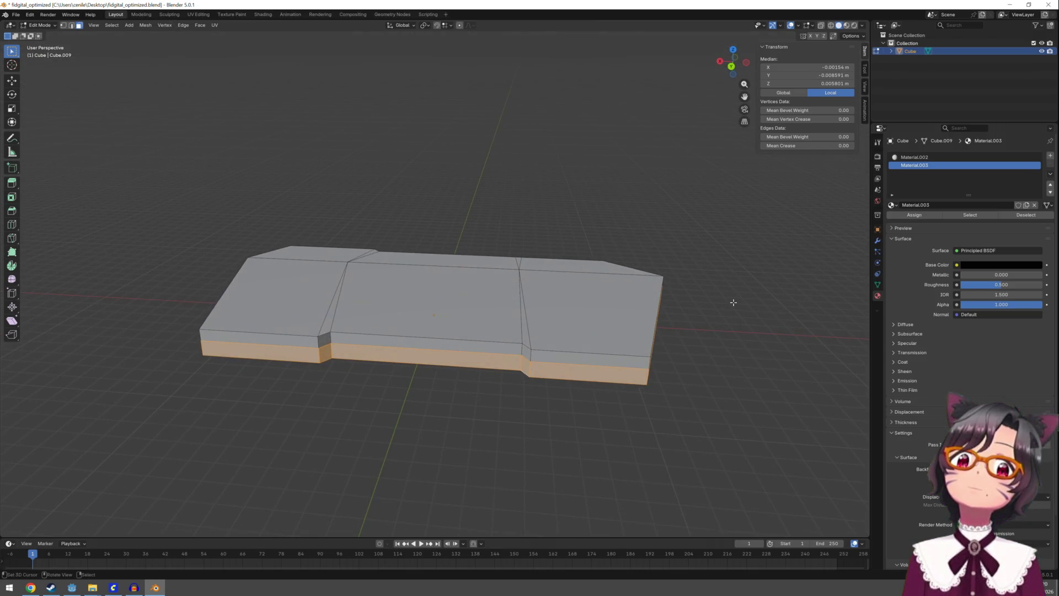
Inspect the pale yellow top and black band in Material Preview, then resume Edit Mode
{"action": "left_click", "coordinate": [848, 30]}
{"action": "key", "text": "Tab"}
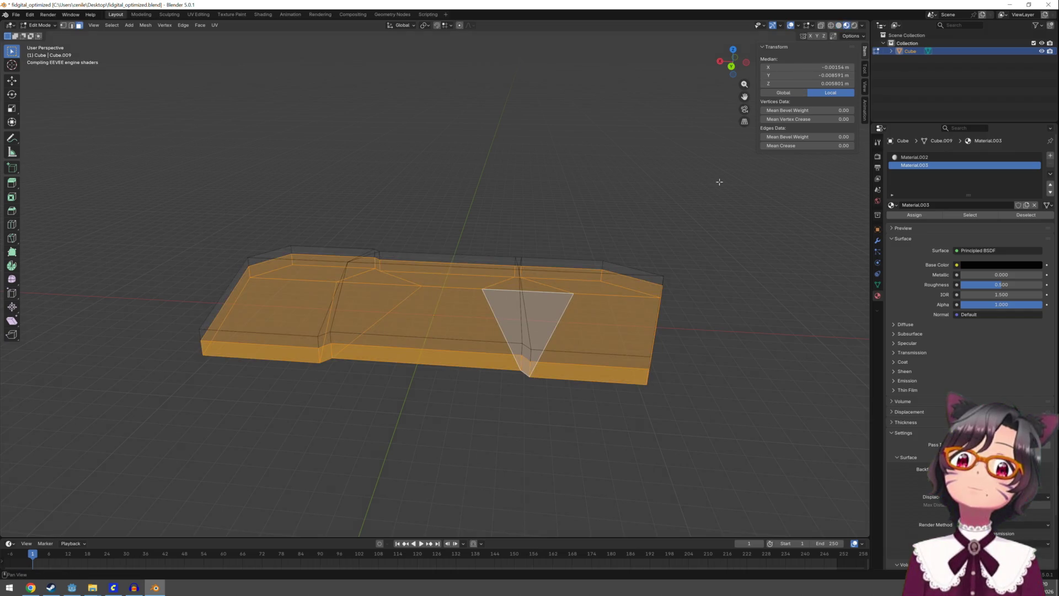
{"action": "mouse_move", "coordinate": [670, 331]}
{"action": "left_mouse_down"}
{"action": "mouse_move", "coordinate": [666, 298]}
{"action": "mouse_move", "coordinate": [669, 329]}
{"action": "left_mouse_up"}
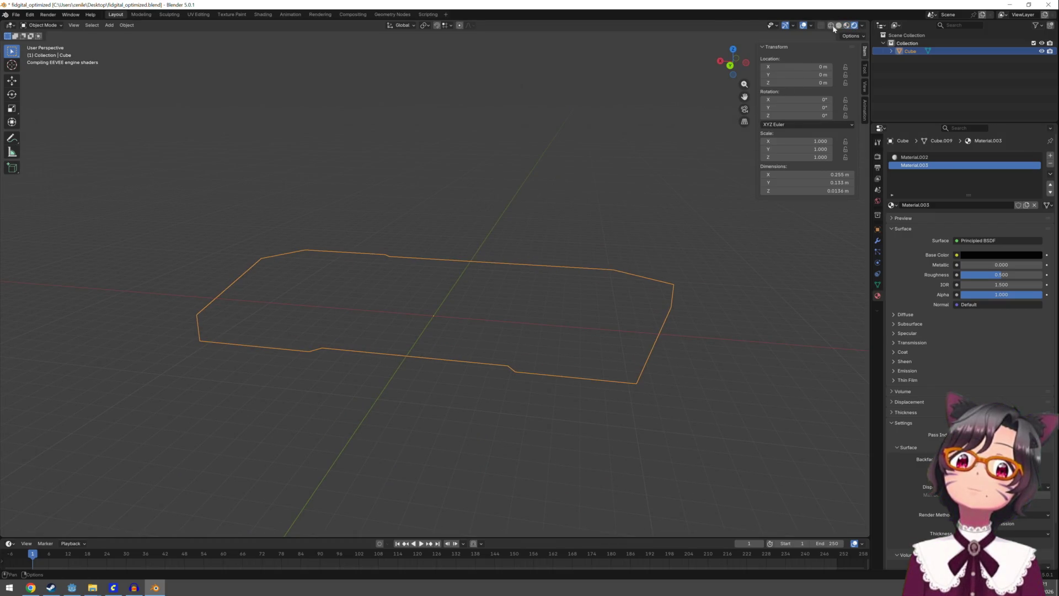
{"action": "left_click", "coordinate": [844, 28]}
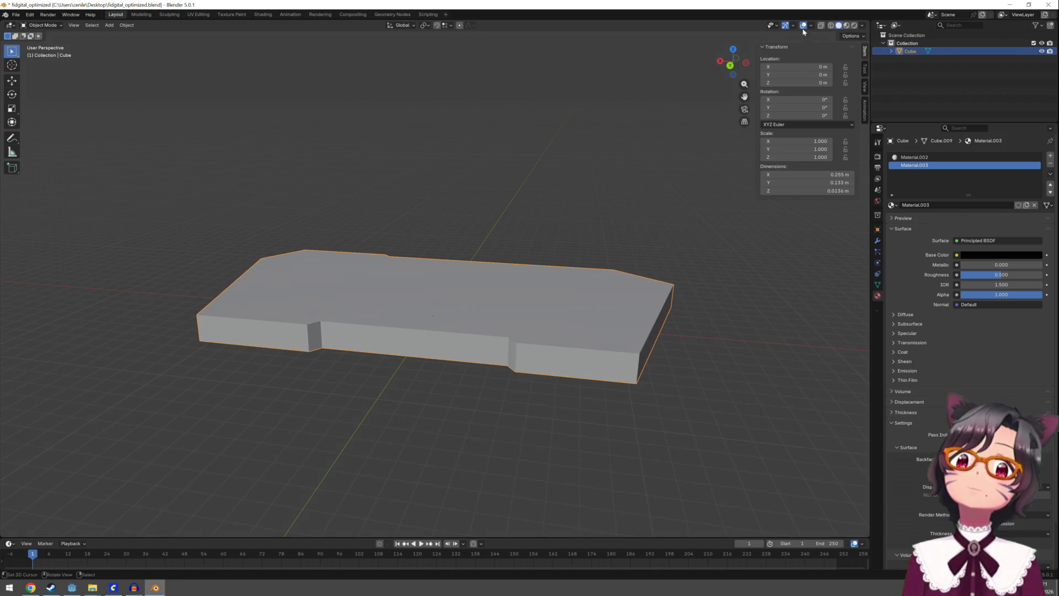
{"action": "left_click", "coordinate": [847, 26]}
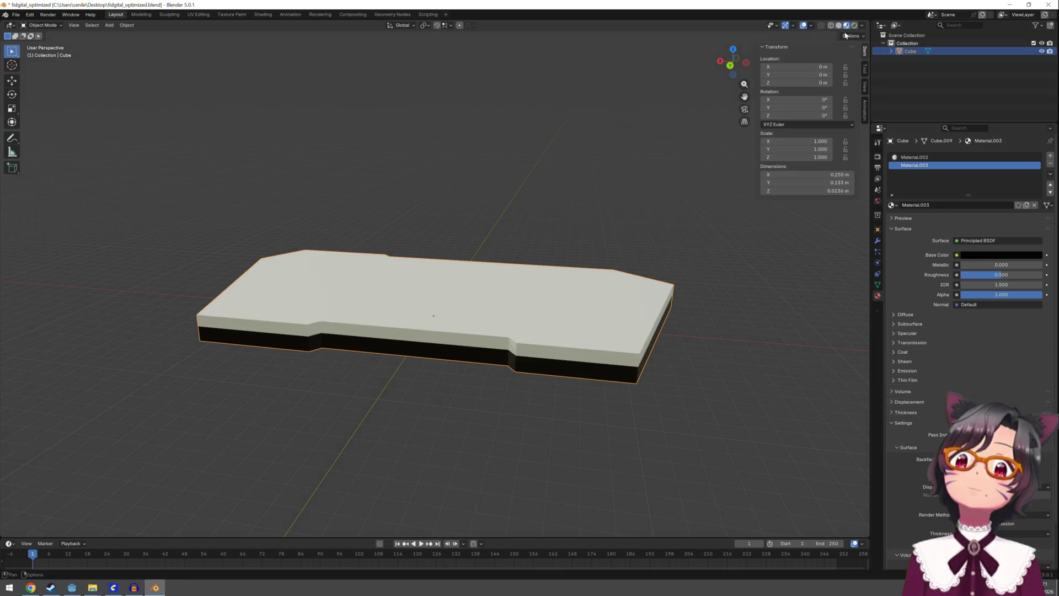
{"action": "mouse_move", "coordinate": [584, 277]}
{"action": "left_mouse_down"}
{"action": "mouse_move", "coordinate": [574, 312]}
{"action": "mouse_move", "coordinate": [574, 288]}
{"action": "left_mouse_up"}
{"action": "key", "text": "Tab"}
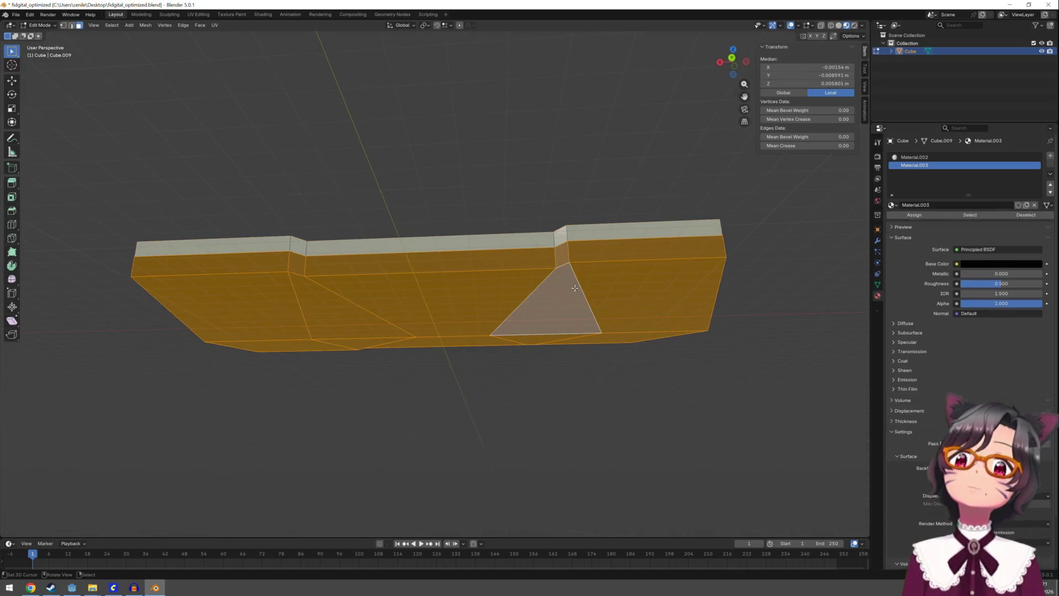
Select the linked flat bottom faces, extrude them downward, and grow the selection
{"action": "left_click", "coordinate": [615, 277]}
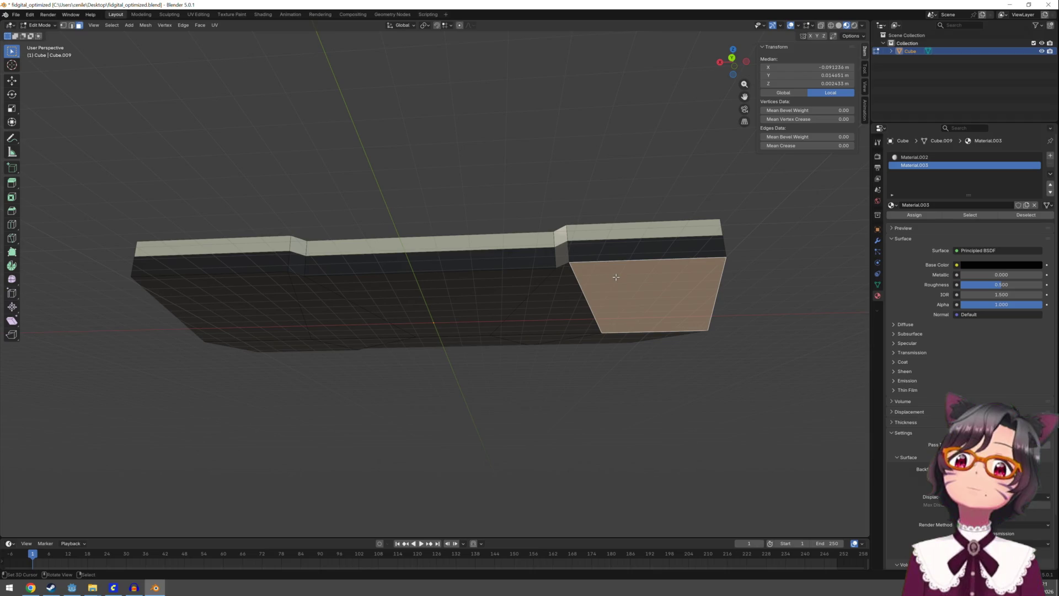
{"action": "left_click", "coordinate": [112, 26]}
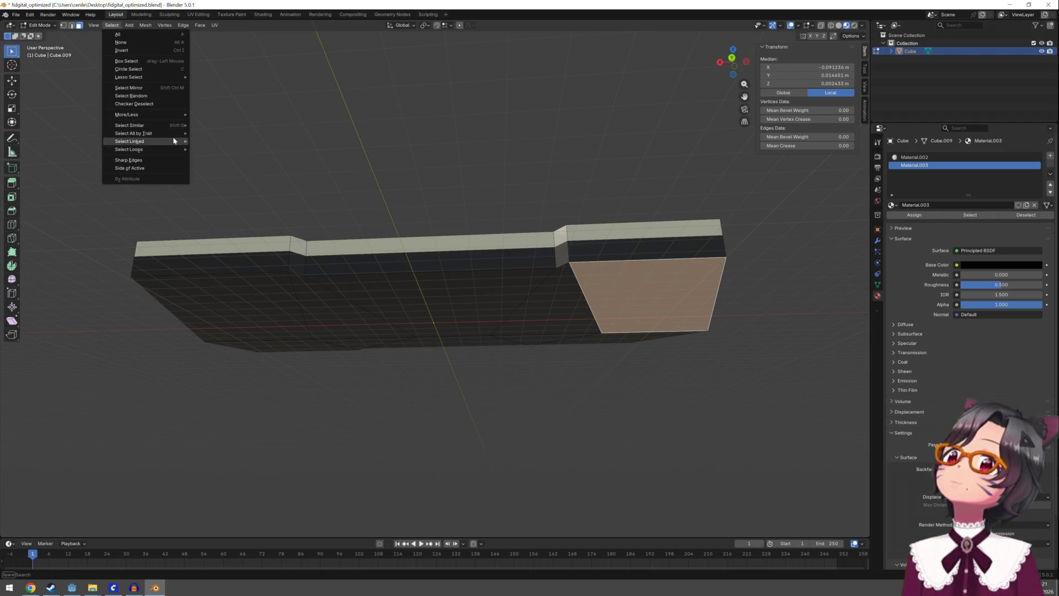
{"action": "mouse_move", "coordinate": [171, 141]}
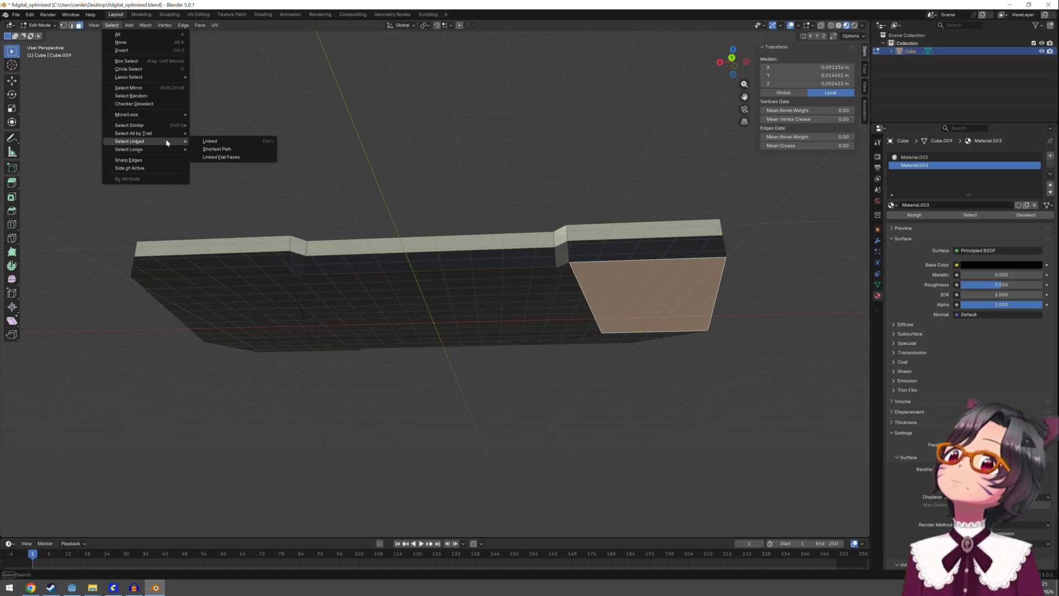
{"action": "left_click", "coordinate": [212, 158]}
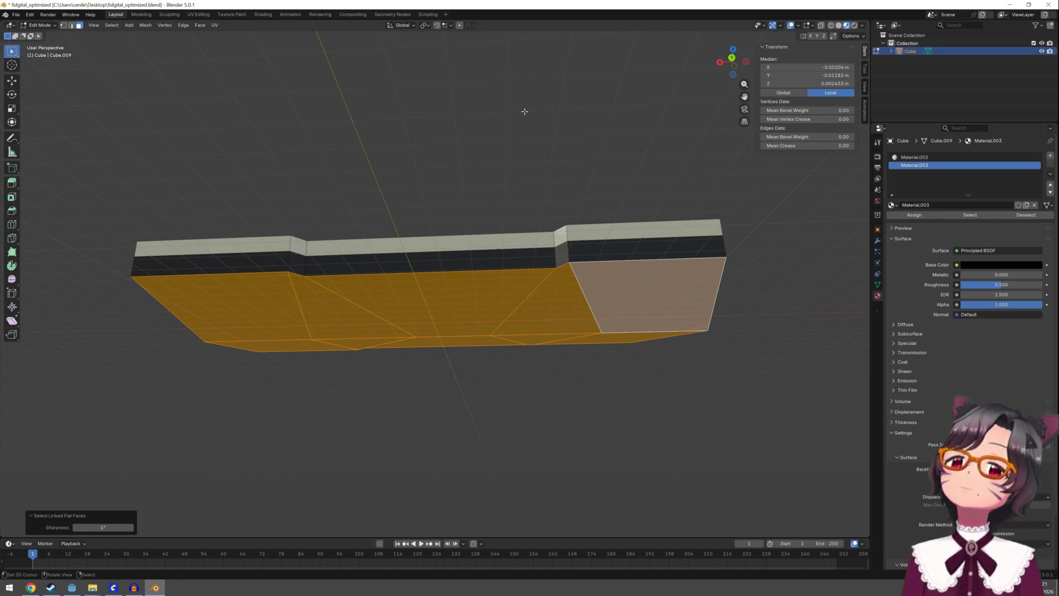
{"action": "key", "text": "e"}
{"action": "left_click", "coordinate": [525, 129]}
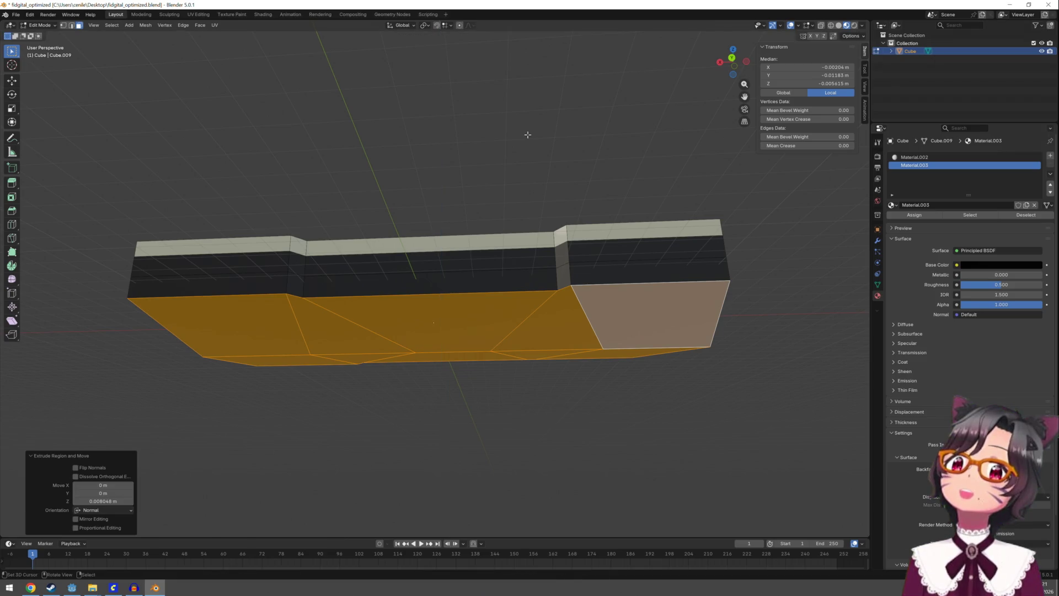
{"action": "key", "text": "ctrl+KP_Add"}
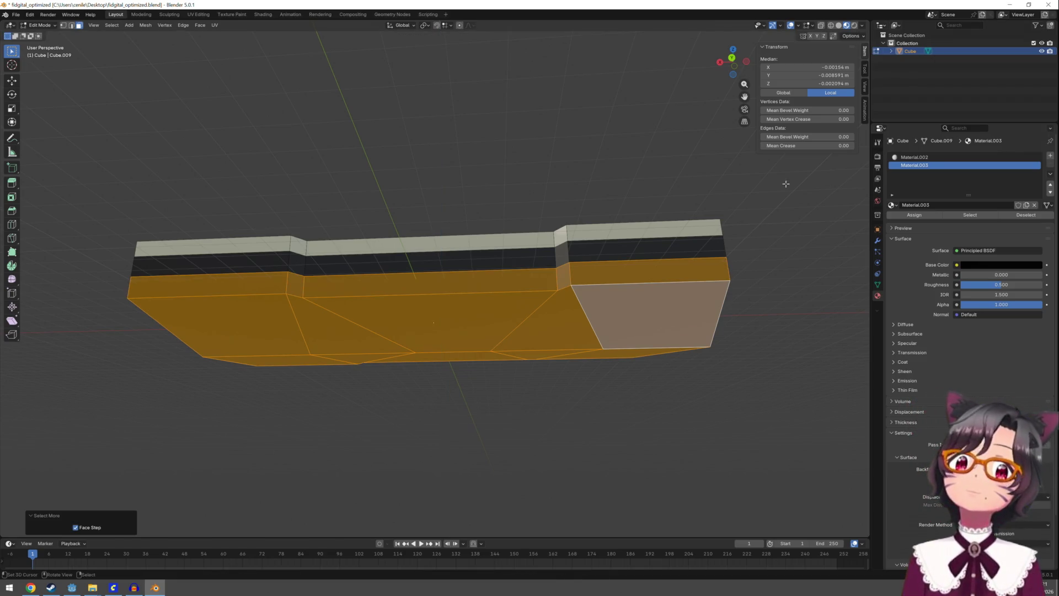
Assign beige Material.002 to the new bottom layer and return to Object Mode
{"action": "left_click", "coordinate": [915, 157]}
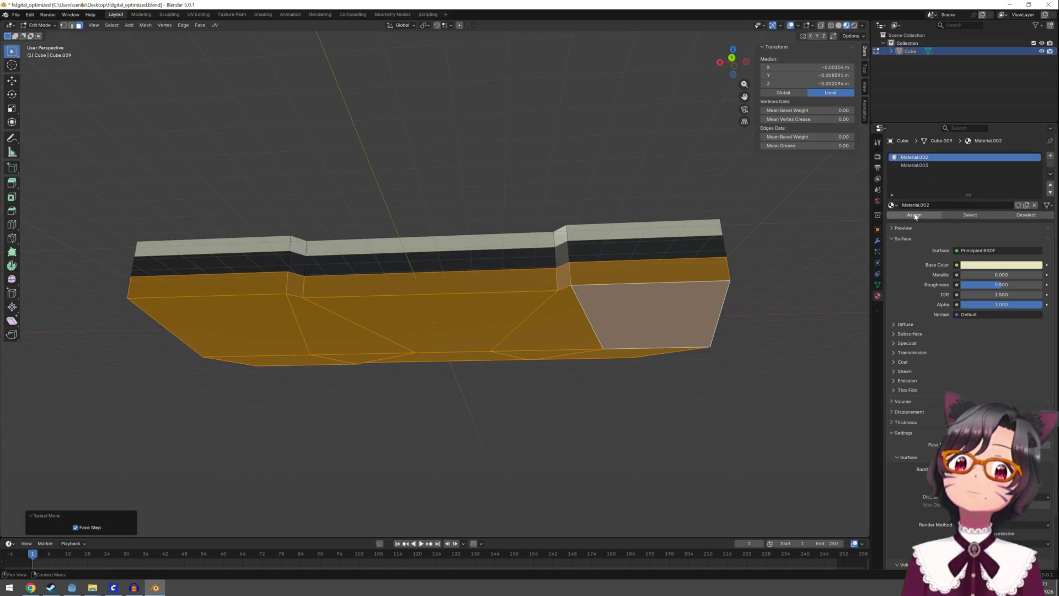
{"action": "left_click", "coordinate": [914, 215]}
{"action": "key", "text": "Tab"}
{"action": "mouse_move", "coordinate": [690, 246]}
{"action": "left_mouse_down"}
{"action": "mouse_move", "coordinate": [627, 225]}
{"action": "mouse_move", "coordinate": [632, 270]}
{"action": "mouse_move", "coordinate": [508, 202]}
{"action": "mouse_move", "coordinate": [496, 227]}
{"action": "mouse_move", "coordinate": [495, 246]}
{"action": "mouse_move", "coordinate": [671, 255]}
{"action": "mouse_move", "coordinate": [676, 268]}
{"action": "mouse_move", "coordinate": [660, 282]}
{"action": "mouse_move", "coordinate": [614, 246]}
{"action": "mouse_move", "coordinate": [612, 295]}
{"action": "mouse_move", "coordinate": [651, 296]}
{"action": "mouse_move", "coordinate": [642, 222]}
{"action": "mouse_move", "coordinate": [624, 367]}
{"action": "mouse_move", "coordinate": [624, 240]}
{"action": "mouse_move", "coordinate": [649, 247]}
{"action": "left_mouse_up"}
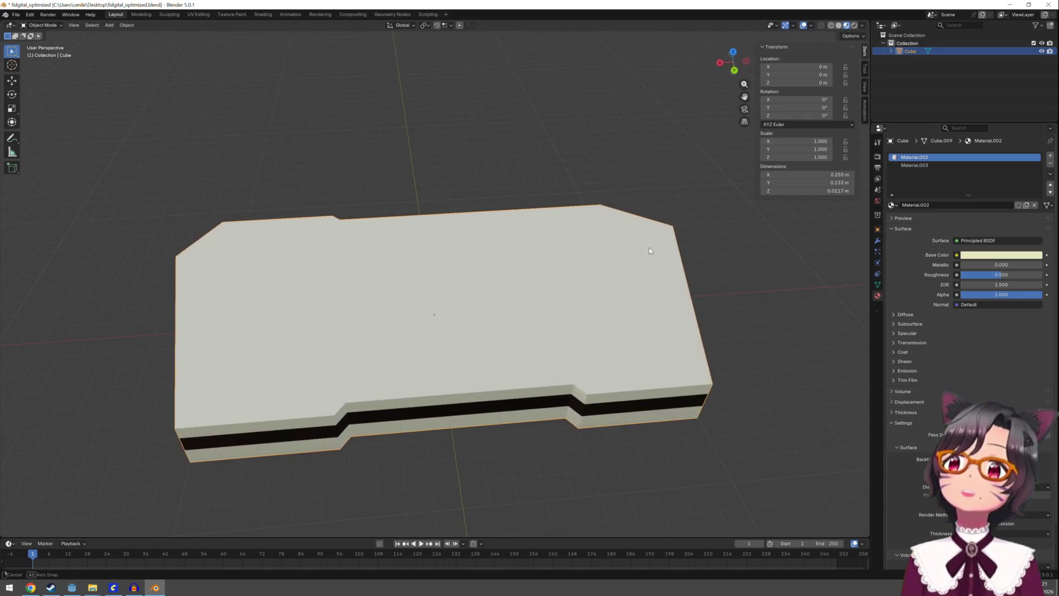
Save the blend file and export the case as fidigital_optimized.fbx into the import folder
{"action": "left_click", "coordinate": [15, 15]}
{"action": "left_click", "coordinate": [27, 67]}
{"action": "left_click", "coordinate": [16, 16]}
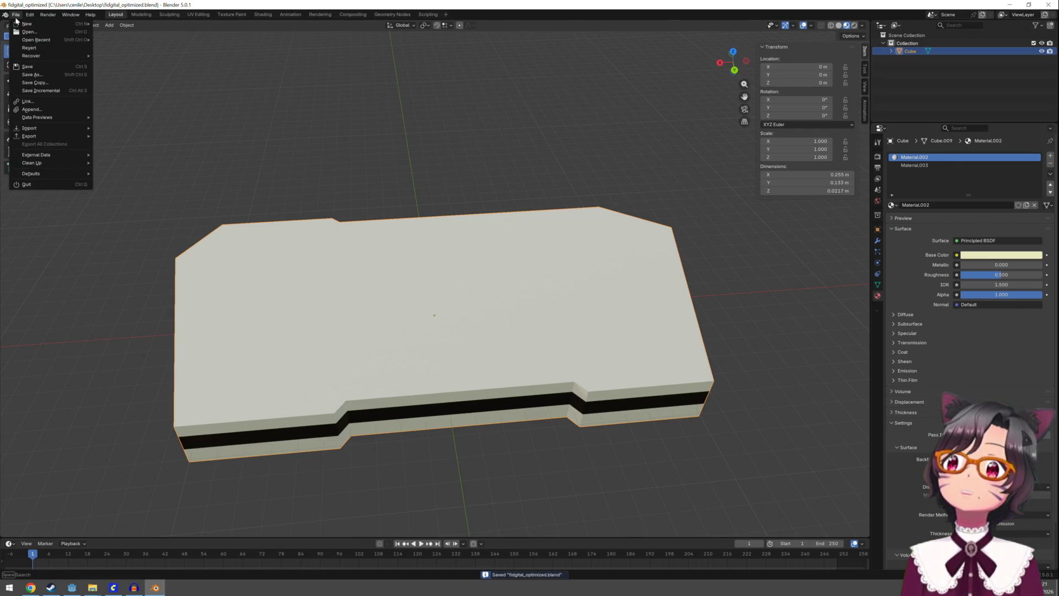
{"action": "mouse_move", "coordinate": [48, 136]}
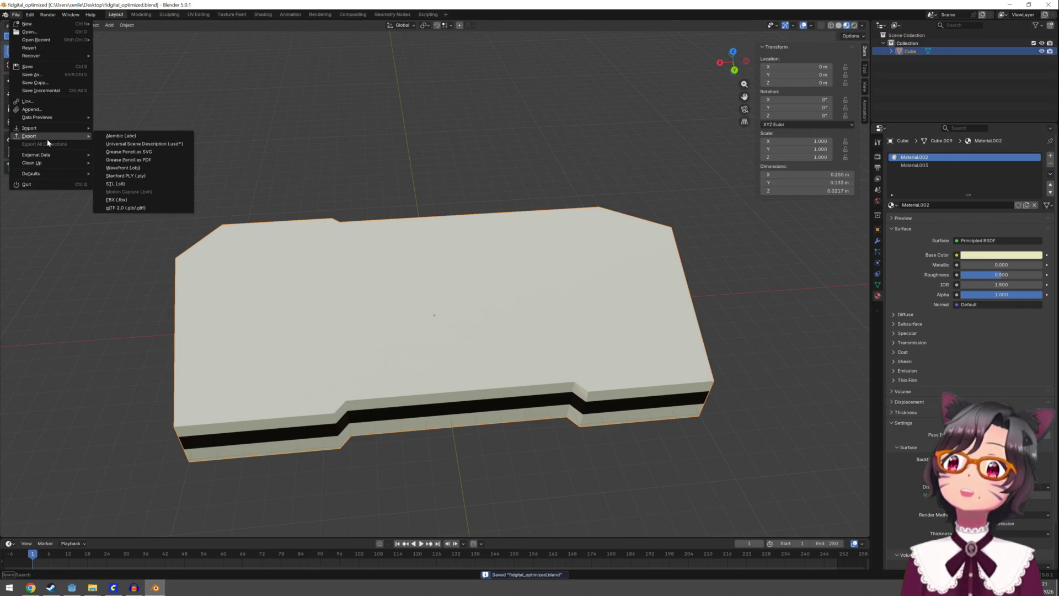
{"action": "left_click", "coordinate": [138, 202]}
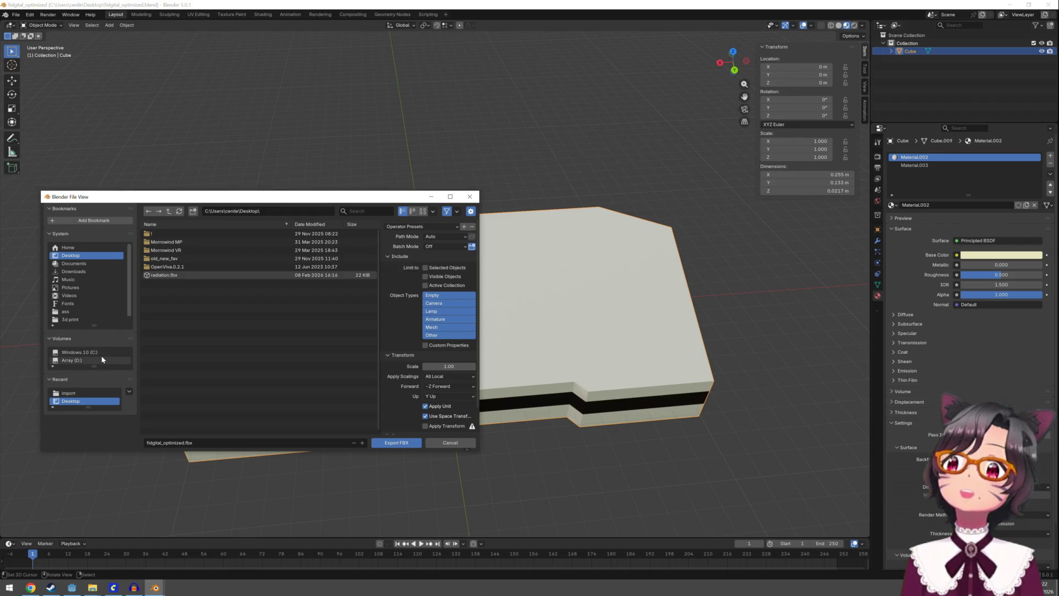
{"action": "left_click", "coordinate": [69, 392]}
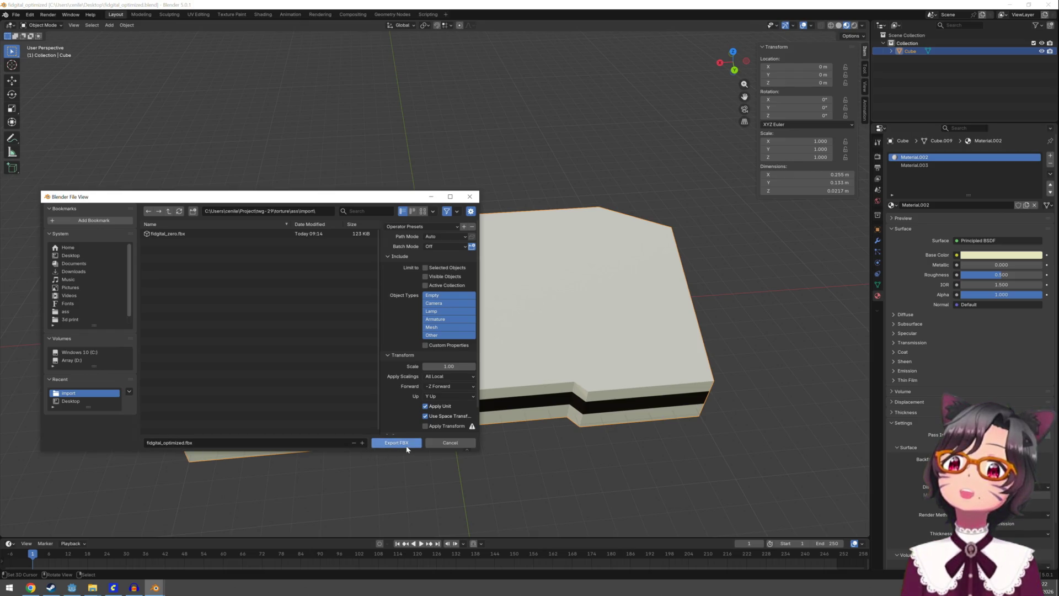
{"action": "left_click", "coordinate": [406, 442]}
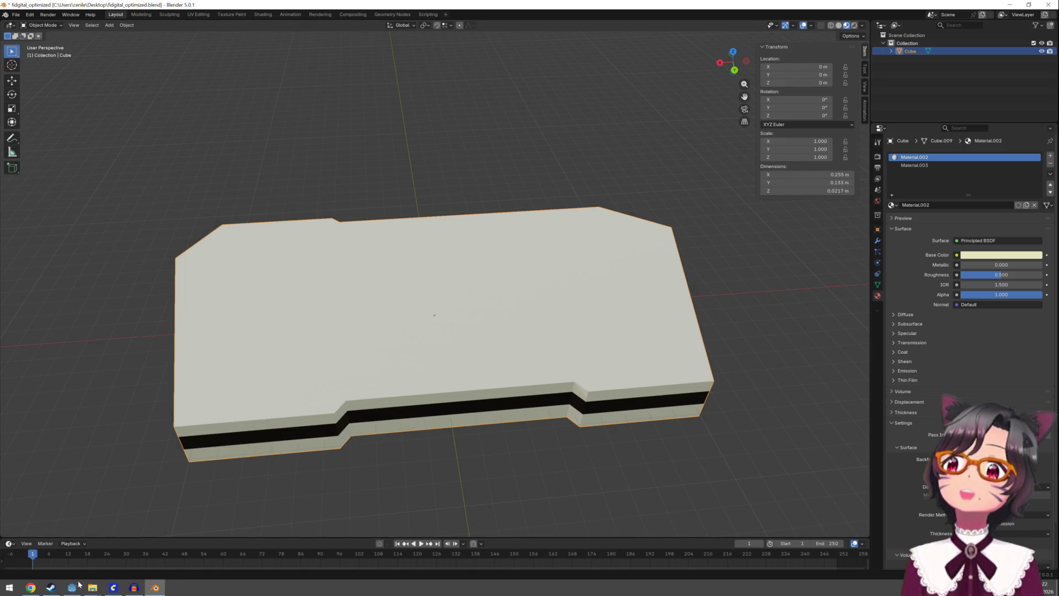
{"action": "left_click", "coordinate": [73, 586]}
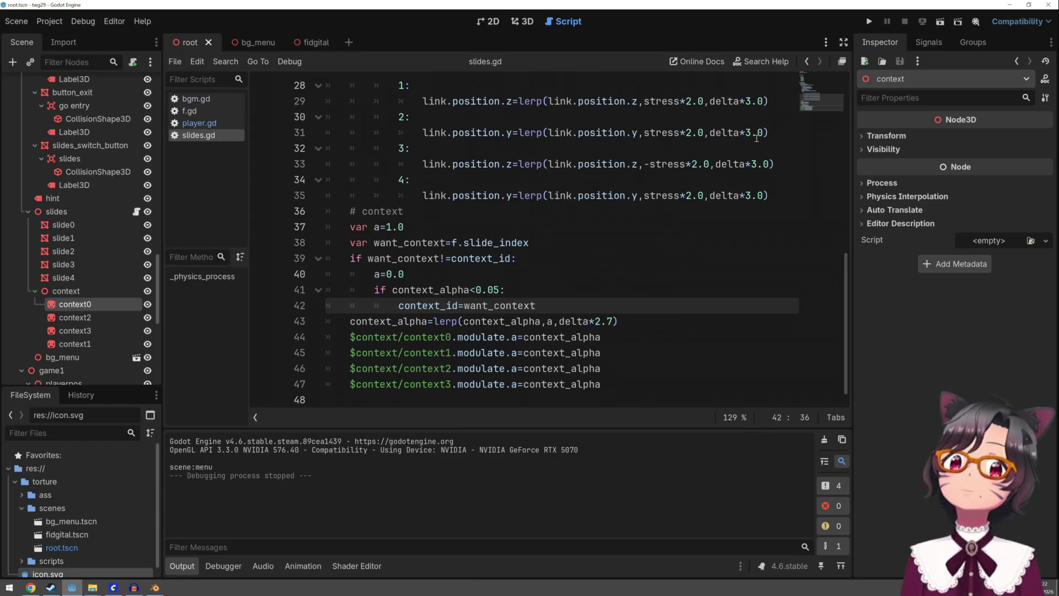
Test-run the Godot project in fullscreen, then stop it
{"action": "left_click", "coordinate": [868, 21]}
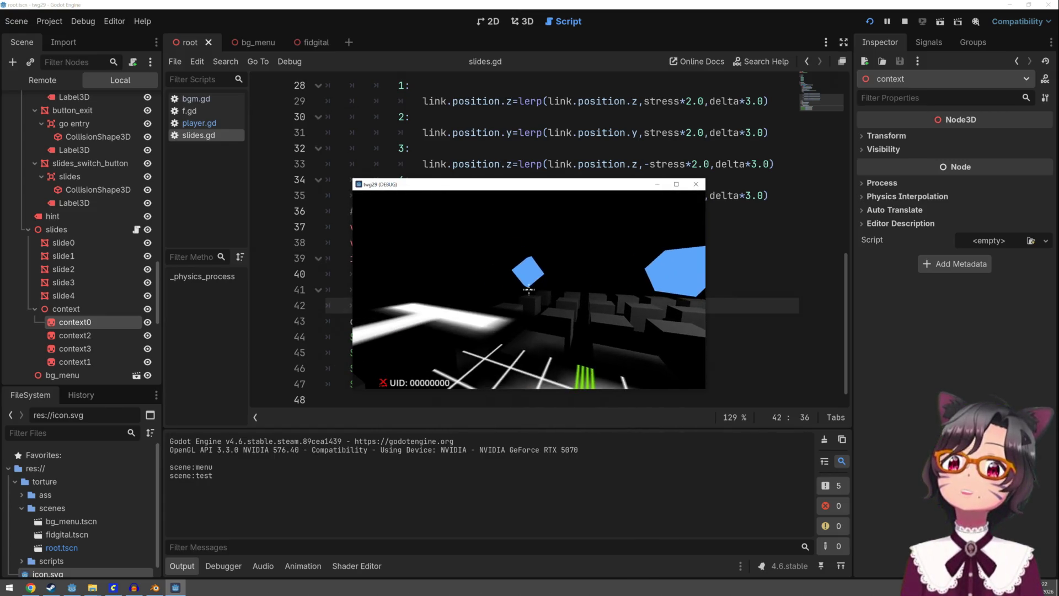
{"action": "left_click", "coordinate": [528, 289]}
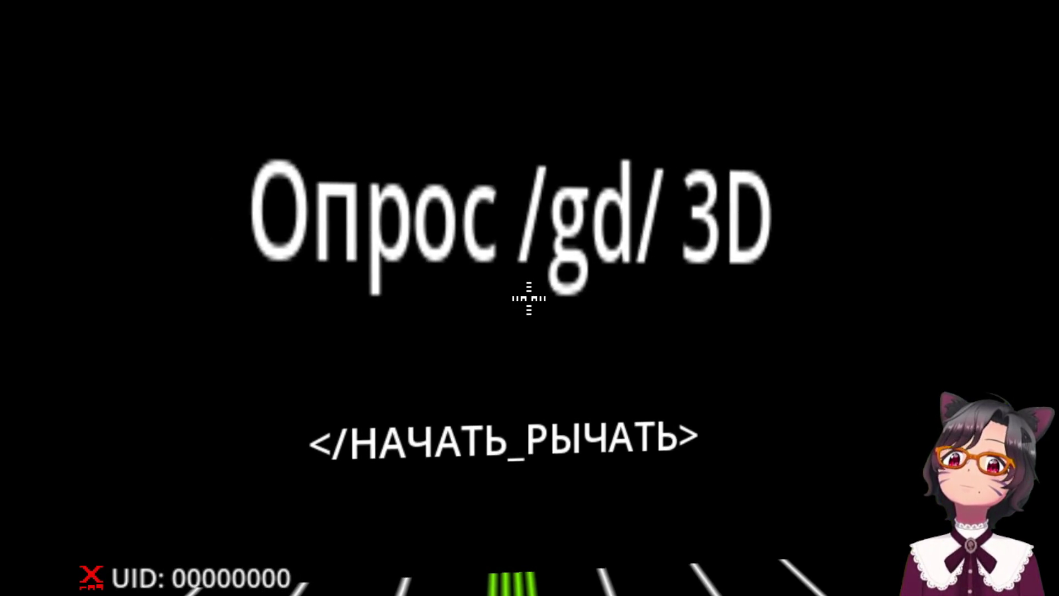
{"action": "key", "text": "Escape"}
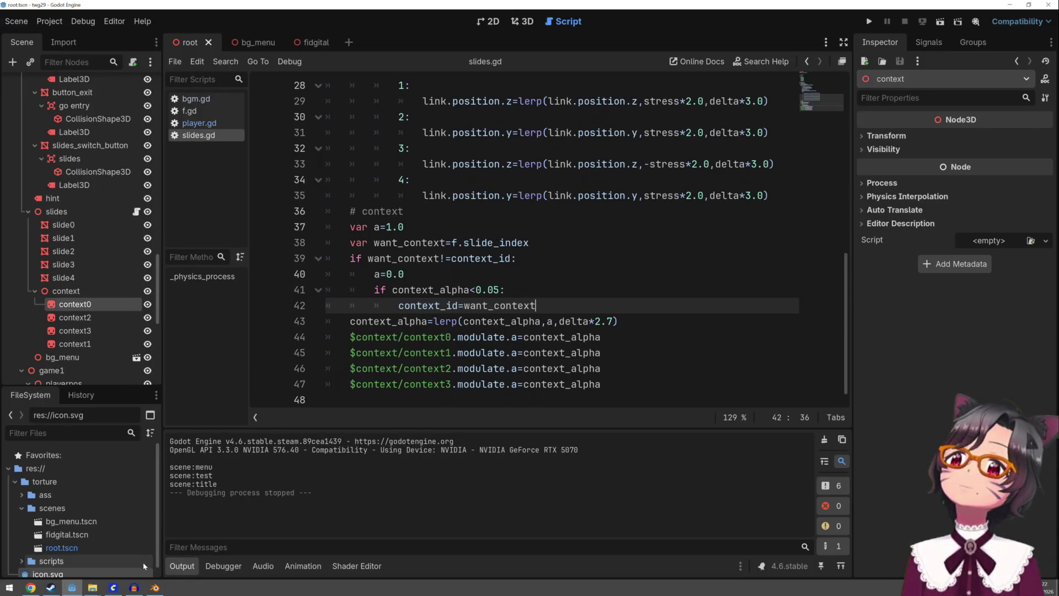
Close the Audacity window and bring Blender back to the front
{"action": "left_click", "coordinate": [134, 588]}
{"action": "left_click", "coordinate": [319, 5]}
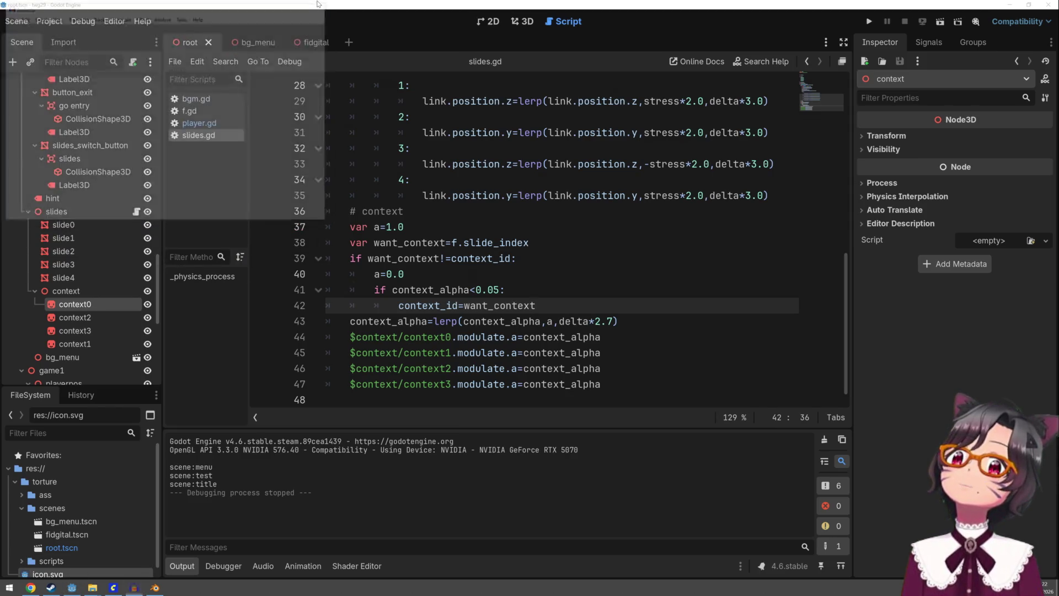
{"action": "left_click", "coordinate": [135, 588]}
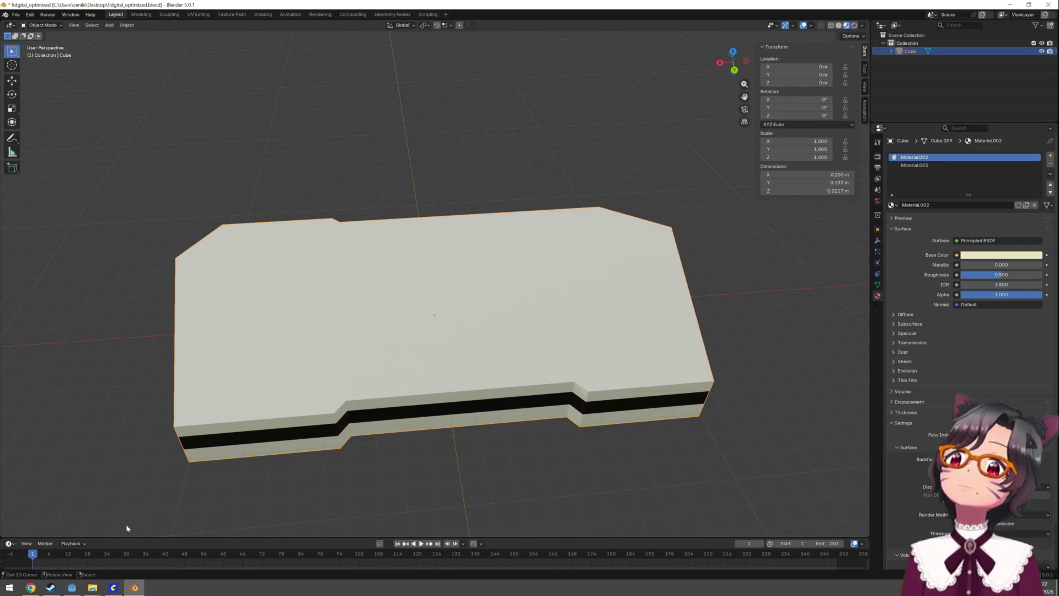
In ComfyUI, enlarge and play the finished girl video clips from the queue, then close the viewer
{"action": "left_click", "coordinate": [116, 587]}
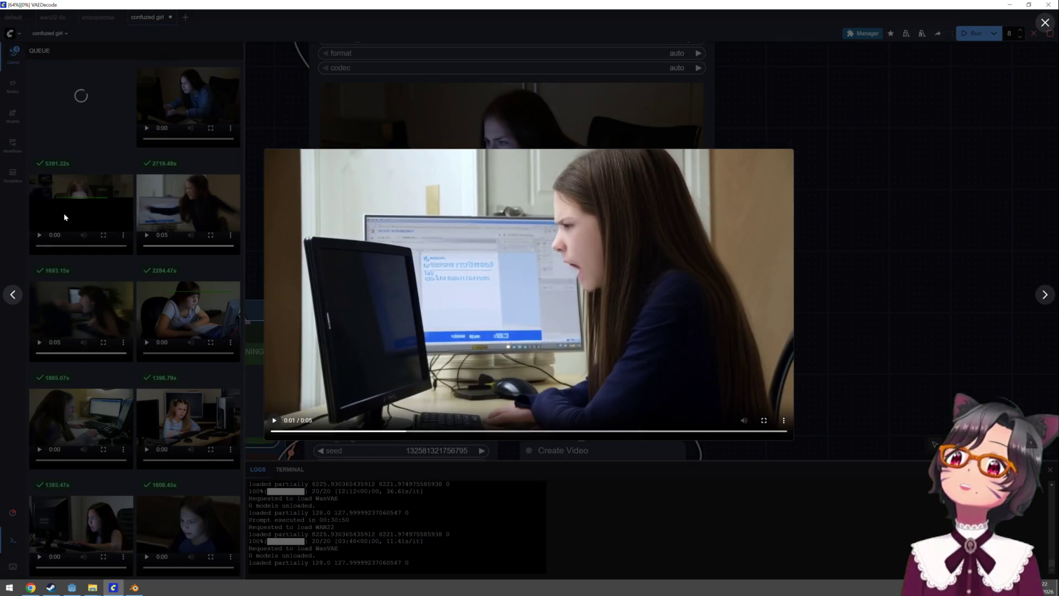
{"action": "left_click", "coordinate": [64, 213]}
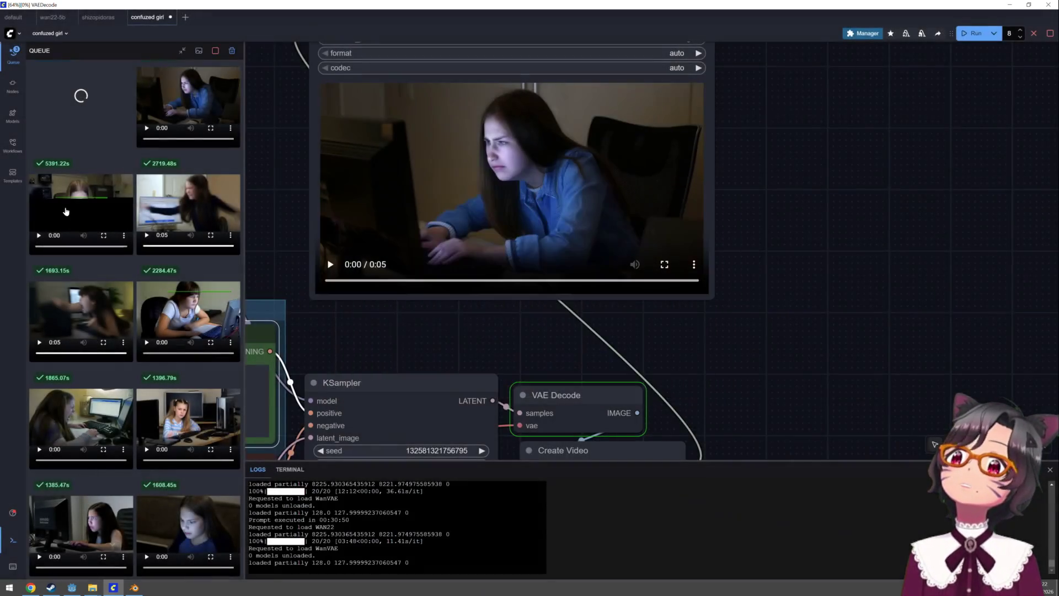
{"action": "left_click", "coordinate": [64, 213]}
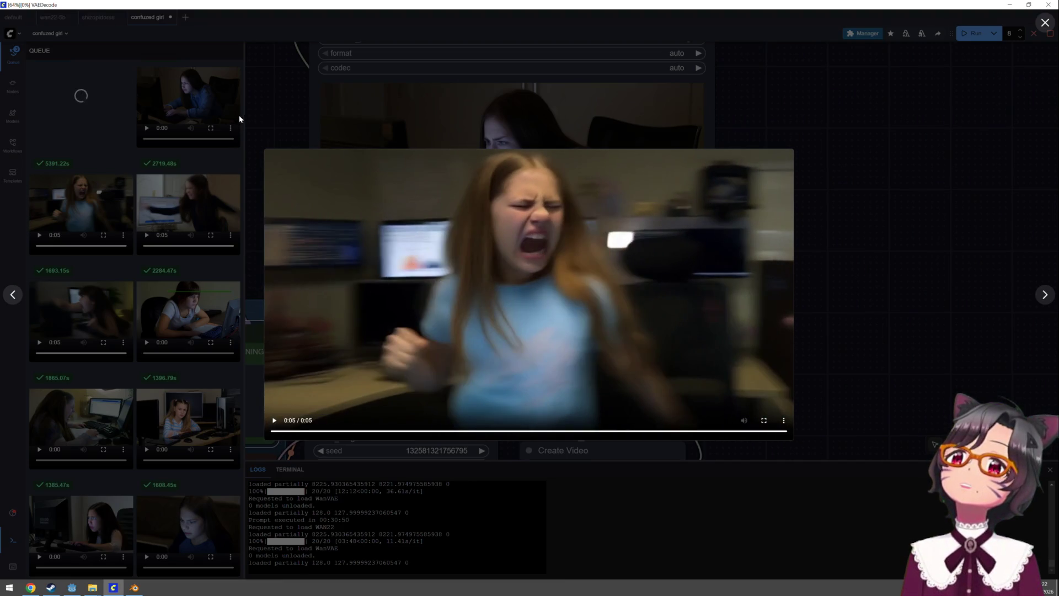
{"action": "left_click", "coordinate": [240, 55]}
{"action": "left_click", "coordinate": [188, 100]}
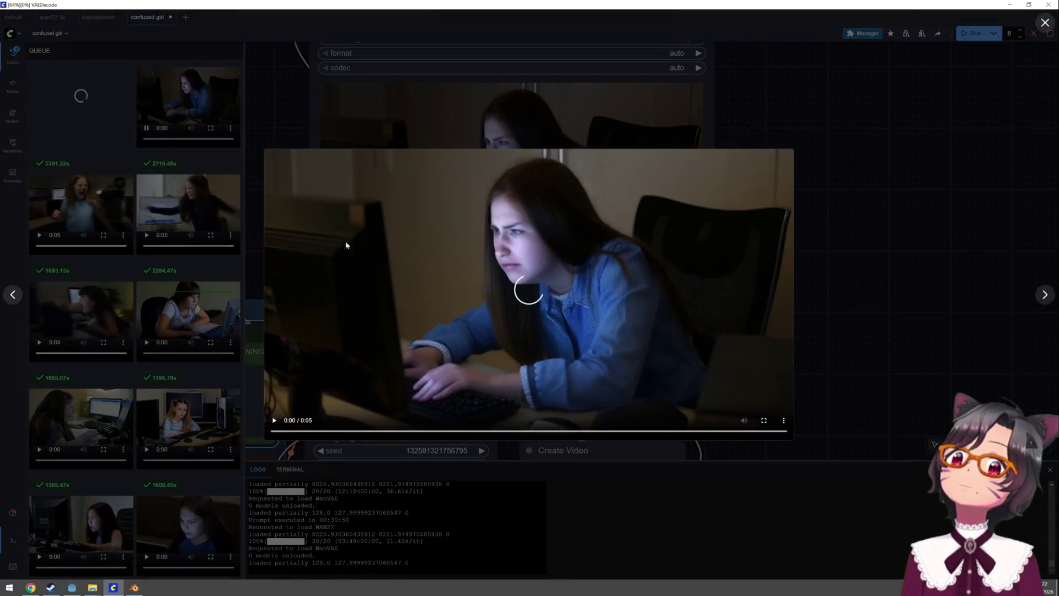
{"action": "left_click", "coordinate": [276, 421]}
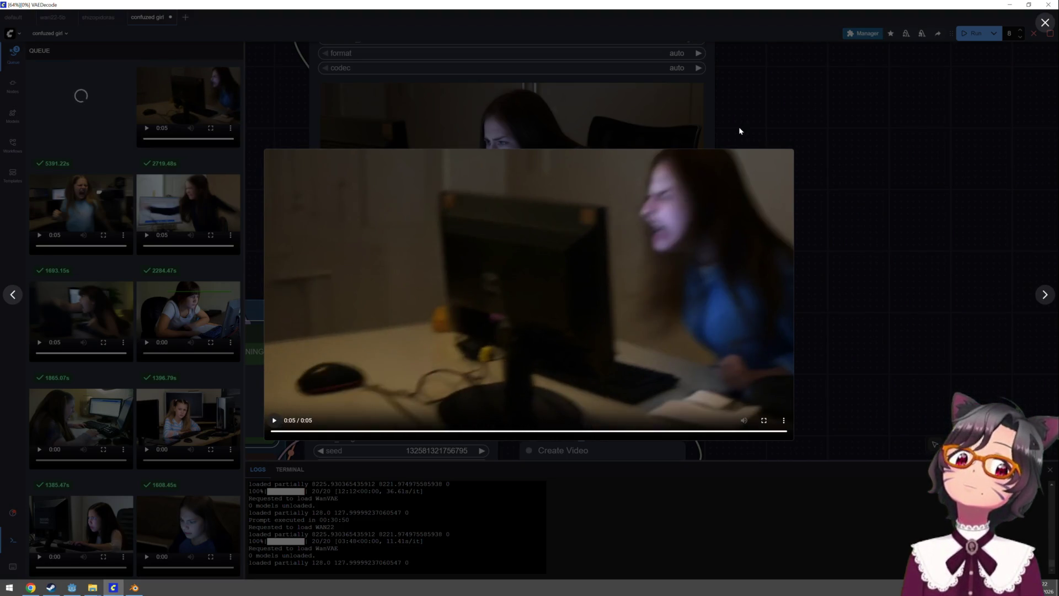
{"action": "left_click", "coordinate": [714, 107]}
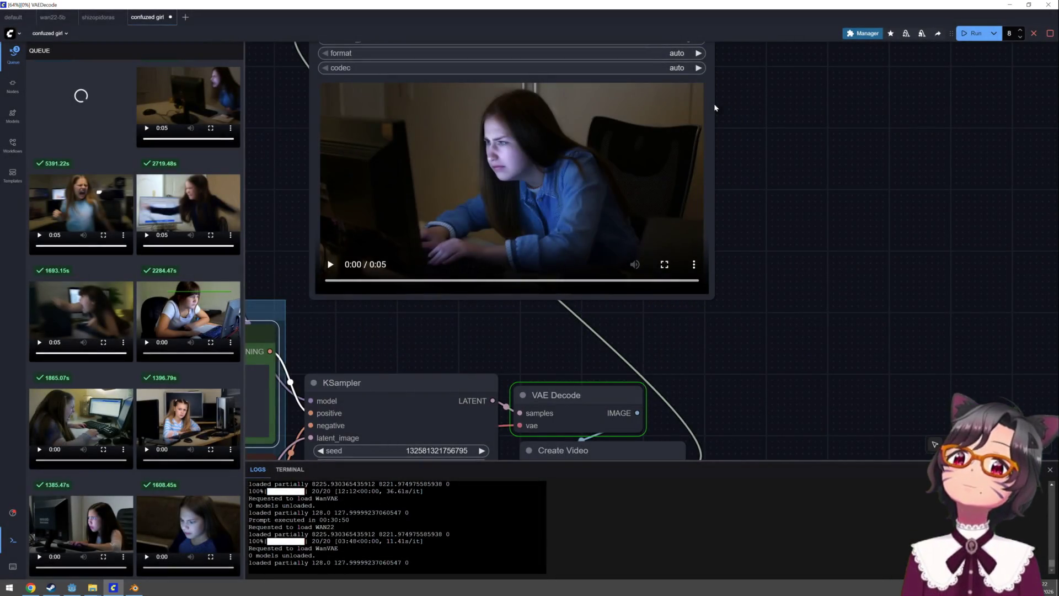
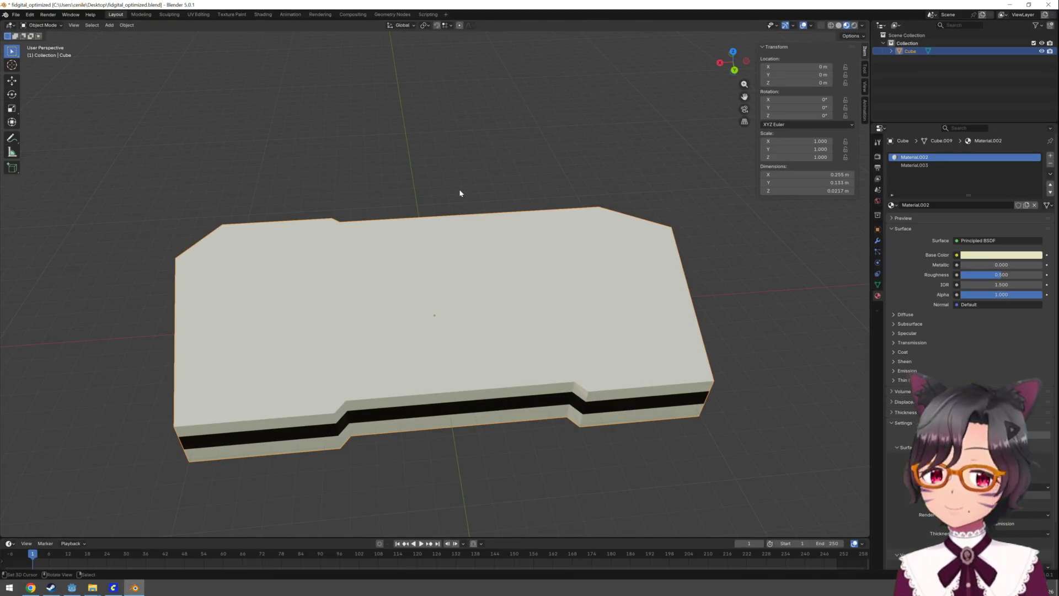
Switch from Blender to the Godot editor and bring up the scenes folder's context menu
{"action": "left_click", "coordinate": [72, 587]}
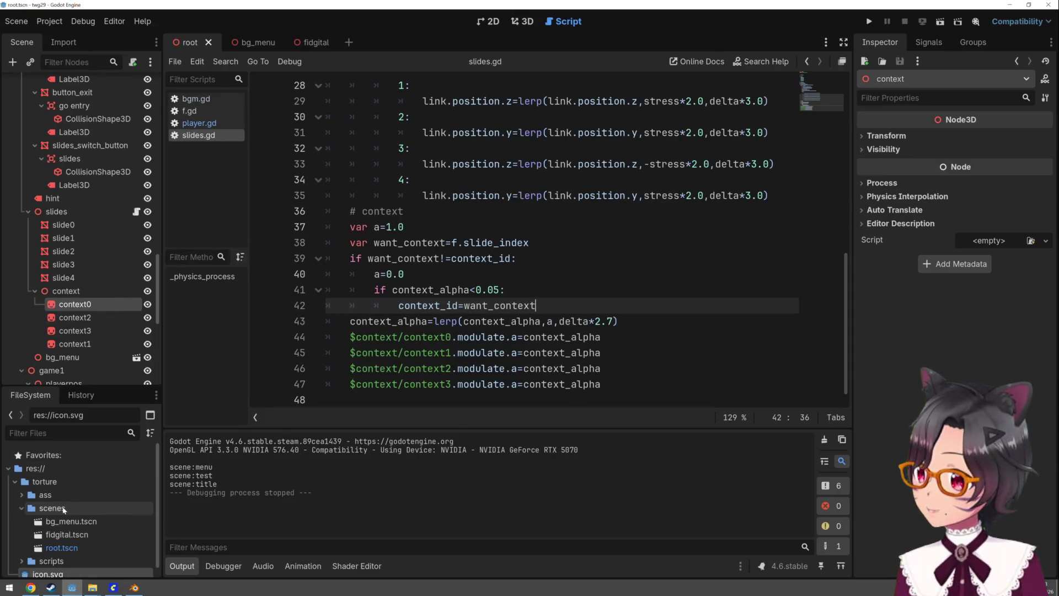
{"action": "right_click", "coordinate": [62, 509]}
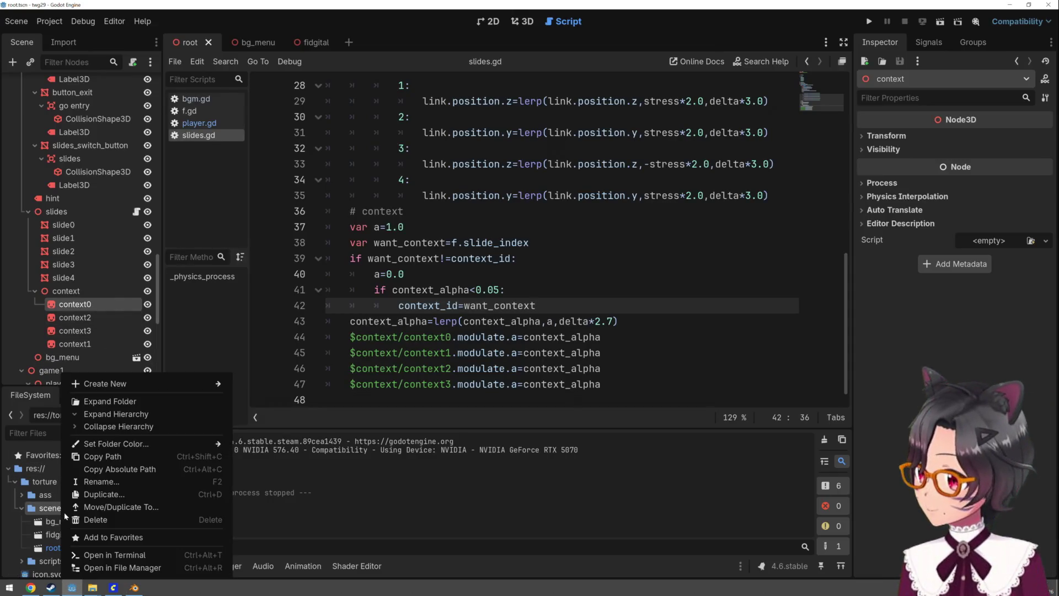
Create webmplayer.tscn as a new 3D Scene with a Webmplayer root in the scenes folder
{"action": "mouse_move", "coordinate": [158, 379]}
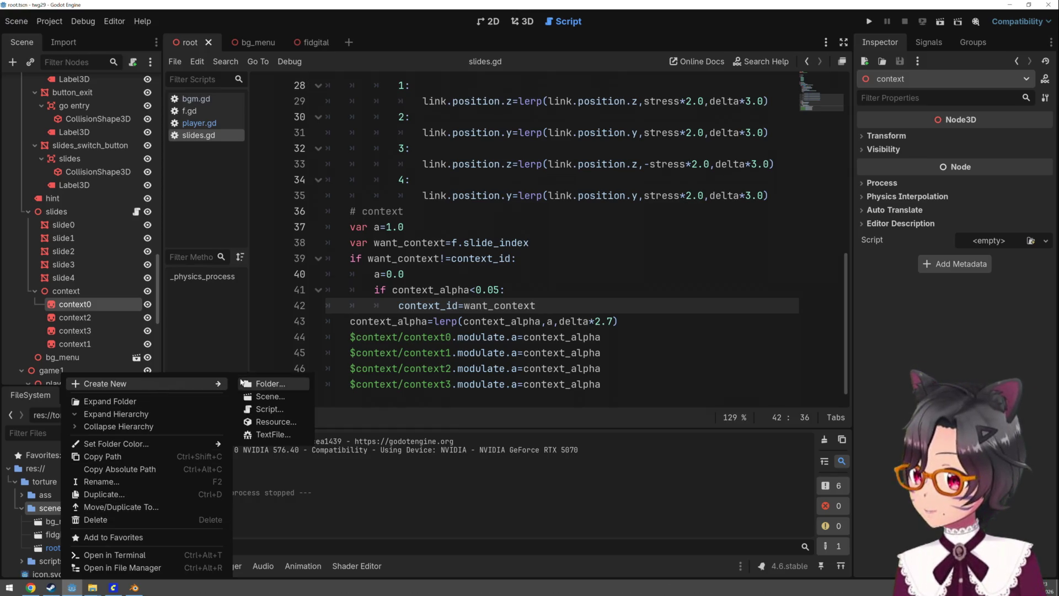
{"action": "left_click", "coordinate": [262, 396]}
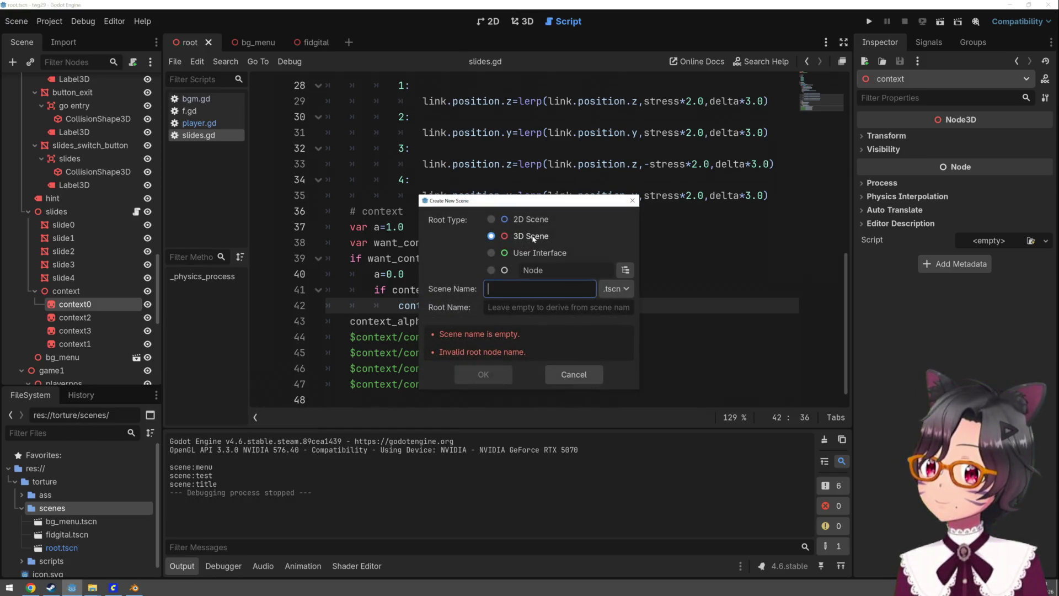
{"action": "type", "text": "player"}
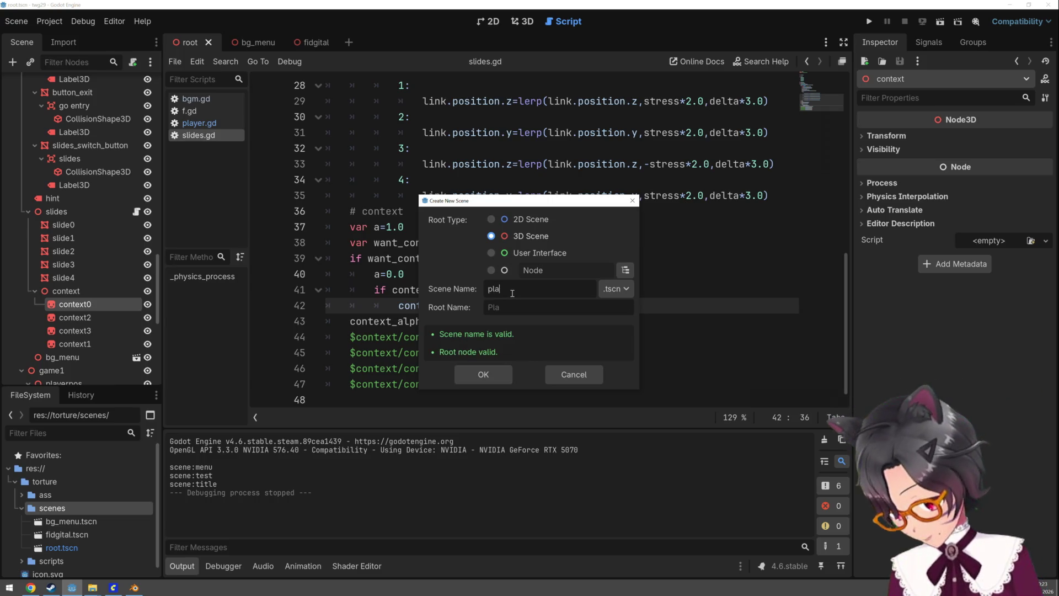
{"action": "key", "text": "BackSpace"}
{"action": "key", "text": "BackSpace"}
{"action": "key", "text": "BackSpace"}
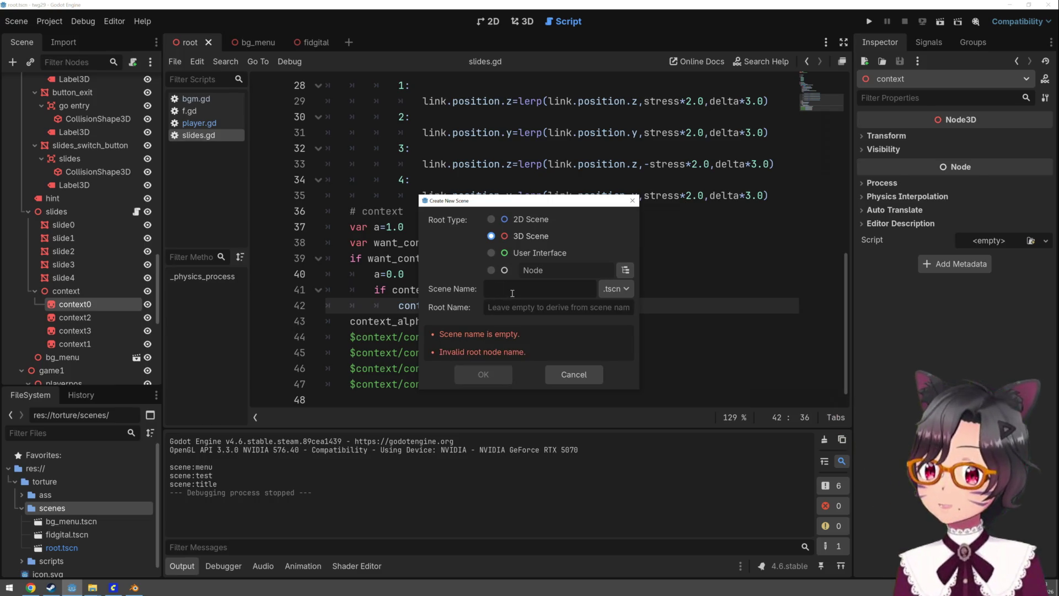
{"action": "type", "text": "videop"}
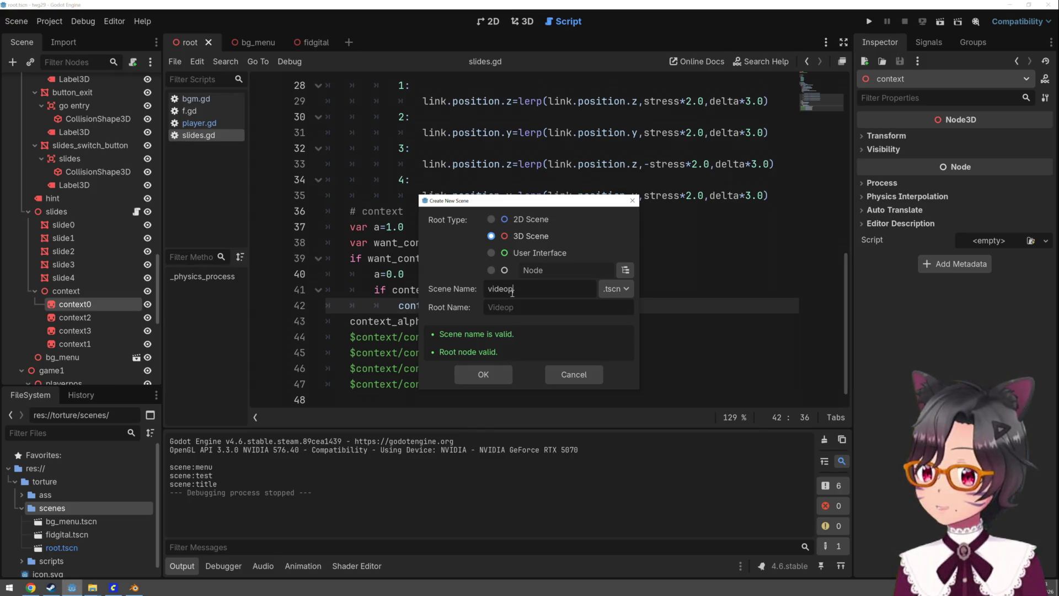
{"action": "key", "text": "BackSpace"}
{"action": "key", "text": "BackSpace"}
{"action": "key", "text": "BackSpace"}
{"action": "type", "text": "webm"}
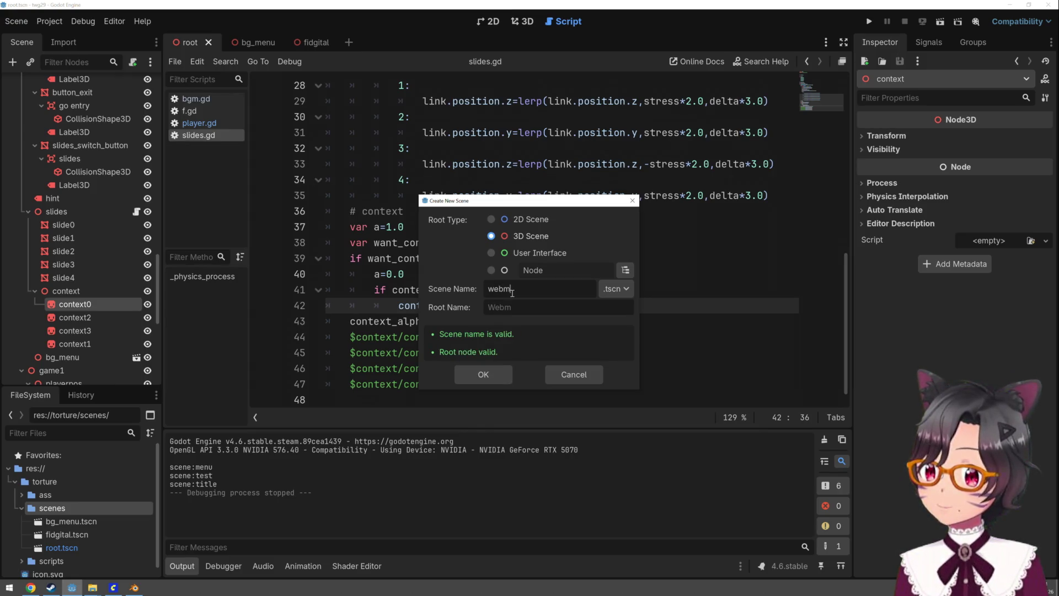
{"action": "type", "text": "player"}
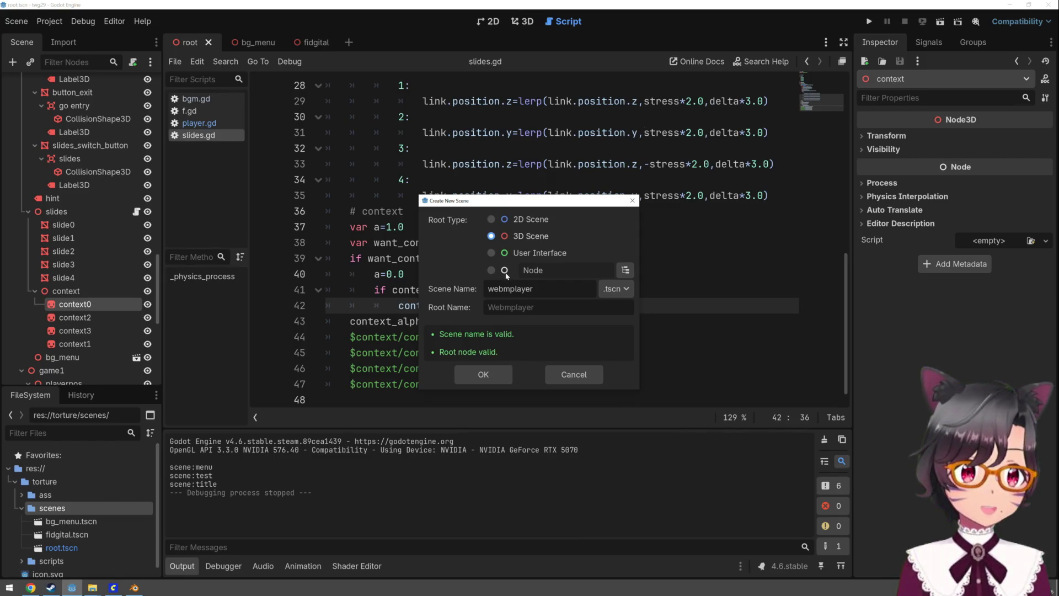
{"action": "left_click", "coordinate": [506, 374]}
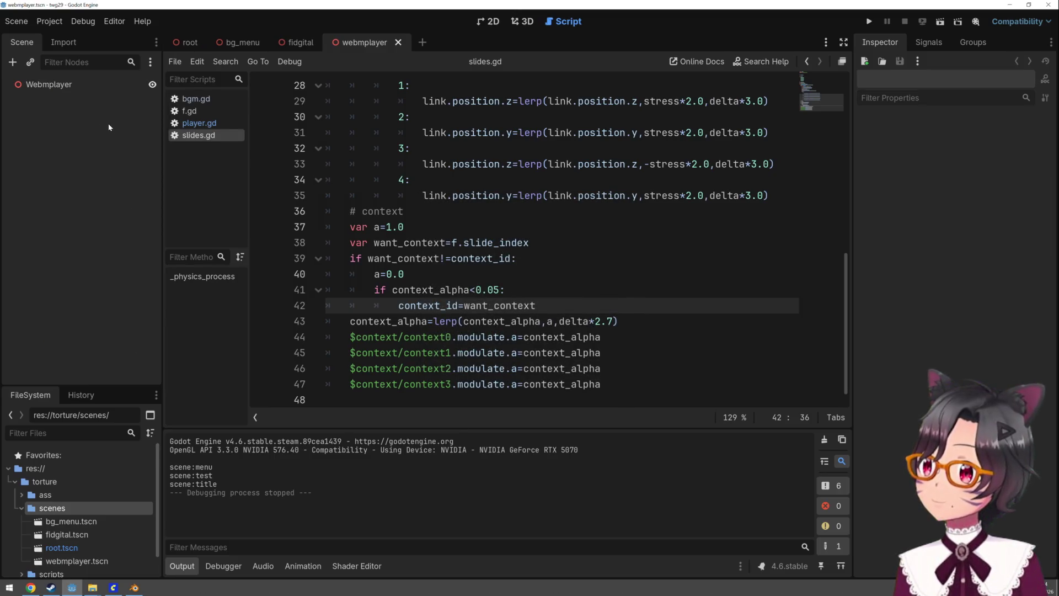
Save webmplayer.tscn and instance fidgital_optimized.fbx from ass/import under Webmplayer, shown in 3D view
{"action": "left_click", "coordinate": [106, 86]}
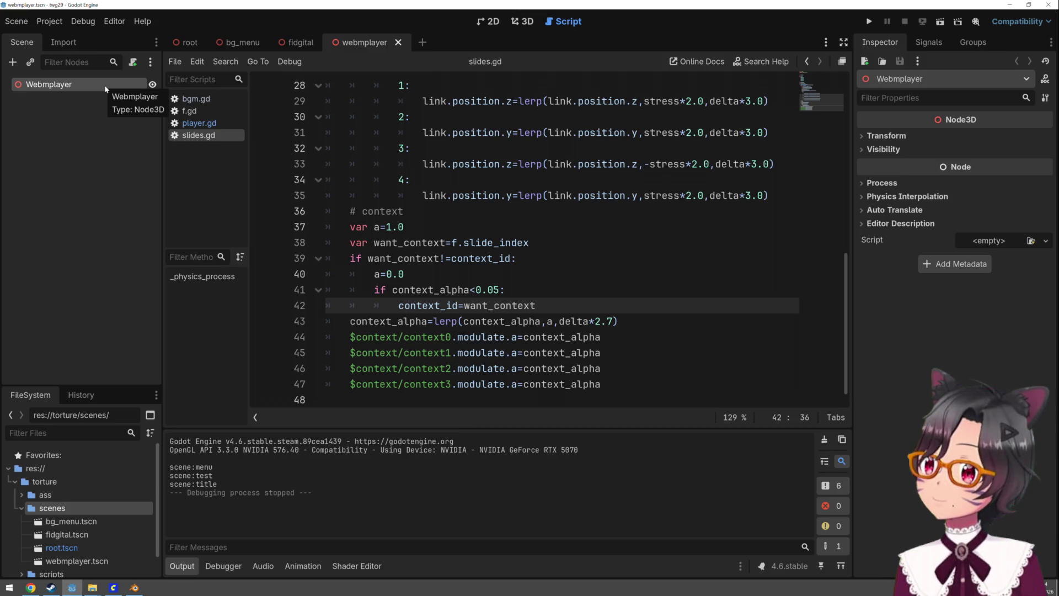
{"action": "key", "text": "ctrl+s"}
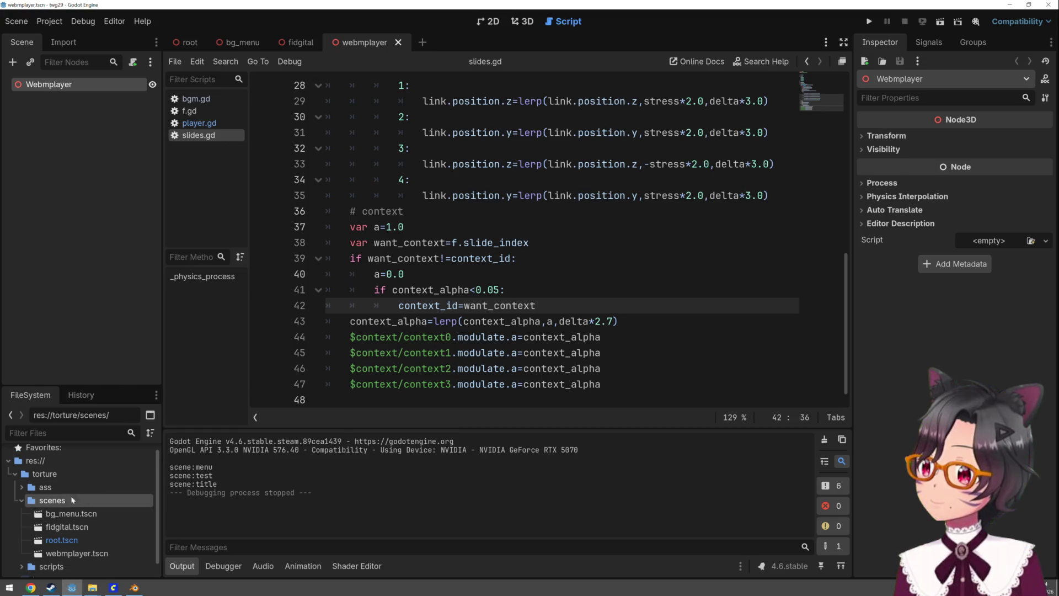
{"action": "left_click", "coordinate": [18, 487]}
{"action": "double_click", "coordinate": [55, 500]}
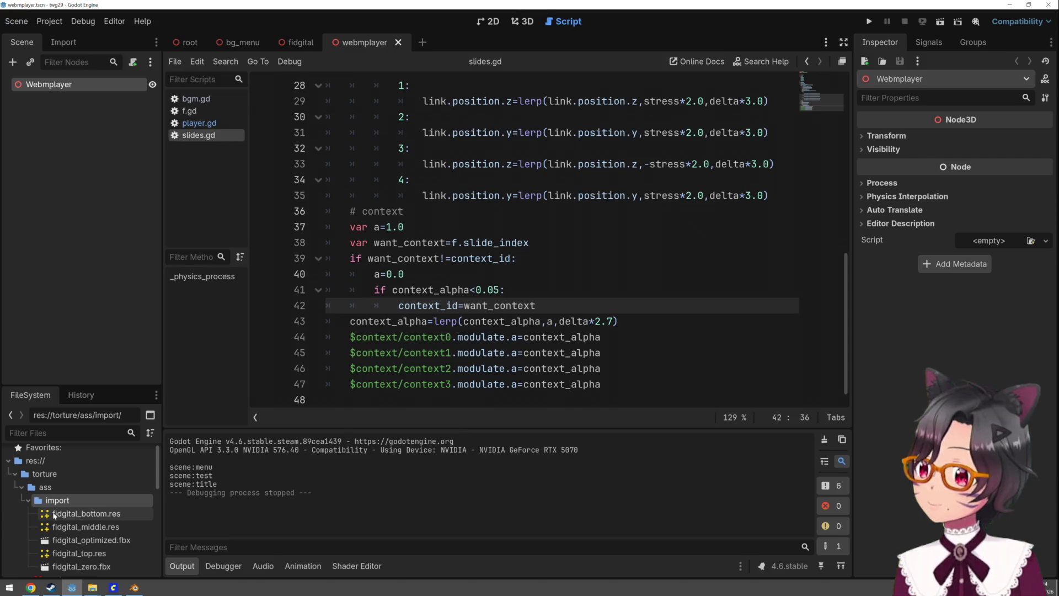
{"action": "left_click", "coordinate": [65, 567]}
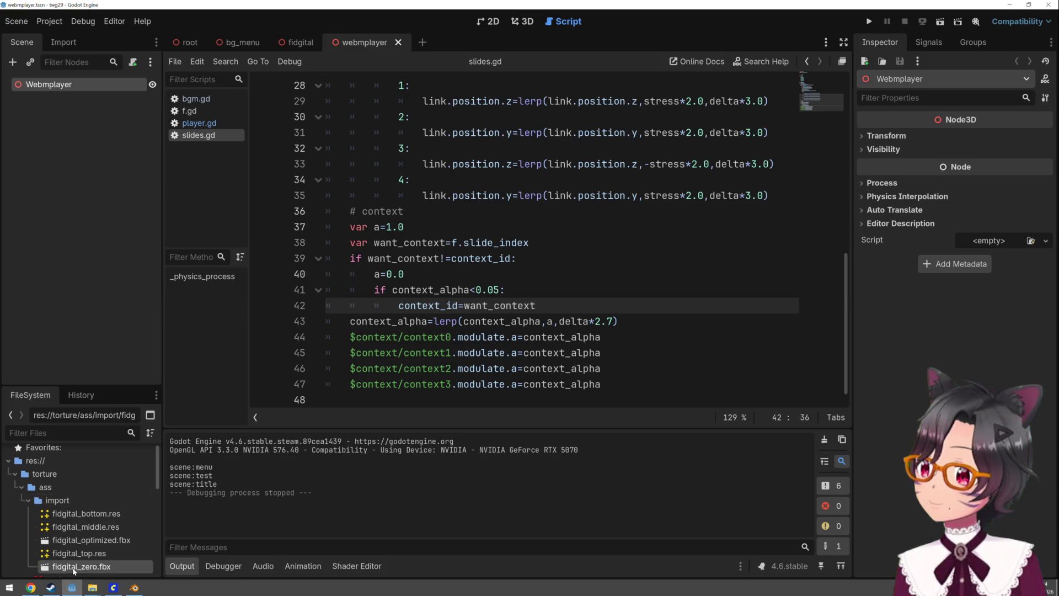
{"action": "mouse_move", "coordinate": [104, 540]}
{"action": "left_mouse_down"}
{"action": "mouse_move", "coordinate": [100, 132]}
{"action": "mouse_move", "coordinate": [41, 86]}
{"action": "left_mouse_up"}
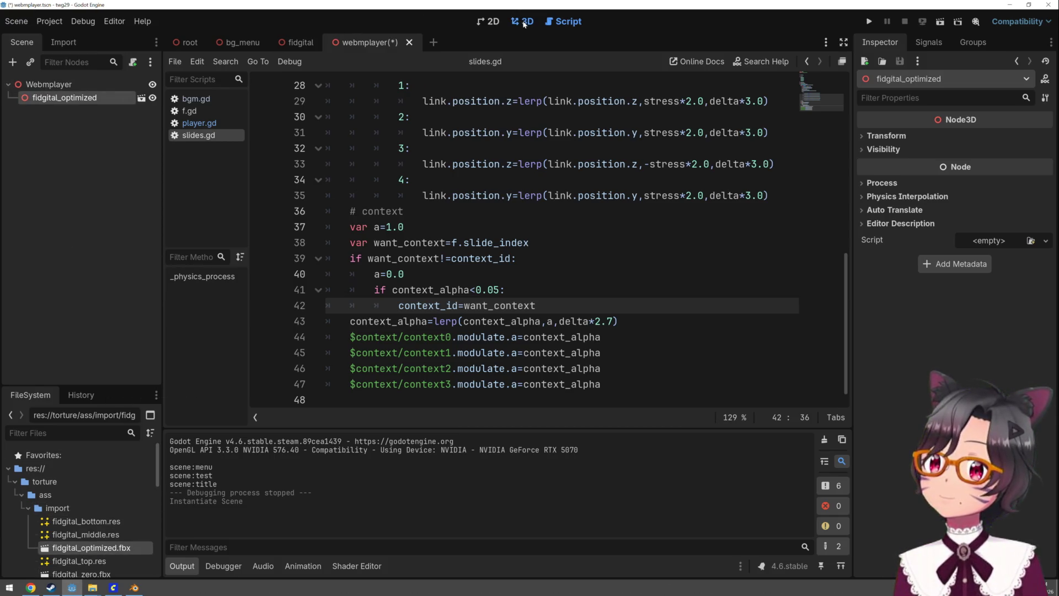
{"action": "left_click", "coordinate": [522, 21]}
{"action": "scroll", "coordinate": [510, 164], "scroll_direction": "up", "scroll_amount": 10}
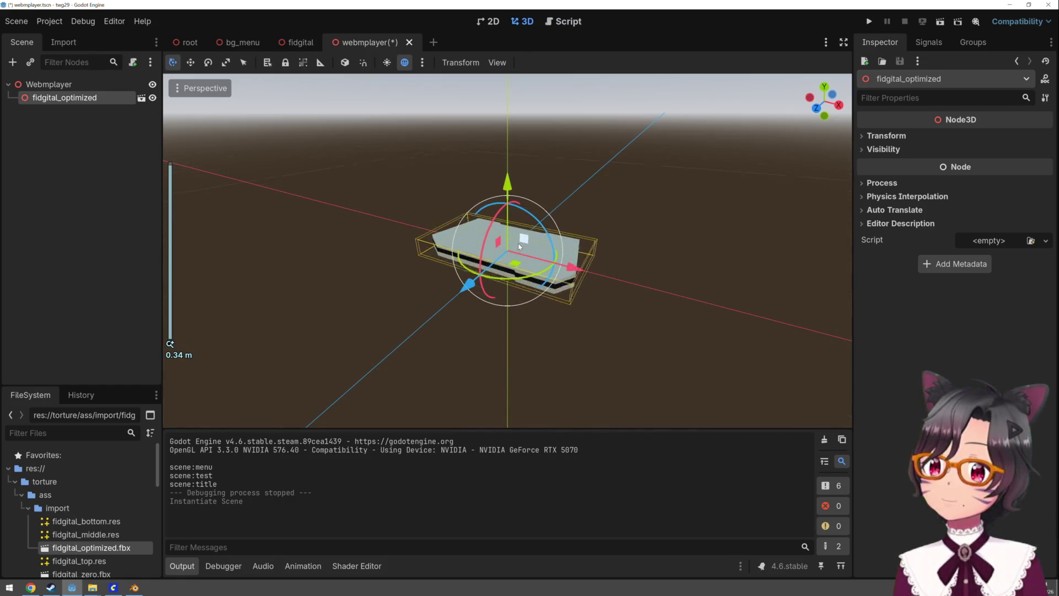
Orbit around the fidgital_optimized slab from below, ending on a top-down view
{"action": "mouse_move", "coordinate": [629, 155]}
{"action": "left_mouse_down"}
{"action": "mouse_move", "coordinate": [650, 146]}
{"action": "mouse_move", "coordinate": [656, 81]}
{"action": "mouse_move", "coordinate": [657, 179]}
{"action": "left_mouse_up"}
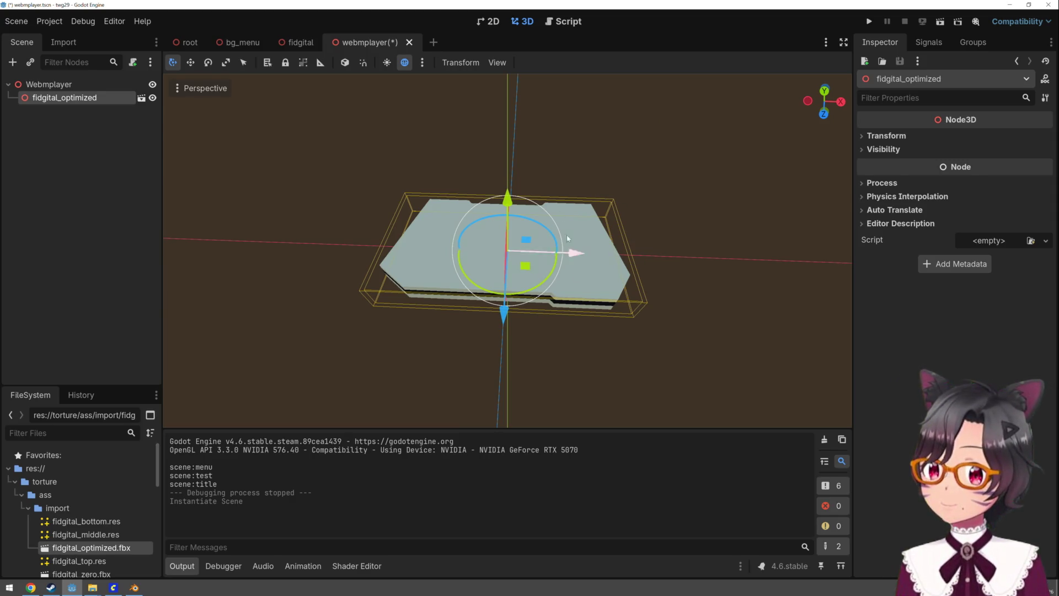
{"action": "mouse_move", "coordinate": [515, 320]}
{"action": "left_mouse_down"}
{"action": "mouse_move", "coordinate": [696, 337]}
{"action": "mouse_move", "coordinate": [716, 357]}
{"action": "left_mouse_up"}
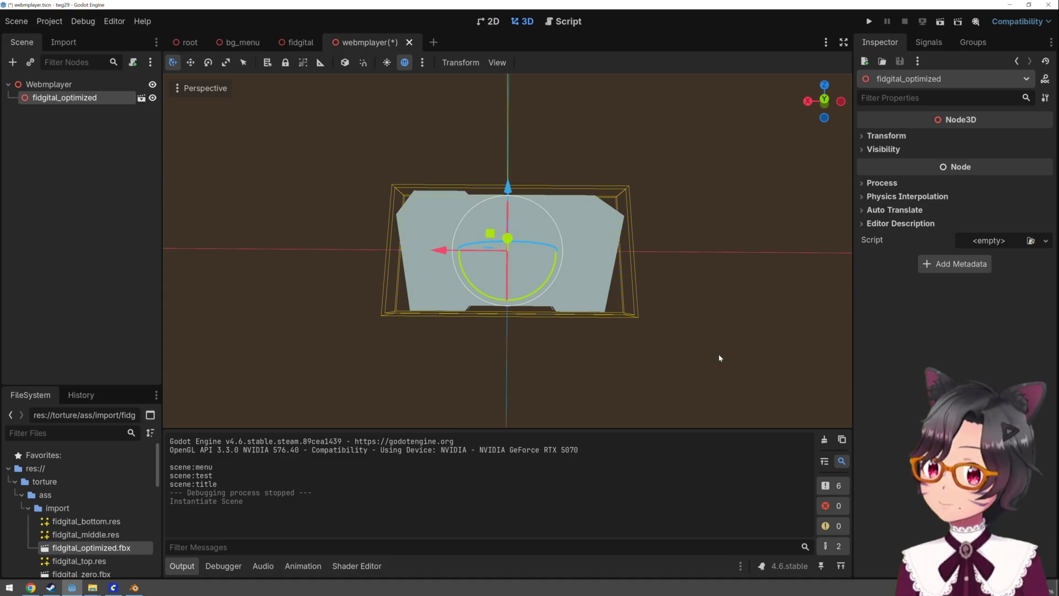
{"action": "right_click", "coordinate": [76, 86]}
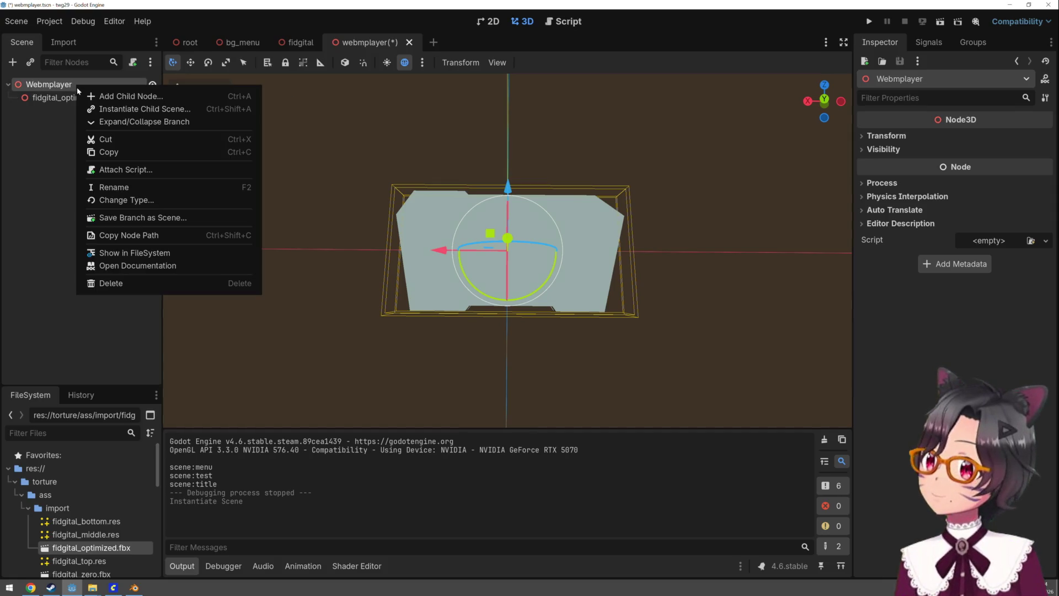
{"action": "left_click", "coordinate": [91, 97]}
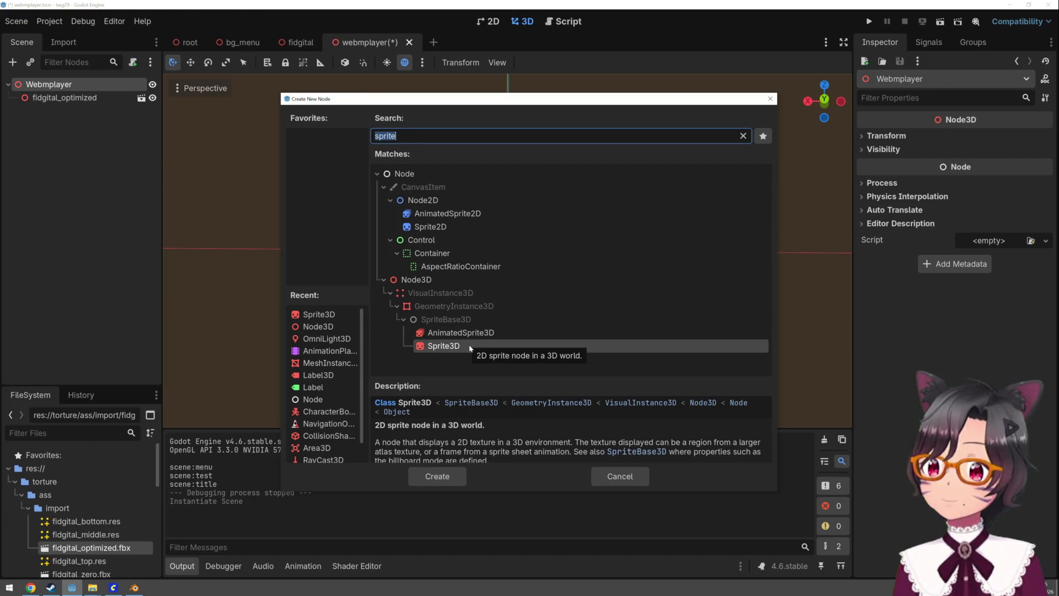
{"action": "double_click", "coordinate": [470, 346]}
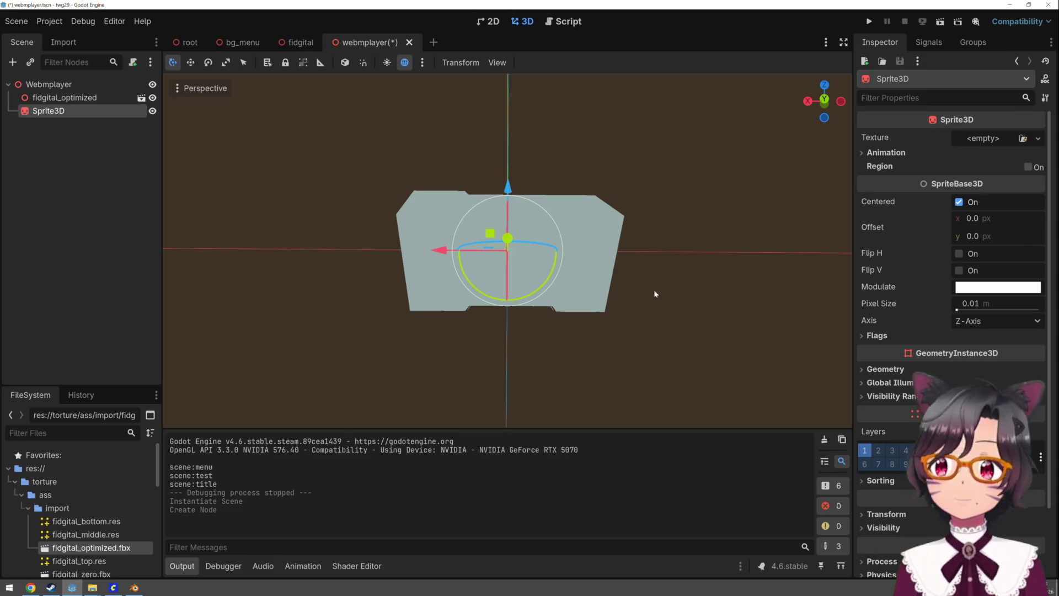
{"action": "scroll", "coordinate": [69, 491], "scroll_direction": "down", "scroll_amount": 10}
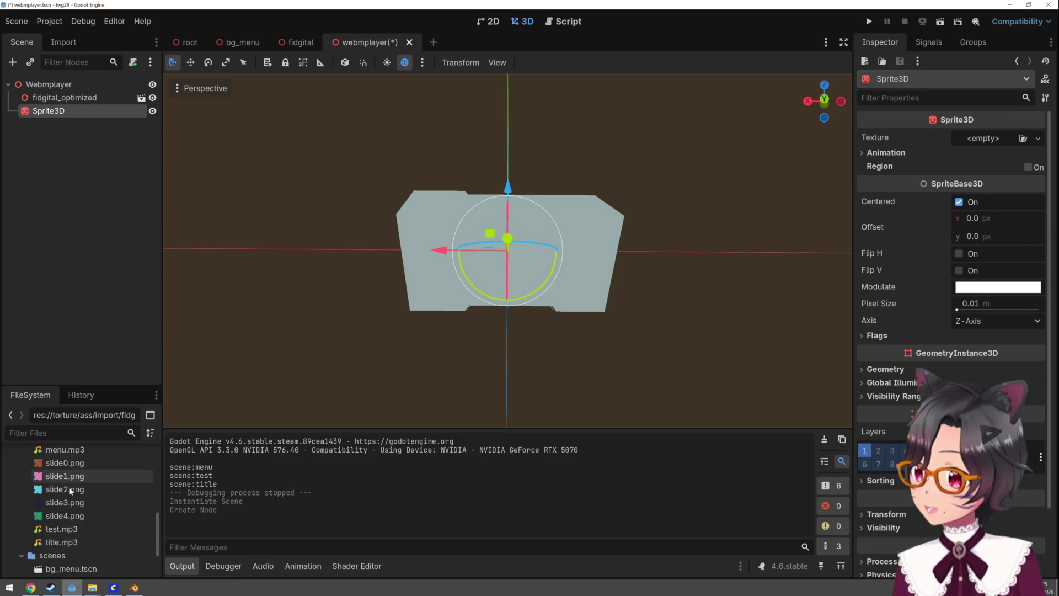
{"action": "left_click_drag", "start_coordinate": [47, 564], "coordinate": [80, 112]}
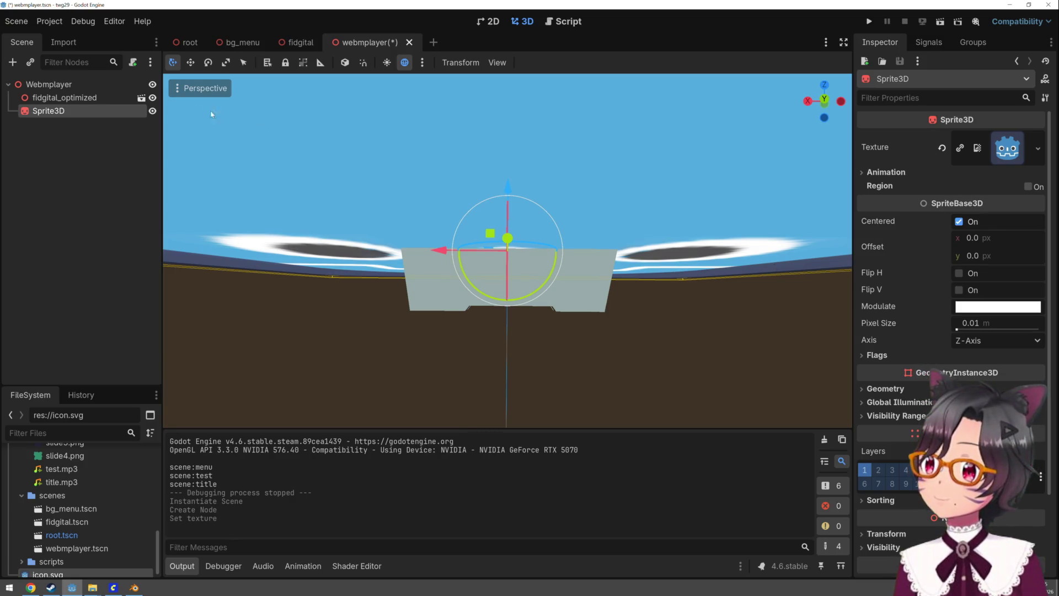
{"action": "left_click", "coordinate": [116, 134]}
{"action": "left_click", "coordinate": [107, 114]}
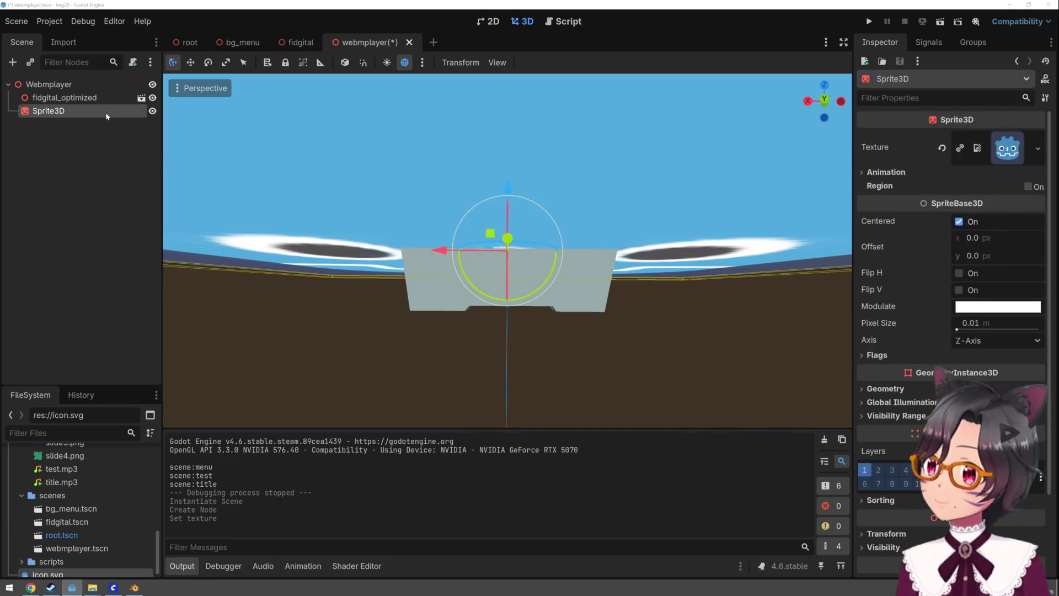
{"action": "key", "text": "Delete"}
{"action": "key", "text": "Return"}
{"action": "left_click", "coordinate": [50, 84]}
{"action": "right_click", "coordinate": [68, 83]}
Add a MeshInstance3D child under Webmplayer and assign it a new QuadMesh
{"action": "left_click", "coordinate": [115, 92]}
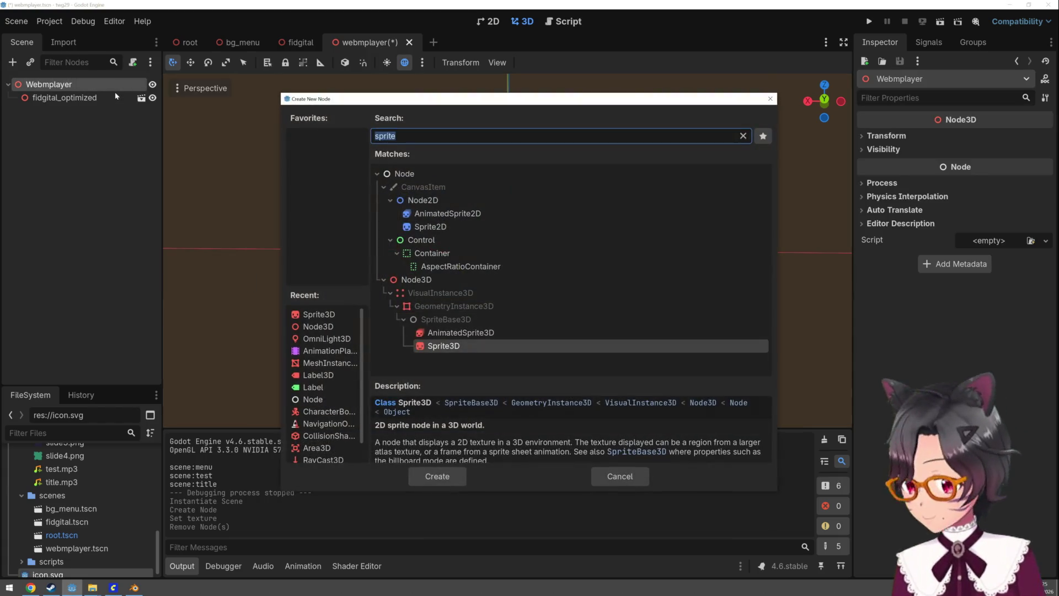
{"action": "type", "text": "mesh"}
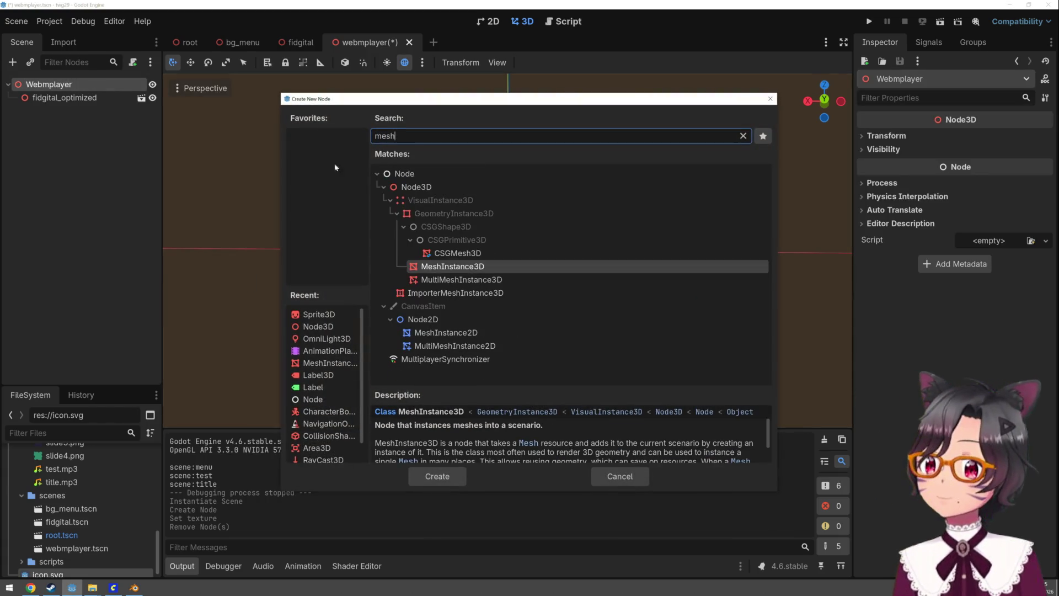
{"action": "double_click", "coordinate": [590, 269]}
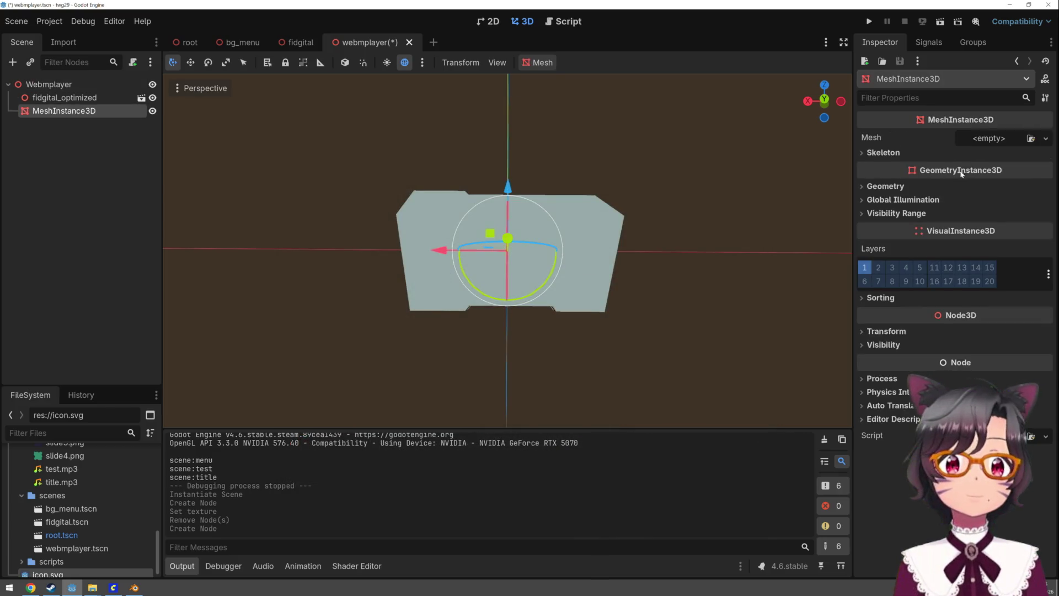
{"action": "left_click", "coordinate": [1013, 144]}
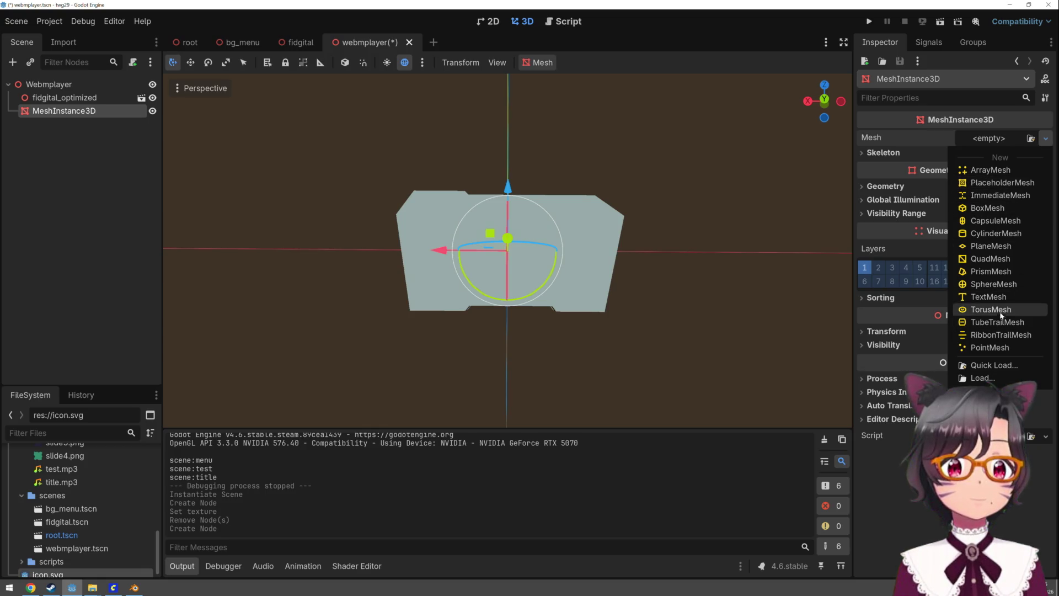
{"action": "left_click", "coordinate": [1002, 260]}
{"action": "mouse_move", "coordinate": [597, 327]}
{"action": "left_mouse_down"}
{"action": "mouse_move", "coordinate": [612, 329]}
{"action": "mouse_move", "coordinate": [609, 267]}
{"action": "left_mouse_up"}
{"action": "mouse_move", "coordinate": [603, 422]}
{"action": "left_mouse_down"}
{"action": "mouse_move", "coordinate": [634, 307]}
{"action": "mouse_move", "coordinate": [560, 329]}
{"action": "mouse_move", "coordinate": [465, 336]}
{"action": "mouse_move", "coordinate": [495, 345]}
{"action": "left_mouse_up"}
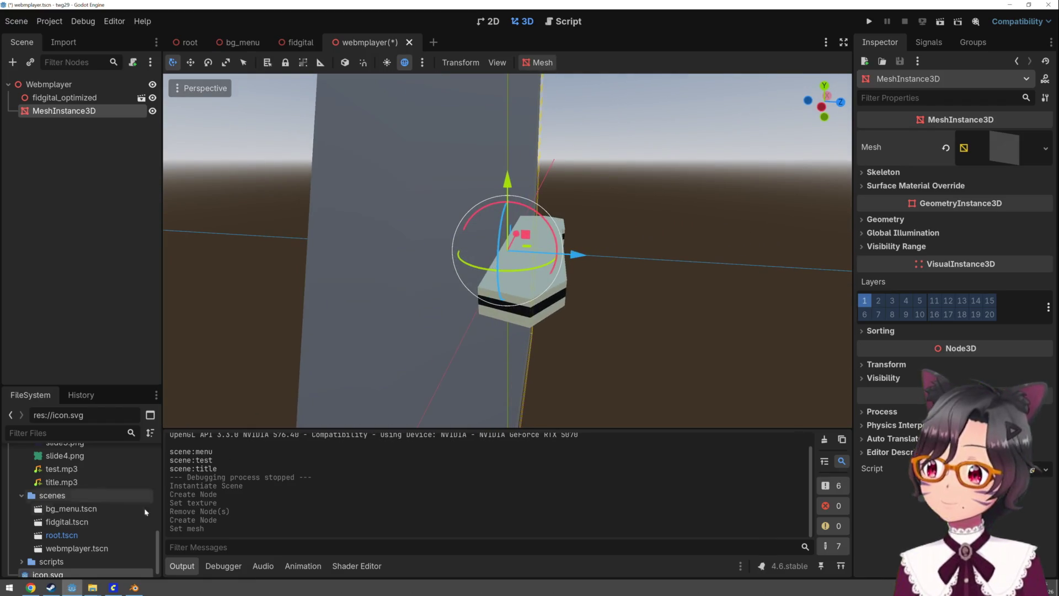
{"action": "left_click", "coordinate": [910, 185]}
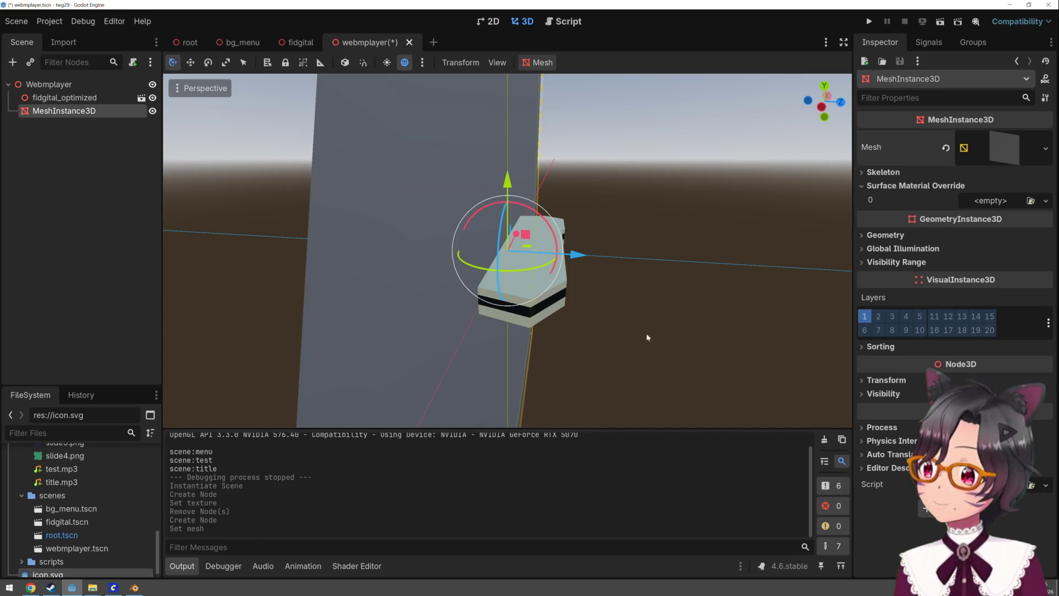
Give the quad a new StandardMaterial3D override with icon.svg as its albedo texture
{"action": "left_click", "coordinate": [999, 201]}
{"action": "left_click", "coordinate": [1011, 229]}
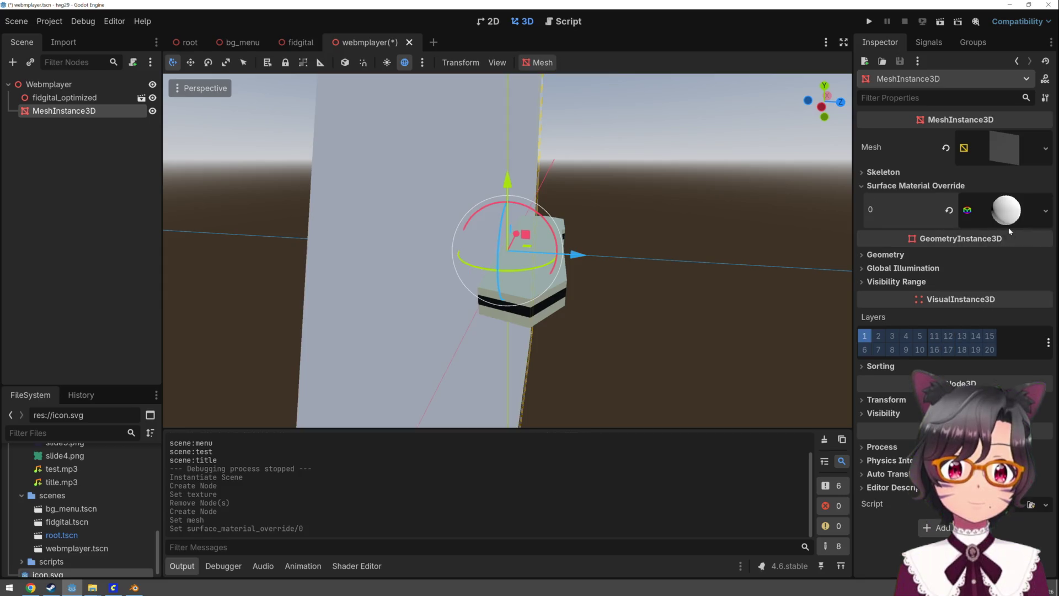
{"action": "left_click", "coordinate": [915, 255]}
{"action": "left_click", "coordinate": [901, 255]}
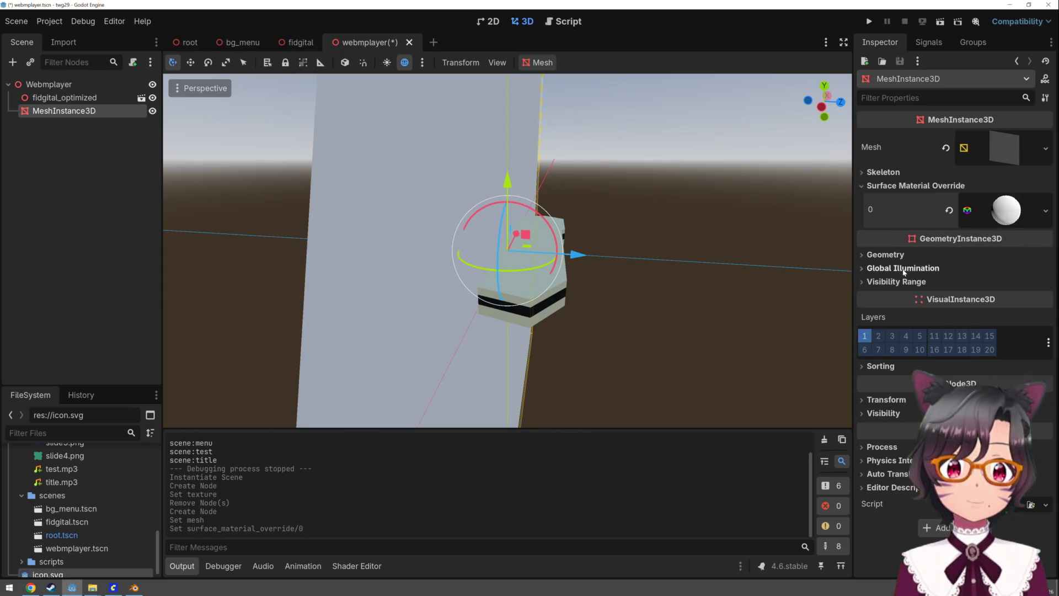
{"action": "left_click", "coordinate": [1003, 213]}
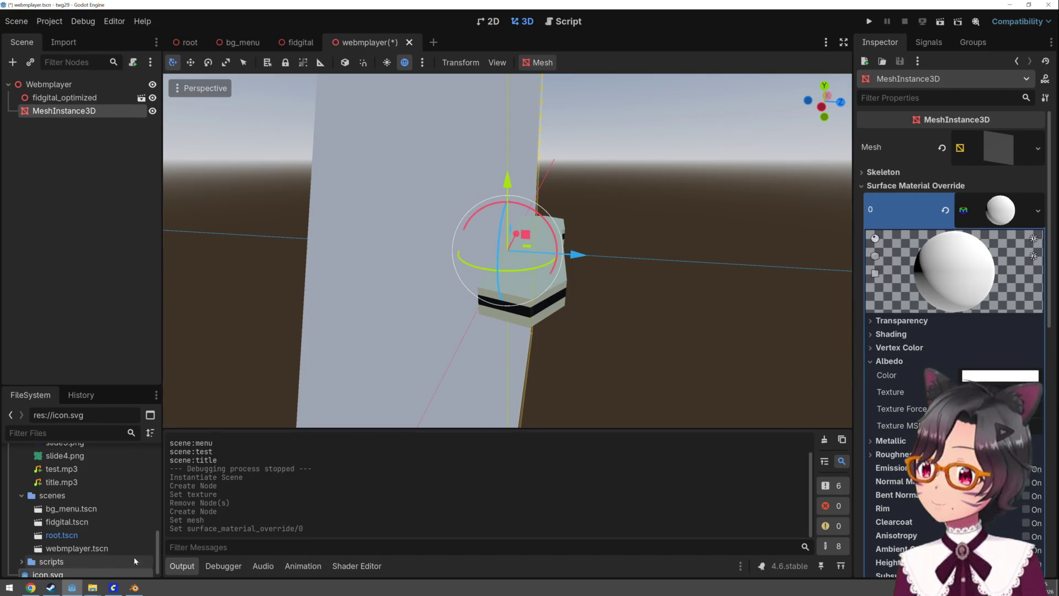
{"action": "mouse_move", "coordinate": [48, 574]}
{"action": "left_mouse_down"}
{"action": "mouse_move", "coordinate": [540, 413]}
{"action": "mouse_move", "coordinate": [1012, 393]}
{"action": "mouse_move", "coordinate": [999, 393]}
{"action": "left_mouse_up"}
Inspect the textured quad and its material properties, then reveal the node's Transform
{"action": "mouse_move", "coordinate": [604, 367]}
{"action": "left_mouse_down"}
{"action": "mouse_move", "coordinate": [656, 296]}
{"action": "mouse_move", "coordinate": [579, 315]}
{"action": "mouse_move", "coordinate": [686, 327]}
{"action": "mouse_move", "coordinate": [695, 356]}
{"action": "mouse_move", "coordinate": [744, 359]}
{"action": "mouse_move", "coordinate": [728, 373]}
{"action": "mouse_move", "coordinate": [562, 353]}
{"action": "mouse_move", "coordinate": [615, 345]}
{"action": "left_mouse_up"}
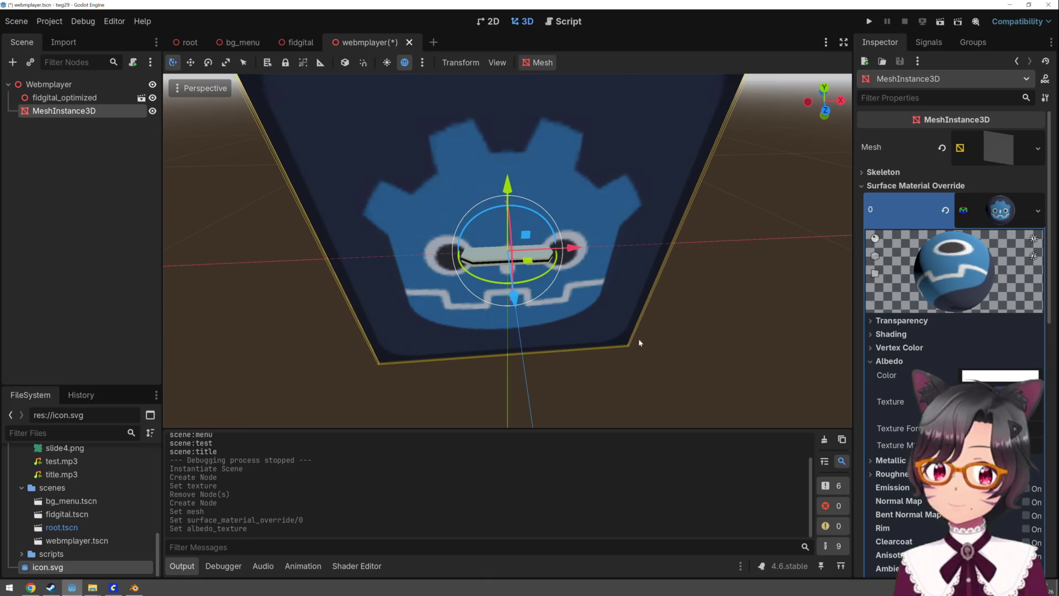
{"action": "scroll", "coordinate": [893, 391], "scroll_direction": "down", "scroll_amount": 3}
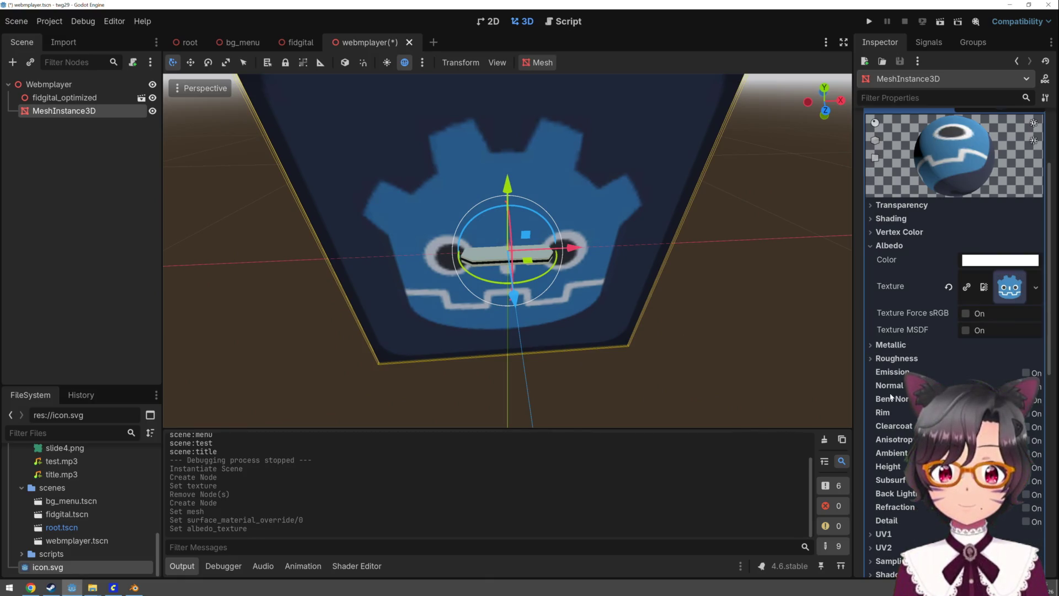
{"action": "scroll", "coordinate": [889, 397], "scroll_direction": "down", "scroll_amount": 5}
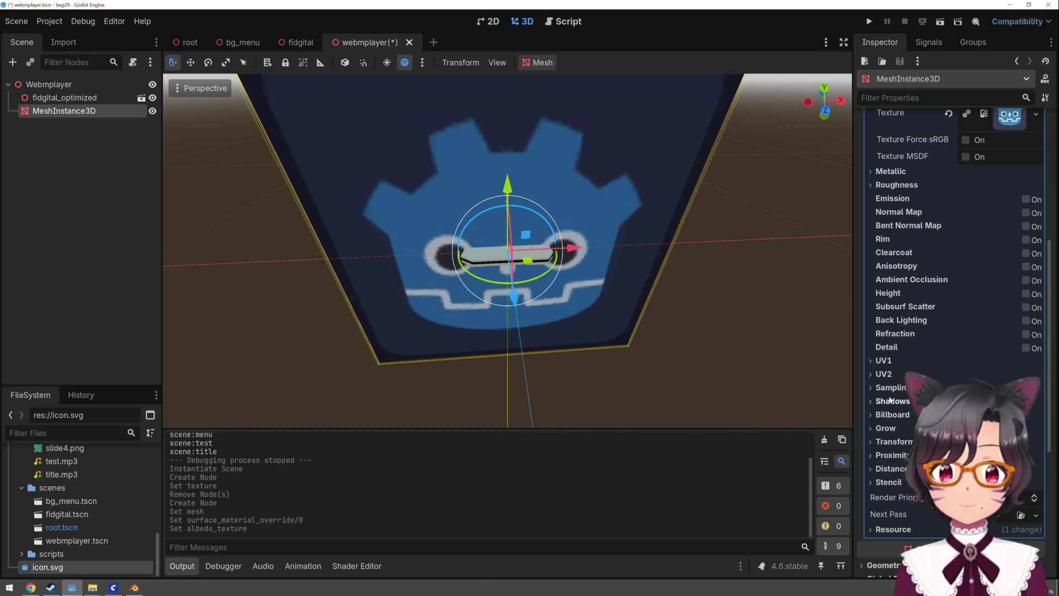
{"action": "left_click", "coordinate": [908, 442]}
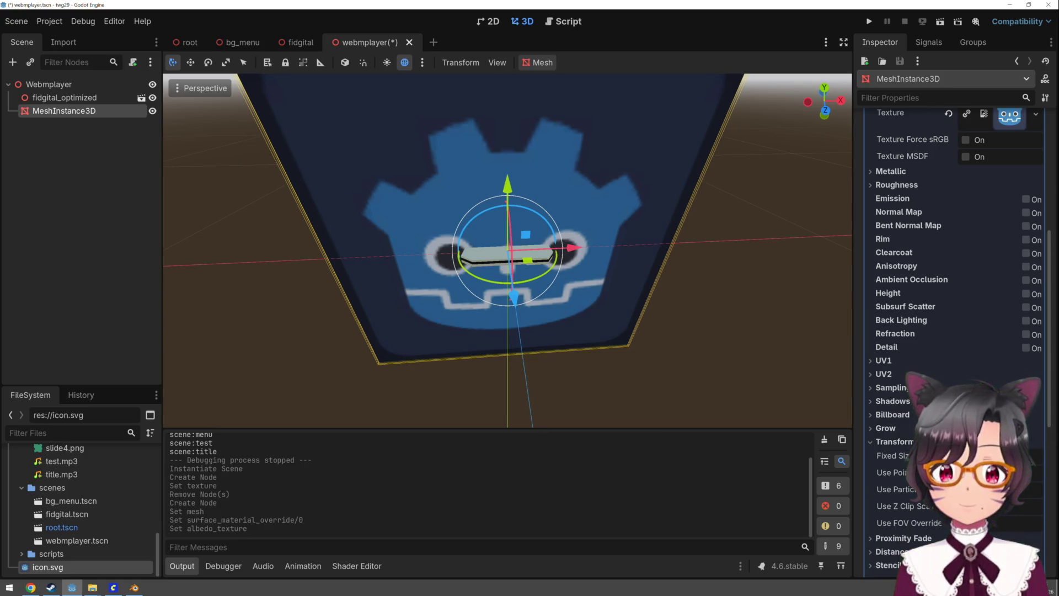
{"action": "left_click", "coordinate": [908, 442]}
{"action": "scroll", "coordinate": [907, 442], "scroll_direction": "down", "scroll_amount": 3}
{"action": "scroll", "coordinate": [924, 188], "scroll_direction": "up", "scroll_amount": 10}
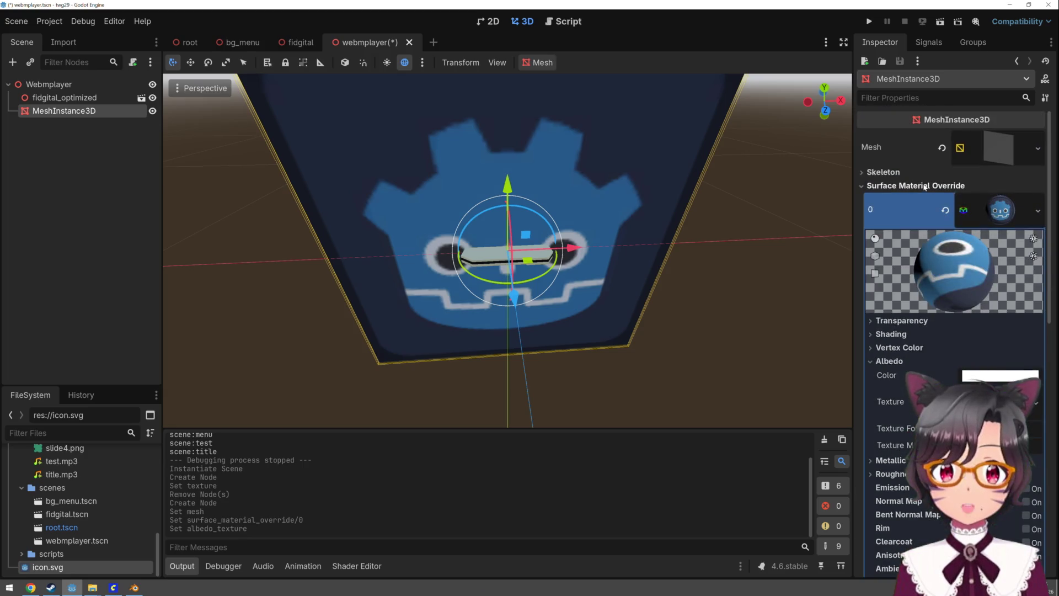
{"action": "left_click", "coordinate": [923, 187]}
{"action": "left_click", "coordinate": [895, 365]}
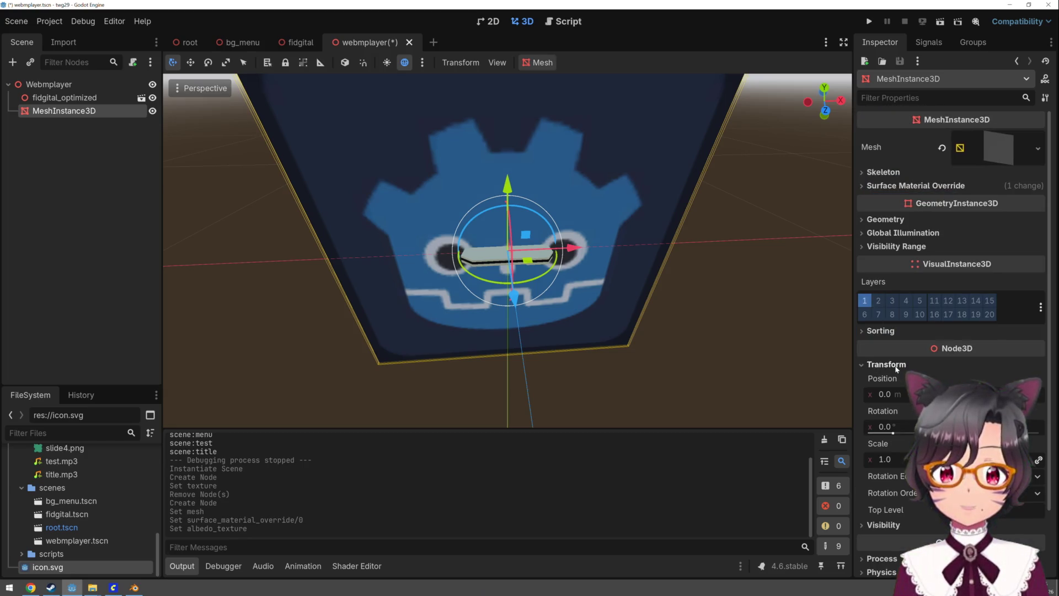
Rotate the icon quad to -90° on X and 180° on Y, and raise it to 0.019 m
{"action": "scroll", "coordinate": [898, 375], "scroll_direction": "down", "scroll_amount": 2}
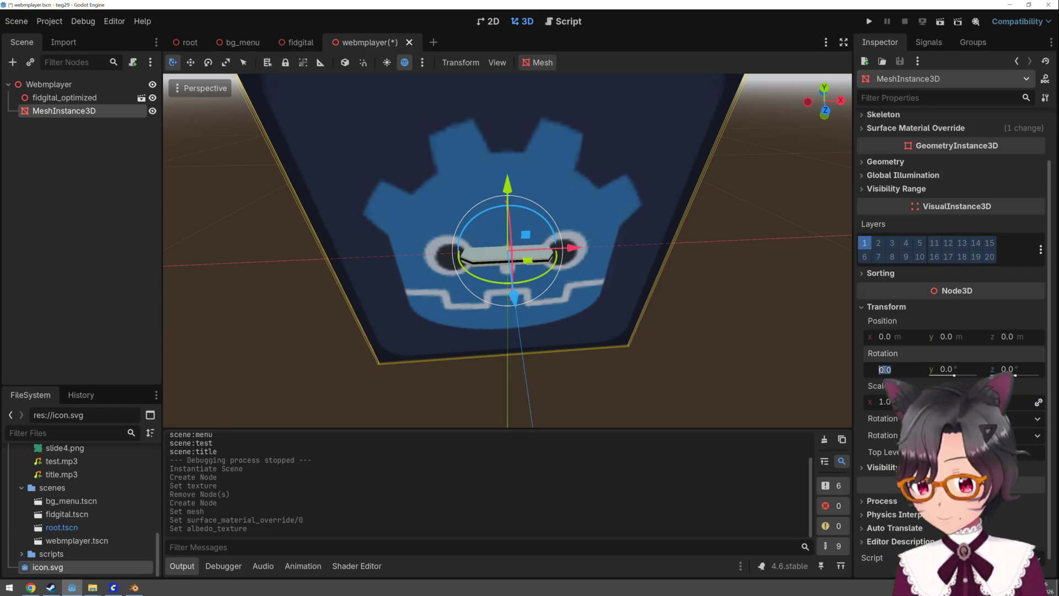
{"action": "type", "text": "90"}
{"action": "type", "text": "-90"}
{"action": "key", "text": "Return"}
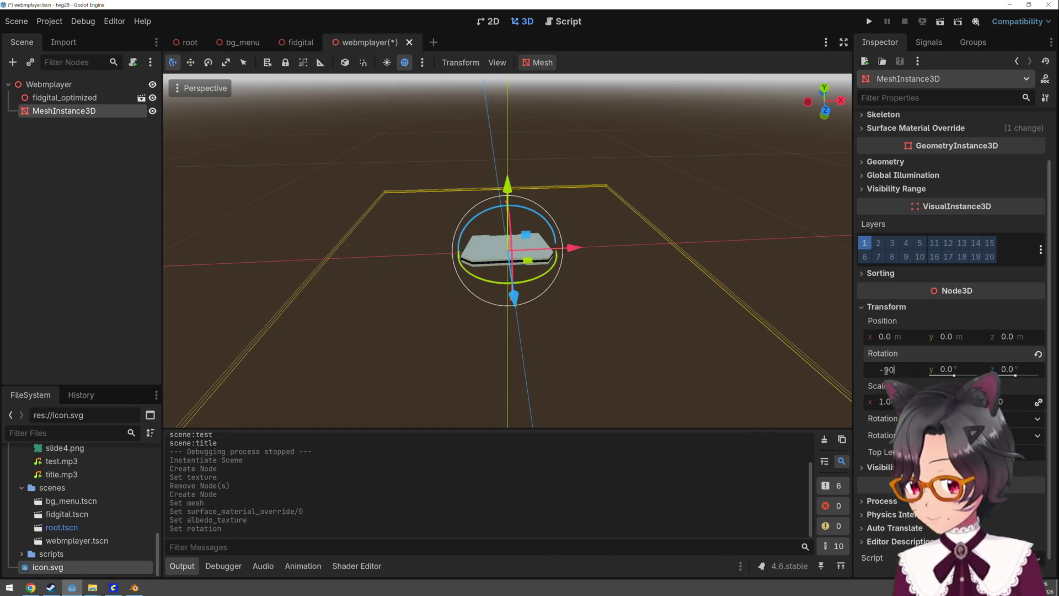
{"action": "key", "text": "Return"}
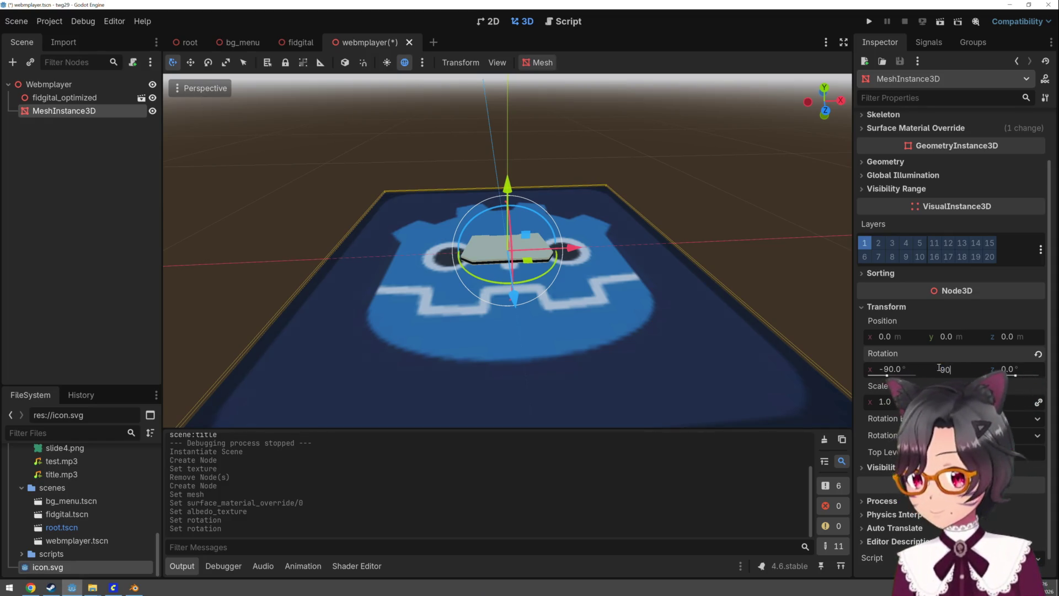
{"action": "key", "text": "Return"}
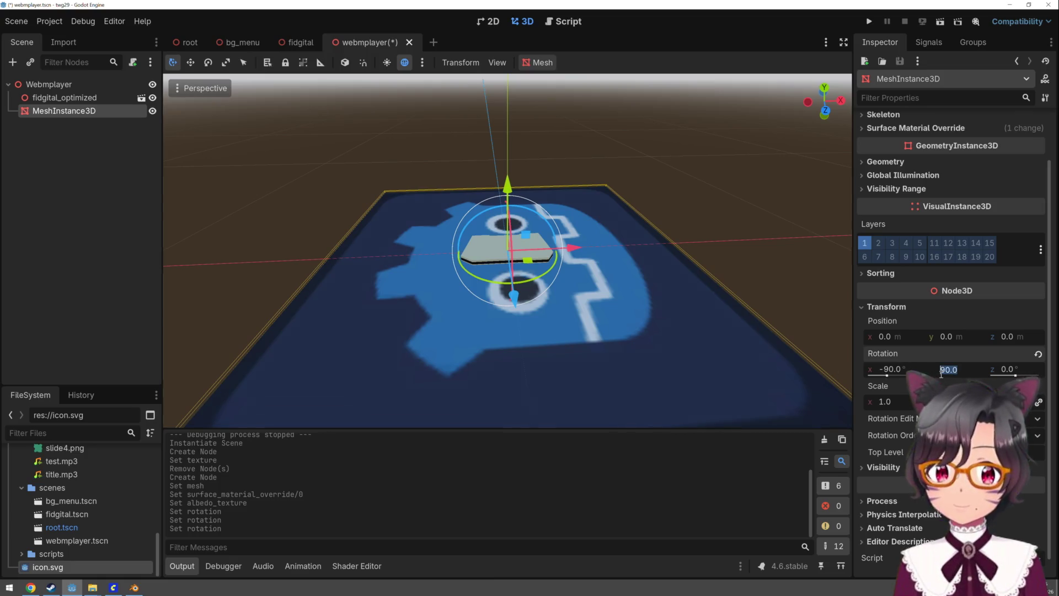
{"action": "key", "text": "Return"}
{"action": "mouse_move", "coordinate": [644, 337]}
{"action": "left_mouse_down"}
{"action": "mouse_move", "coordinate": [525, 300]}
{"action": "mouse_move", "coordinate": [660, 343]}
{"action": "mouse_move", "coordinate": [718, 343]}
{"action": "left_mouse_up"}
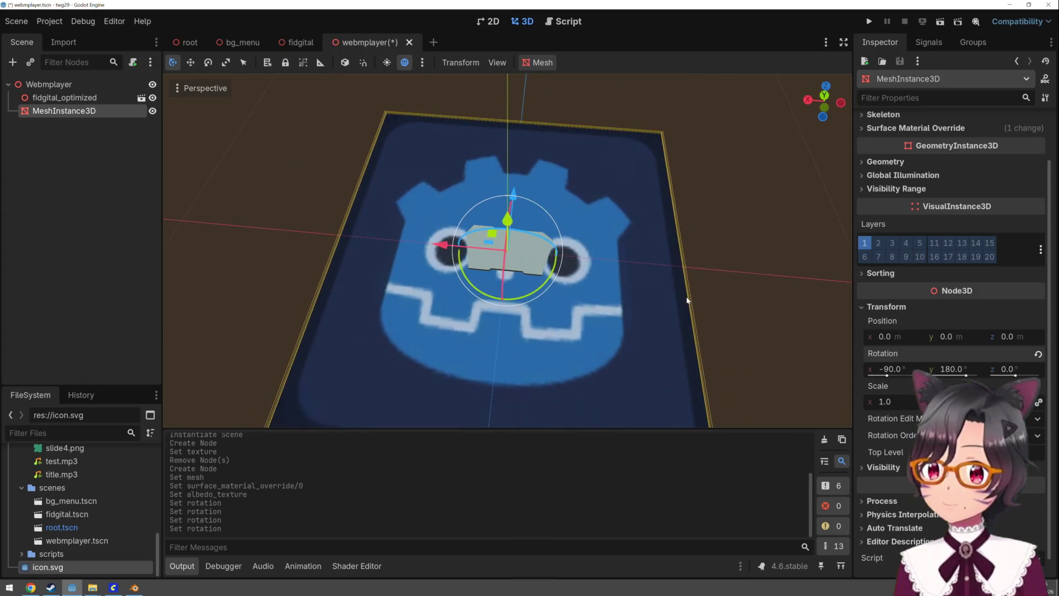
{"action": "left_click_drag", "start_coordinate": [508, 218], "coordinate": [517, 217]}
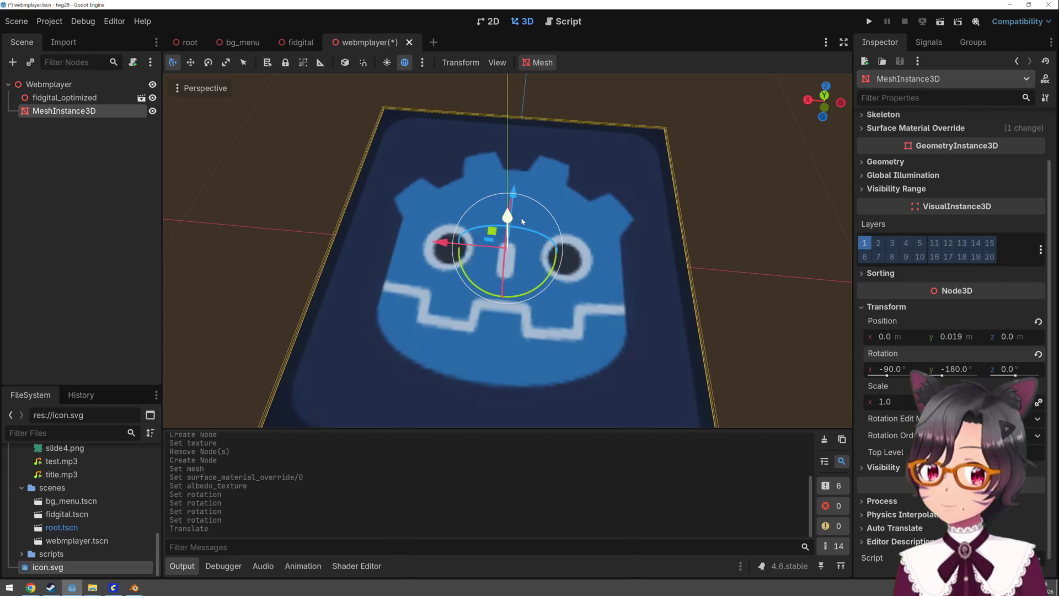
Scale the icon quad down to about 0.094 to fit the frame, then switch to ComfyUI
{"action": "key", "text": "r"}
{"action": "left_click_drag", "start_coordinate": [443, 188], "coordinate": [502, 257]}
{"action": "scroll", "coordinate": [533, 263], "scroll_direction": "up", "scroll_amount": 6}
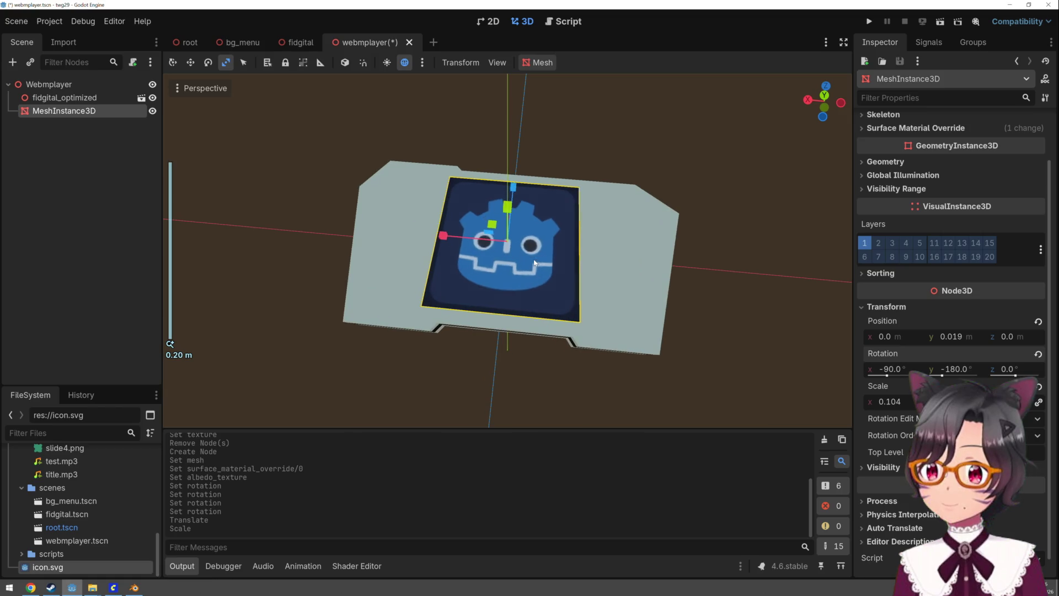
{"action": "left_click_drag", "start_coordinate": [458, 209], "coordinate": [462, 211]}
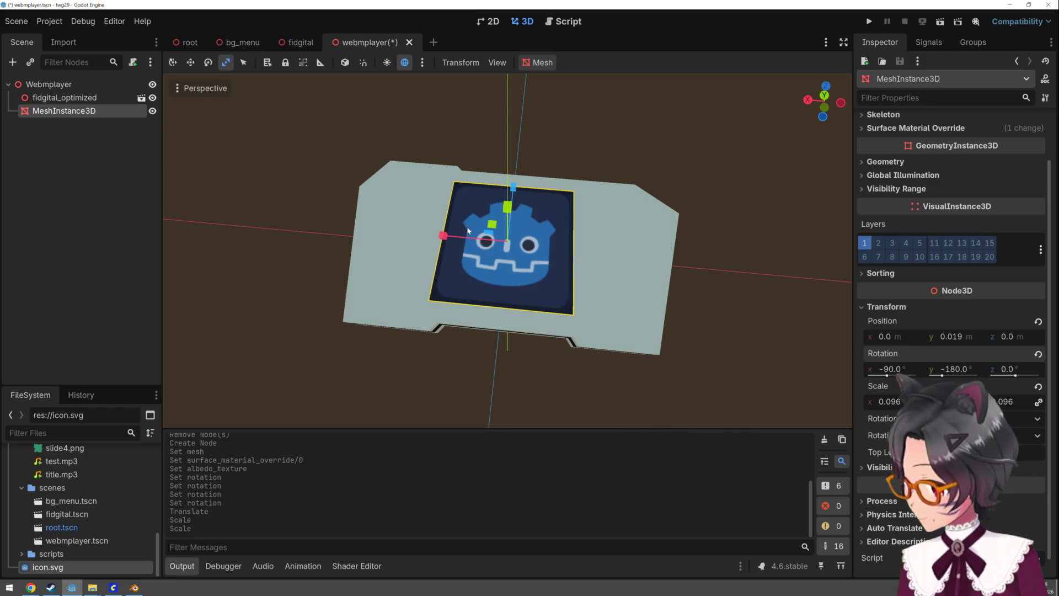
{"action": "left_click_drag", "start_coordinate": [479, 214], "coordinate": [479, 214]}
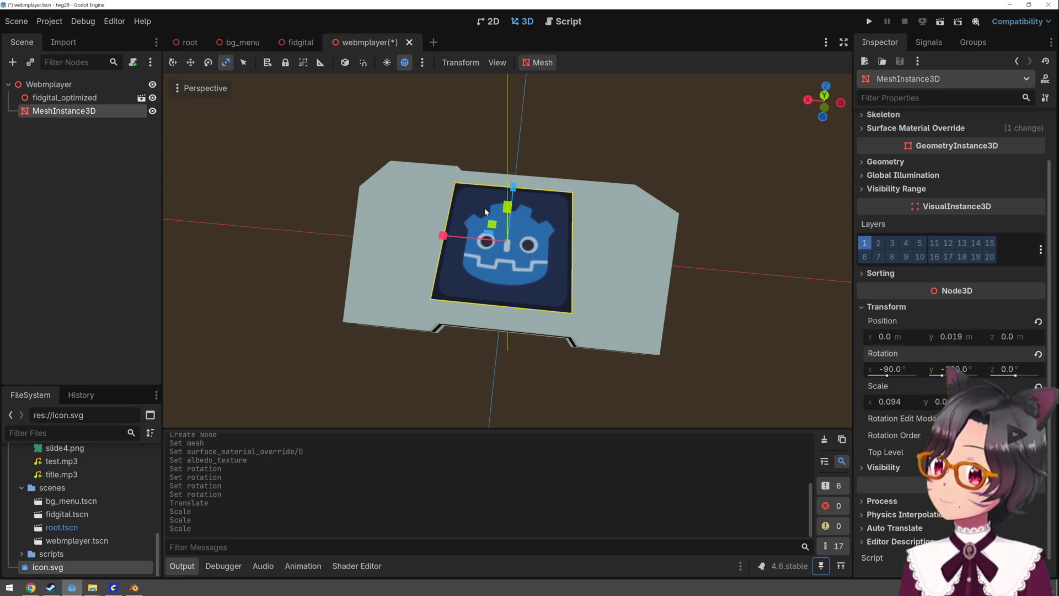
{"action": "left_click", "coordinate": [114, 588]}
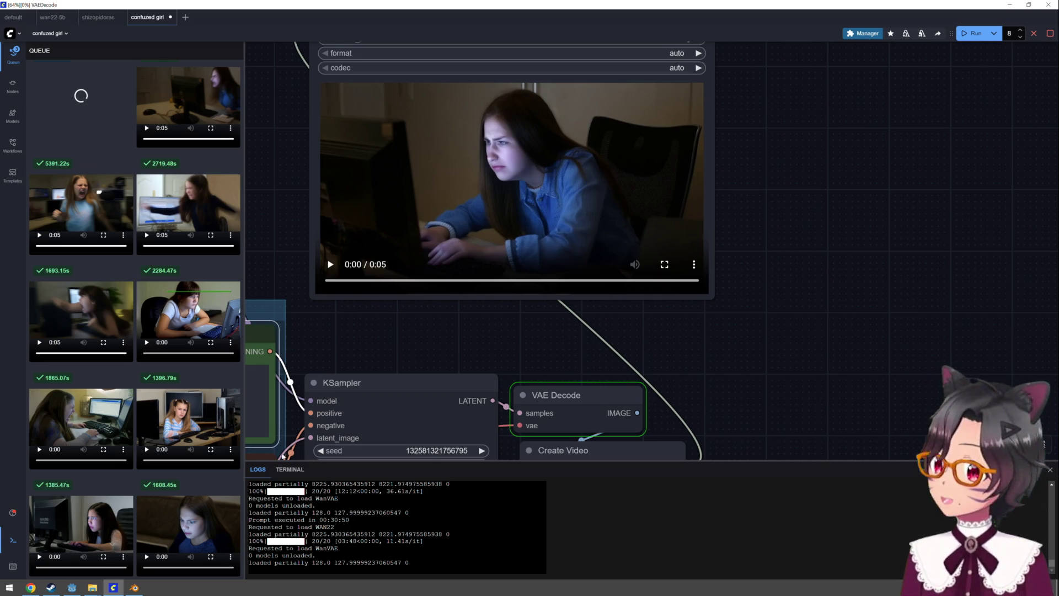
Show the desktop and launch Kdenlive from its desktop icon
{"action": "key", "text": "alt+Tab"}
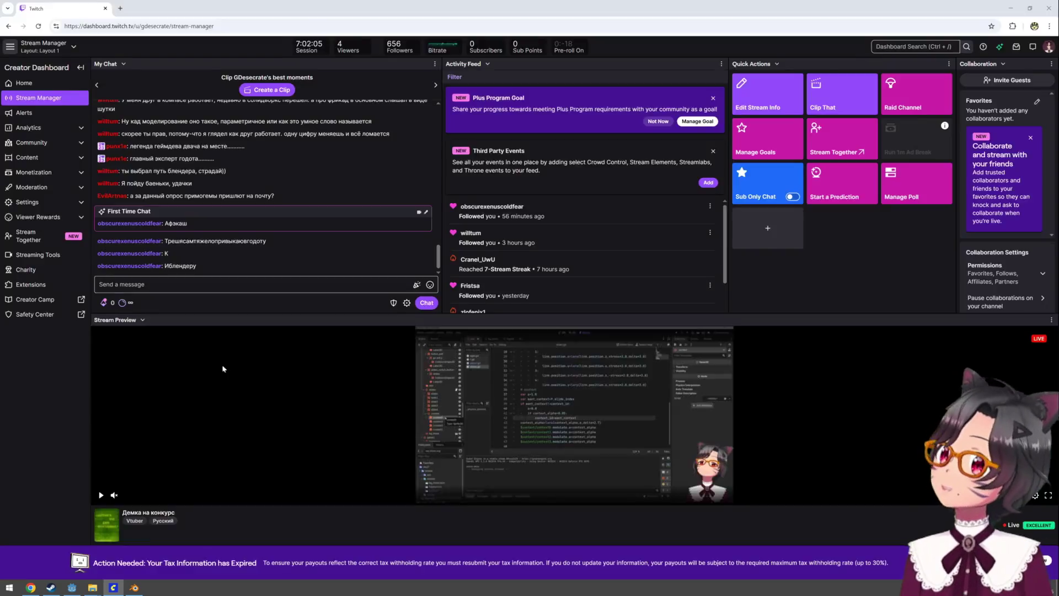
{"action": "key", "text": "super+d"}
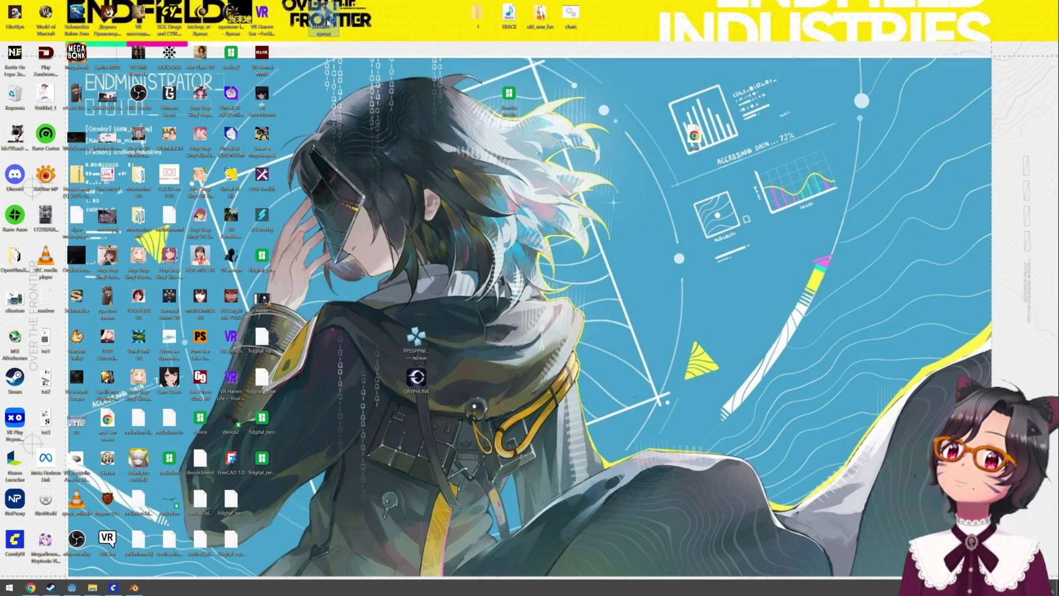
{"action": "double_click", "coordinate": [325, 16]}
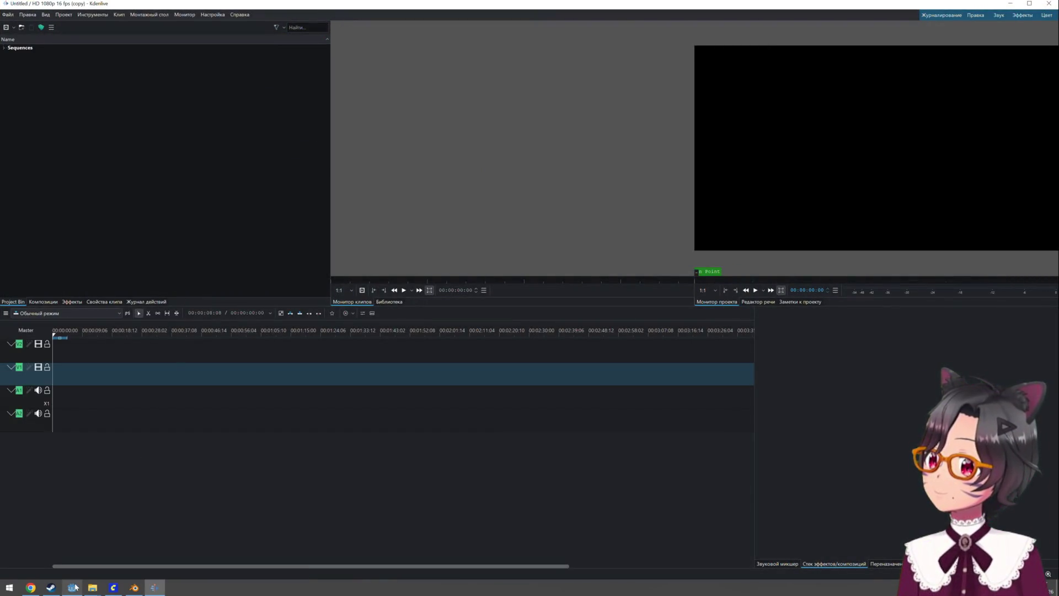
Navigate File Explorer to Array (D:) > Games > ComfyUI > output > video
{"action": "mouse_move", "coordinate": [92, 588]}
{"action": "left_click", "coordinate": [114, 567]}
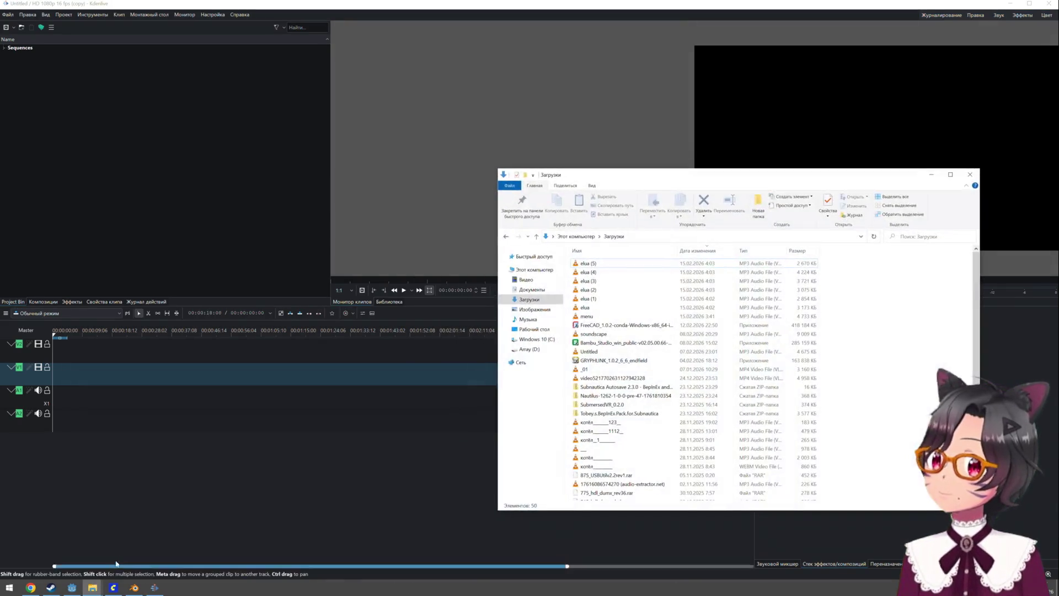
{"action": "left_click", "coordinate": [549, 352]}
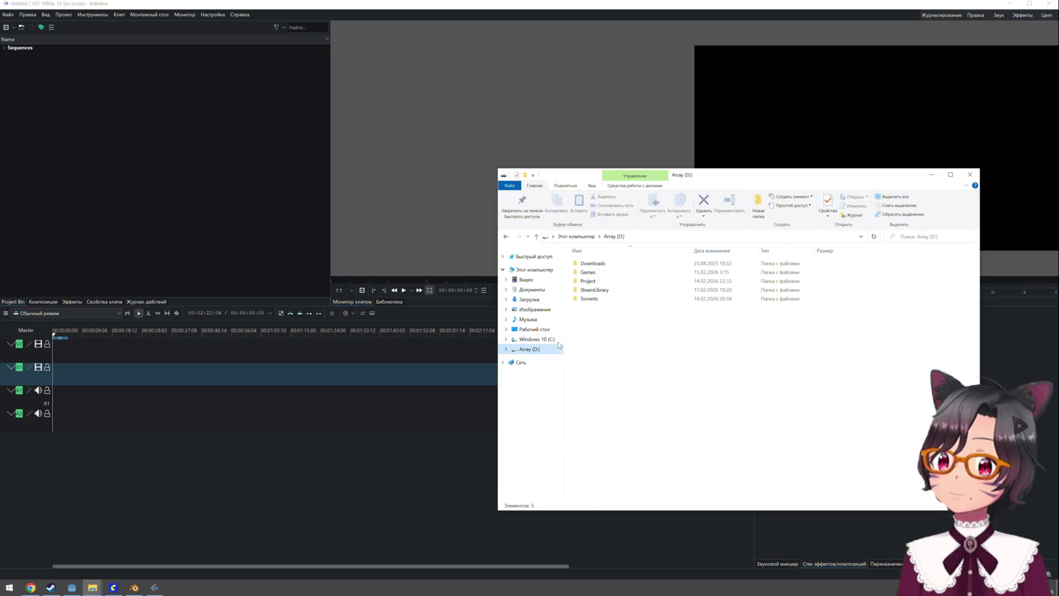
{"action": "double_click", "coordinate": [601, 272]}
{"action": "double_click", "coordinate": [602, 281]}
{"action": "double_click", "coordinate": [597, 308]}
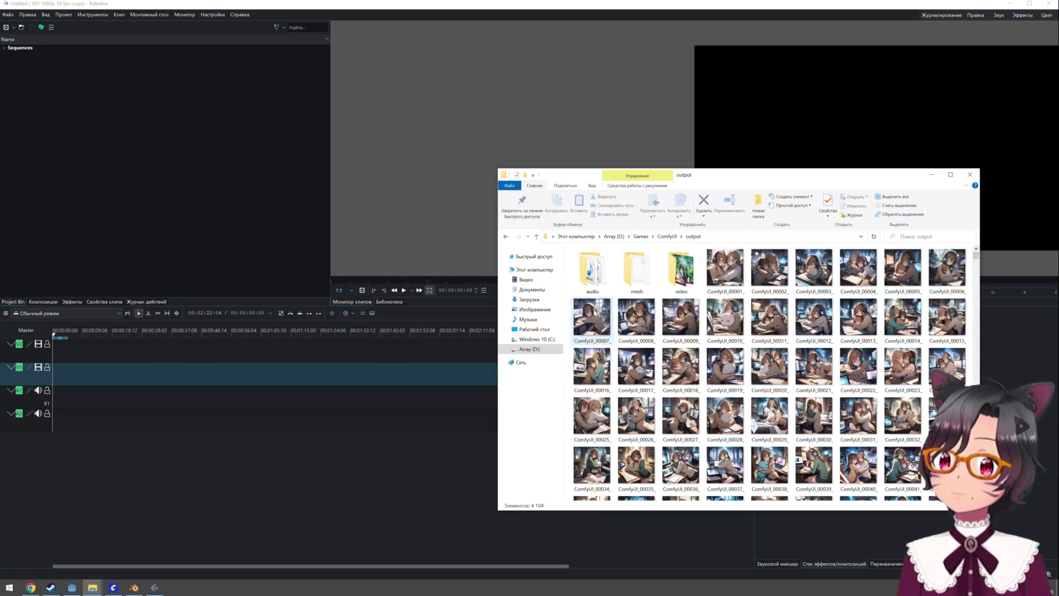
{"action": "double_click", "coordinate": [599, 279]}
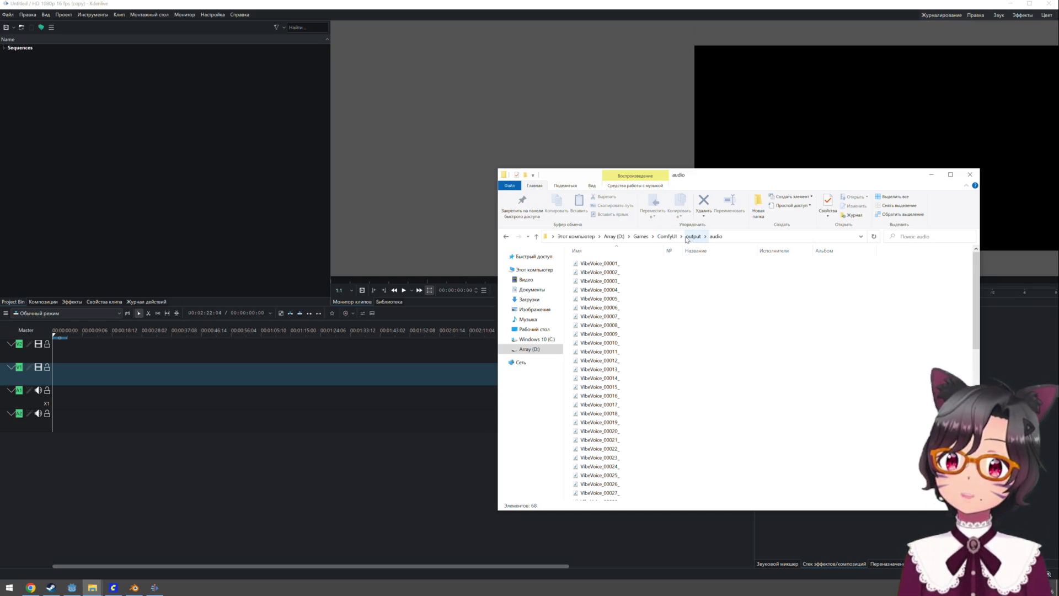
{"action": "left_click", "coordinate": [667, 236]}
{"action": "double_click", "coordinate": [605, 309]}
{"action": "double_click", "coordinate": [682, 270]}
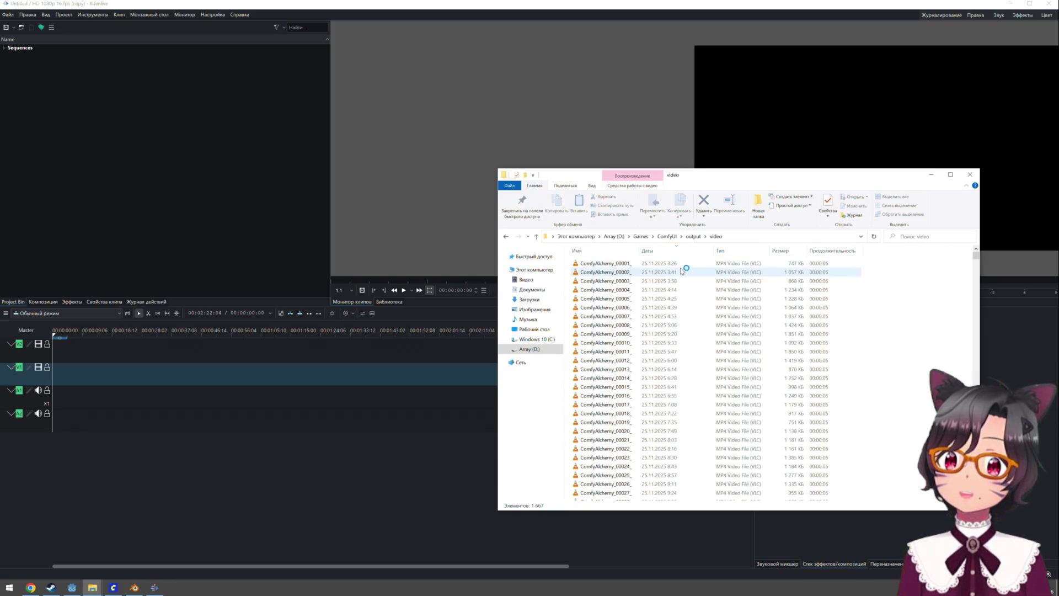
Select confuzedgirl_00001 through 00009 and drag the nine clips into Kdenlive's Project Bin
{"action": "mouse_move", "coordinate": [978, 256]}
{"action": "left_mouse_down"}
{"action": "mouse_move", "coordinate": [975, 331]}
{"action": "mouse_move", "coordinate": [975, 319]}
{"action": "left_mouse_up"}
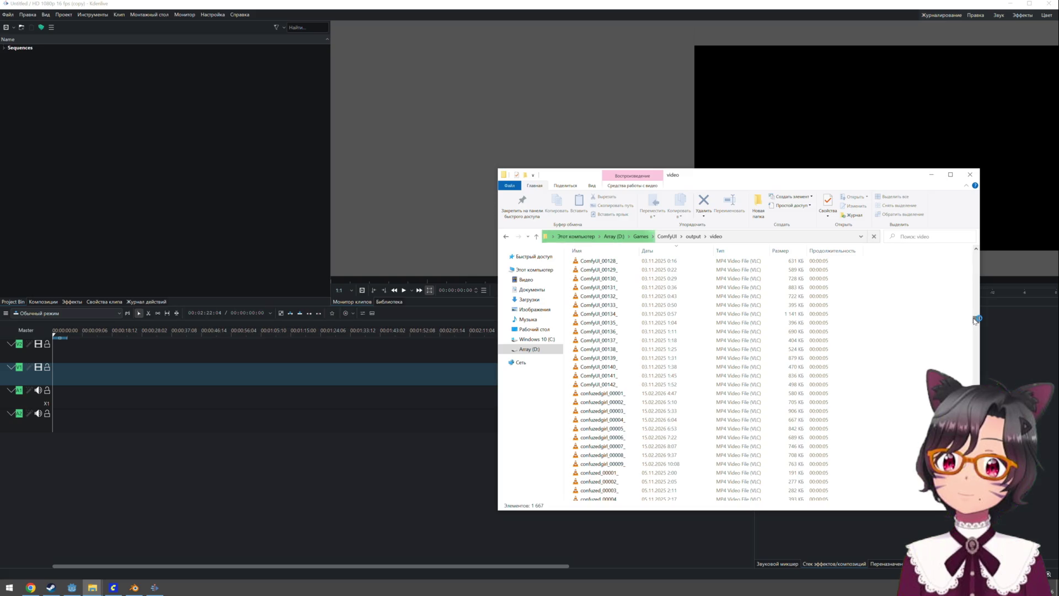
{"action": "left_click", "coordinate": [620, 394]}
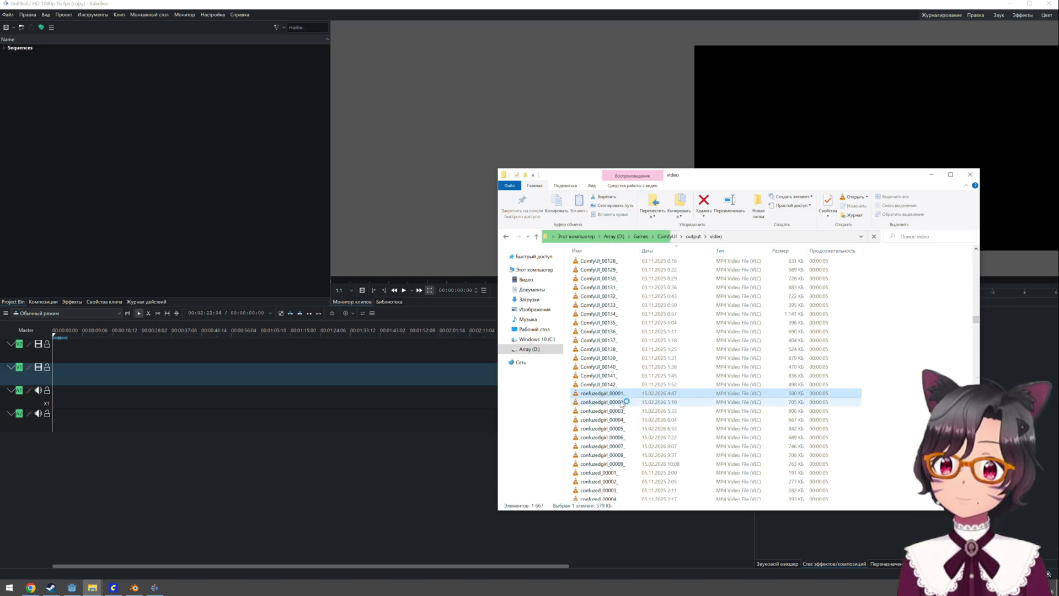
{"action": "left_click", "coordinate": [624, 465], "text": "shift"}
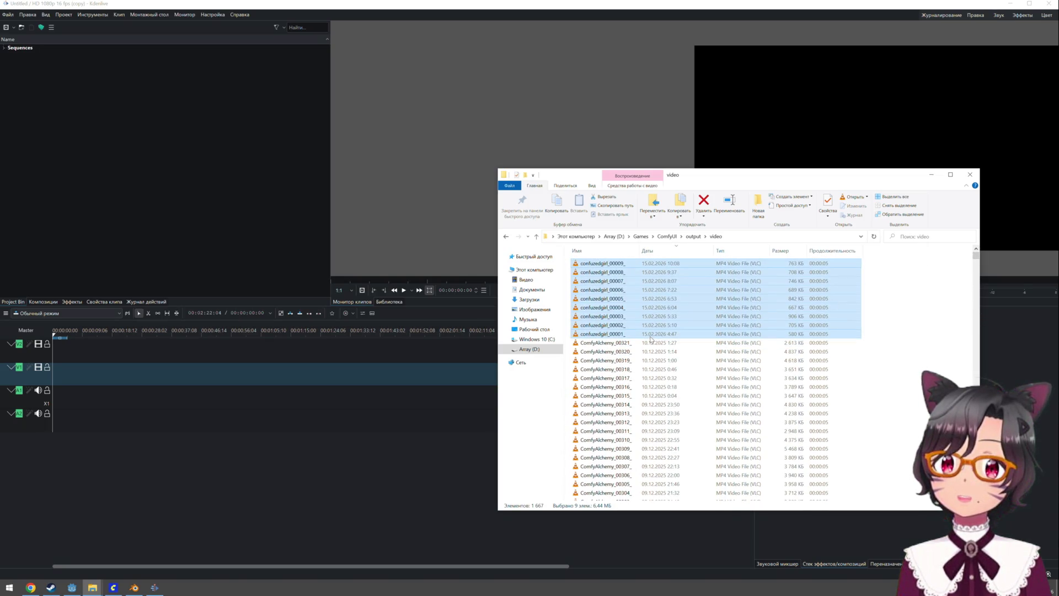
{"action": "mouse_move", "coordinate": [635, 317]}
{"action": "left_mouse_down"}
{"action": "mouse_move", "coordinate": [622, 323]}
{"action": "mouse_move", "coordinate": [612, 266]}
{"action": "mouse_move", "coordinate": [316, 235]}
{"action": "mouse_move", "coordinate": [174, 194]}
{"action": "left_mouse_up"}
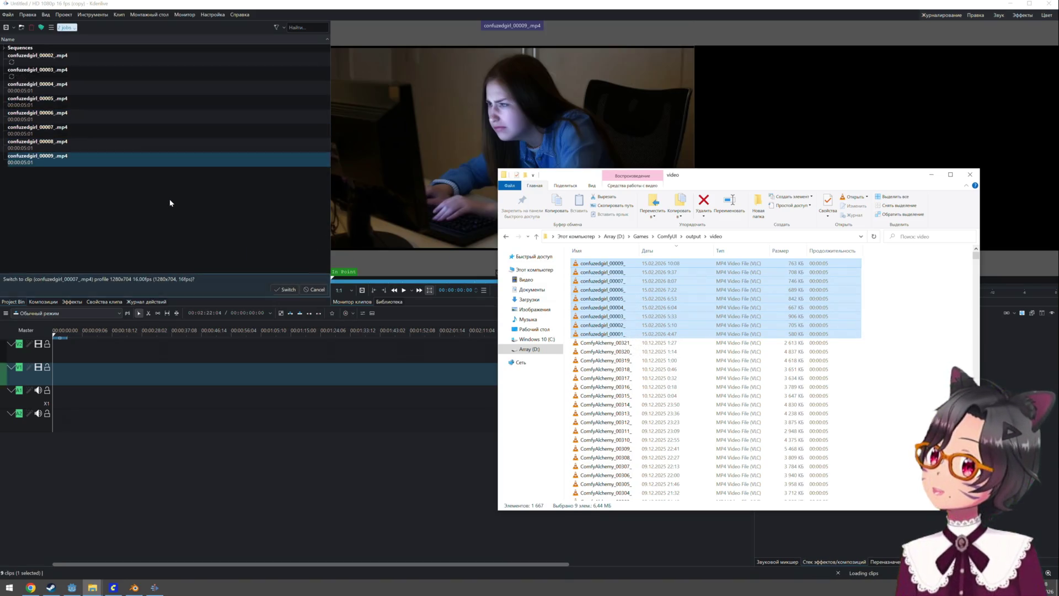
Import the nine confuzedgirl clips and lay them end to end on V1 from 0:00
{"action": "left_click", "coordinate": [160, 219]}
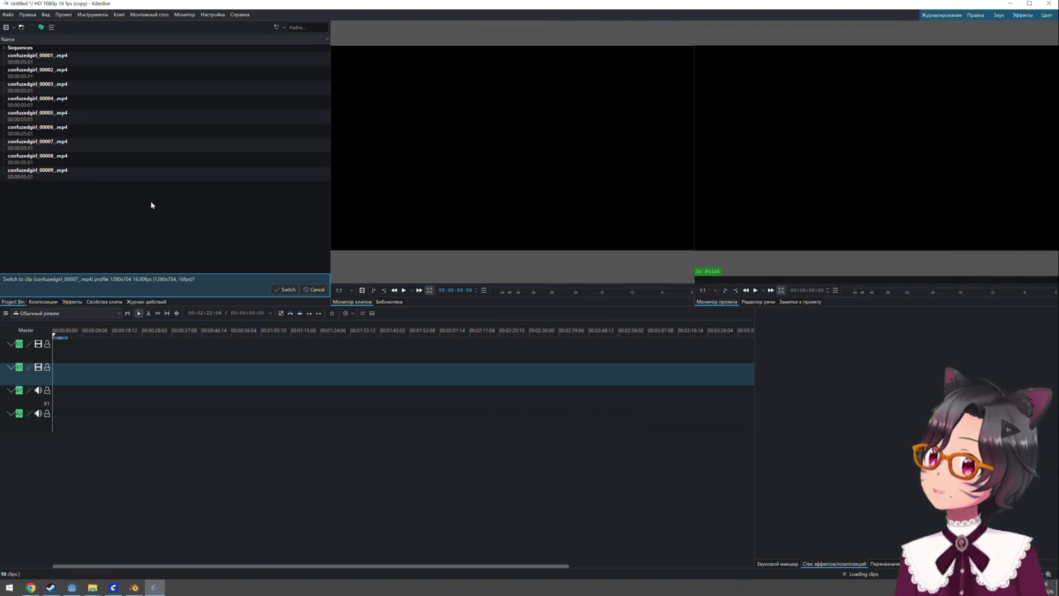
{"action": "left_click", "coordinate": [311, 291]}
{"action": "left_click", "coordinate": [30, 59]}
{"action": "key", "text": "ctrl+a"}
{"action": "mouse_move", "coordinate": [28, 59]}
{"action": "left_mouse_down"}
{"action": "mouse_move", "coordinate": [110, 231]}
{"action": "mouse_move", "coordinate": [143, 351]}
{"action": "left_mouse_up"}
{"action": "left_click_drag", "start_coordinate": [104, 400], "coordinate": [43, 376]}
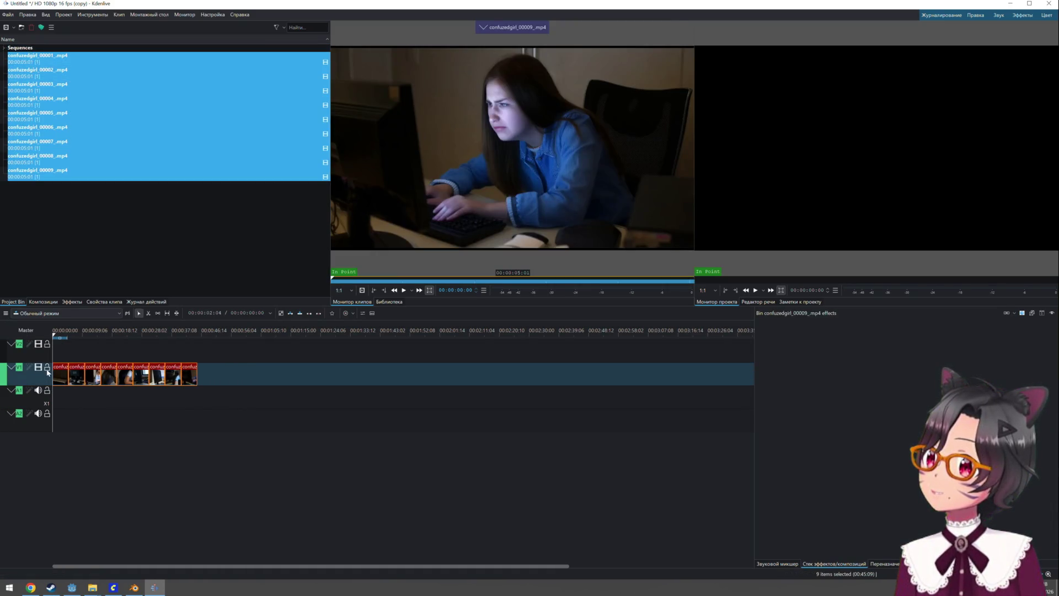
Preview the timeline playback, then bring the video folder window back up
{"action": "key", "text": "space"}
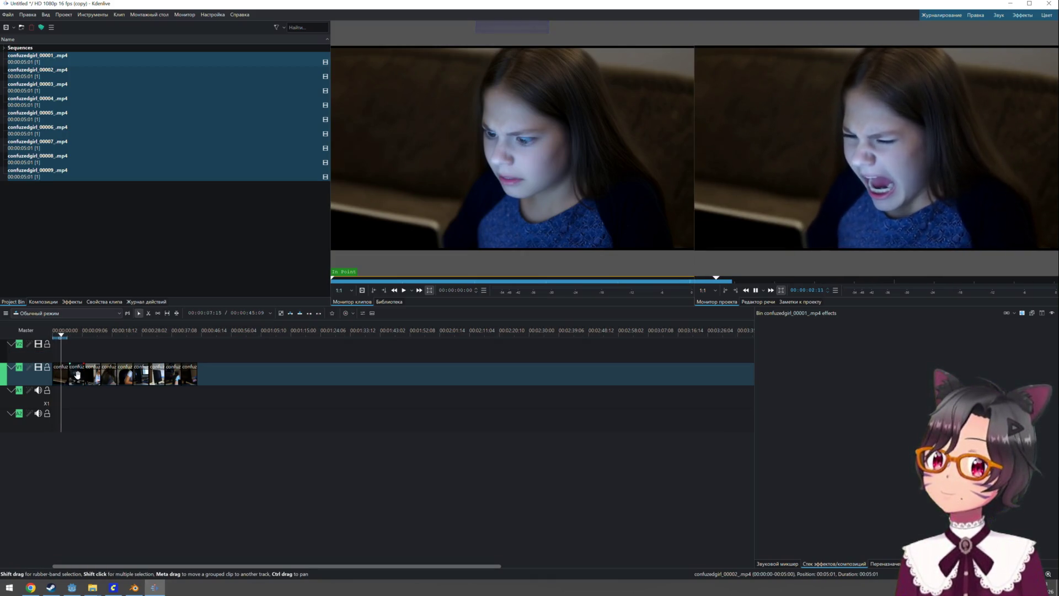
{"action": "key", "text": "space"}
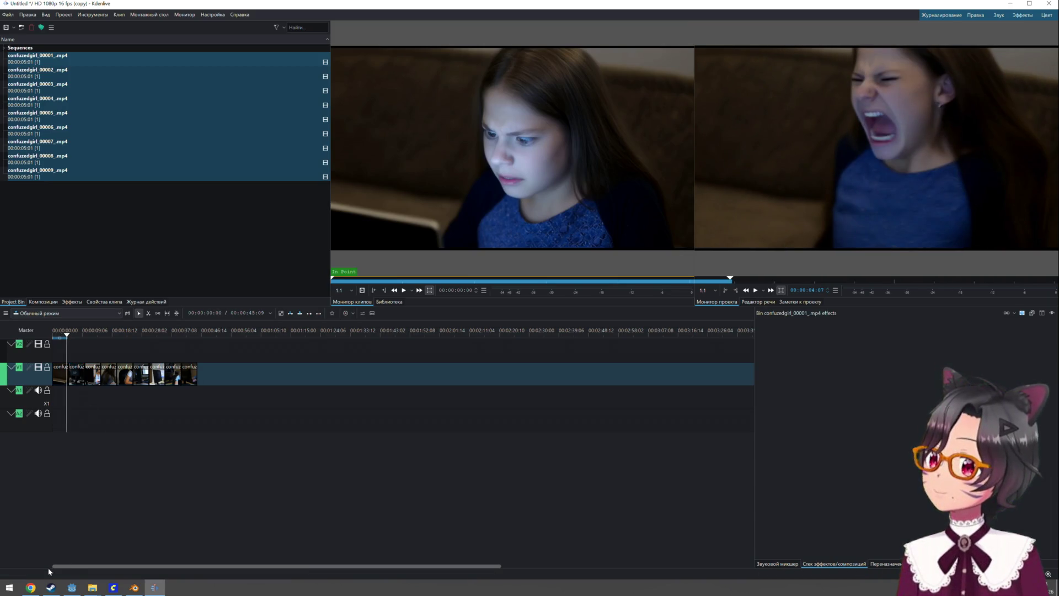
{"action": "mouse_move", "coordinate": [86, 589]}
{"action": "left_click", "coordinate": [127, 553]}
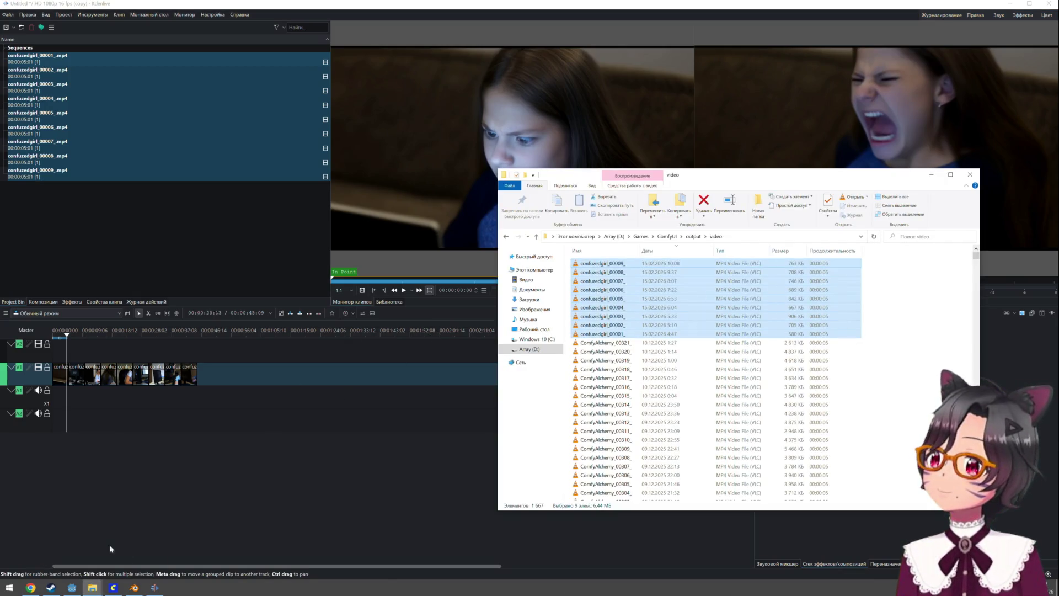
Find icon.svg in Project/twg-29 and drag it onto Kdenlive's V2 track
{"action": "mouse_move", "coordinate": [91, 588]}
{"action": "left_click", "coordinate": [55, 552]}
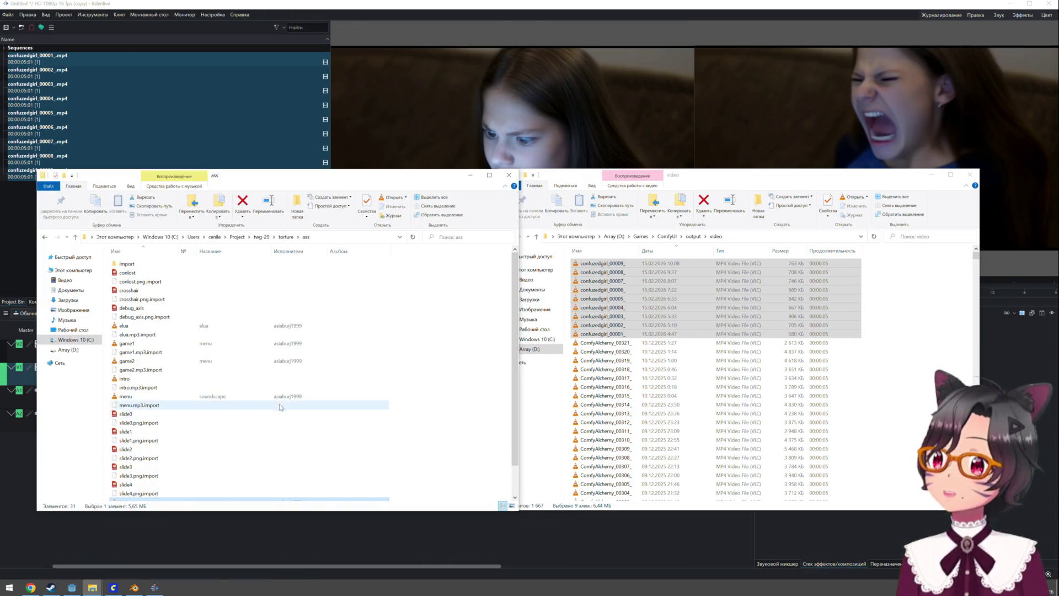
{"action": "left_click", "coordinate": [237, 237]}
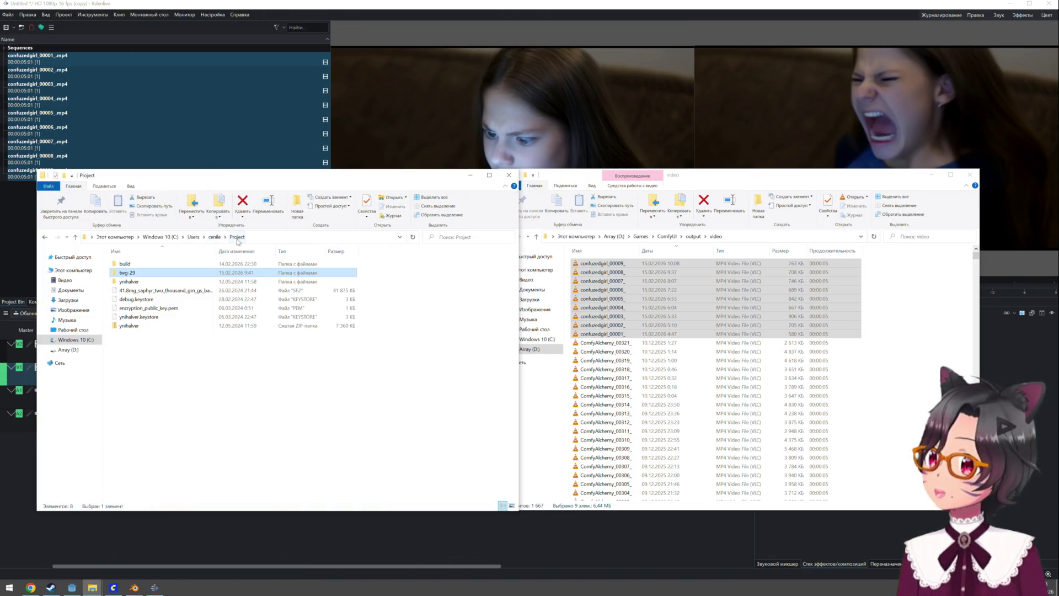
{"action": "double_click", "coordinate": [163, 273]}
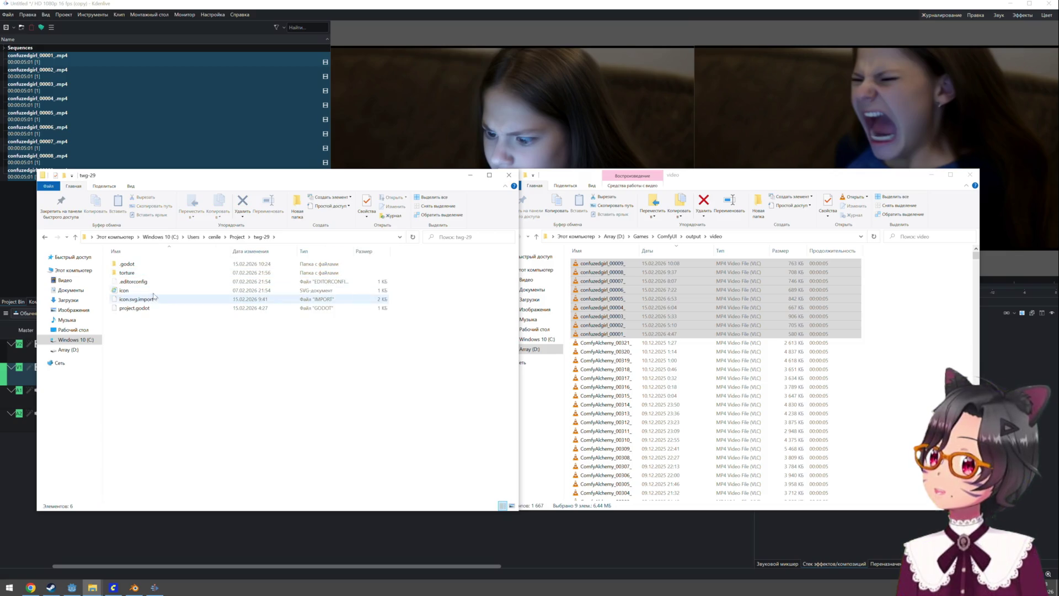
{"action": "left_click", "coordinate": [155, 290]}
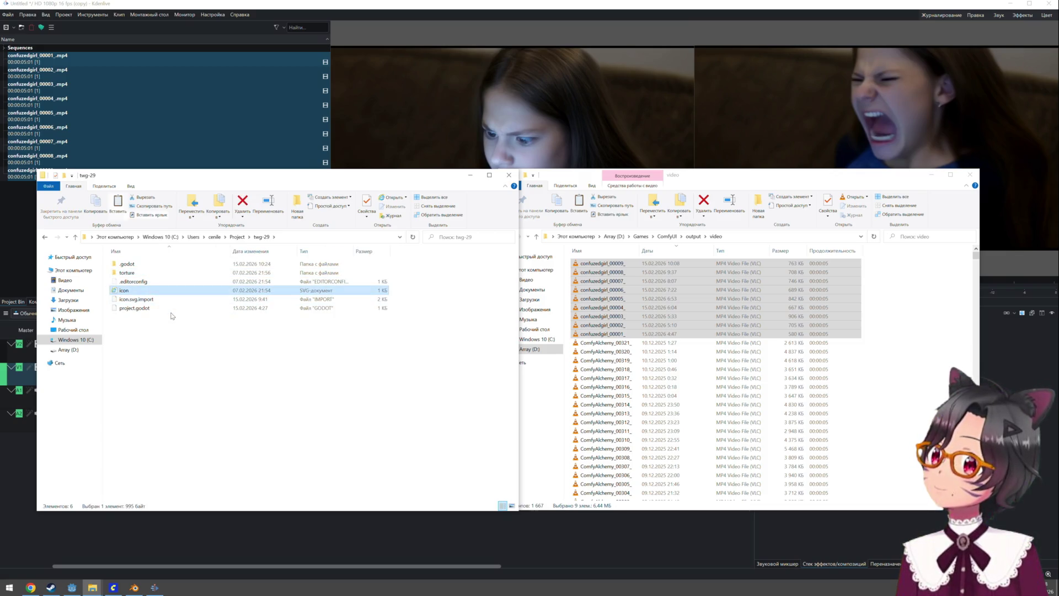
{"action": "left_click", "coordinate": [24, 231]}
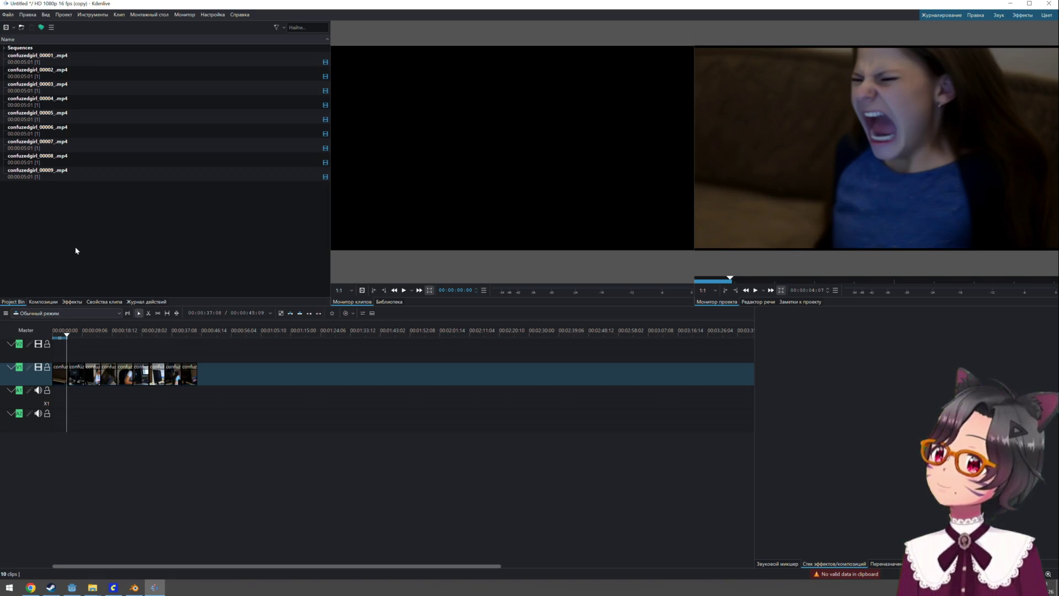
{"action": "left_click", "coordinate": [92, 587]}
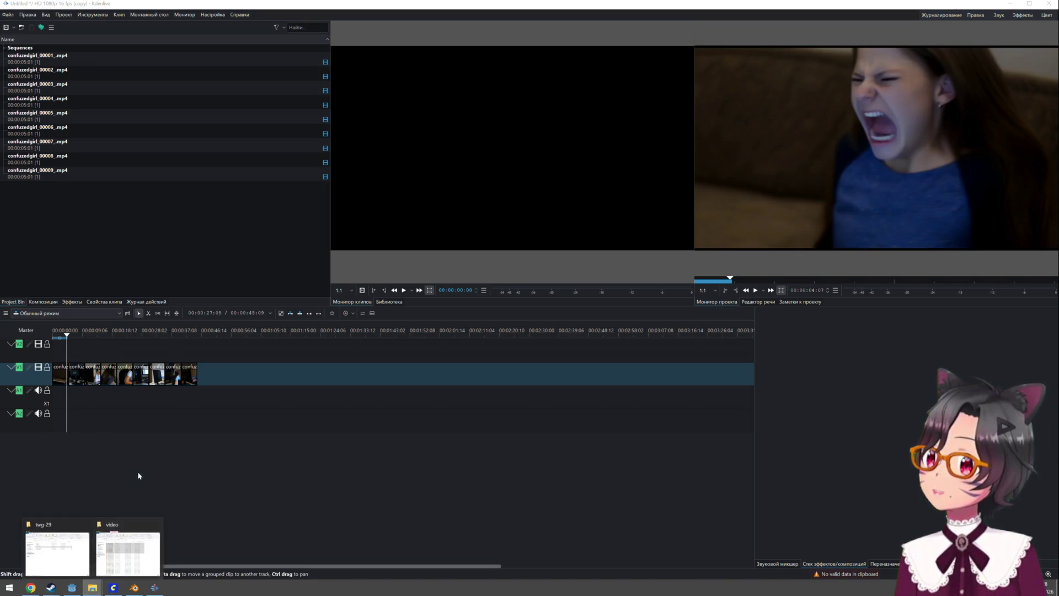
{"action": "left_click", "coordinate": [57, 551]}
{"action": "mouse_move", "coordinate": [130, 291]}
{"action": "left_mouse_down"}
{"action": "mouse_move", "coordinate": [19, 220]}
{"action": "mouse_move", "coordinate": [98, 264]}
{"action": "mouse_move", "coordinate": [88, 351]}
{"action": "mouse_move", "coordinate": [77, 350]}
{"action": "left_mouse_up"}
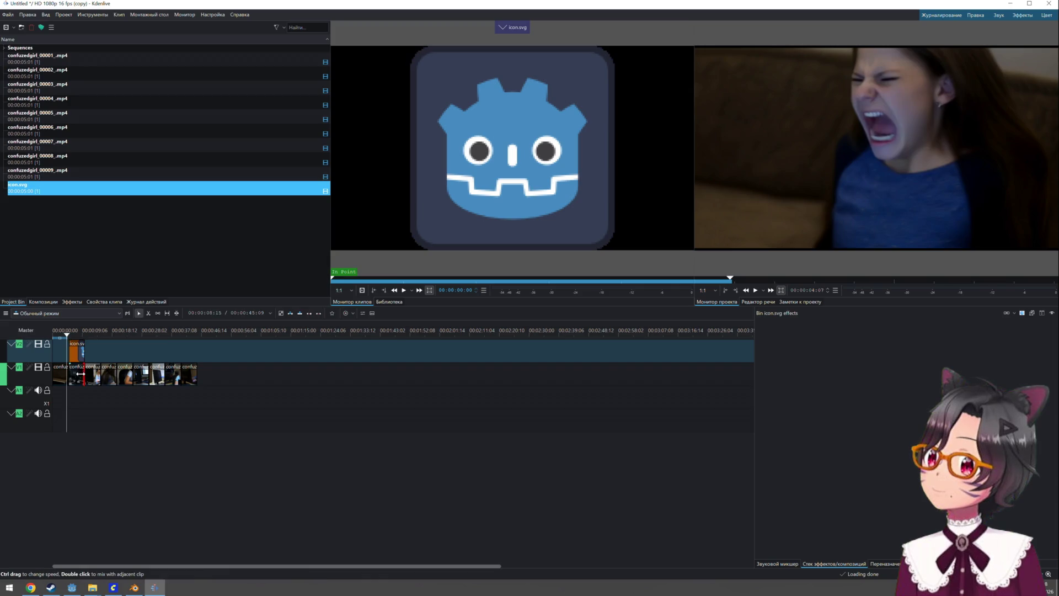
Trim icon.svg to 2 seconds, move it after clip 00001, and paste copies at V1's end
{"action": "scroll", "coordinate": [96, 373], "scroll_direction": "up", "scroll_amount": 3}
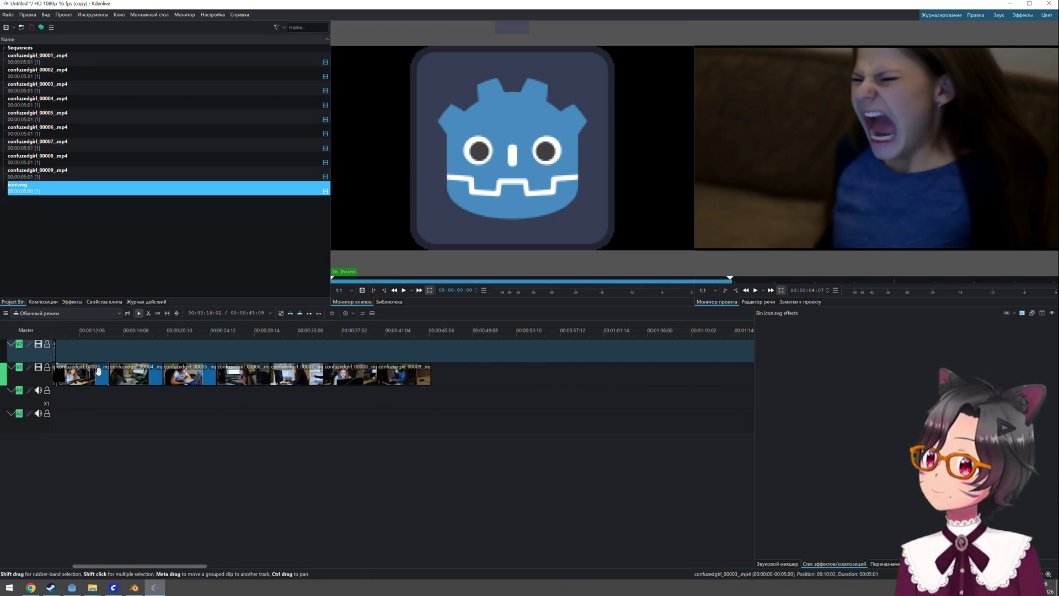
{"action": "scroll", "coordinate": [98, 371], "scroll_direction": "left", "scroll_amount": 3}
{"action": "mouse_move", "coordinate": [161, 353]}
{"action": "left_mouse_down"}
{"action": "mouse_move", "coordinate": [125, 353]}
{"action": "mouse_move", "coordinate": [149, 381]}
{"action": "mouse_move", "coordinate": [173, 381]}
{"action": "left_mouse_up"}
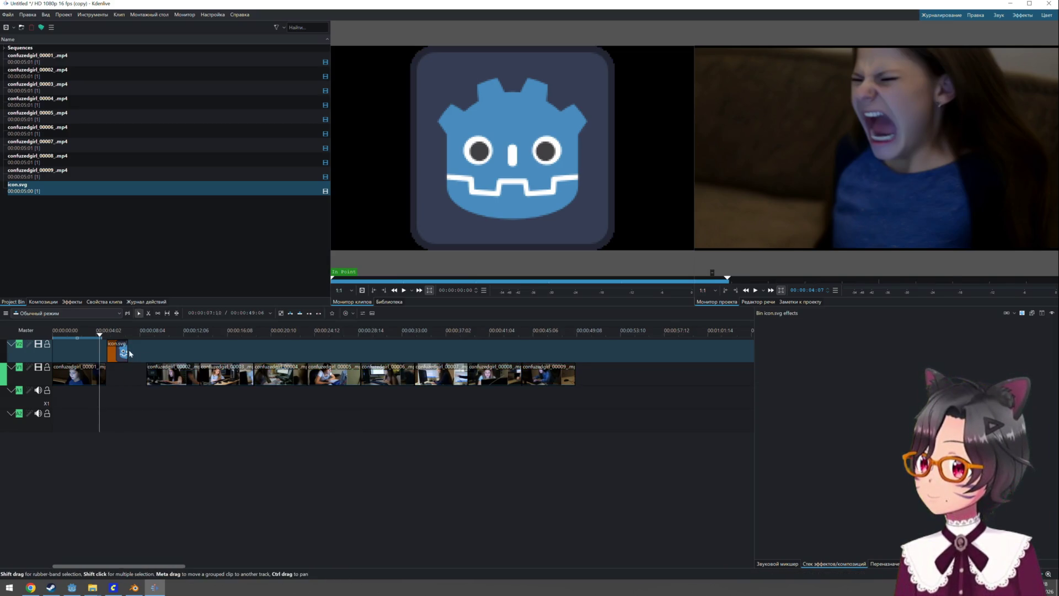
{"action": "mouse_move", "coordinate": [122, 352]}
{"action": "left_mouse_down"}
{"action": "mouse_move", "coordinate": [113, 375]}
{"action": "mouse_move", "coordinate": [128, 381]}
{"action": "left_mouse_up"}
{"action": "key", "text": "ctrl+v"}
{"action": "left_click", "coordinate": [160, 354]}
{"action": "left_click", "coordinate": [185, 348]}
{"action": "left_click", "coordinate": [118, 374]}
{"action": "left_click", "coordinate": [584, 356]}
{"action": "key", "text": "ctrl+v"}
{"action": "key", "text": "ctrl+v"}
{"action": "key", "text": "ctrl+v"}
{"action": "key", "text": "ctrl+v"}
Insert icon copies after clips 00002 through 00005, moving the following clips back onto V1
{"action": "mouse_move", "coordinate": [593, 375]}
{"action": "left_mouse_down"}
{"action": "mouse_move", "coordinate": [534, 347]}
{"action": "mouse_move", "coordinate": [182, 378]}
{"action": "mouse_move", "coordinate": [218, 380]}
{"action": "left_mouse_up"}
{"action": "mouse_move", "coordinate": [285, 377]}
{"action": "left_mouse_down"}
{"action": "mouse_move", "coordinate": [292, 354]}
{"action": "mouse_move", "coordinate": [334, 354]}
{"action": "left_mouse_up"}
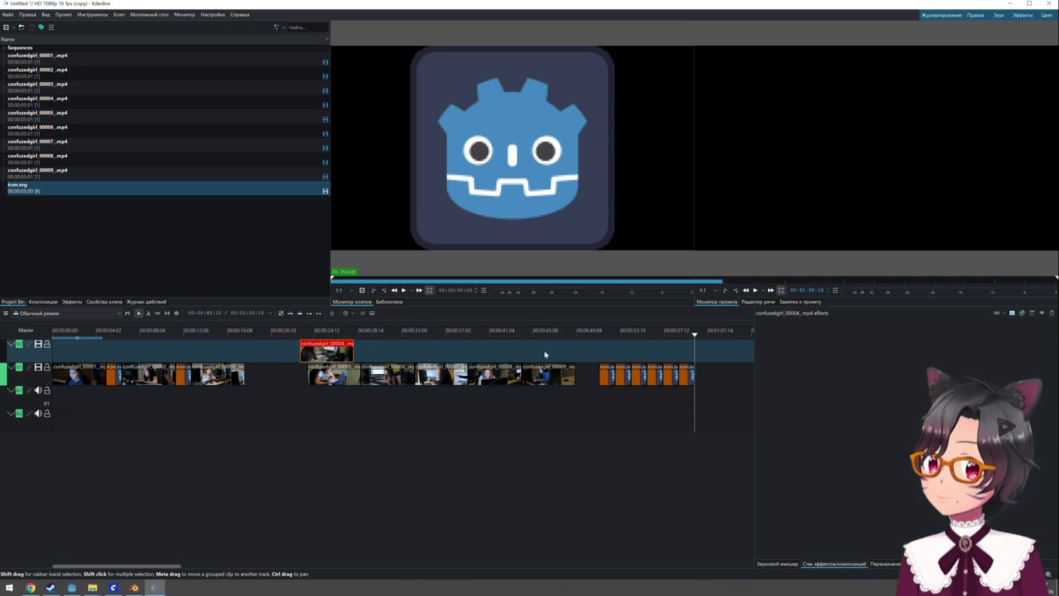
{"action": "left_click", "coordinate": [607, 375]}
{"action": "left_click_drag", "start_coordinate": [580, 378], "coordinate": [245, 376]}
{"action": "mouse_move", "coordinate": [343, 359]}
{"action": "left_mouse_down"}
{"action": "mouse_move", "coordinate": [296, 359]}
{"action": "mouse_move", "coordinate": [378, 346]}
{"action": "left_mouse_up"}
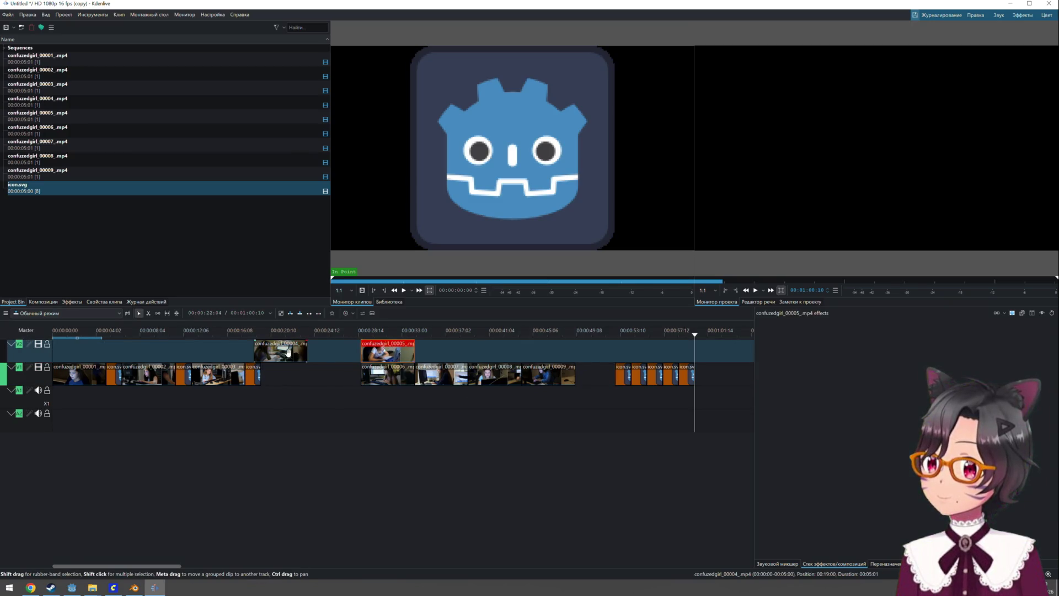
{"action": "left_click_drag", "start_coordinate": [287, 351], "coordinate": [294, 375]}
{"action": "left_click", "coordinate": [622, 375]}
{"action": "mouse_move", "coordinate": [623, 375]}
{"action": "left_mouse_down"}
{"action": "mouse_move", "coordinate": [323, 375]}
{"action": "mouse_move", "coordinate": [477, 350]}
{"action": "left_mouse_up"}
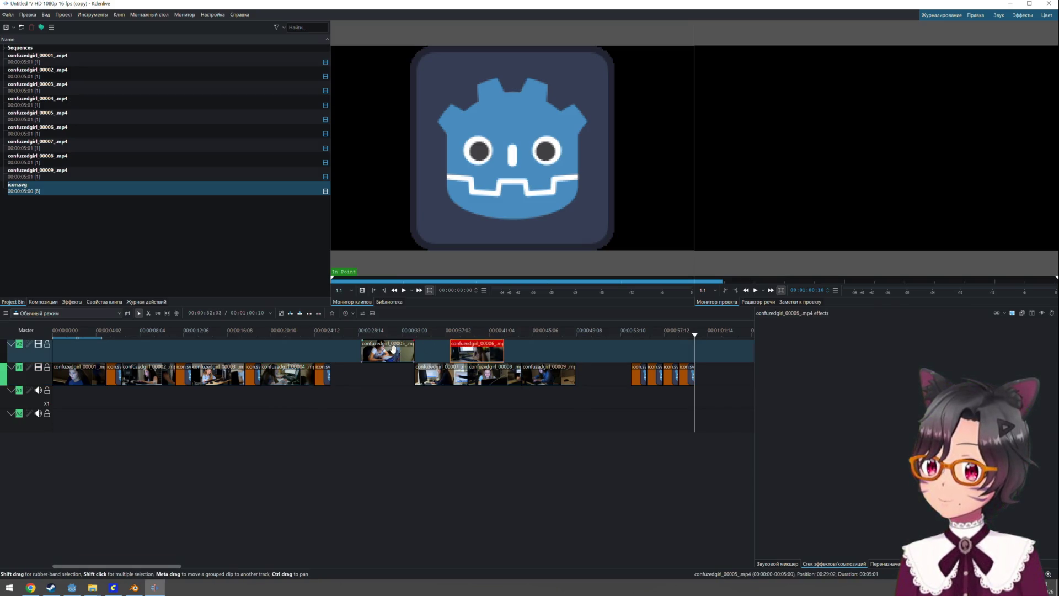
{"action": "left_click_drag", "start_coordinate": [394, 349], "coordinate": [363, 375]}
{"action": "mouse_move", "coordinate": [633, 368]}
{"action": "left_mouse_down"}
{"action": "mouse_move", "coordinate": [546, 353]}
{"action": "mouse_move", "coordinate": [361, 380]}
{"action": "mouse_move", "coordinate": [386, 414]}
{"action": "mouse_move", "coordinate": [406, 372]}
{"action": "mouse_move", "coordinate": [377, 390]}
{"action": "left_mouse_up"}
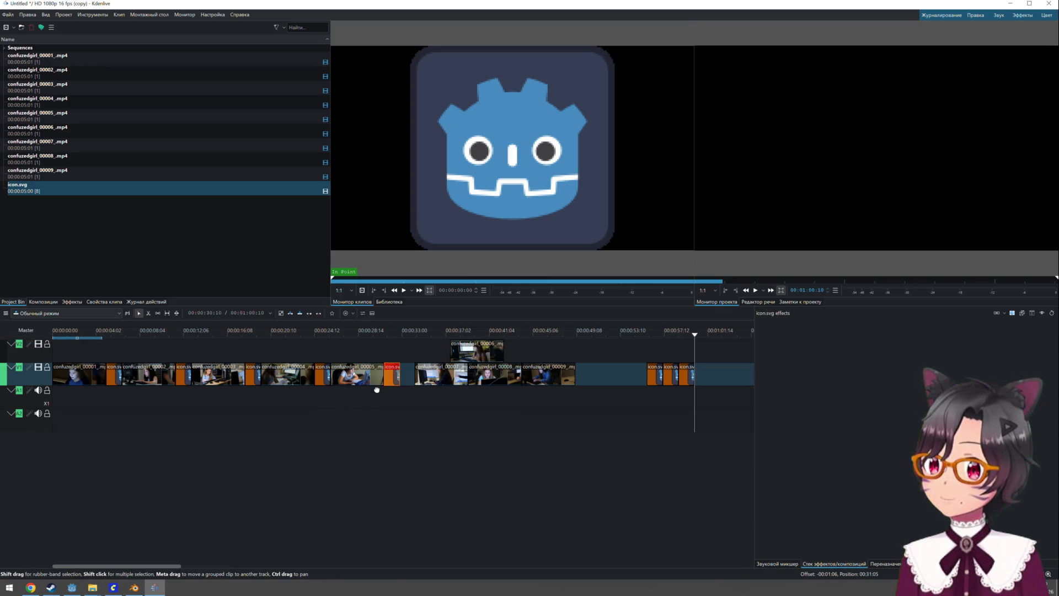
{"action": "mouse_move", "coordinate": [474, 350]}
{"action": "left_mouse_down"}
{"action": "mouse_move", "coordinate": [442, 375]}
{"action": "mouse_move", "coordinate": [580, 350]}
{"action": "mouse_move", "coordinate": [411, 413]}
{"action": "mouse_move", "coordinate": [435, 355]}
{"action": "left_mouse_up"}
Insert icon copies after clips 00006, 00007 and 00008, closing the gaps, then return to start
{"action": "scroll", "coordinate": [438, 356], "scroll_direction": "right", "scroll_amount": 3}
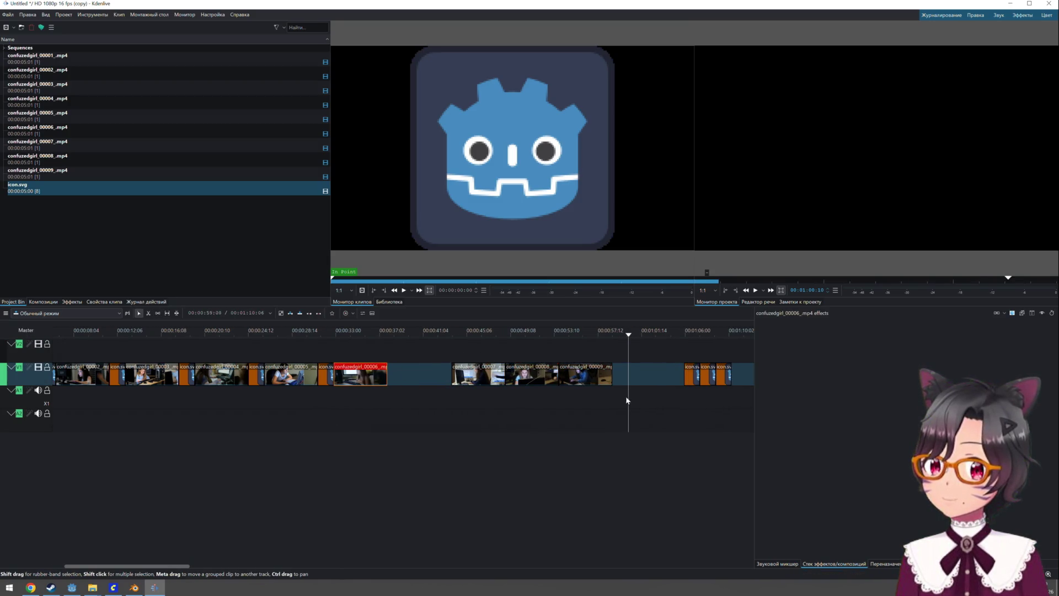
{"action": "left_click_drag", "start_coordinate": [684, 374], "coordinate": [381, 397]}
{"action": "left_click_drag", "start_coordinate": [477, 379], "coordinate": [429, 378]}
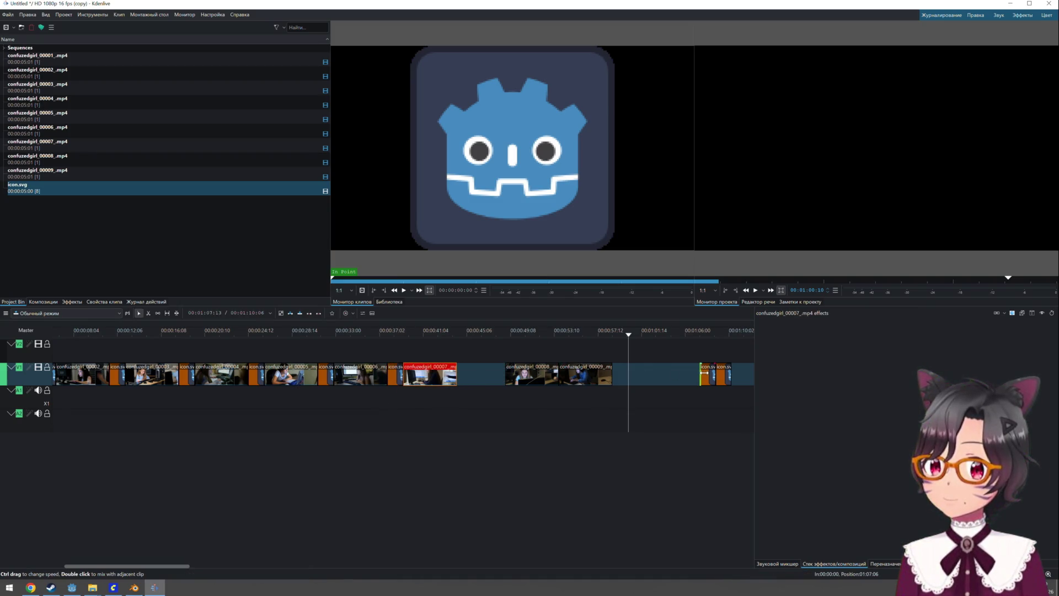
{"action": "left_click_drag", "start_coordinate": [707, 373], "coordinate": [461, 410]}
{"action": "left_click_drag", "start_coordinate": [531, 380], "coordinate": [499, 380]}
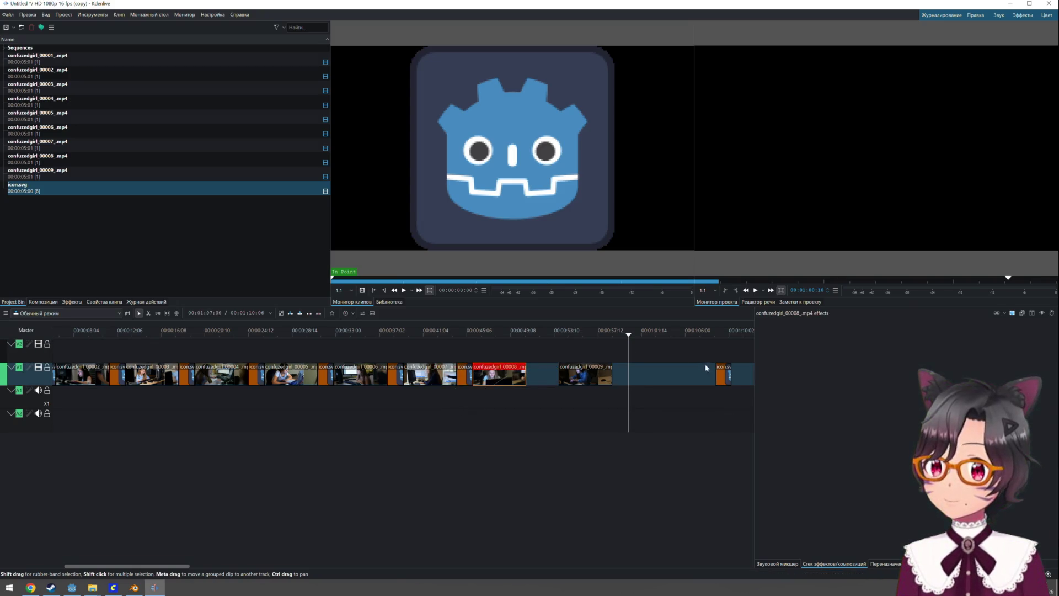
{"action": "mouse_move", "coordinate": [722, 372]}
{"action": "left_mouse_down"}
{"action": "mouse_move", "coordinate": [534, 375]}
{"action": "mouse_move", "coordinate": [563, 375]}
{"action": "left_mouse_up"}
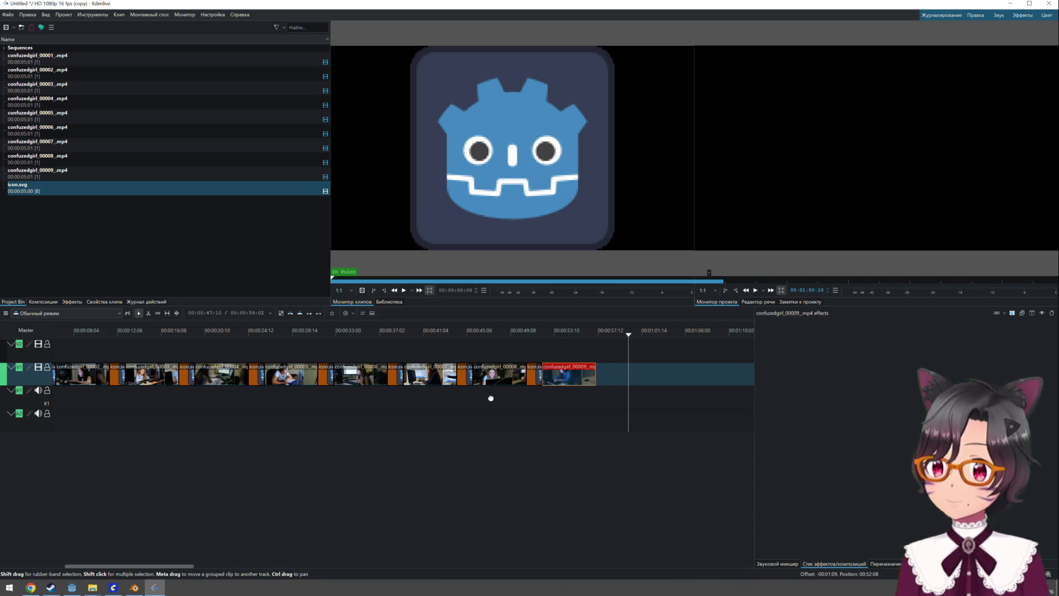
{"action": "key", "text": "Home"}
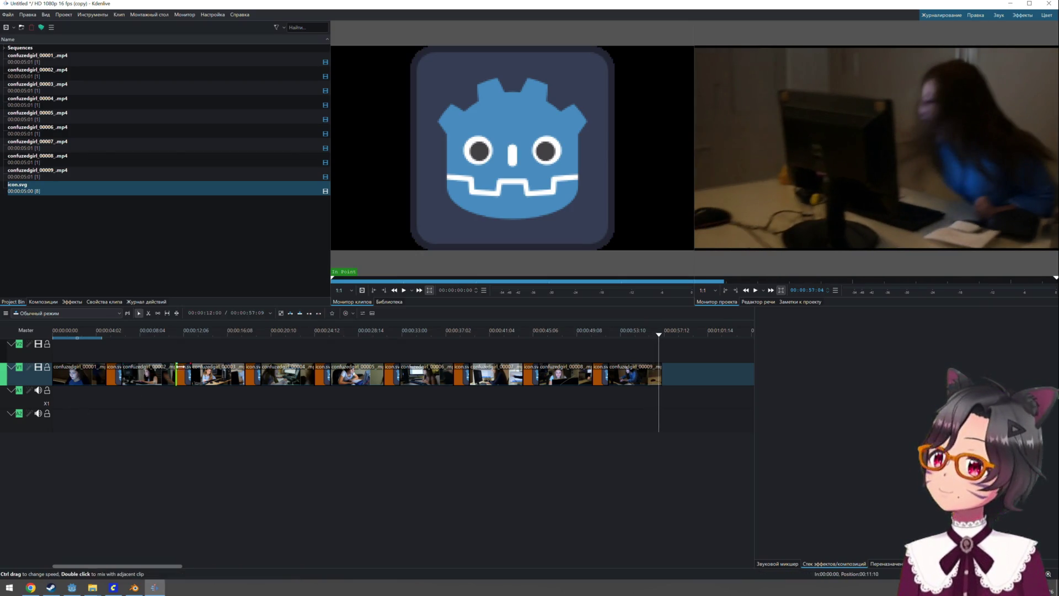
Paste a final icon.svg clip right after confuzedgirl_00009 and open the Render dialog with Ctrl+Enter
{"action": "left_click", "coordinate": [600, 375]}
{"action": "key", "text": "ctrl+v"}
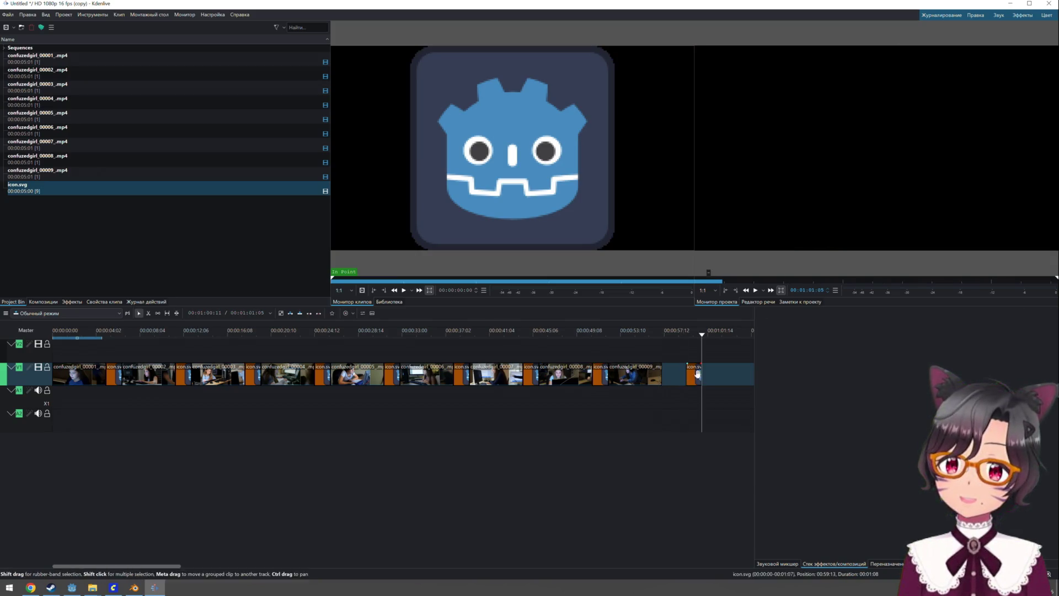
{"action": "left_click_drag", "start_coordinate": [694, 375], "coordinate": [669, 375]}
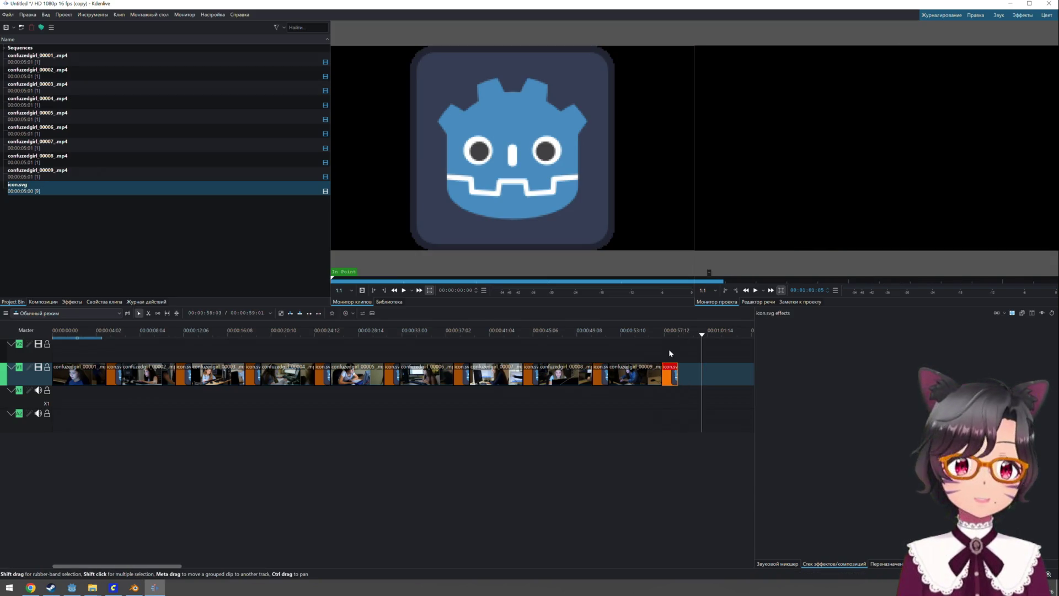
{"action": "key", "text": "Home"}
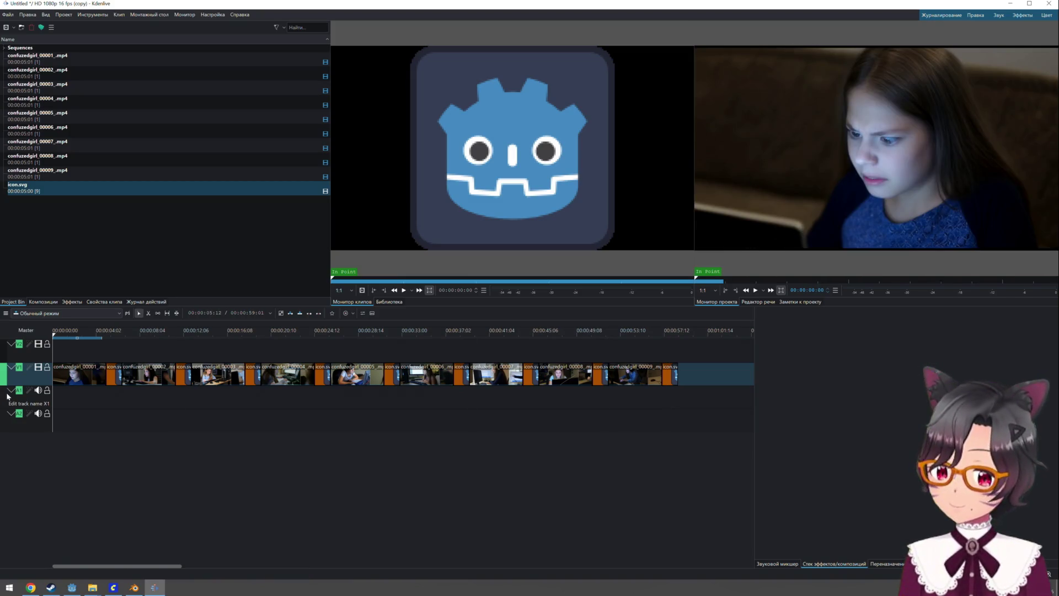
{"action": "key", "text": "ctrl+Return"}
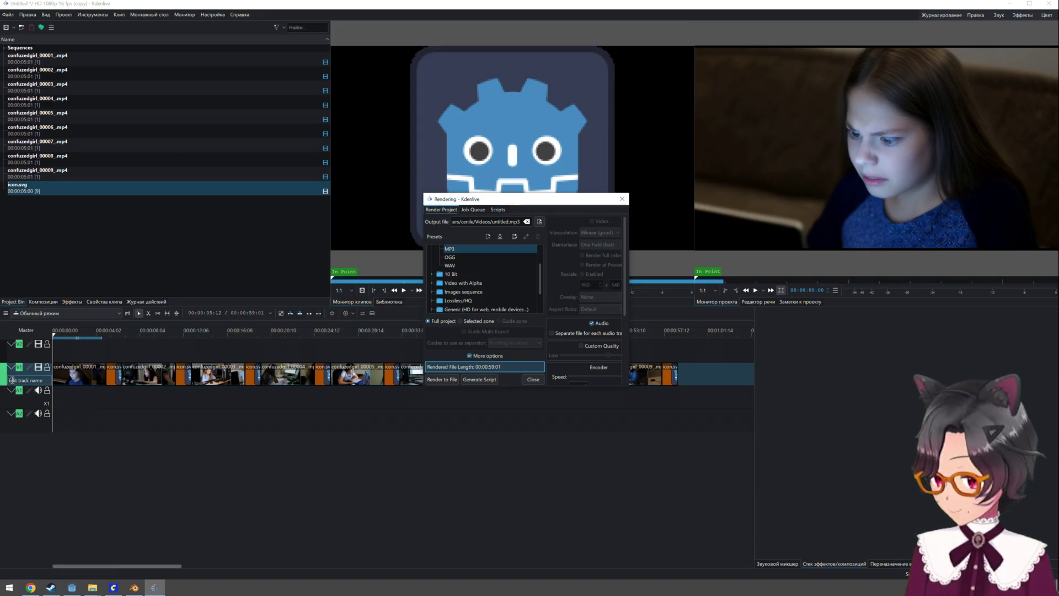
Browse the render presets, collapsing Audio only and expanding the Generic group
{"action": "scroll", "coordinate": [472, 277], "scroll_direction": "up", "scroll_amount": 2}
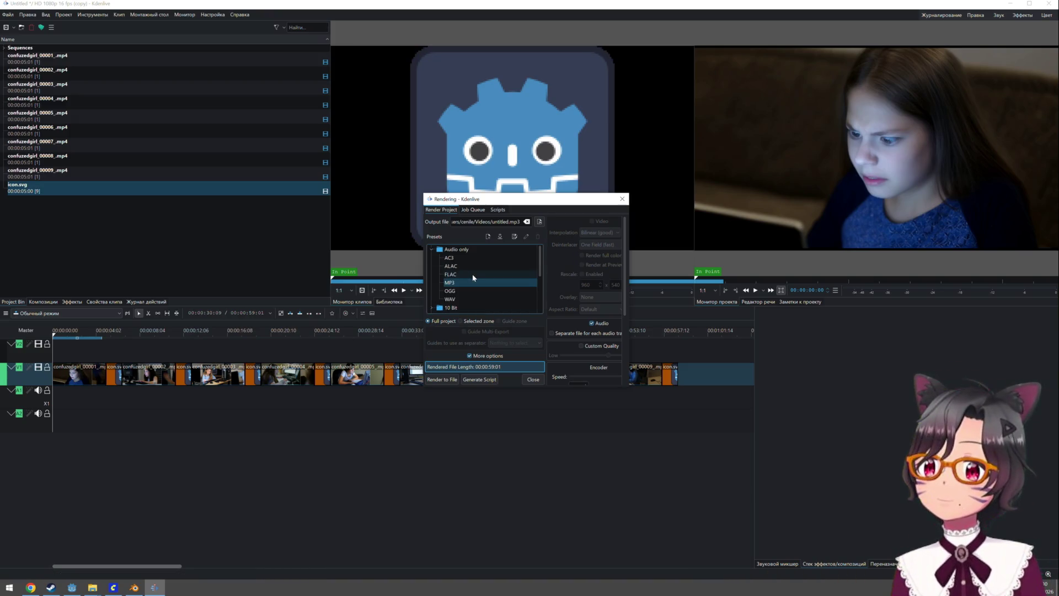
{"action": "left_click", "coordinate": [431, 250]}
{"action": "scroll", "coordinate": [469, 270], "scroll_direction": "down", "scroll_amount": 1}
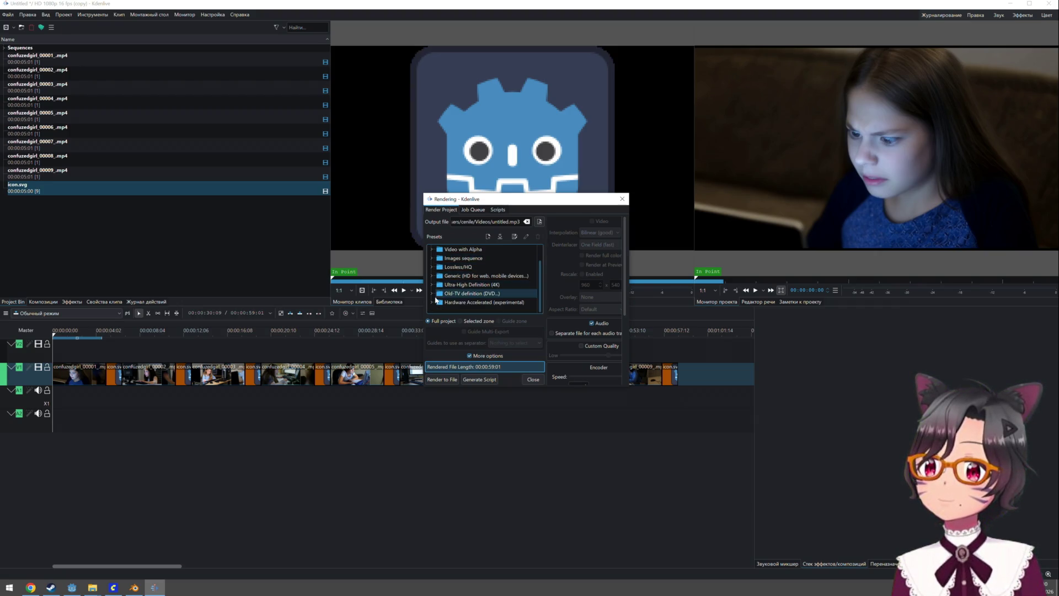
{"action": "scroll", "coordinate": [441, 276], "scroll_direction": "up", "scroll_amount": 1}
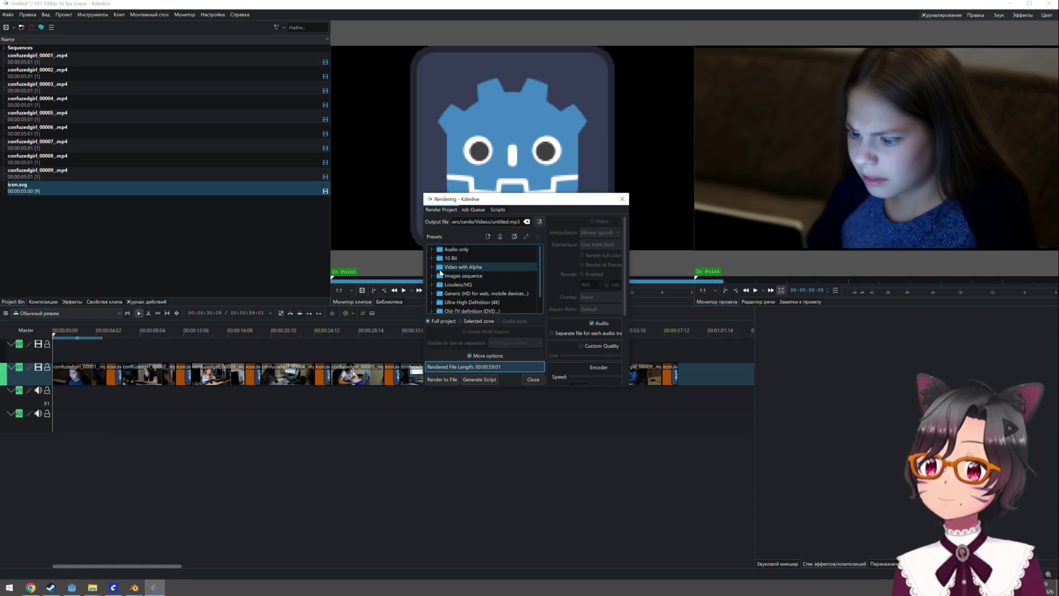
{"action": "scroll", "coordinate": [439, 281], "scroll_direction": "down", "scroll_amount": 1}
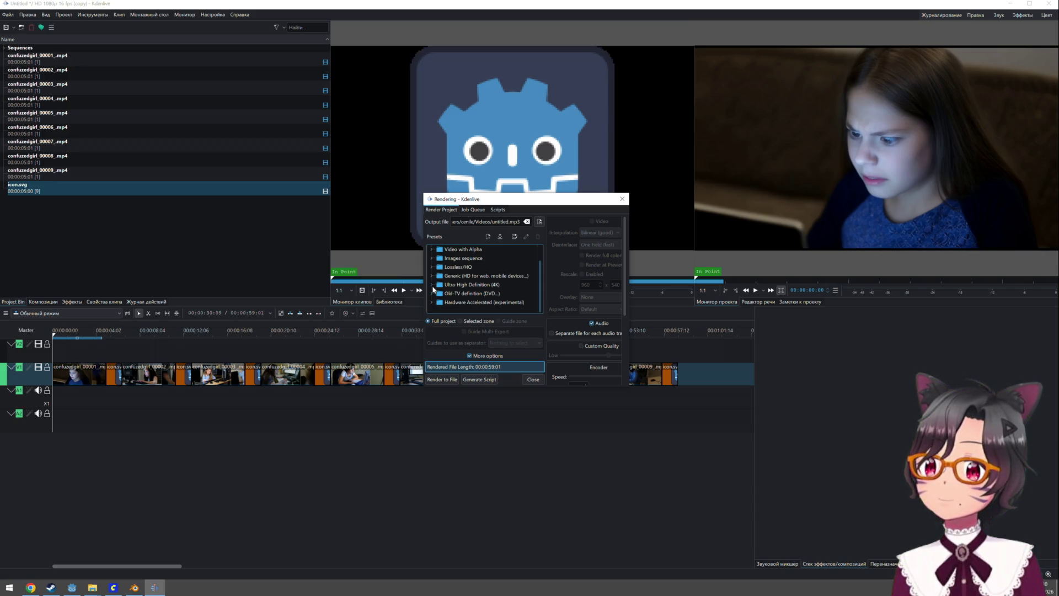
{"action": "left_click", "coordinate": [432, 276]}
{"action": "scroll", "coordinate": [458, 277], "scroll_direction": "down", "scroll_amount": 1}
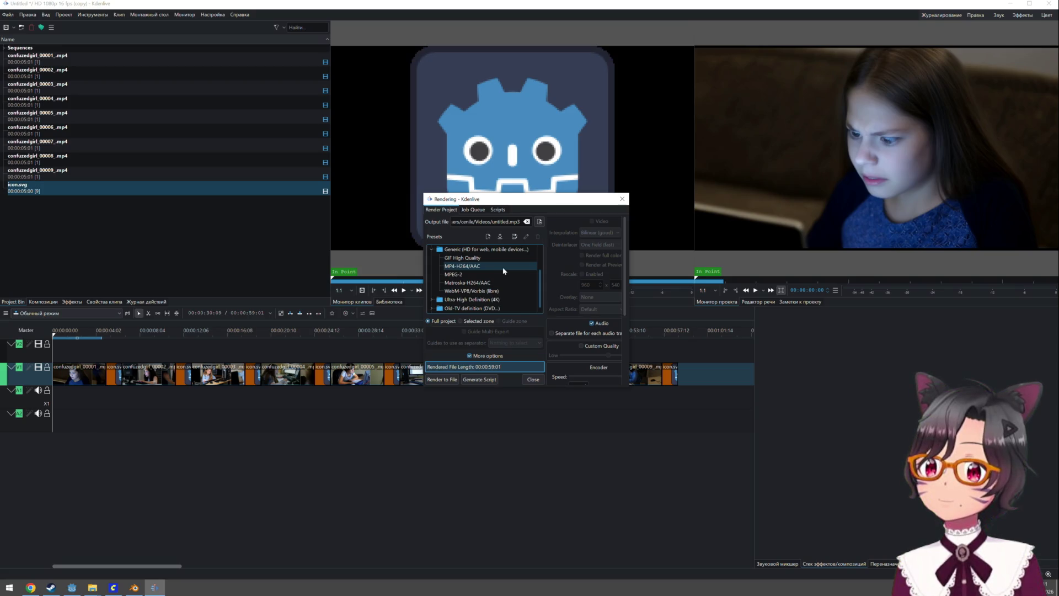
{"action": "scroll", "coordinate": [503, 271], "scroll_direction": "down", "scroll_amount": 1}
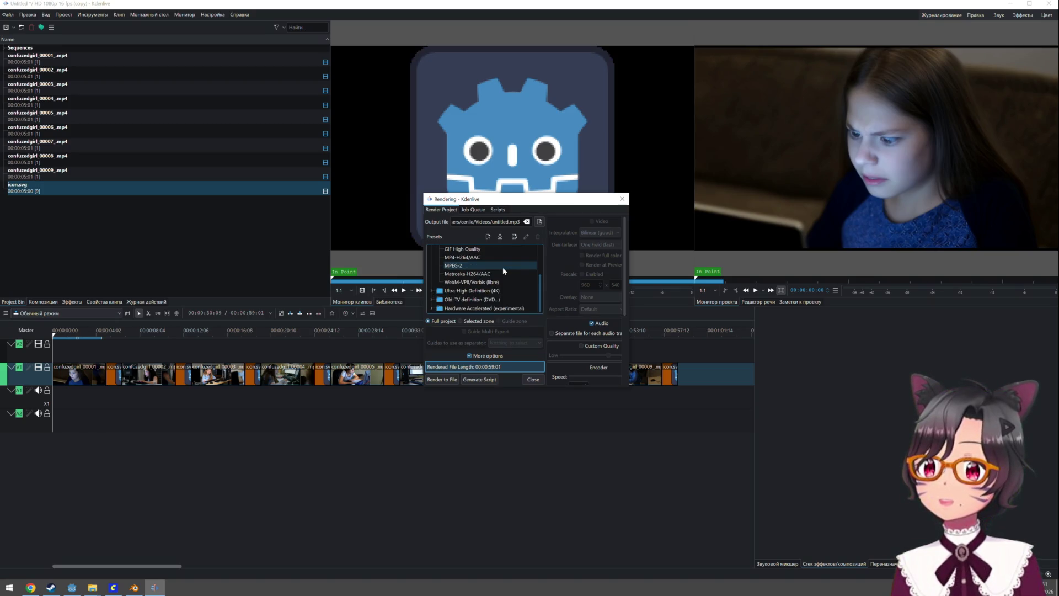
{"action": "scroll", "coordinate": [503, 271], "scroll_direction": "up", "scroll_amount": 1}
{"action": "scroll", "coordinate": [502, 268], "scroll_direction": "up", "scroll_amount": 1}
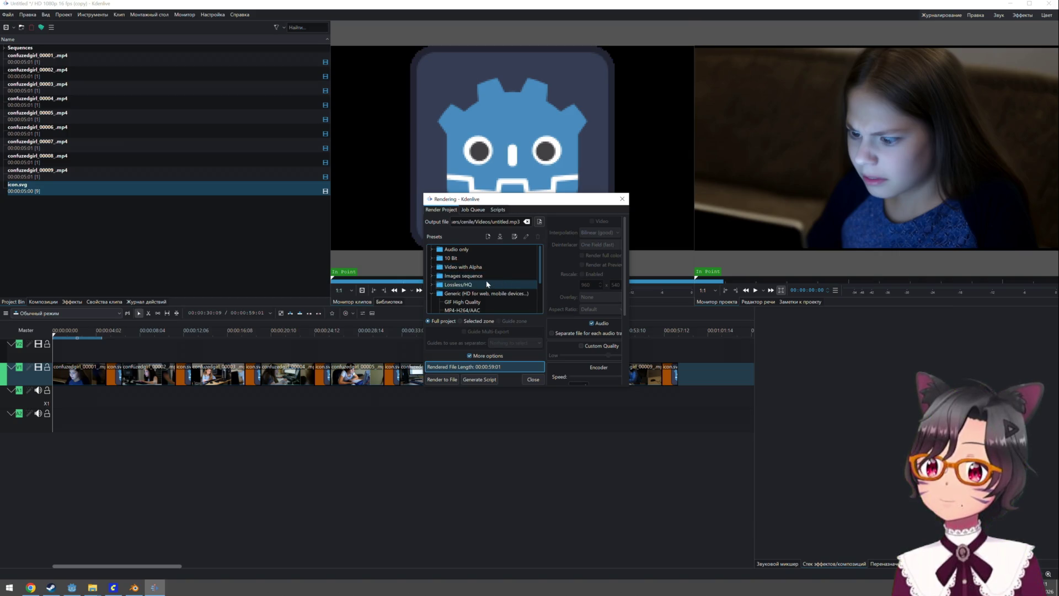
{"action": "scroll", "coordinate": [486, 280], "scroll_direction": "down", "scroll_amount": 1}
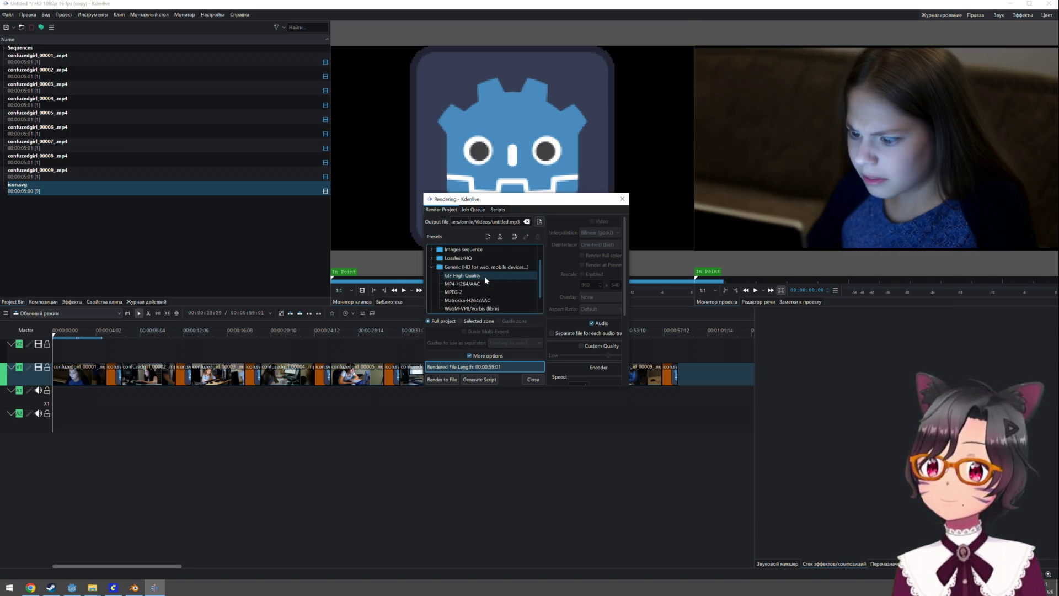
{"action": "scroll", "coordinate": [484, 275], "scroll_direction": "down", "scroll_amount": 1}
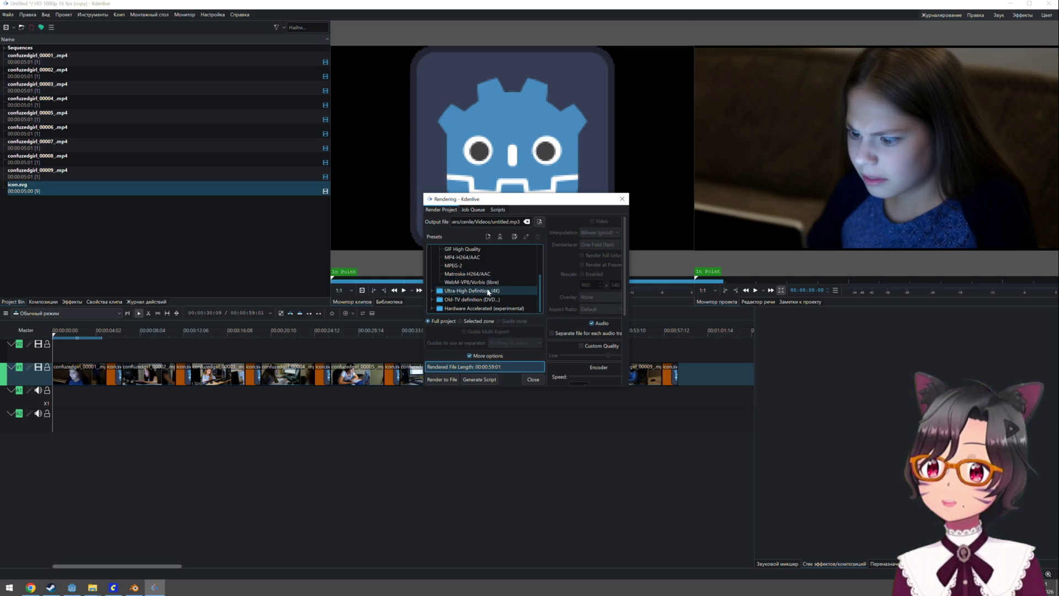
{"action": "scroll", "coordinate": [487, 295], "scroll_direction": "up", "scroll_amount": 2}
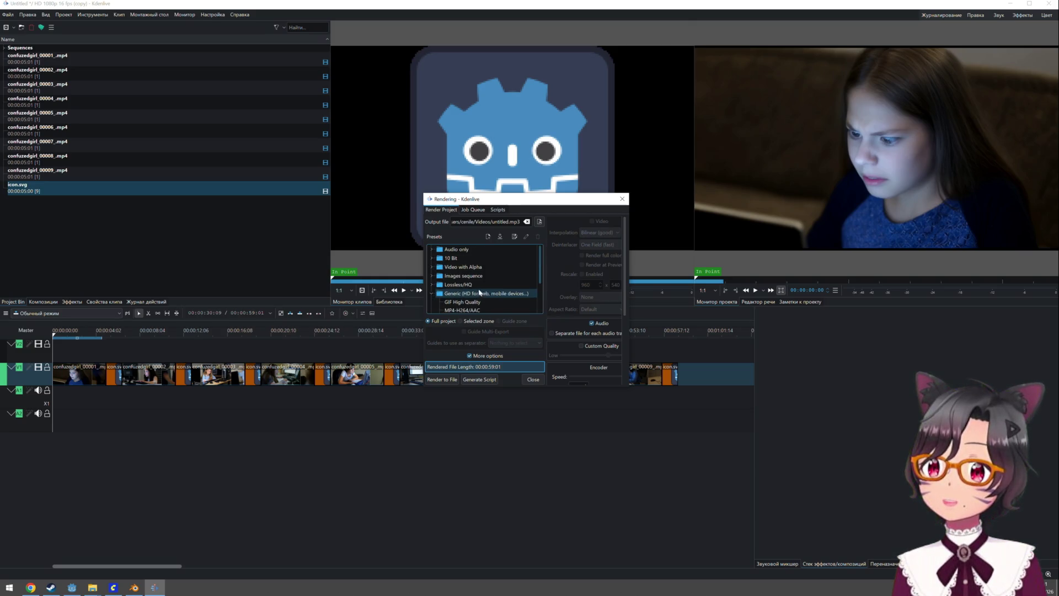
Select the Audio only ALAC preset and enlarge the Rendering dialog
{"action": "left_click", "coordinate": [463, 250]}
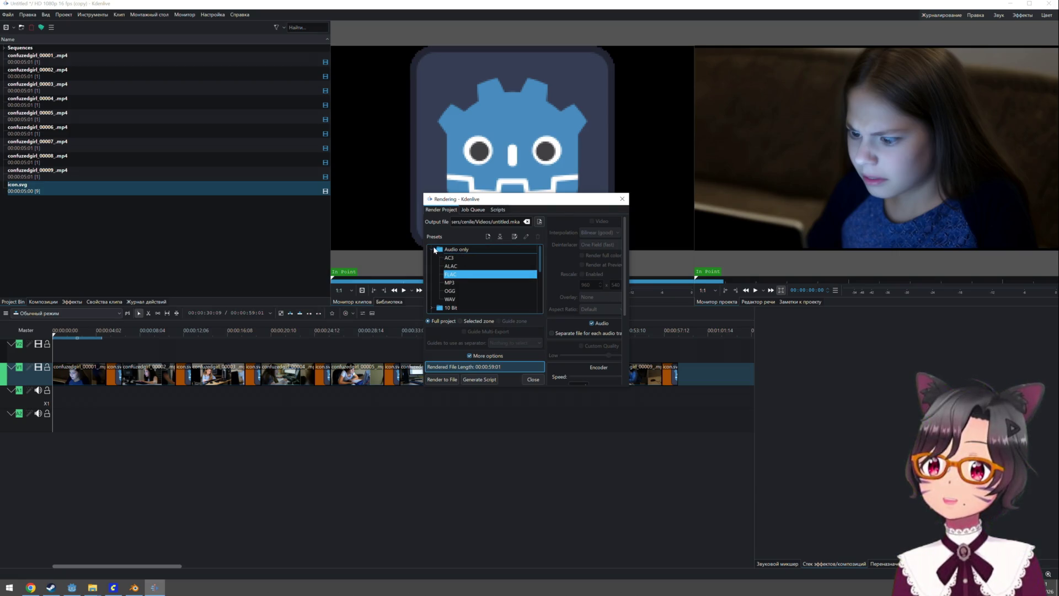
{"action": "left_click", "coordinate": [449, 251]}
{"action": "left_click", "coordinate": [463, 250]}
{"action": "left_click", "coordinate": [463, 257]}
{"action": "scroll", "coordinate": [463, 255], "scroll_direction": "up", "scroll_amount": 1}
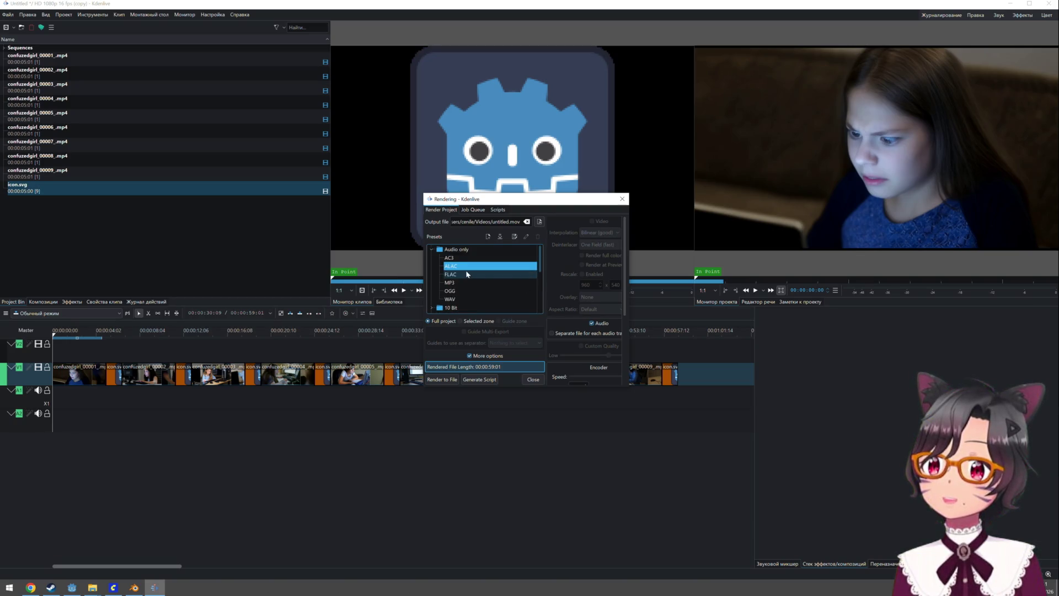
{"action": "left_click_drag", "start_coordinate": [630, 387], "coordinate": [925, 570]}
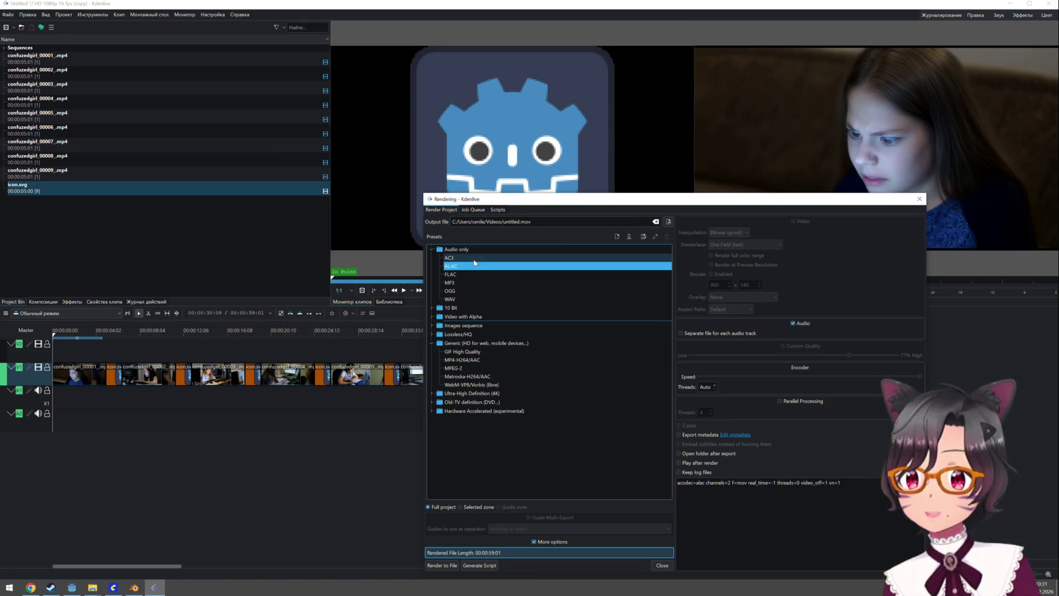
Look through the 10 Bit, Video with Alpha, Images sequence and Lossless/HQ preset groups, keeping Generic expanded
{"action": "left_click", "coordinate": [433, 249]}
{"action": "left_click", "coordinate": [431, 259]}
{"action": "left_click", "coordinate": [432, 259]}
{"action": "left_click", "coordinate": [432, 267]}
{"action": "left_click", "coordinate": [433, 267]}
{"action": "left_click", "coordinate": [432, 276]}
{"action": "left_click", "coordinate": [432, 275]}
{"action": "left_click", "coordinate": [432, 284]}
{"action": "left_click", "coordinate": [432, 284]}
{"action": "left_click", "coordinate": [433, 294]}
{"action": "left_click", "coordinate": [433, 294]}
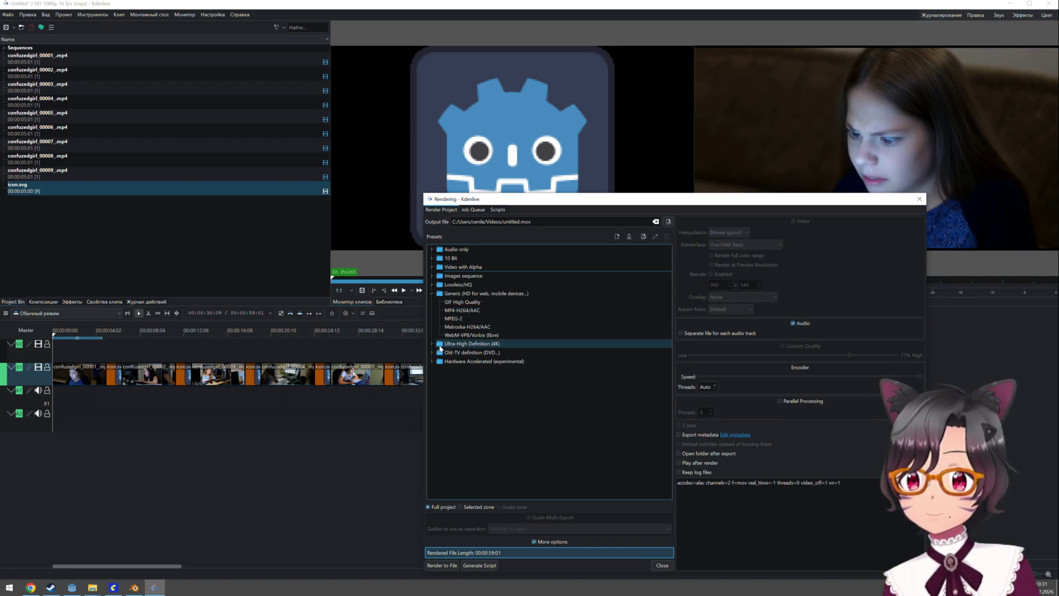
Expand the 4K, DVD and Hardware Accelerated groups, then choose Generic WebM-VP8/Vorbis (libre)
{"action": "left_click", "coordinate": [431, 343]}
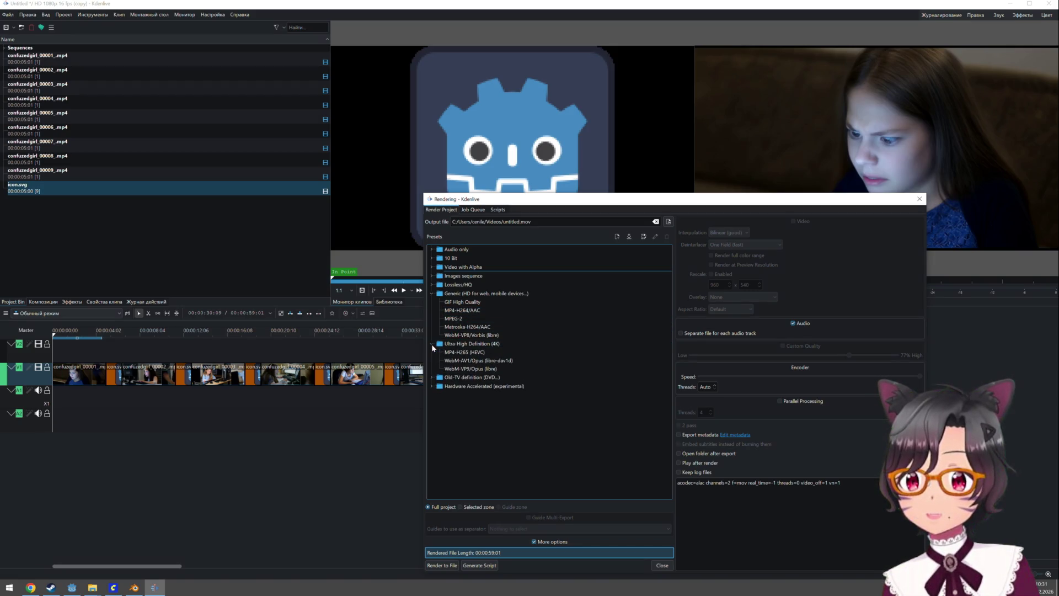
{"action": "left_click", "coordinate": [432, 377]}
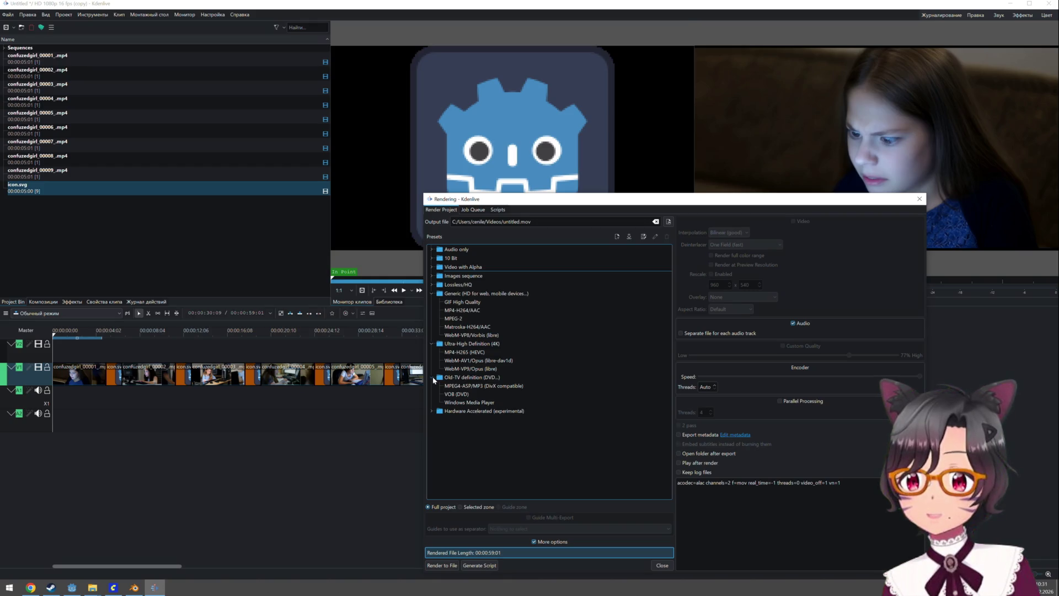
{"action": "left_click", "coordinate": [432, 411]}
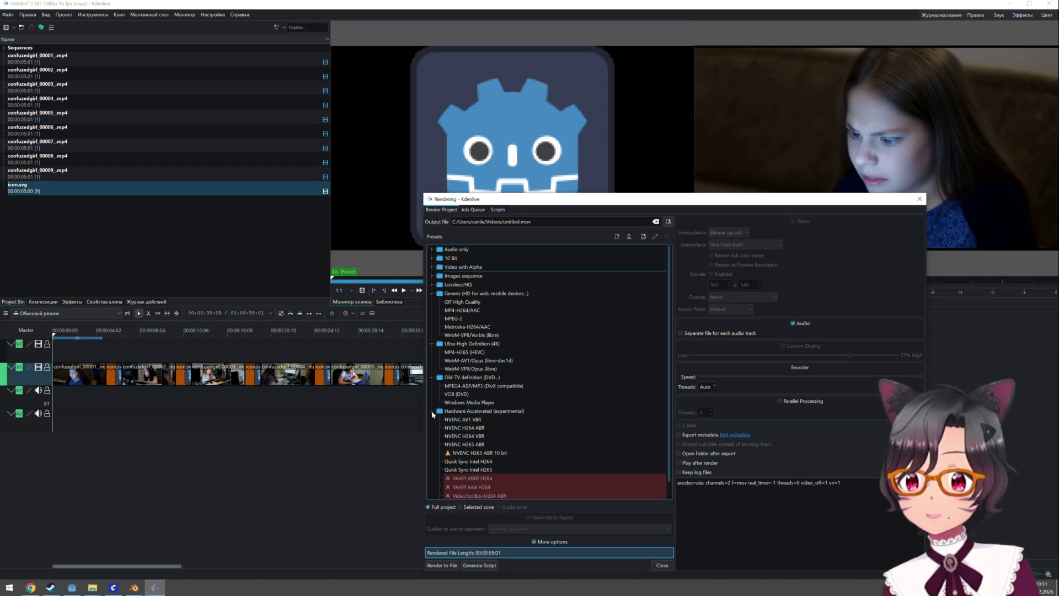
{"action": "scroll", "coordinate": [538, 365], "scroll_direction": "down", "scroll_amount": 1}
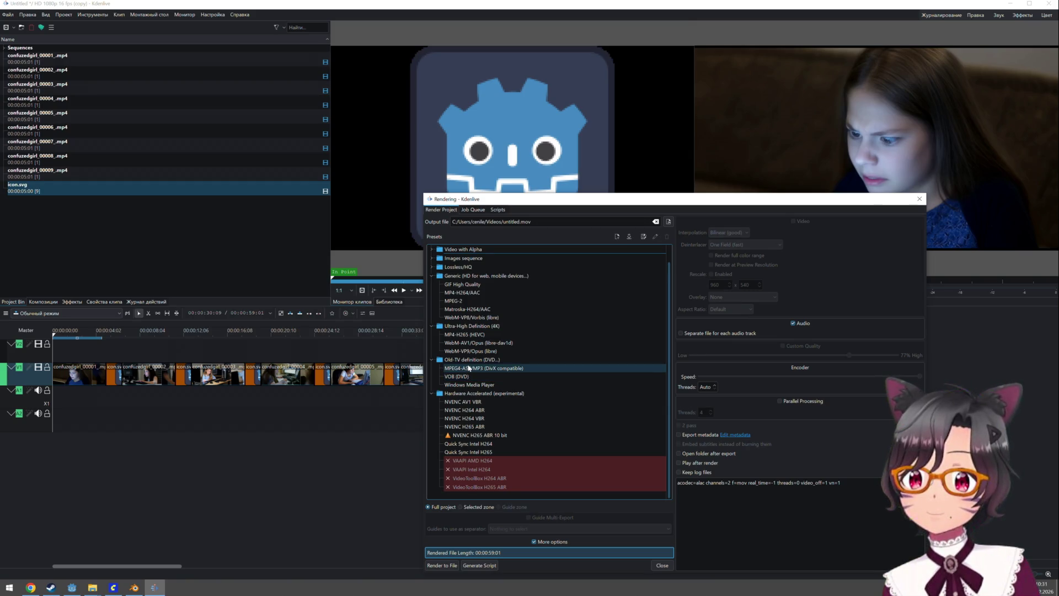
{"action": "left_click", "coordinate": [472, 319]}
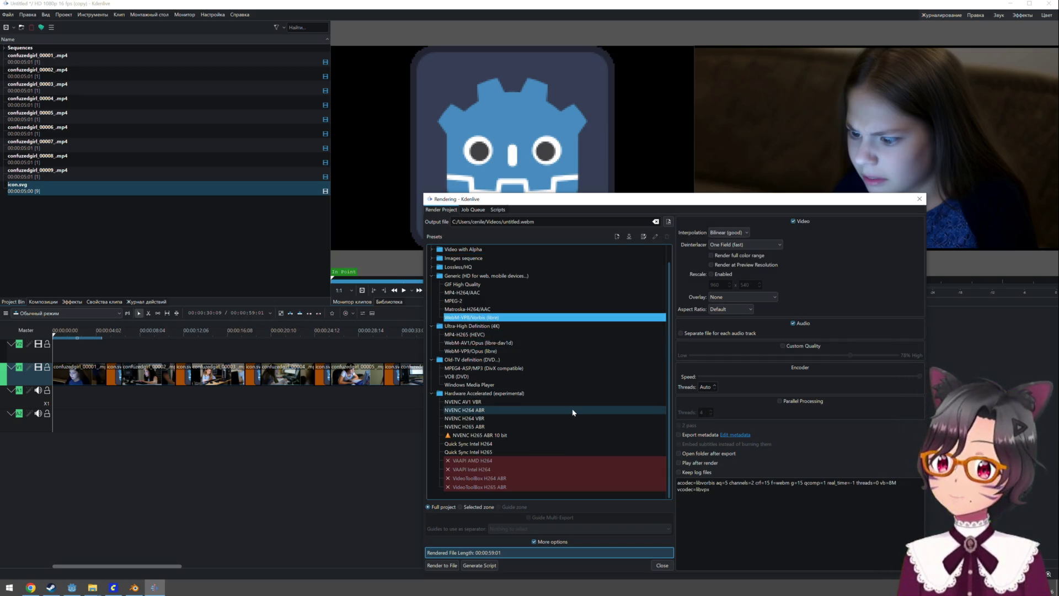
{"action": "double_click", "coordinate": [510, 223]}
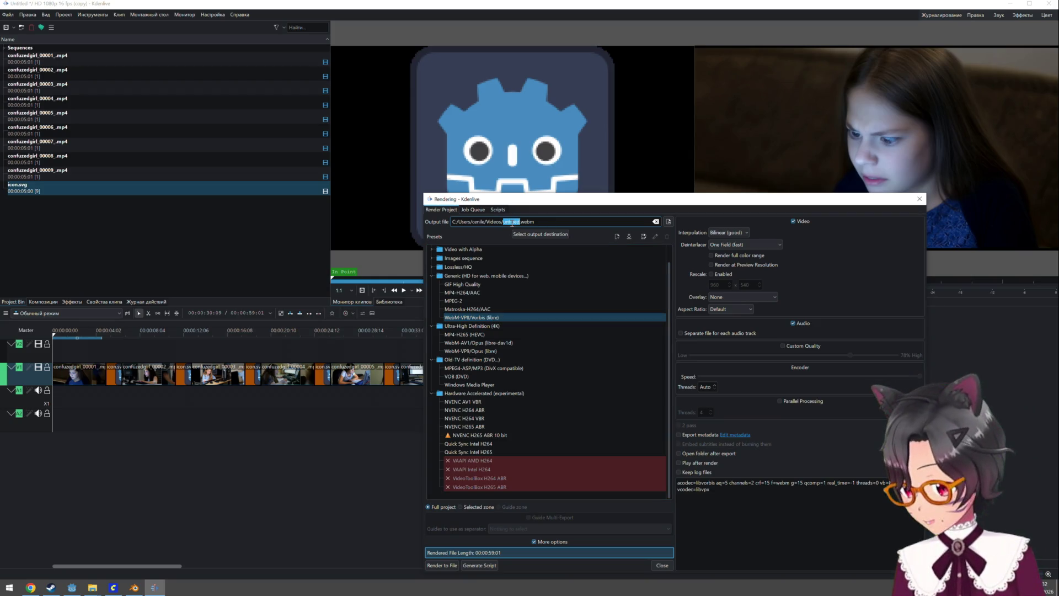
Name the output confuzed.webm and save it in Project/twg-29/torture/ass
{"action": "type", "text": "confuzed"}
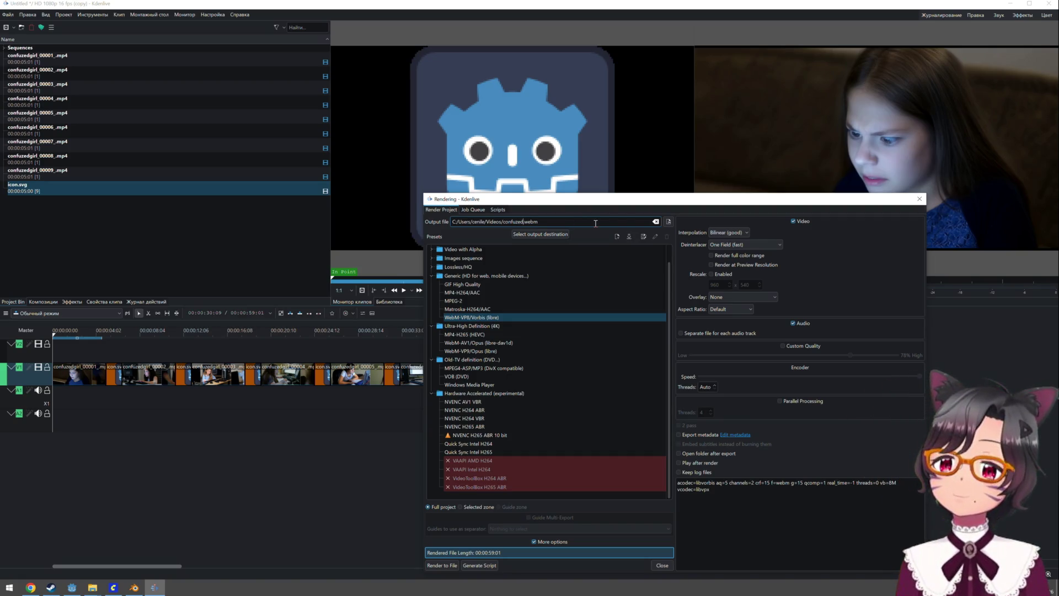
{"action": "left_click", "coordinate": [668, 221]}
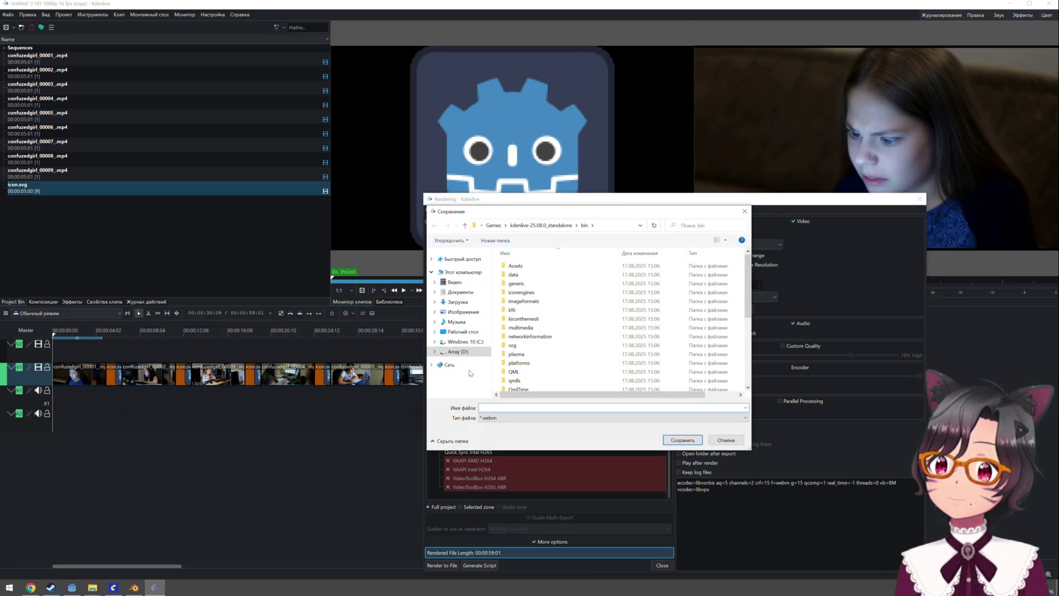
{"action": "double_click", "coordinate": [513, 329]}
{"action": "double_click", "coordinate": [517, 267]}
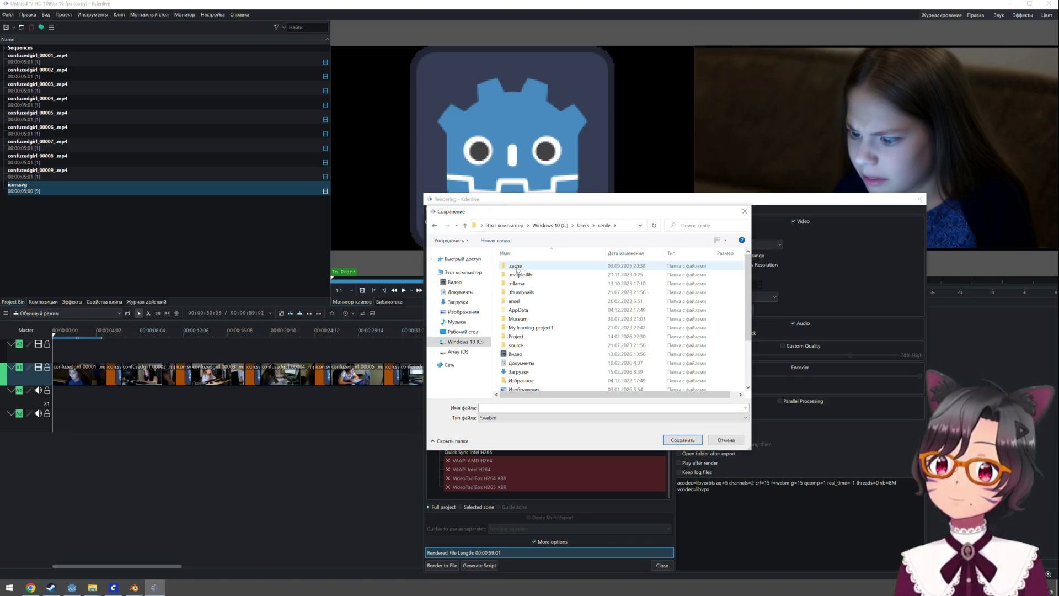
{"action": "double_click", "coordinate": [525, 320]}
{"action": "double_click", "coordinate": [523, 275]}
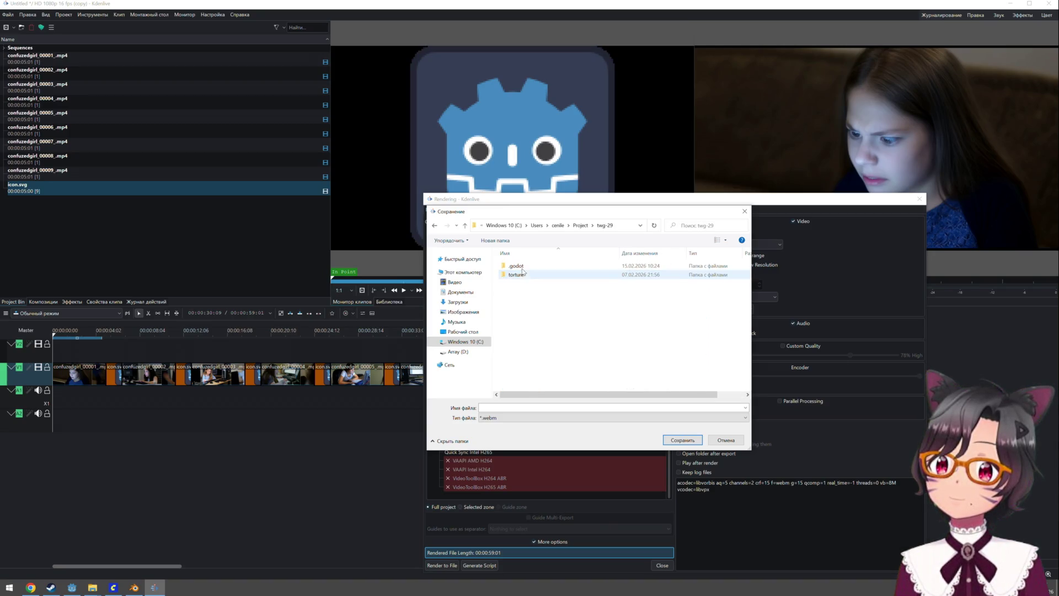
{"action": "double_click", "coordinate": [522, 274]}
{"action": "double_click", "coordinate": [519, 267]}
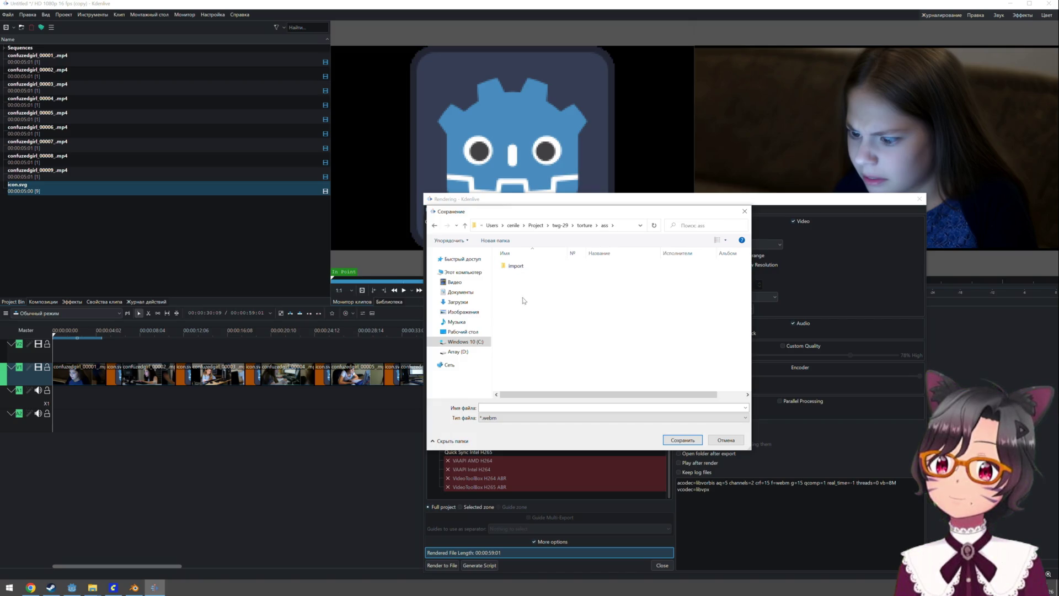
{"action": "left_click", "coordinate": [505, 407]}
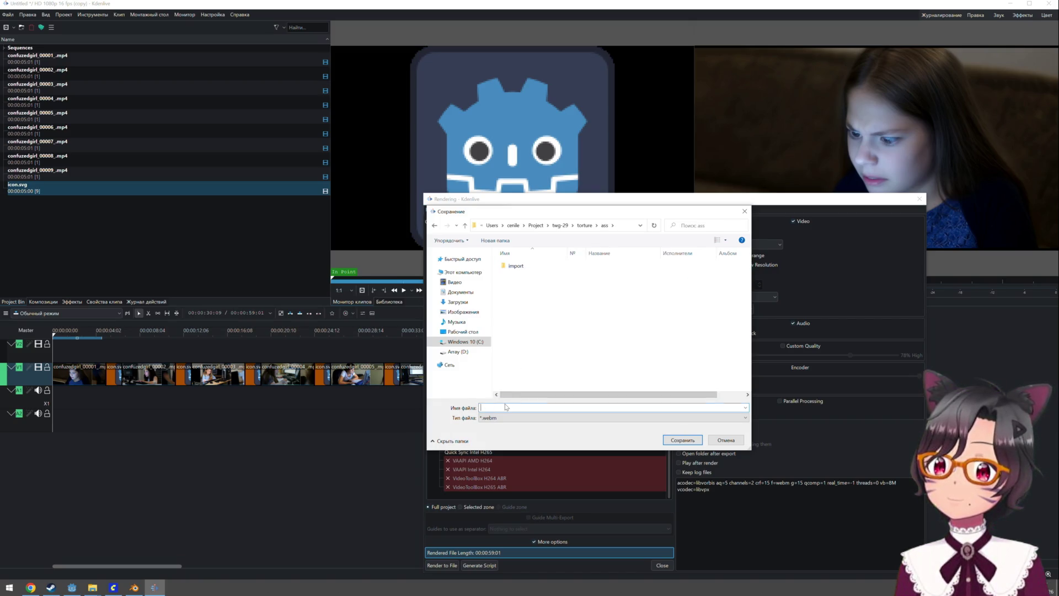
{"action": "type", "text": "confuzed"}
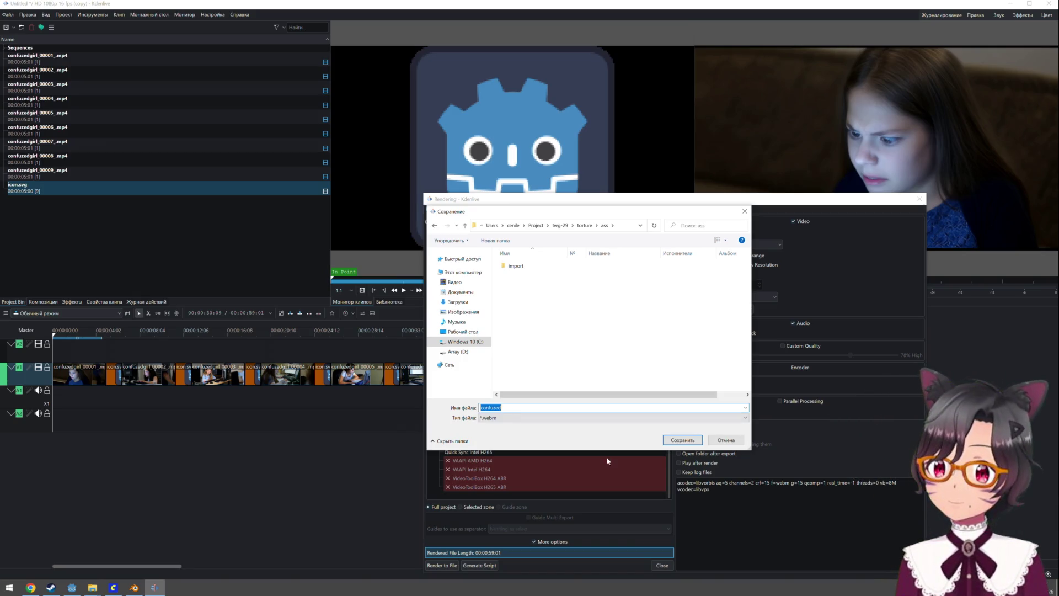
{"action": "left_click", "coordinate": [690, 439]}
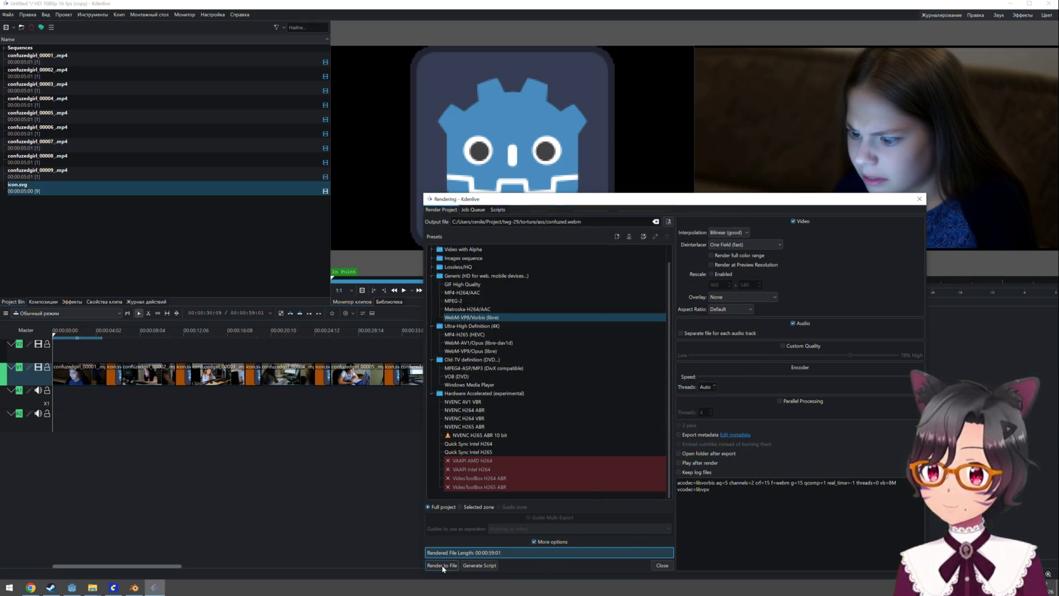
Enable Rescale with width 768 and render the project to file
{"action": "left_click", "coordinate": [711, 275]}
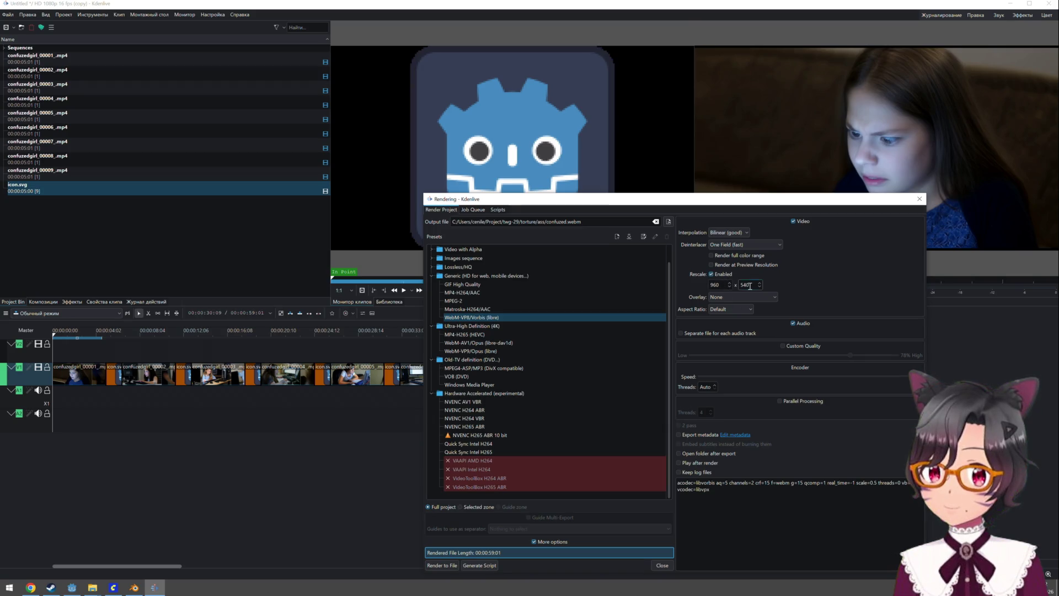
{"action": "double_click", "coordinate": [749, 286]}
{"action": "double_click", "coordinate": [713, 285]}
{"action": "type", "text": "768"}
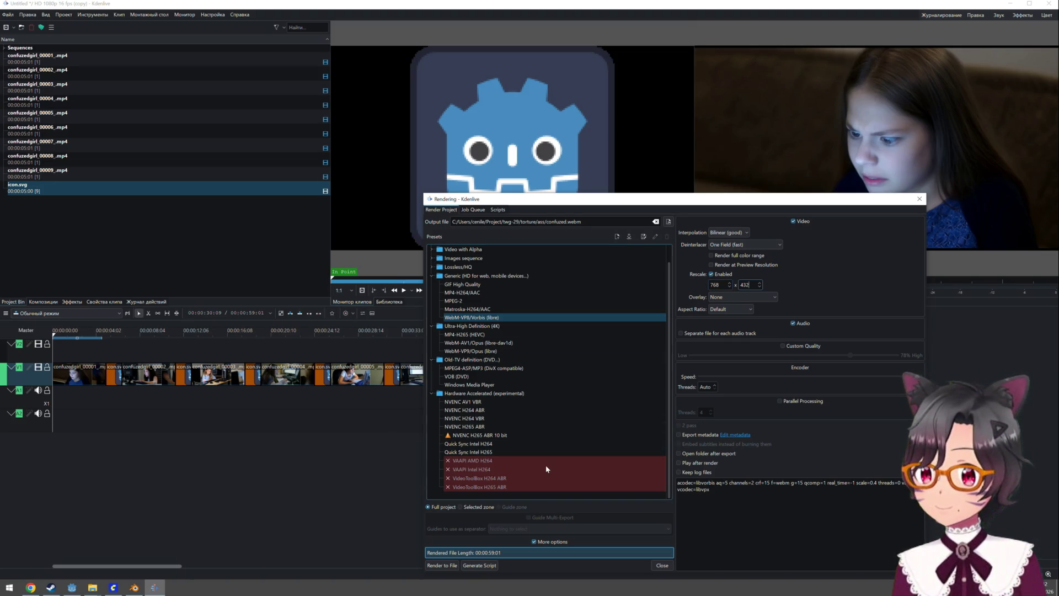
{"action": "left_click", "coordinate": [447, 565]}
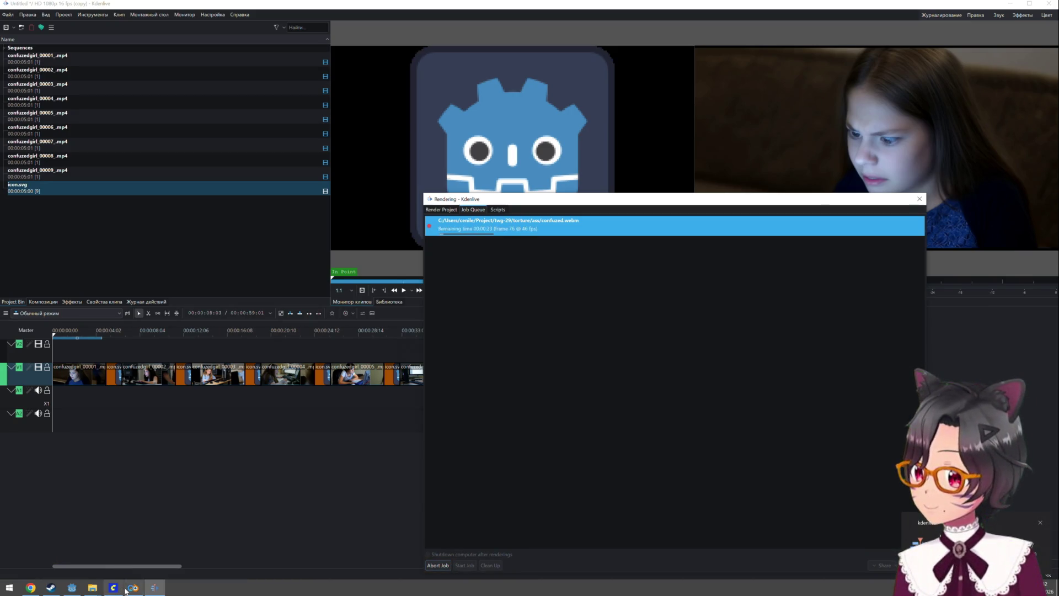
{"action": "left_click", "coordinate": [231, 333]}
{"action": "left_click", "coordinate": [211, 336]}
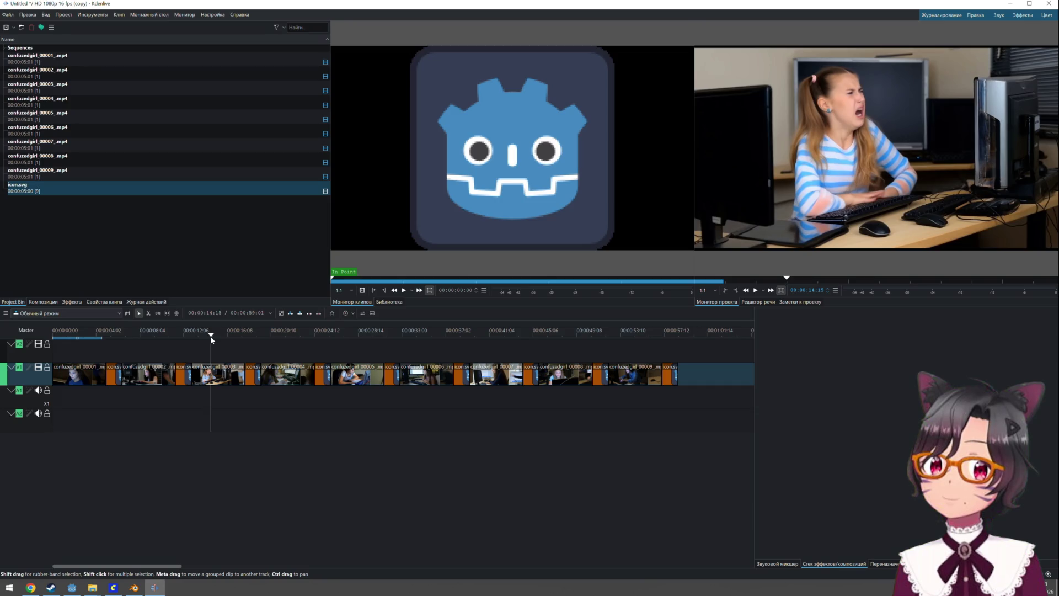
{"action": "left_click_drag", "start_coordinate": [211, 338], "coordinate": [209, 339]}
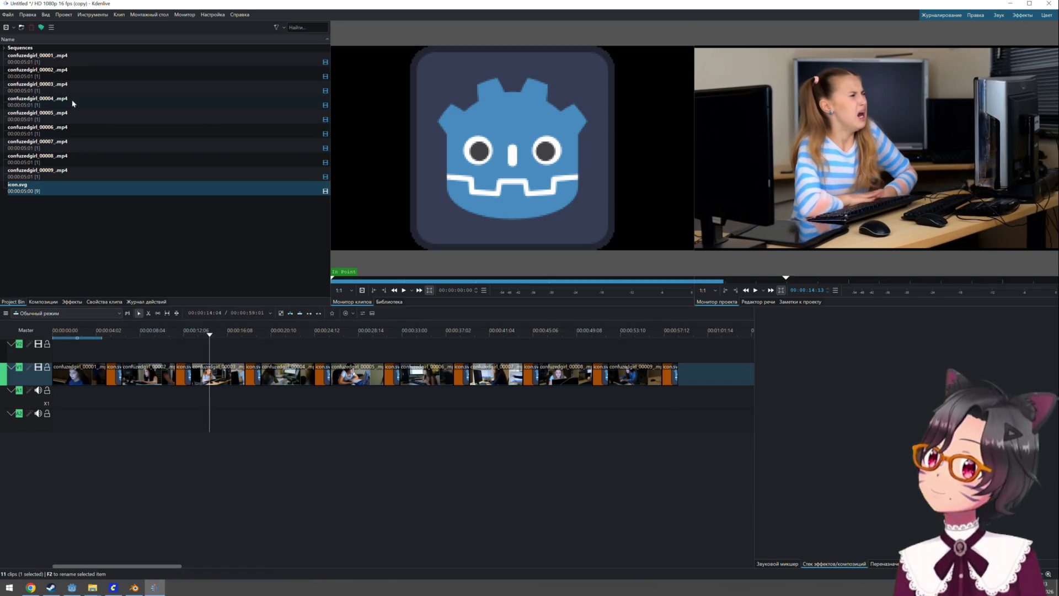
{"action": "left_click", "coordinate": [141, 331]}
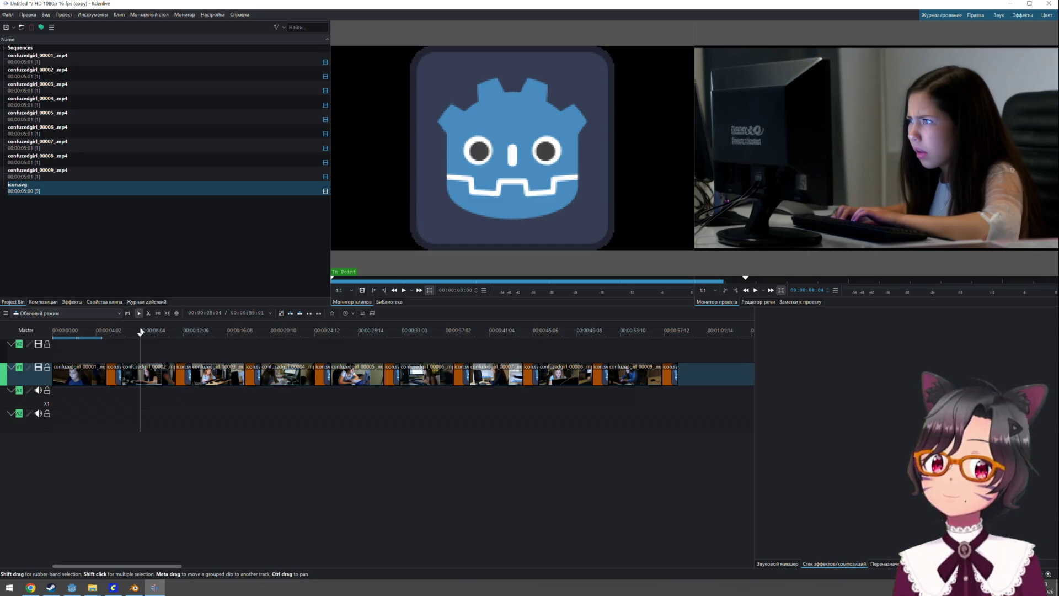
{"action": "left_click", "coordinate": [15, 14]}
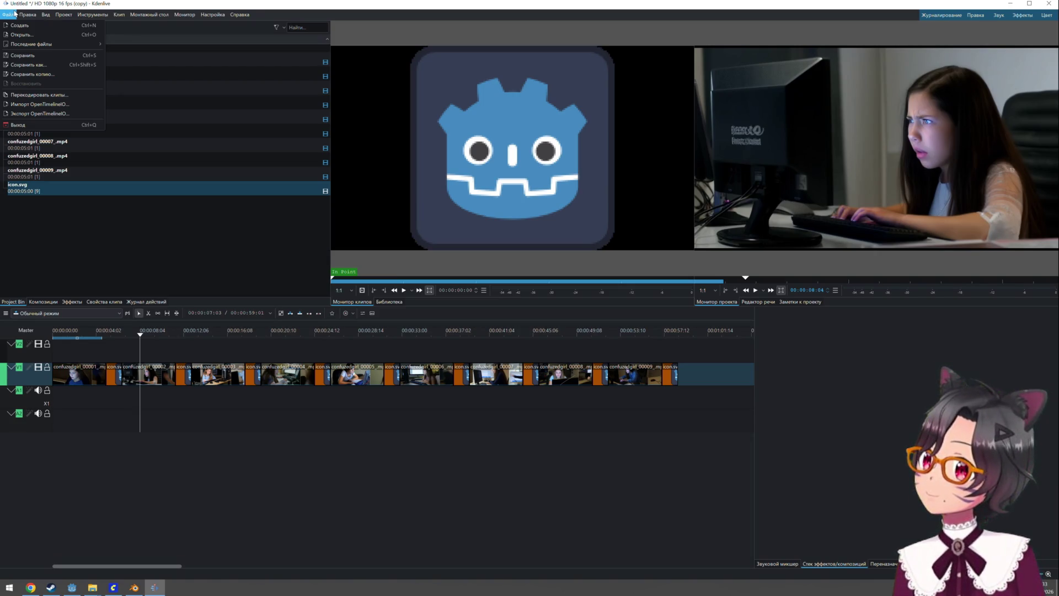
{"action": "mouse_move", "coordinate": [28, 16]}
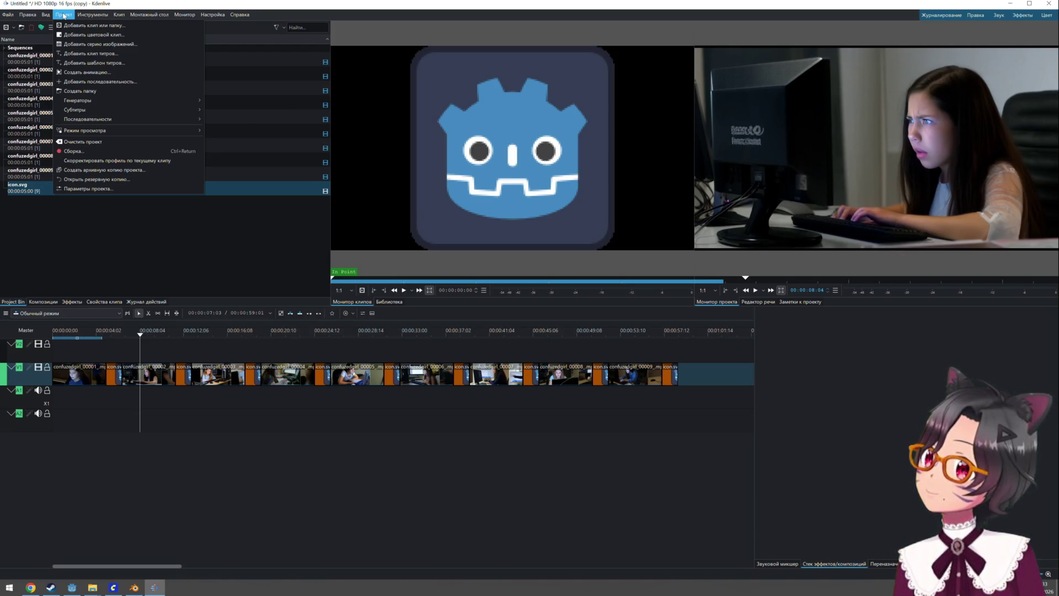
{"action": "left_click", "coordinate": [75, 4]}
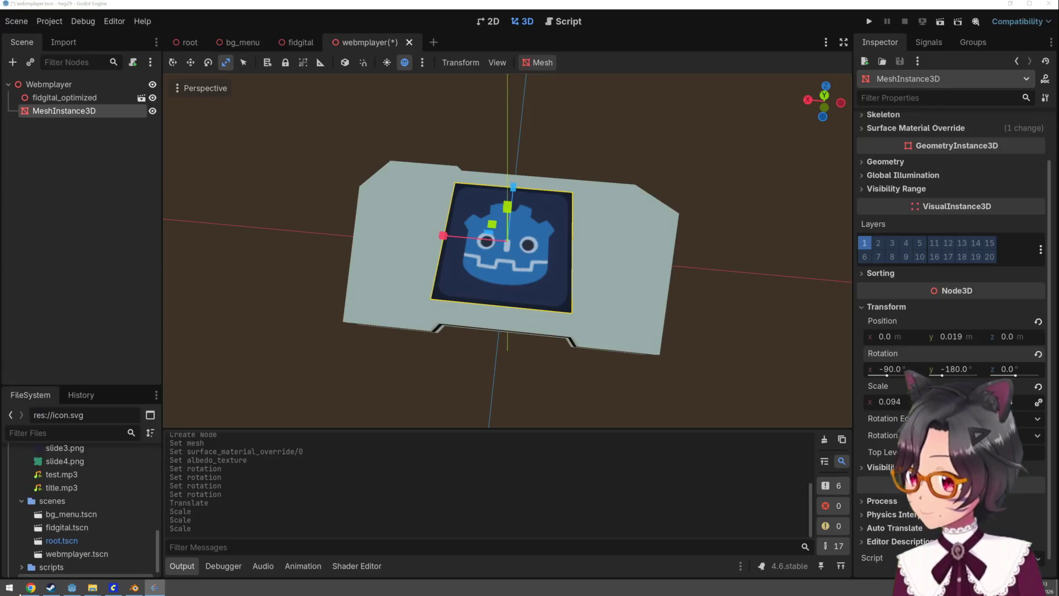
{"action": "key", "text": "super+d"}
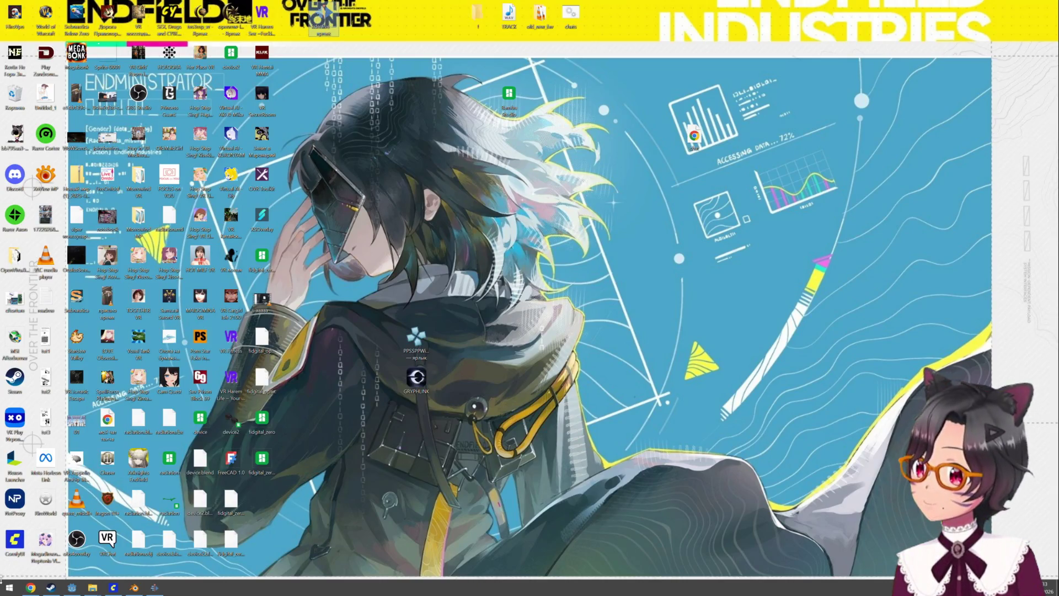
Launch Bambu Studio from a Start search for 'bambu', then bring the Godot editor forward
{"action": "left_click", "coordinate": [7, 586]}
{"action": "type", "text": "bambu"}
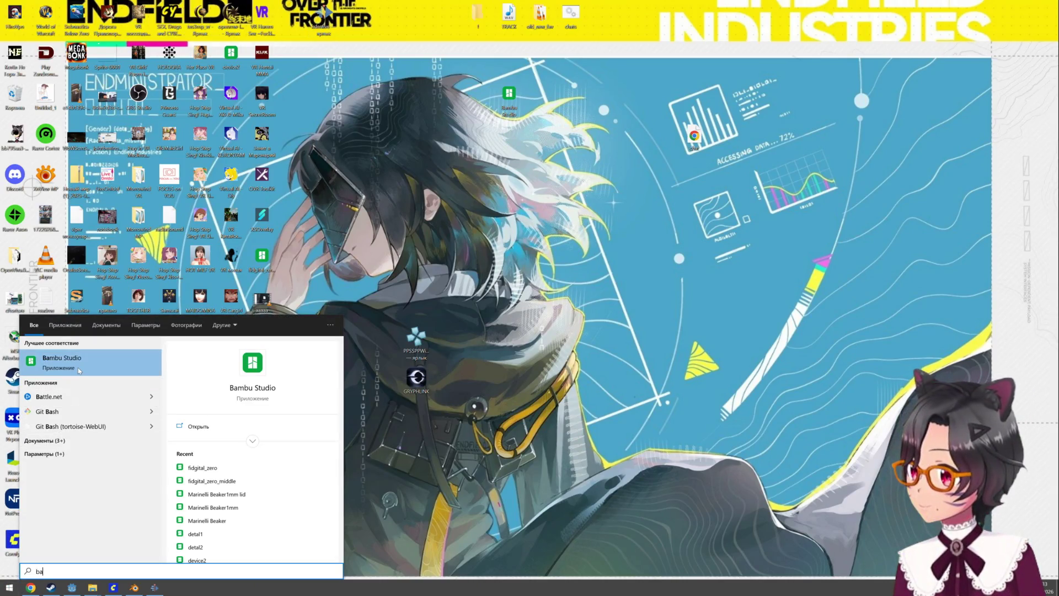
{"action": "left_click", "coordinate": [79, 372]}
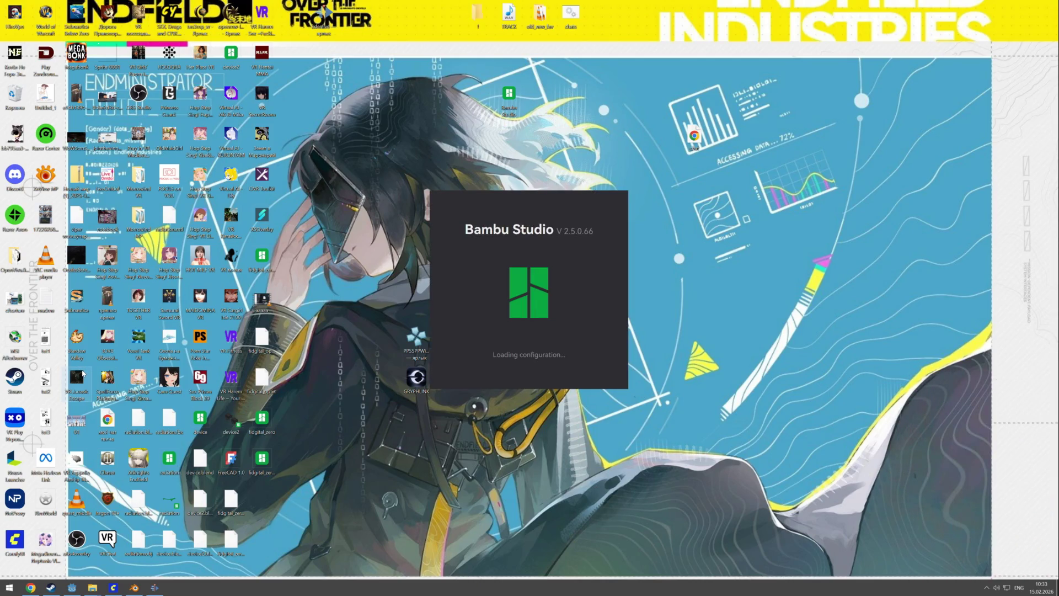
{"action": "left_click", "coordinate": [69, 589]}
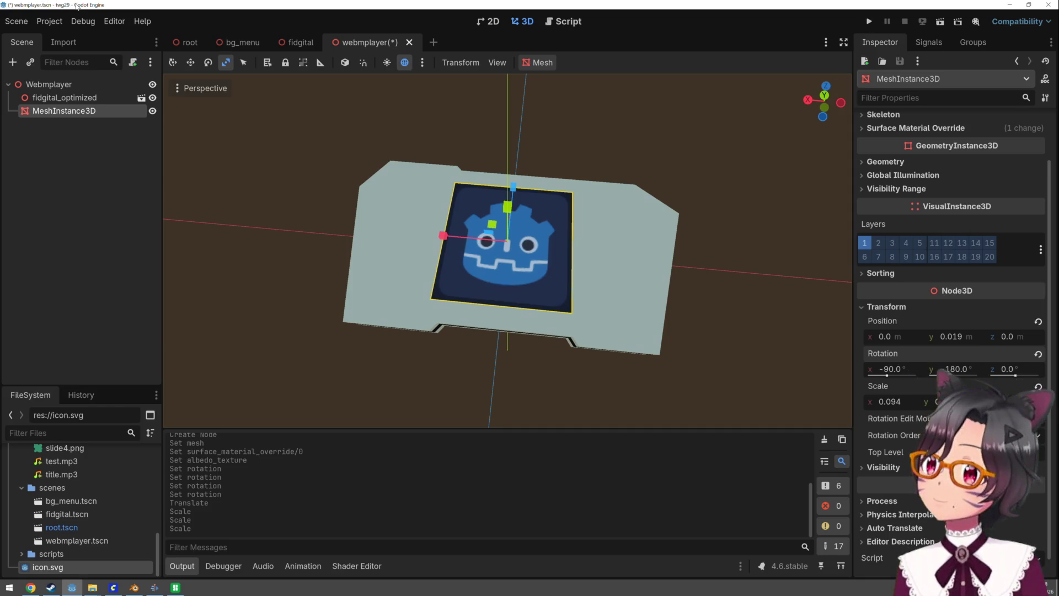
Bring Bambu Studio forward and switch to the Prepare workspace with its empty build plate
{"action": "left_click", "coordinate": [175, 587]}
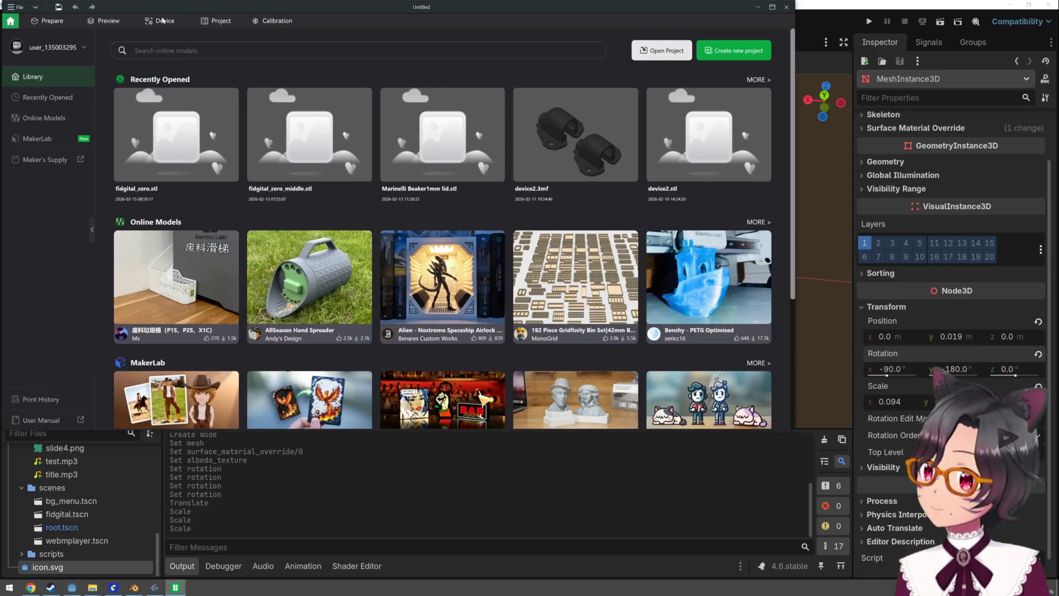
{"action": "left_click", "coordinate": [52, 21]}
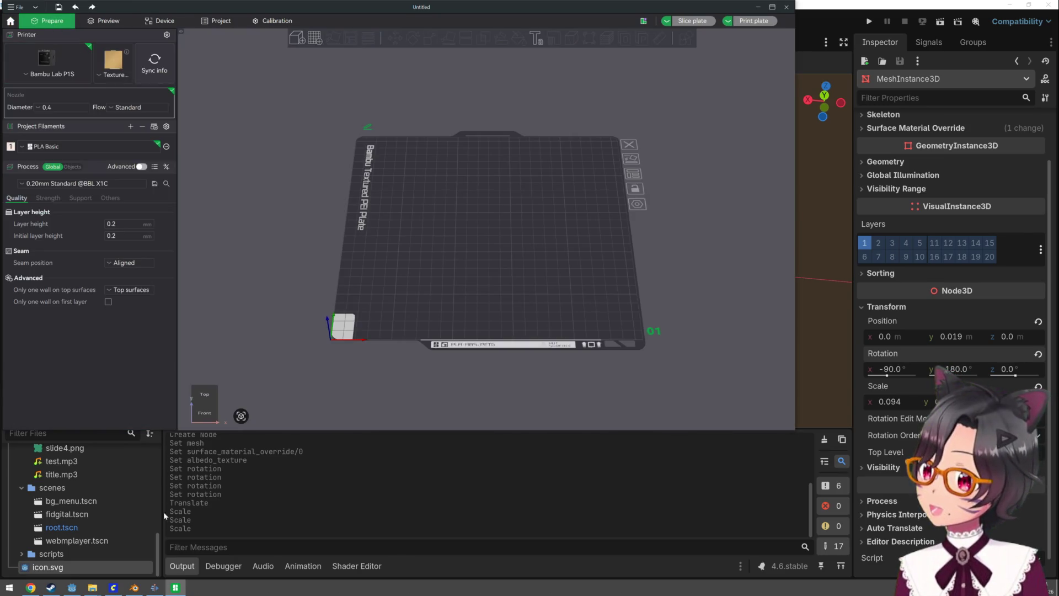
{"action": "mouse_move", "coordinate": [136, 587]}
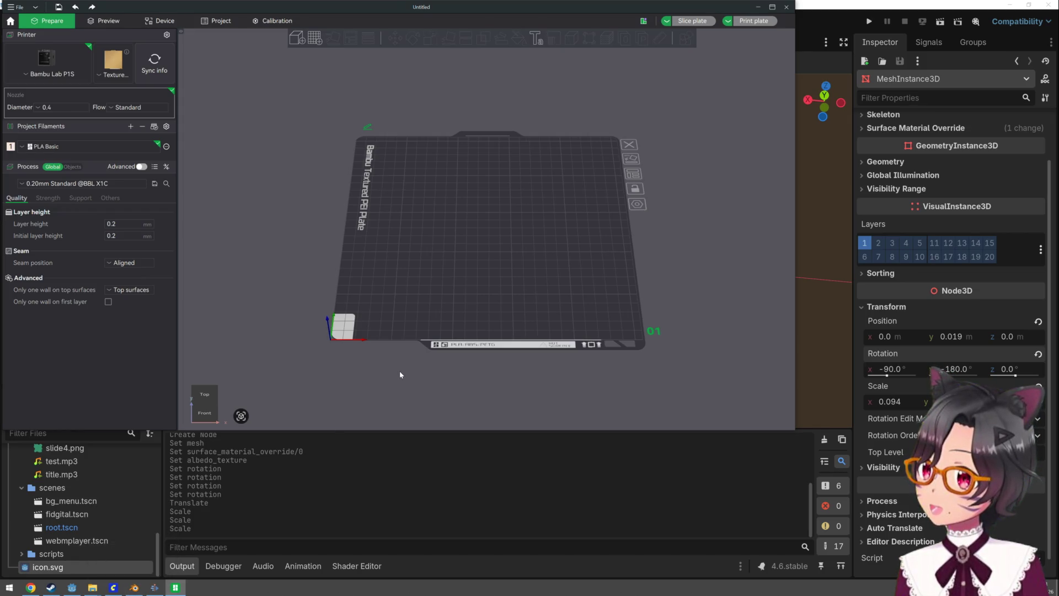
Import fidgital_zero_top.stl from the Desktop using the Add toolbar button
{"action": "left_click", "coordinate": [298, 38]}
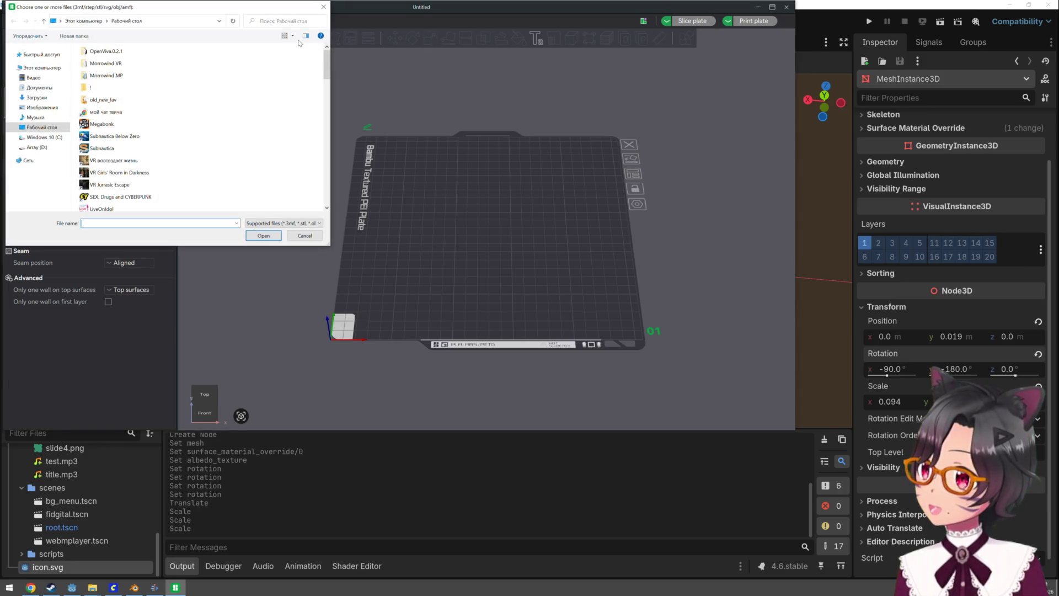
{"action": "type", "text": "fi"}
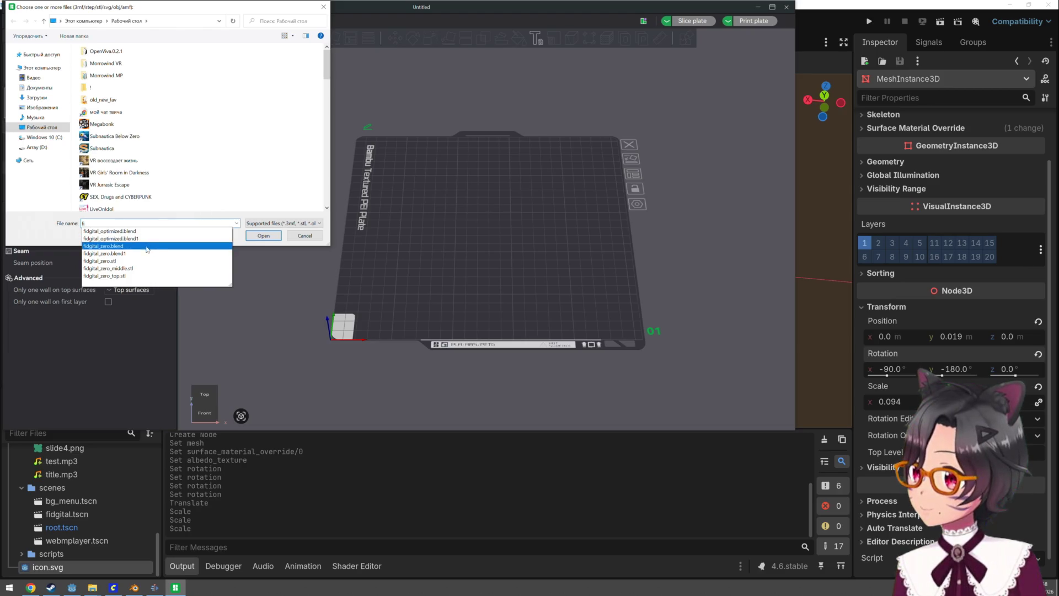
{"action": "left_click", "coordinate": [133, 276]}
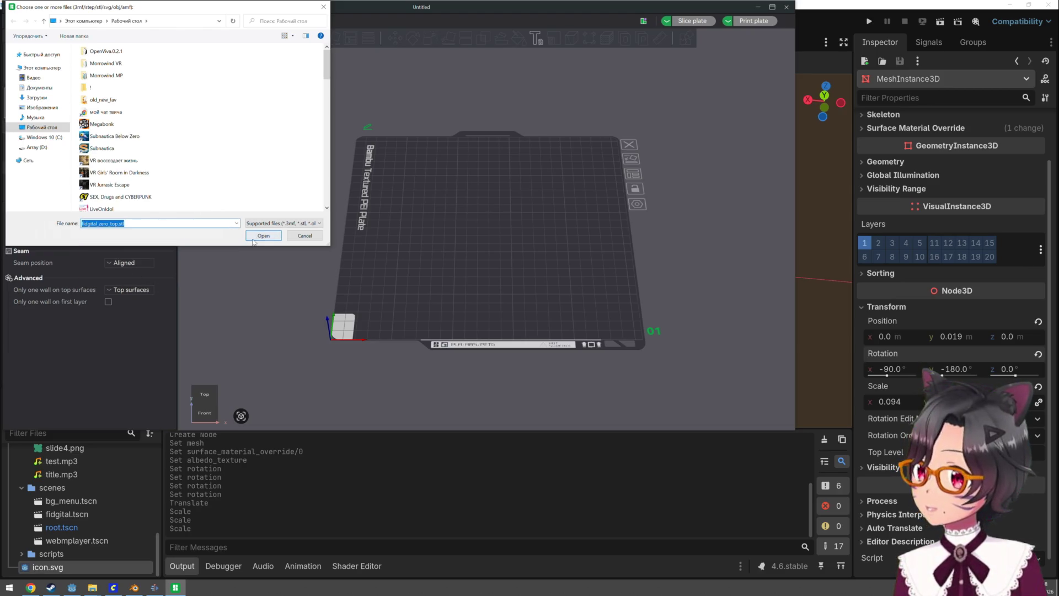
{"action": "left_click", "coordinate": [264, 236]}
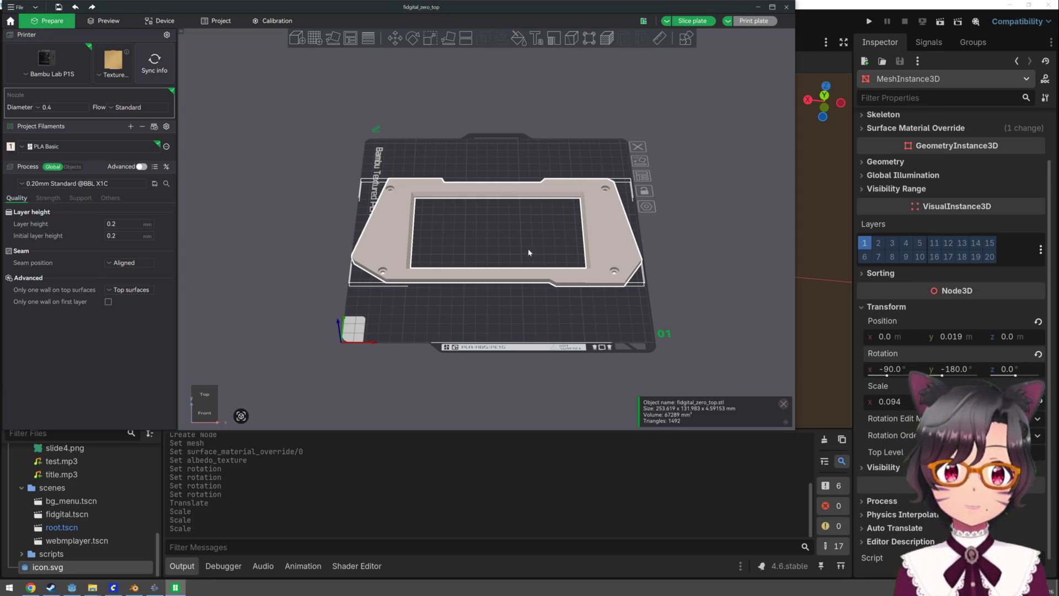
Place a default 'Text' shape on the fidgital_zero_top frame, in Courier New at 10 mm
{"action": "left_click_drag", "start_coordinate": [505, 315], "coordinate": [572, 333]}
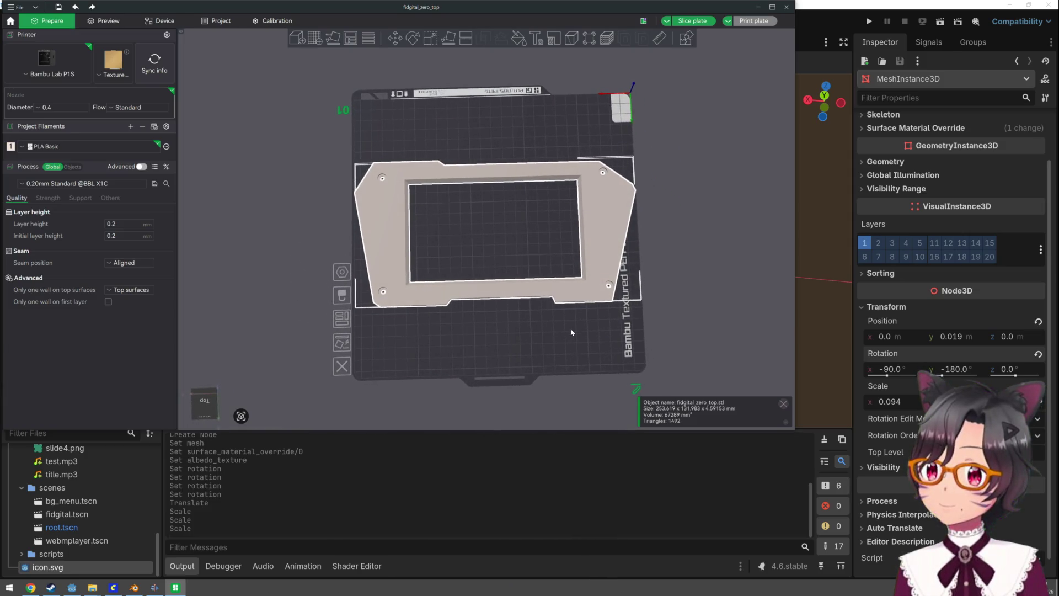
{"action": "scroll", "coordinate": [507, 246], "scroll_direction": "up", "scroll_amount": 5}
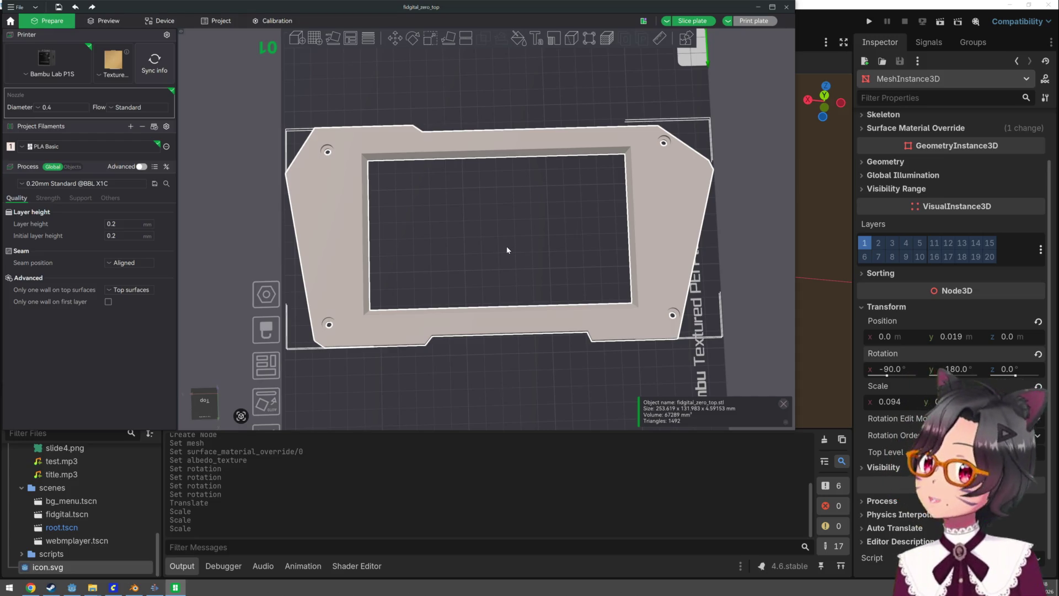
{"action": "left_click", "coordinate": [543, 47]}
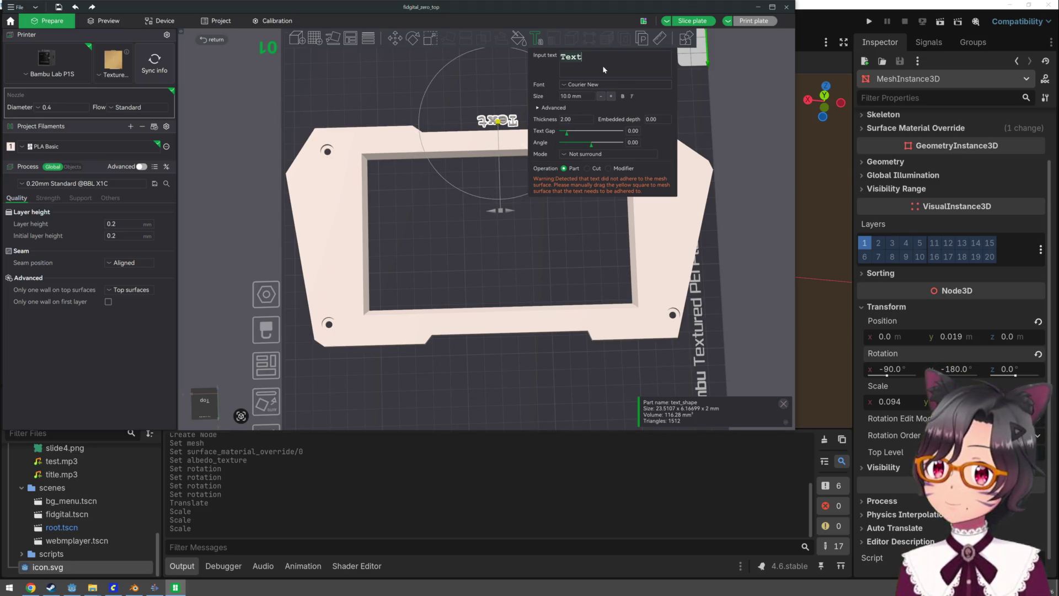
Change the text font to Impact and type 'RASPIDOR INDUSTRIES'
{"action": "left_click", "coordinate": [607, 85]}
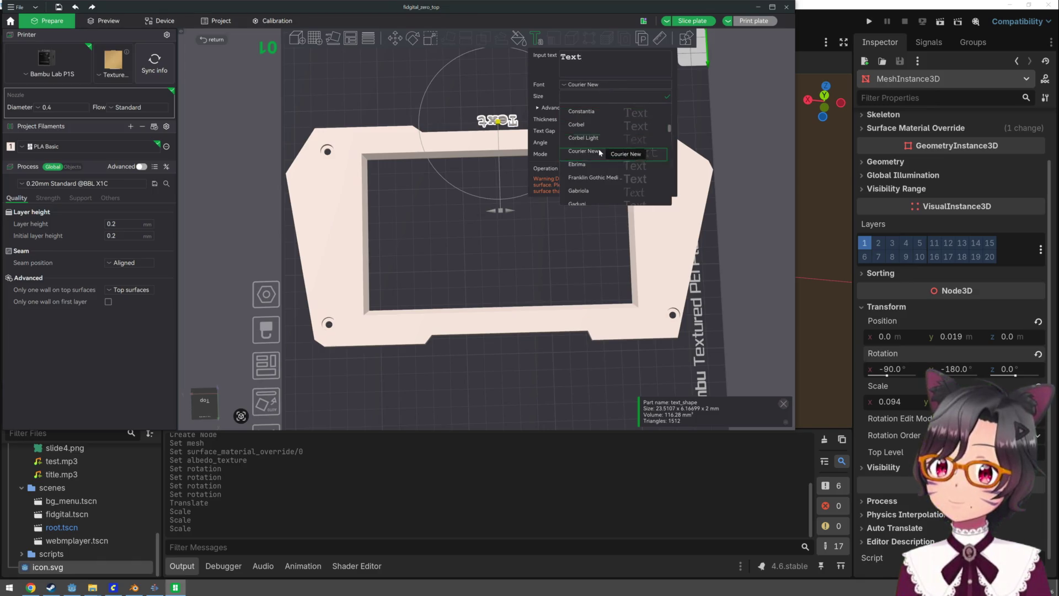
{"action": "scroll", "coordinate": [599, 152], "scroll_direction": "up", "scroll_amount": 2}
{"action": "scroll", "coordinate": [598, 153], "scroll_direction": "down", "scroll_amount": 2}
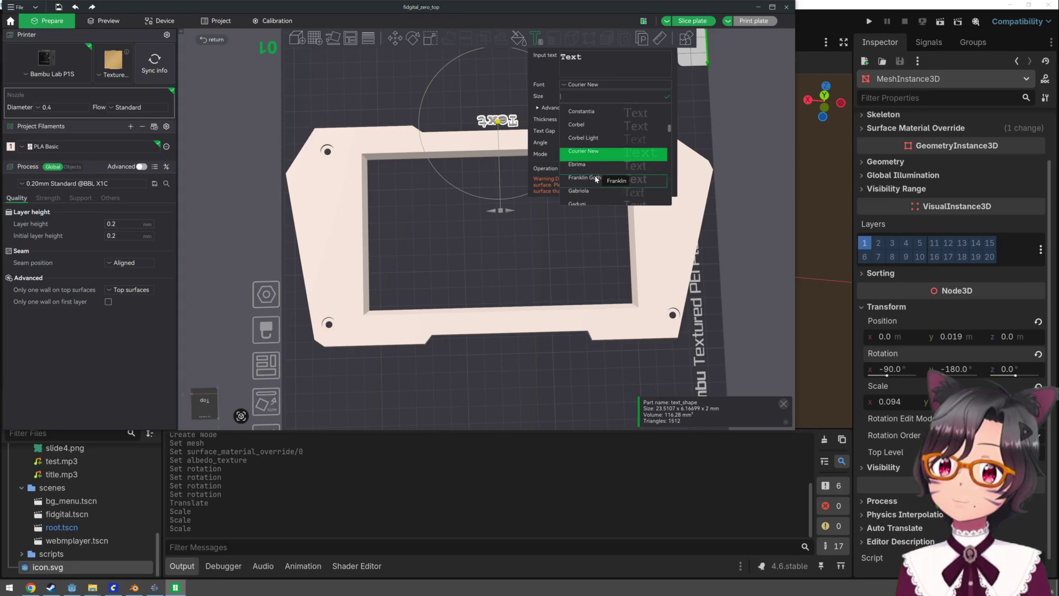
{"action": "scroll", "coordinate": [612, 166], "scroll_direction": "down", "scroll_amount": 3}
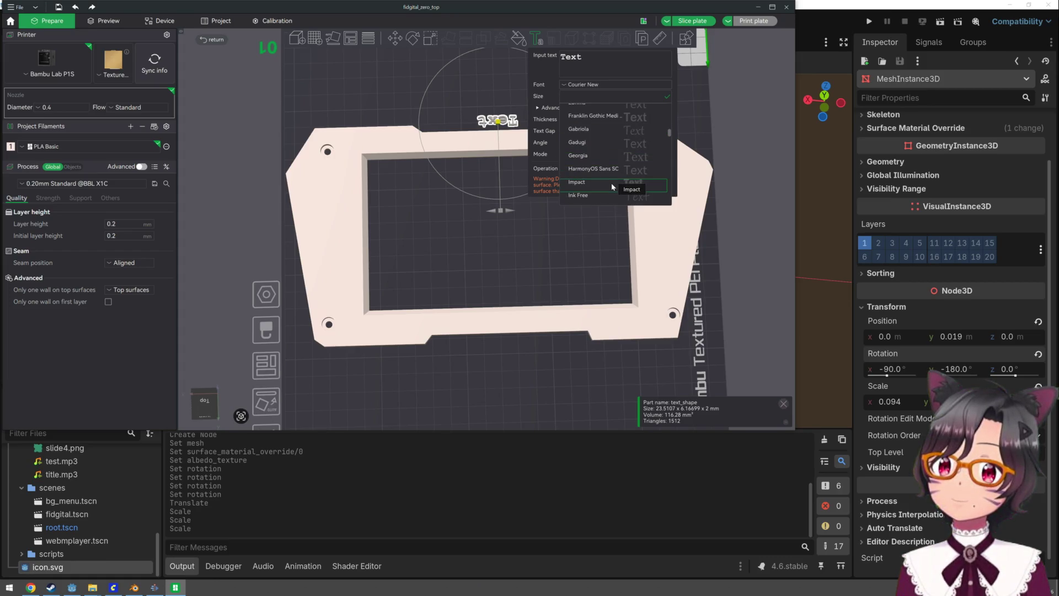
{"action": "left_click", "coordinate": [610, 181]}
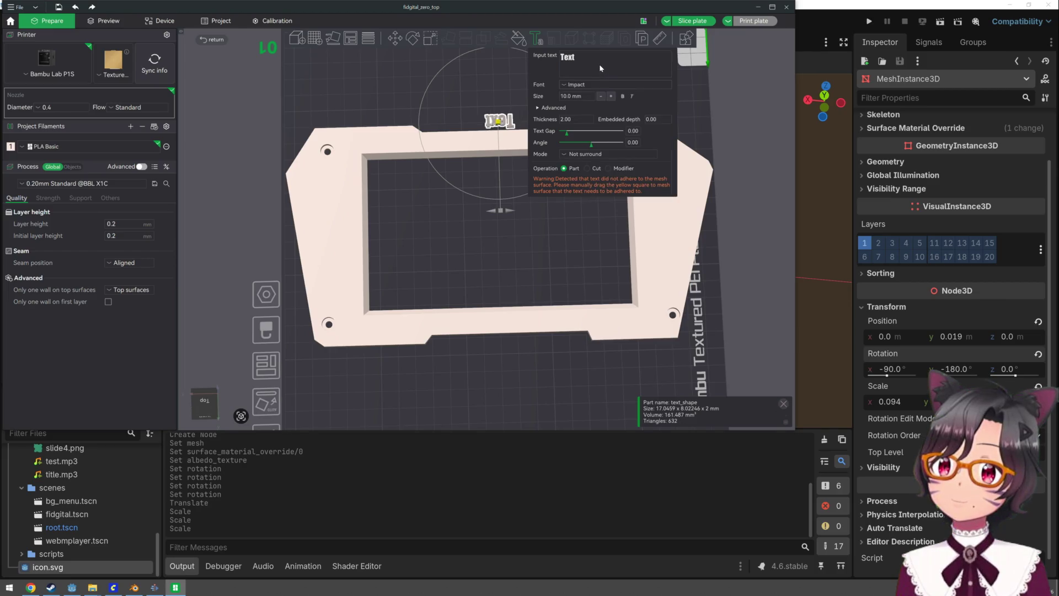
{"action": "type", "text": "RASPIDOR INDUSTRIES"}
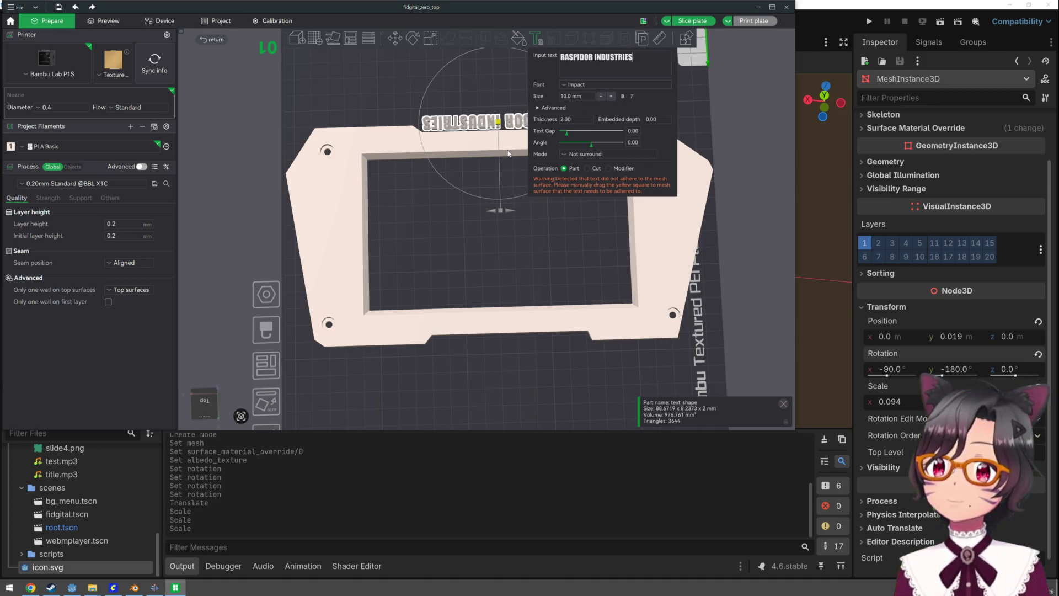
Rotate the text by setting its Angle to -180
{"action": "left_click_drag", "start_coordinate": [502, 214], "coordinate": [407, 130]}
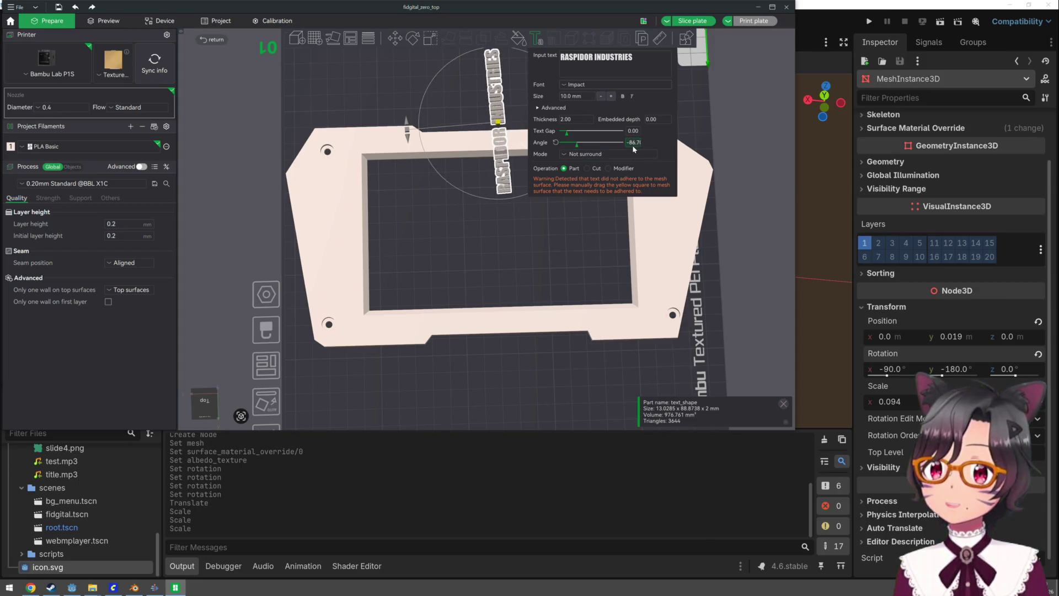
{"action": "left_click", "coordinate": [634, 142]}
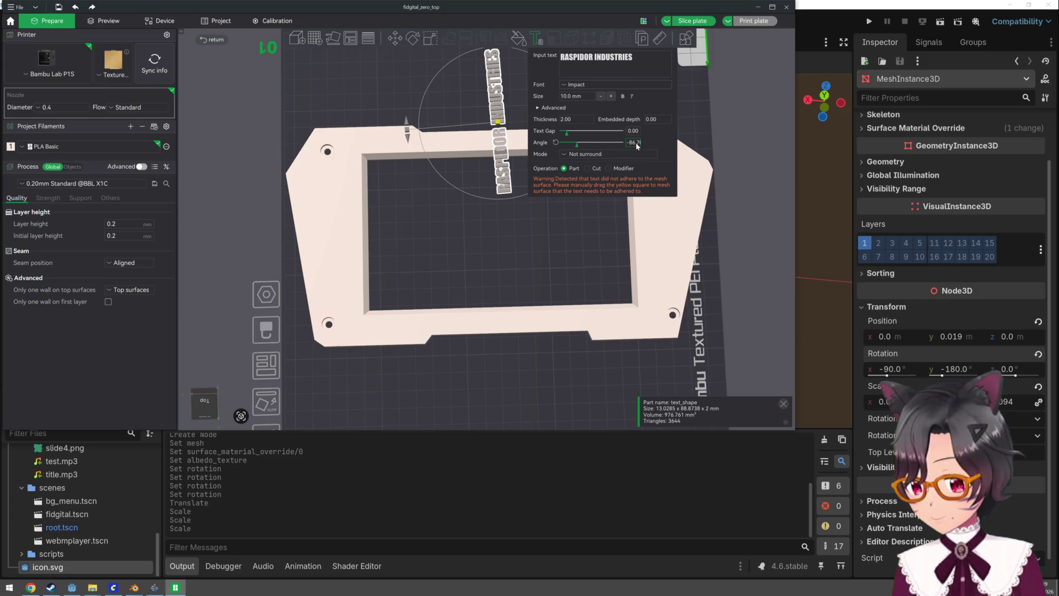
{"action": "key", "text": "BackSpace"}
{"action": "key", "text": "BackSpace"}
{"action": "type", "text": "-180"}
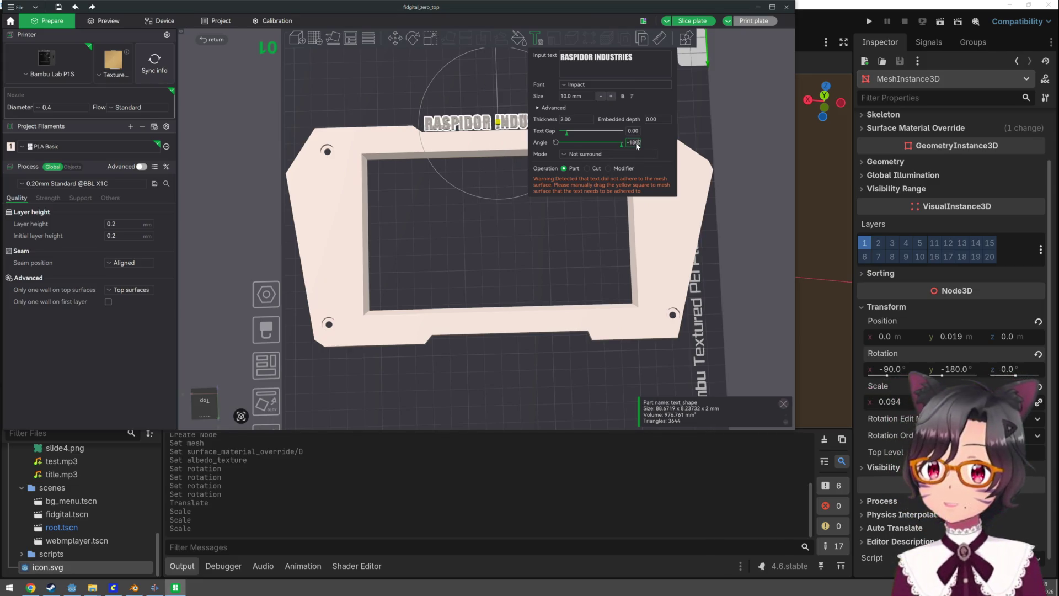
{"action": "key", "text": "Return"}
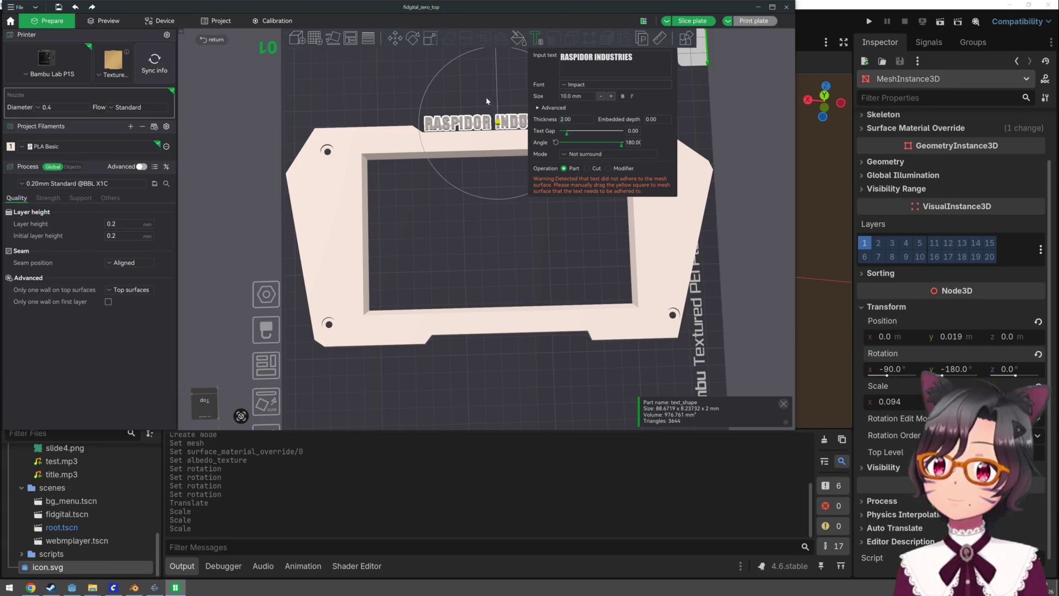
{"action": "scroll", "coordinate": [495, 106], "scroll_direction": "down", "scroll_amount": 3}
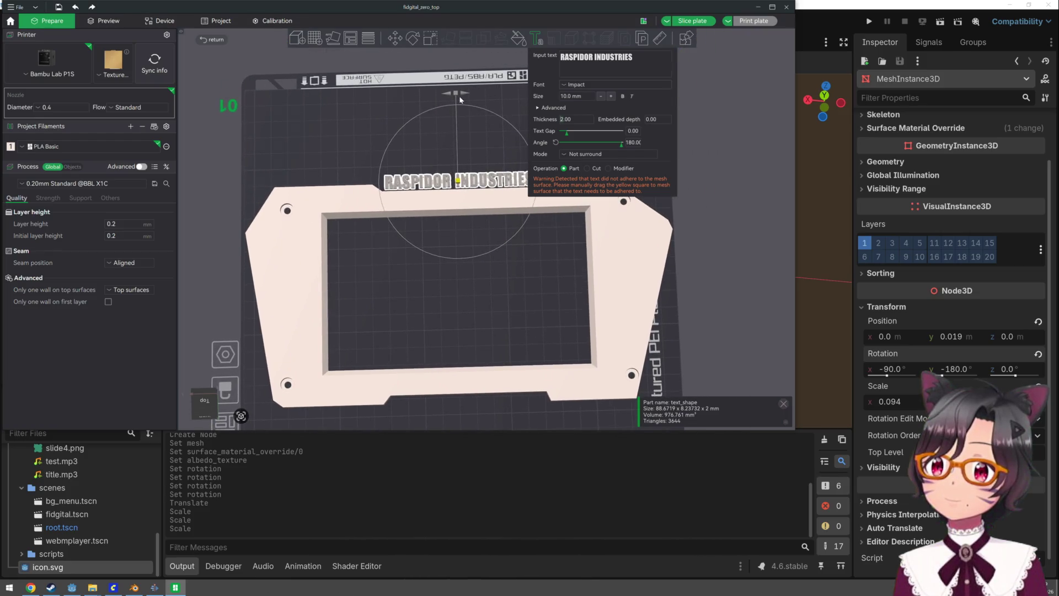
{"action": "mouse_move", "coordinate": [457, 181]}
{"action": "left_mouse_down"}
{"action": "mouse_move", "coordinate": [457, 228]}
{"action": "mouse_move", "coordinate": [415, 214]}
{"action": "mouse_move", "coordinate": [320, 273]}
{"action": "mouse_move", "coordinate": [318, 372]}
{"action": "mouse_move", "coordinate": [450, 370]}
{"action": "mouse_move", "coordinate": [467, 382]}
{"action": "left_mouse_up"}
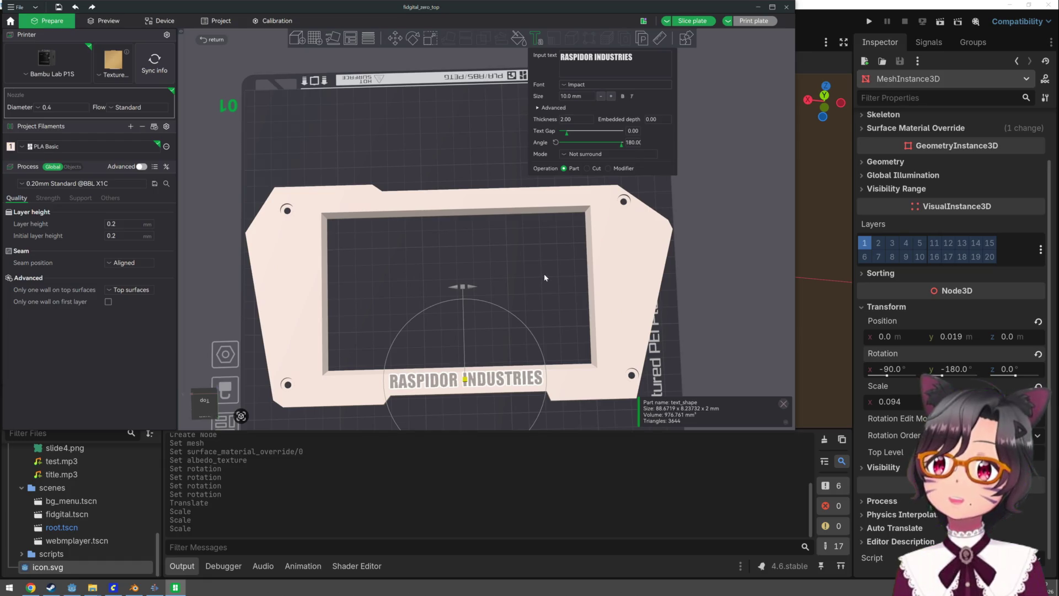
{"action": "scroll", "coordinate": [545, 269], "scroll_direction": "up", "scroll_amount": 1}
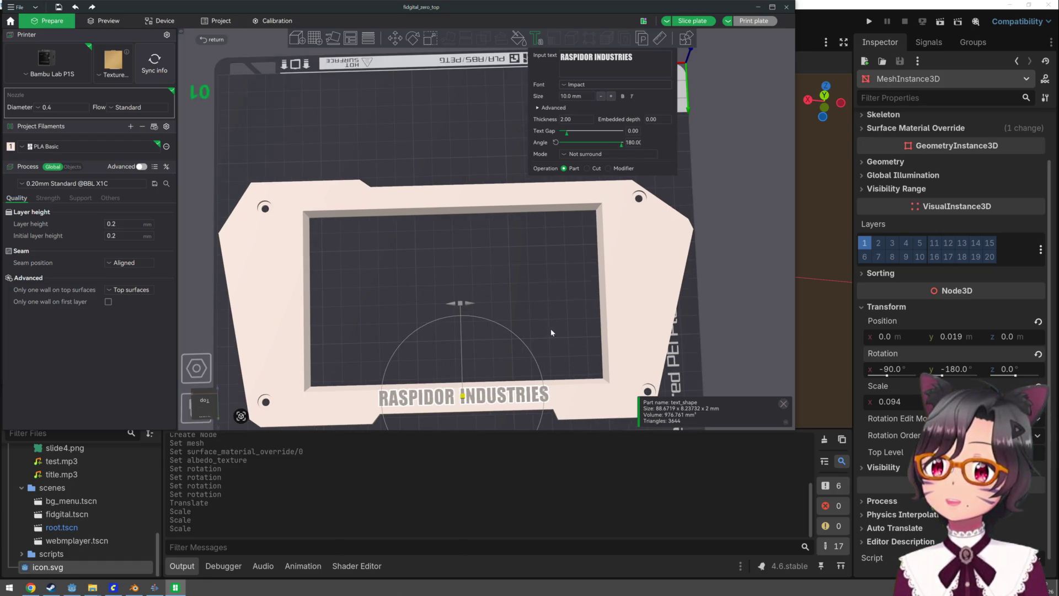
{"action": "left_click_drag", "start_coordinate": [555, 329], "coordinate": [553, 327]}
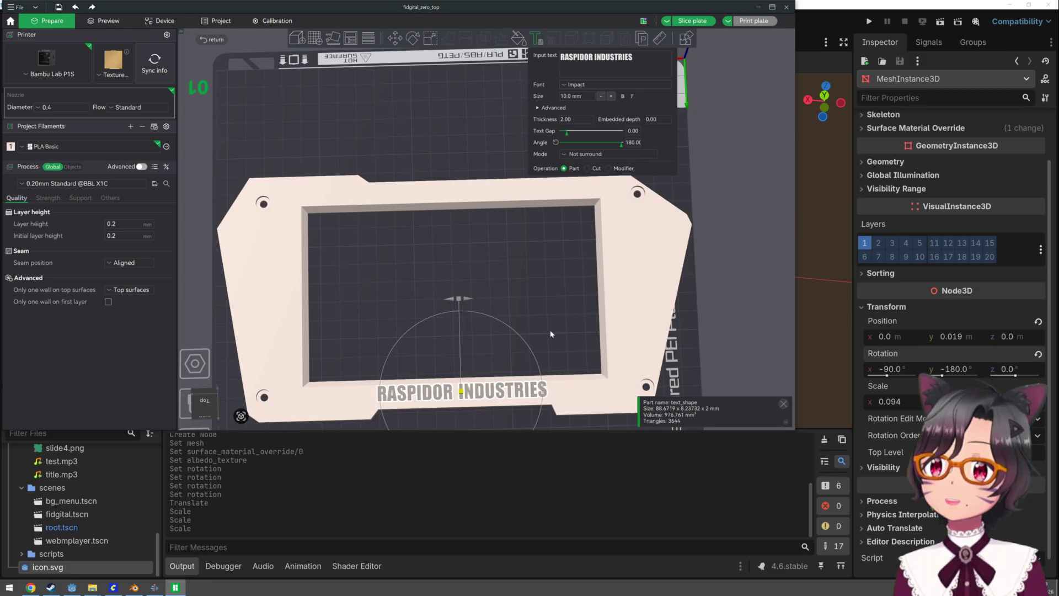
{"action": "left_click_drag", "start_coordinate": [566, 132], "coordinate": [570, 136]}
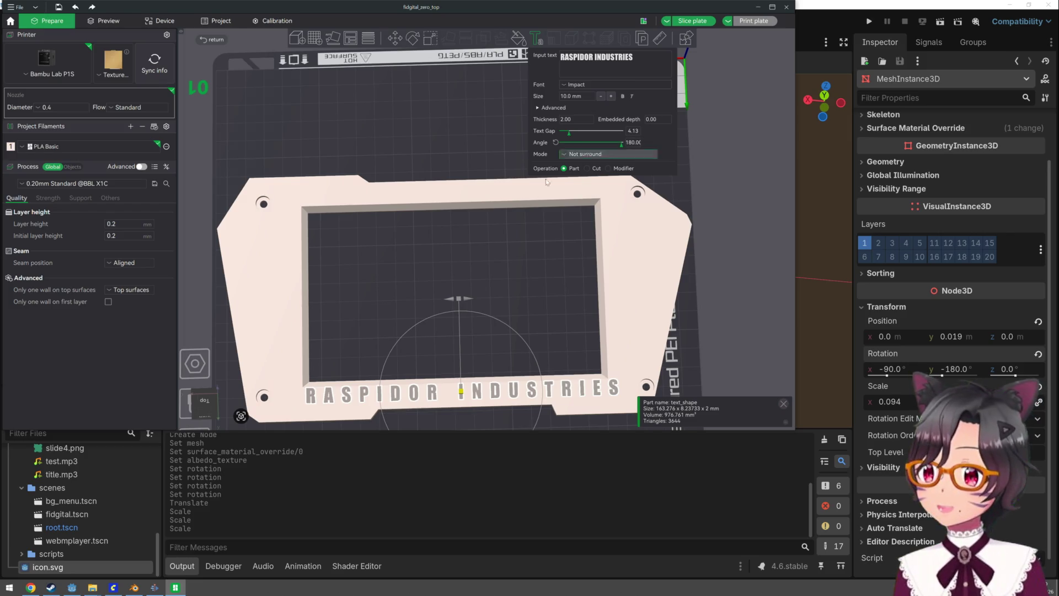
Nudge the RASPIDOR INDUSTRIES lettering slightly left, then switch to the Twitch dashboard in Chrome
{"action": "left_click_drag", "start_coordinate": [499, 320], "coordinate": [536, 242]}
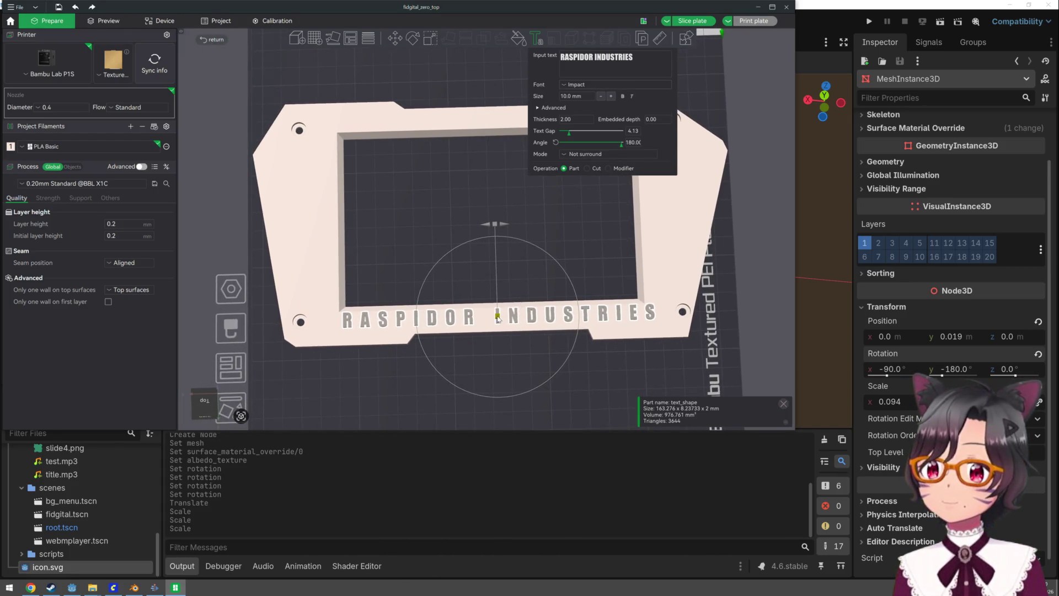
{"action": "left_click_drag", "start_coordinate": [498, 318], "coordinate": [492, 321]}
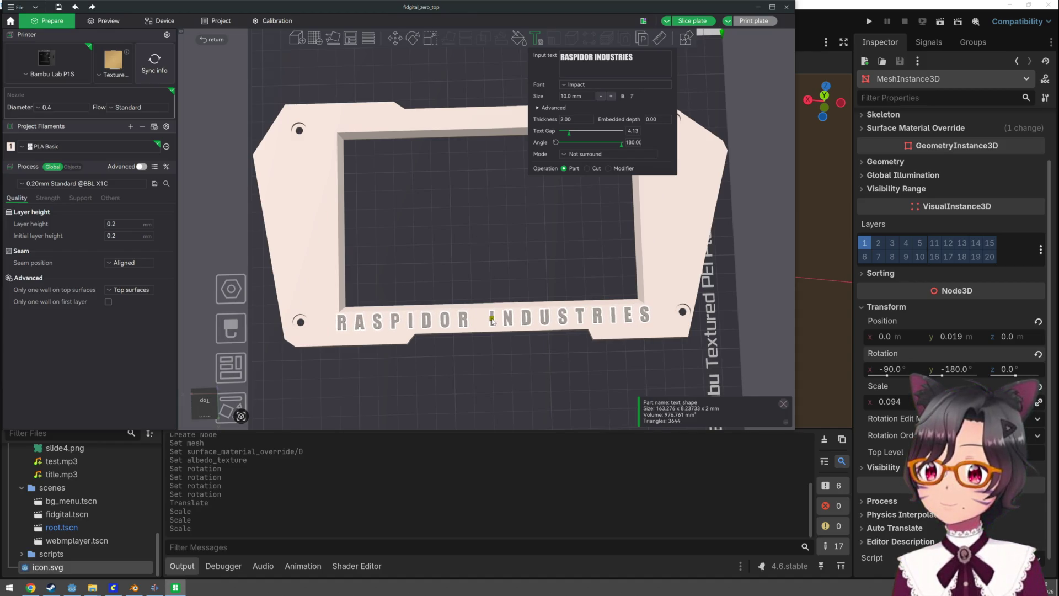
{"action": "left_click_drag", "start_coordinate": [492, 321], "coordinate": [492, 322]}
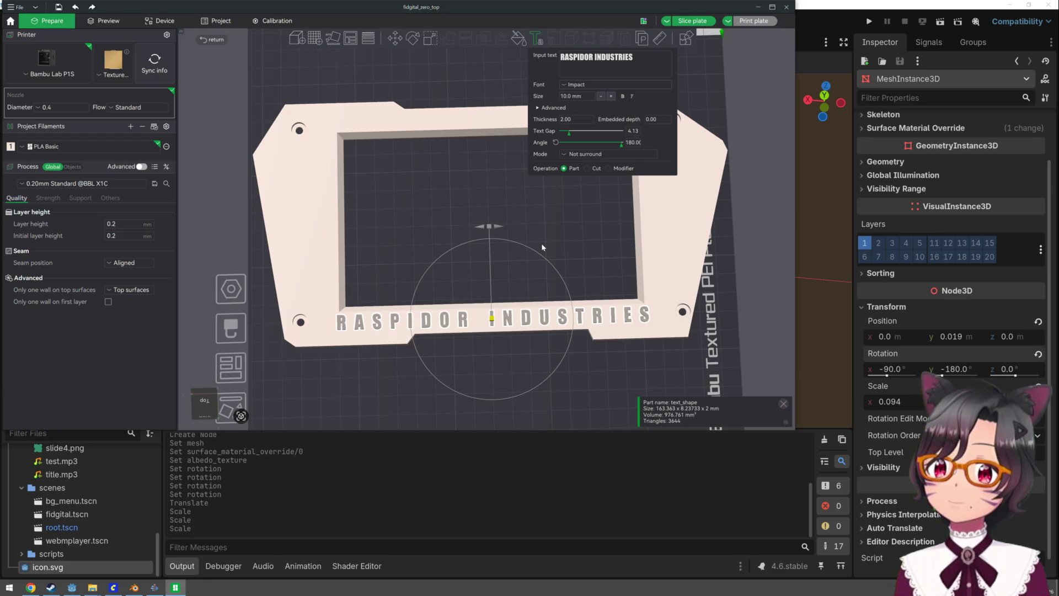
{"action": "left_click", "coordinate": [30, 587]}
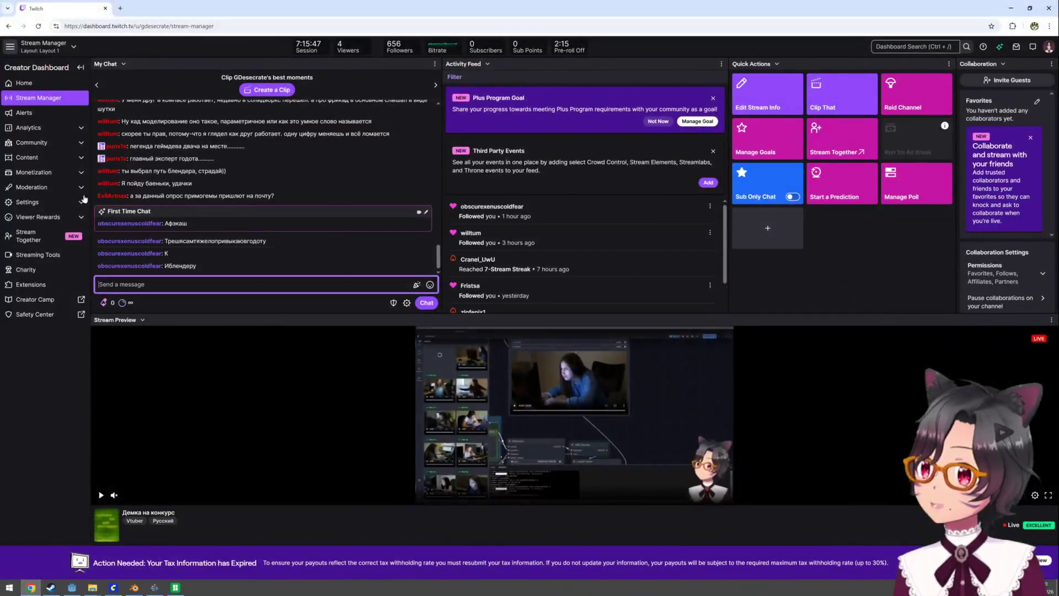
Search 'endfield industries' in a new Chrome tab, then close that tab
{"action": "left_click", "coordinate": [121, 10]}
{"action": "type", "text": "endfi"}
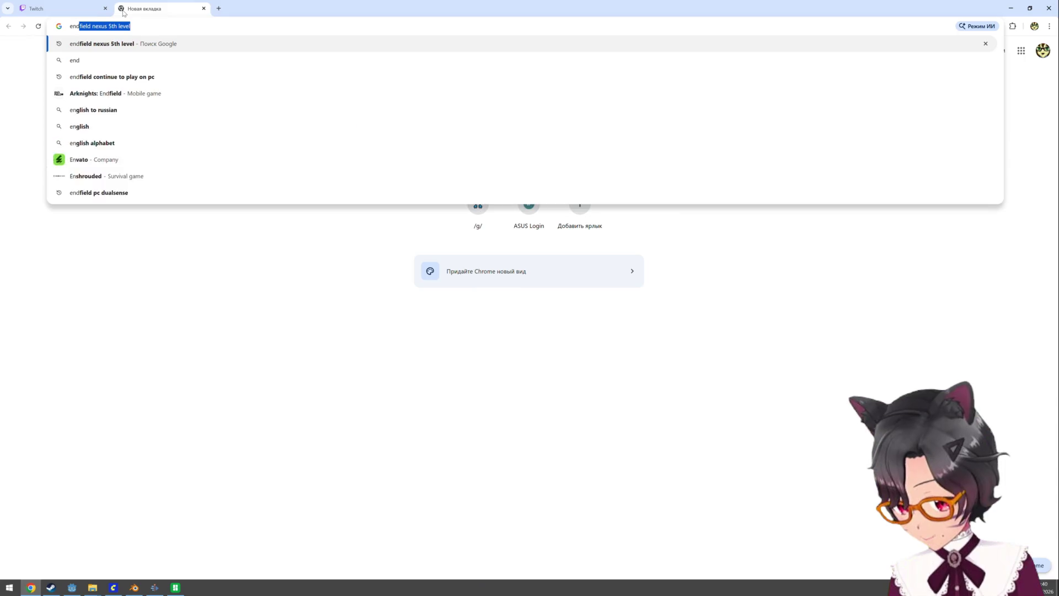
{"action": "type", "text": "eld e"}
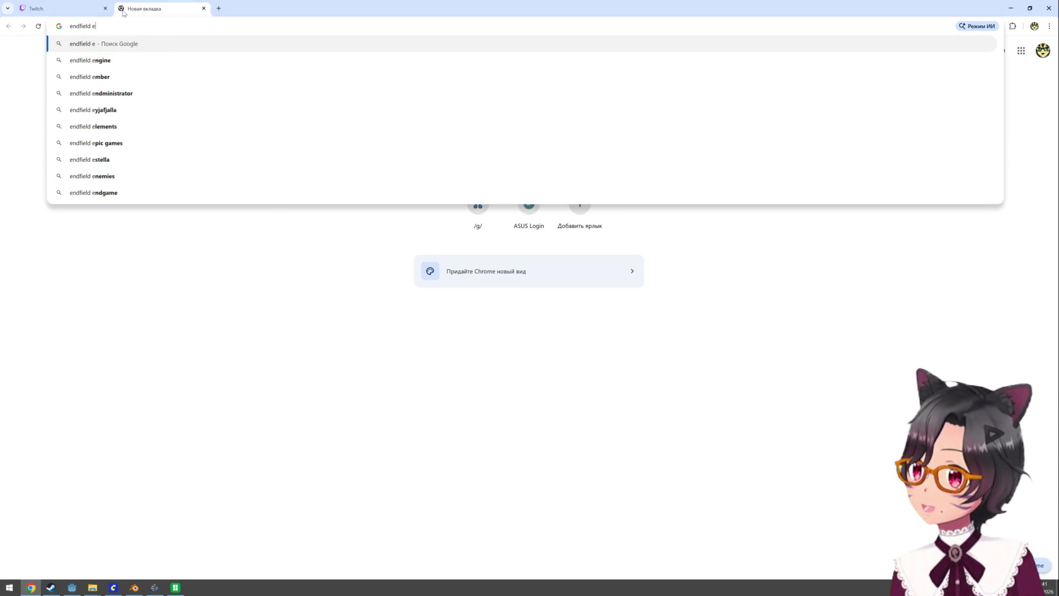
{"action": "key", "text": "BackSpace"}
{"action": "type", "text": "in"}
{"action": "key", "text": "Return"}
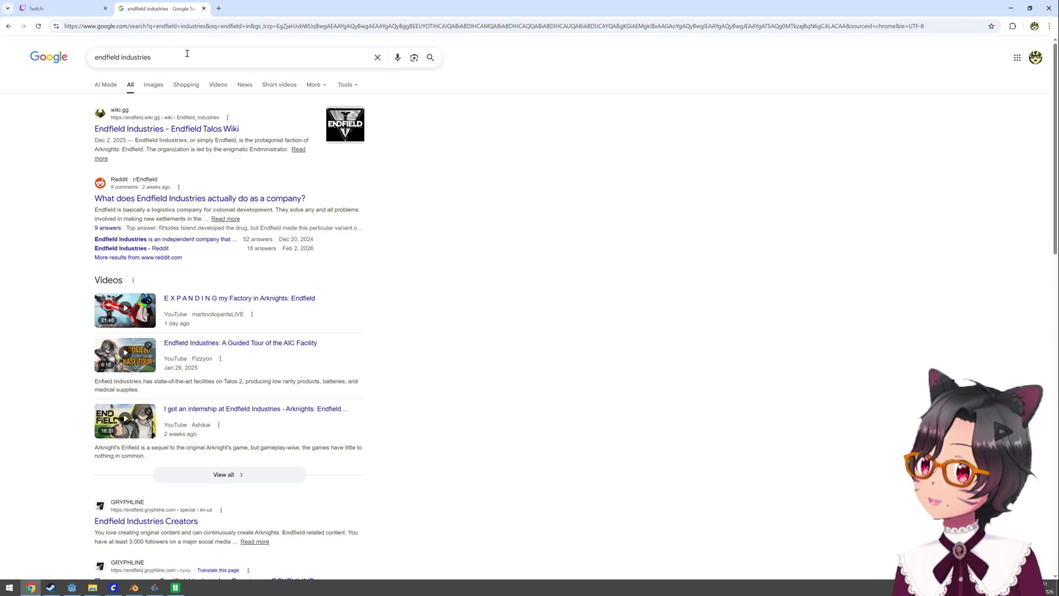
{"action": "left_click", "coordinate": [203, 9]}
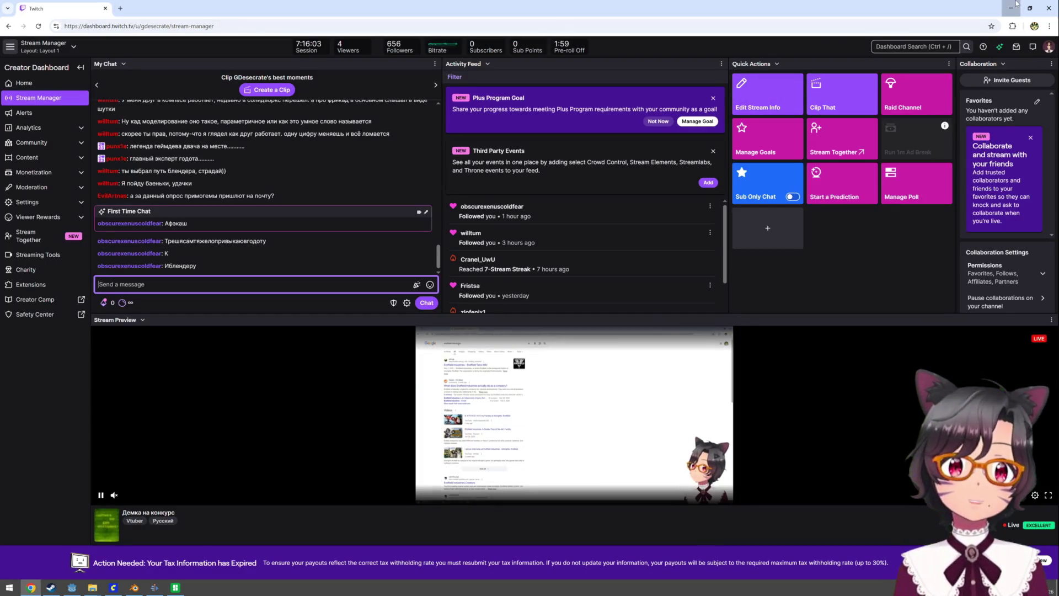
Return to Bambu Studio and set the lettering's embedded depth to 0.20
{"action": "left_click", "coordinate": [1011, 8]}
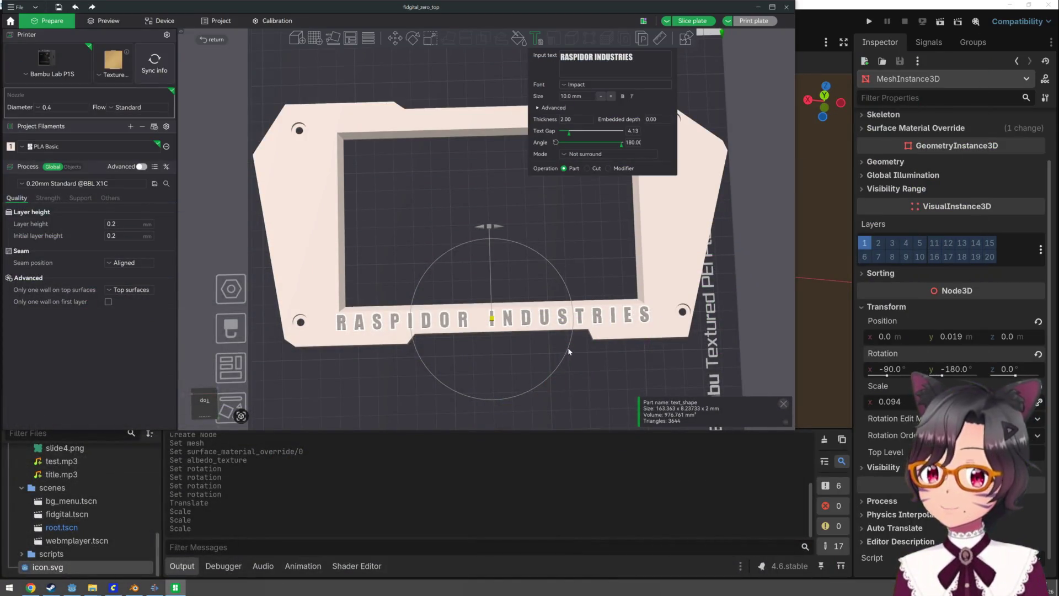
{"action": "mouse_move", "coordinate": [535, 354]}
{"action": "left_mouse_down"}
{"action": "mouse_move", "coordinate": [532, 324]}
{"action": "mouse_move", "coordinate": [521, 373]}
{"action": "left_mouse_up"}
{"action": "left_click_drag", "start_coordinate": [573, 229], "coordinate": [570, 215]}
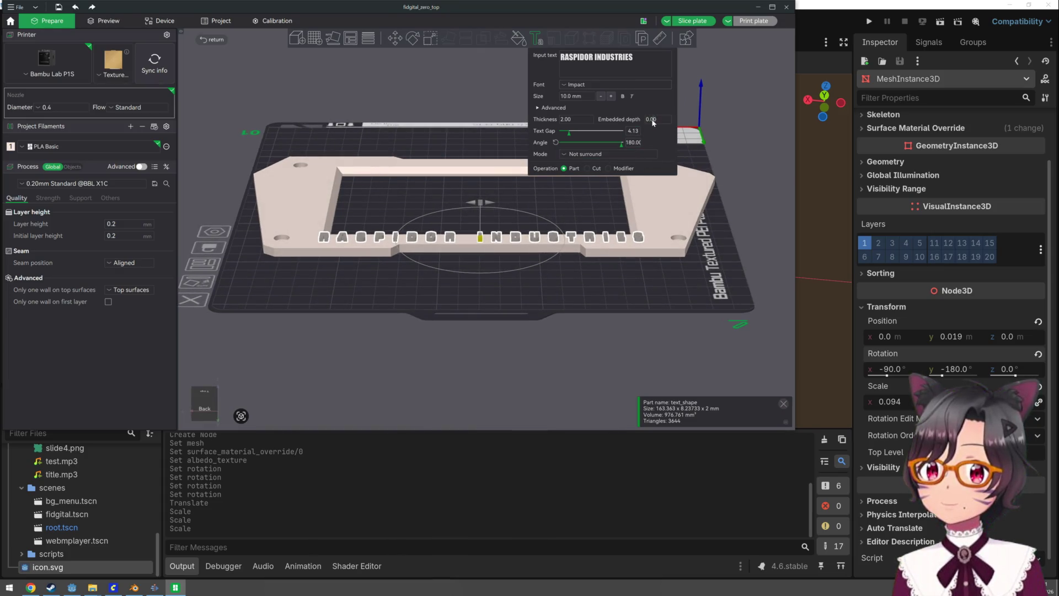
{"action": "key", "text": "BackSpace"}
{"action": "type", "text": "1"}
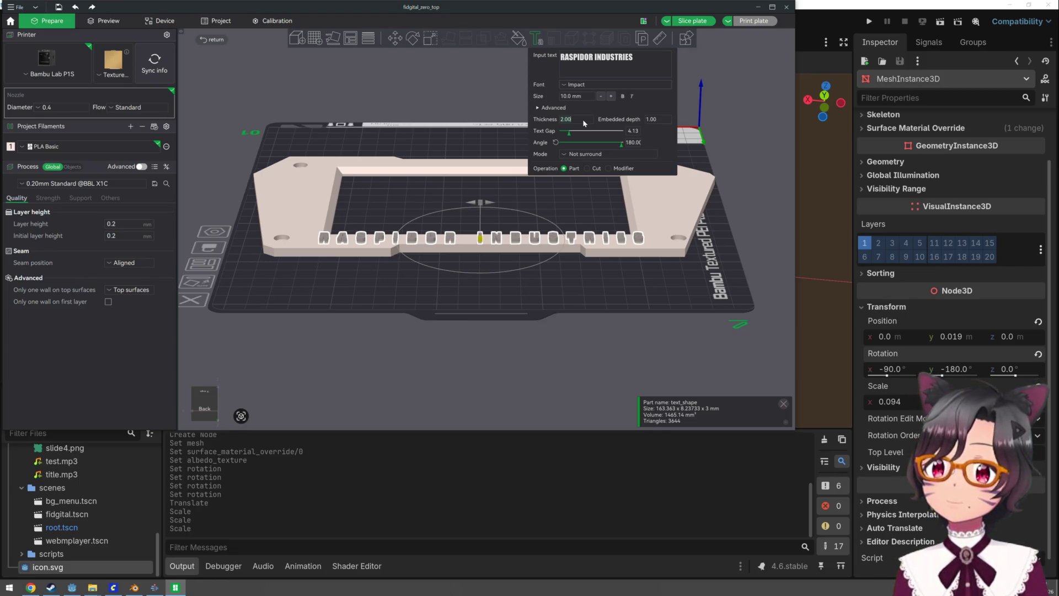
{"action": "type", "text": "0"}
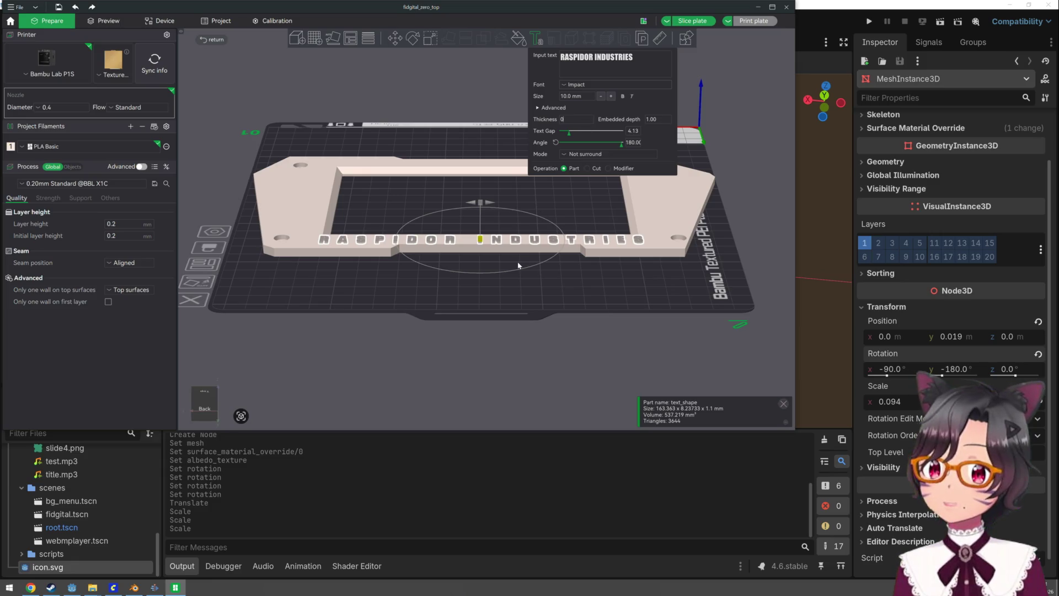
{"action": "scroll", "coordinate": [516, 276], "scroll_direction": "up", "scroll_amount": 4}
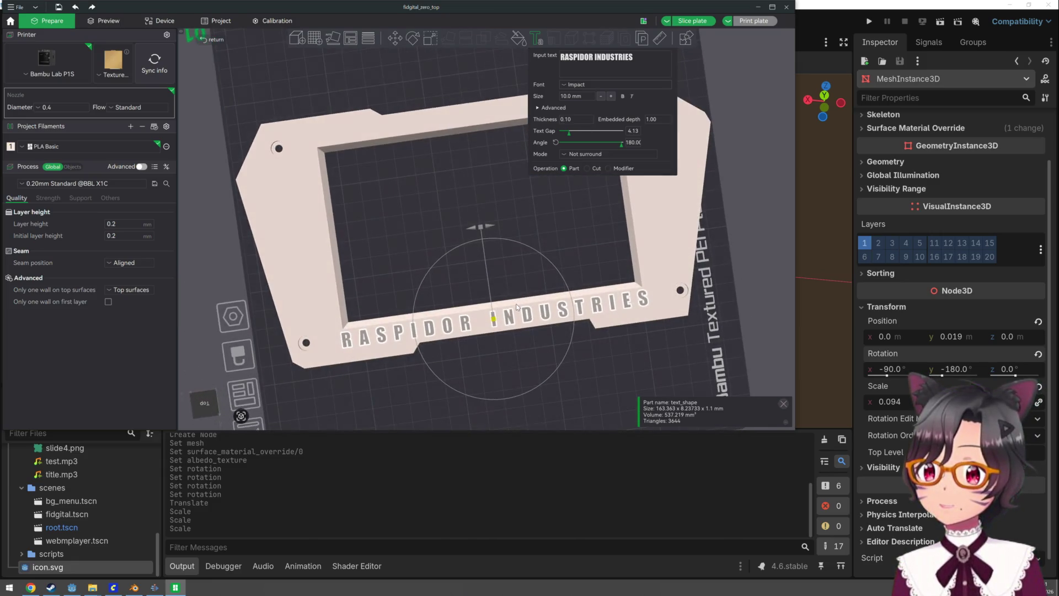
{"action": "mouse_move", "coordinate": [517, 306]}
{"action": "left_mouse_down"}
{"action": "mouse_move", "coordinate": [514, 276]}
{"action": "mouse_move", "coordinate": [513, 300]}
{"action": "mouse_move", "coordinate": [529, 260]}
{"action": "mouse_move", "coordinate": [606, 165]}
{"action": "left_mouse_up"}
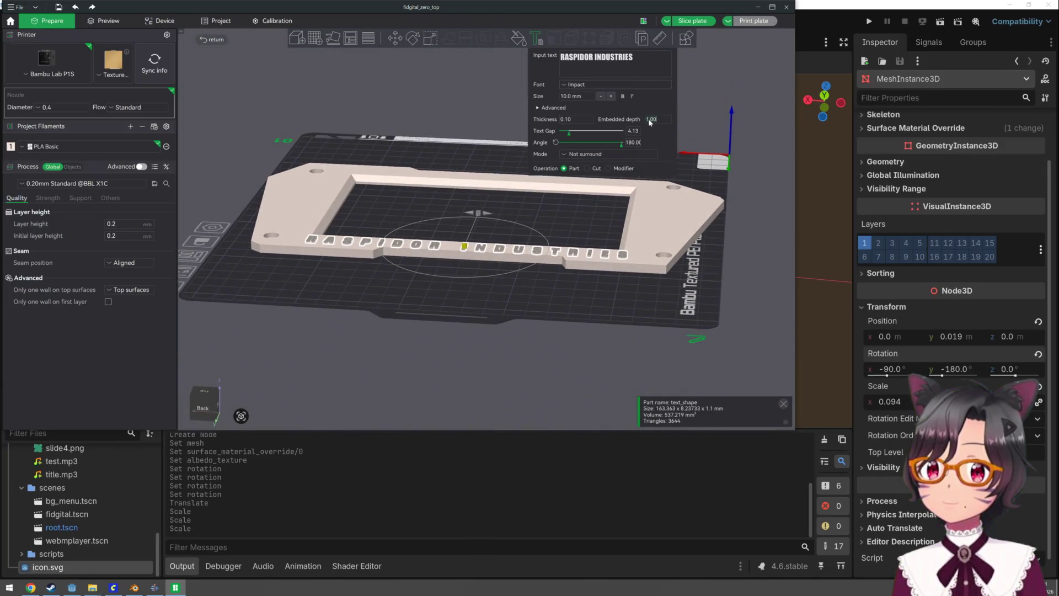
{"action": "key", "text": "Delete"}
{"action": "type", "text": "0"}
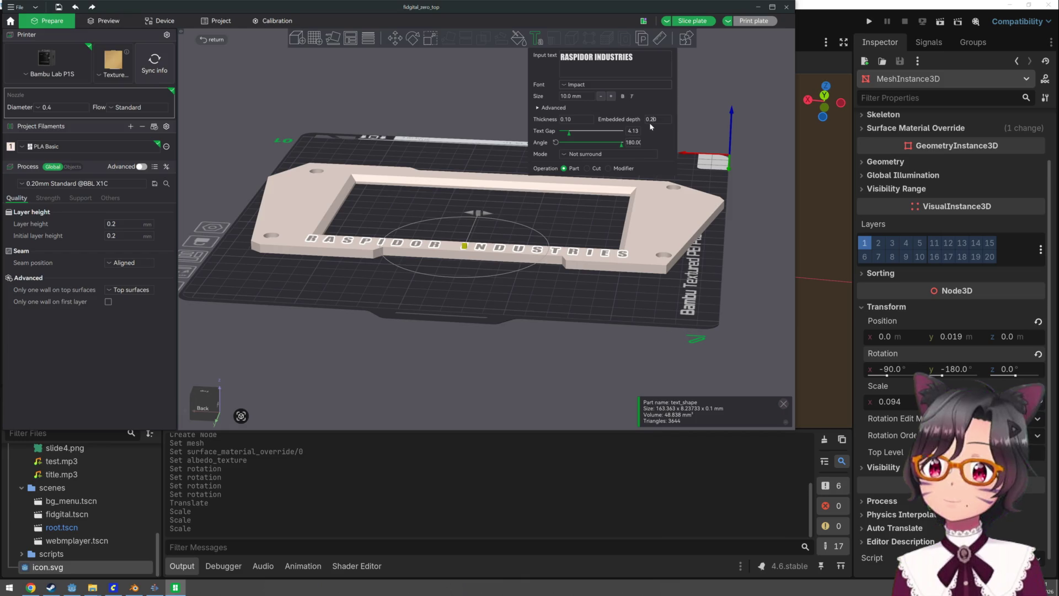
Set the lettering thickness to 0.40 and maximize the Bambu Studio window
{"action": "left_click", "coordinate": [580, 117]}
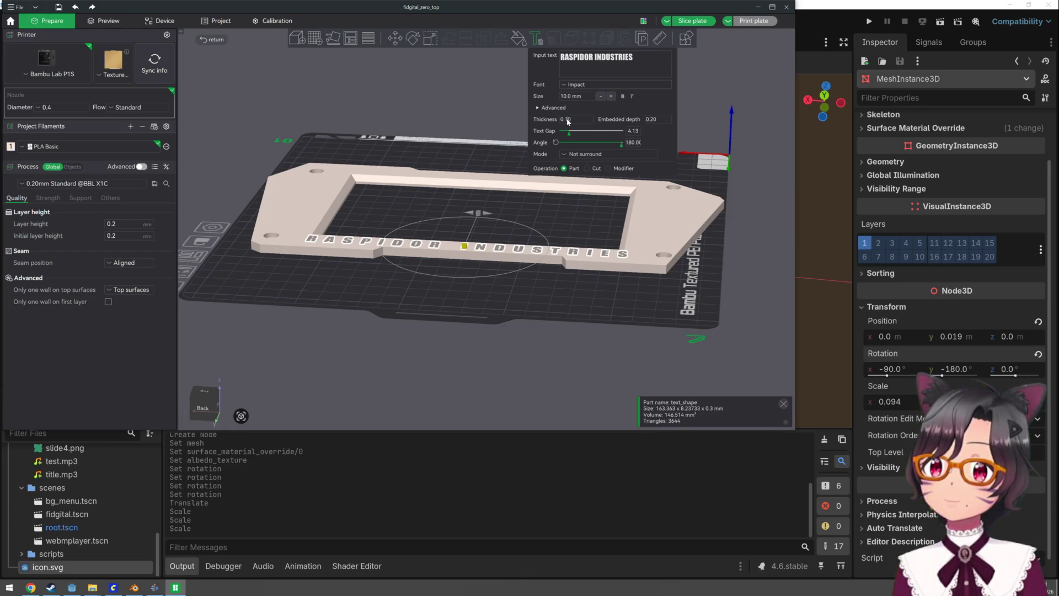
{"action": "type", "text": "2"}
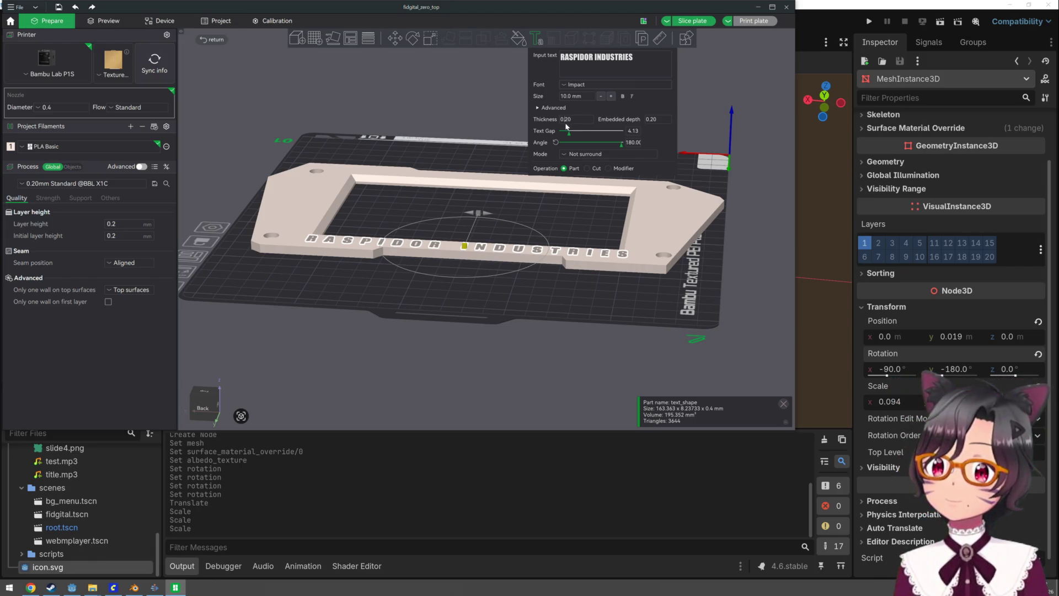
{"action": "key", "text": "BackSpace"}
{"action": "type", "text": "4"}
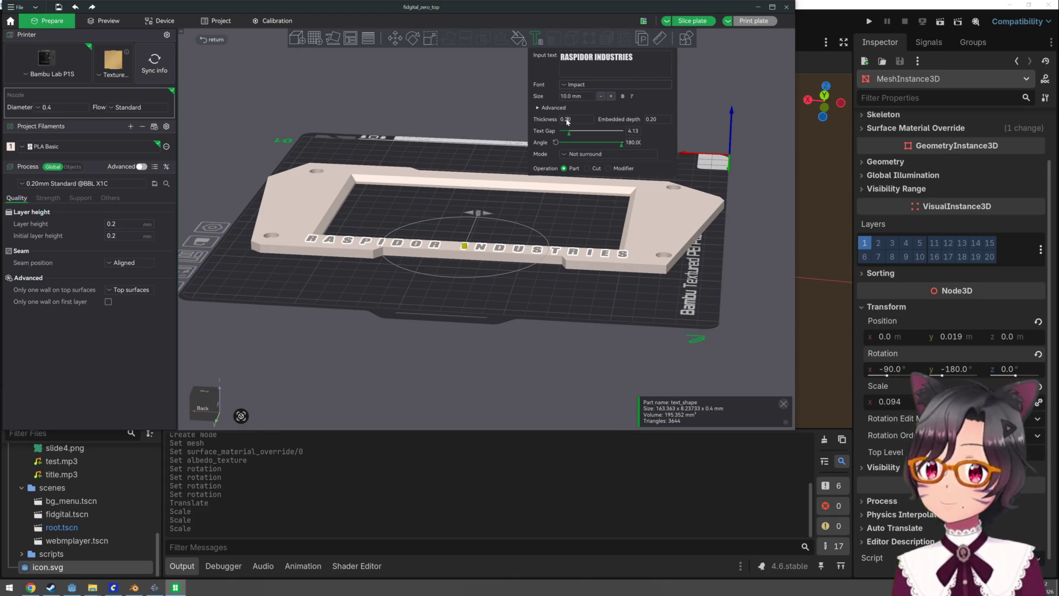
{"action": "mouse_move", "coordinate": [450, 208]}
{"action": "left_mouse_down"}
{"action": "mouse_move", "coordinate": [444, 194]}
{"action": "mouse_move", "coordinate": [448, 223]}
{"action": "left_mouse_up"}
{"action": "scroll", "coordinate": [451, 222], "scroll_direction": "up", "scroll_amount": 3}
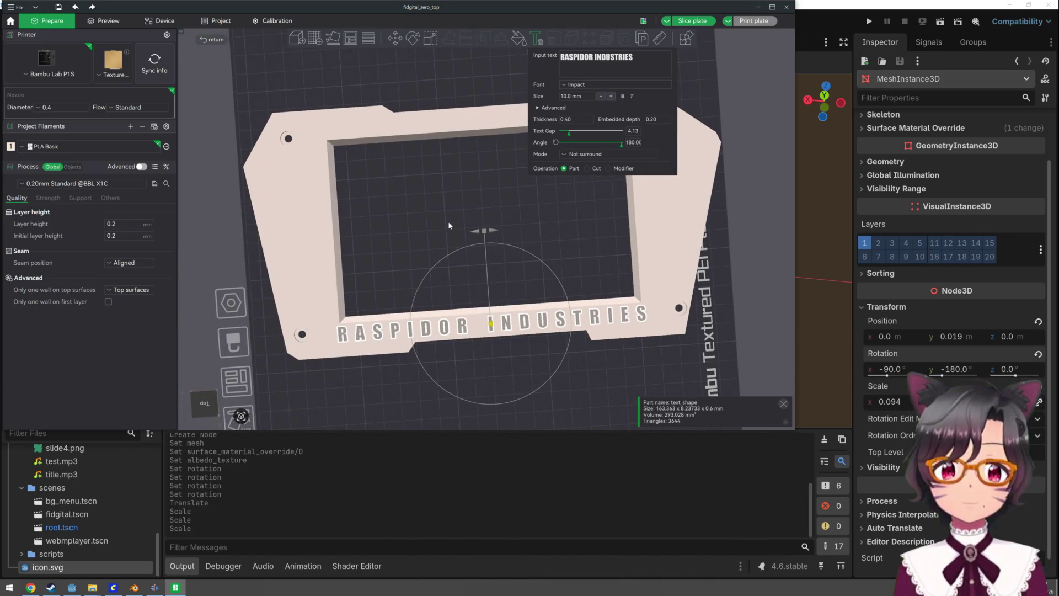
{"action": "left_click_drag", "start_coordinate": [448, 222], "coordinate": [446, 211]}
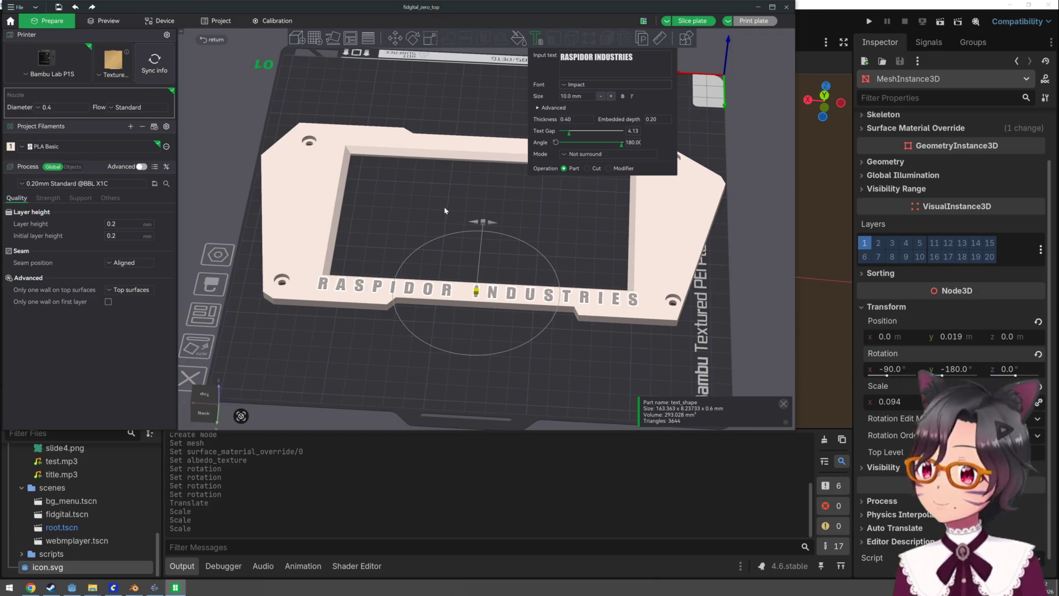
{"action": "double_click", "coordinate": [379, 10]}
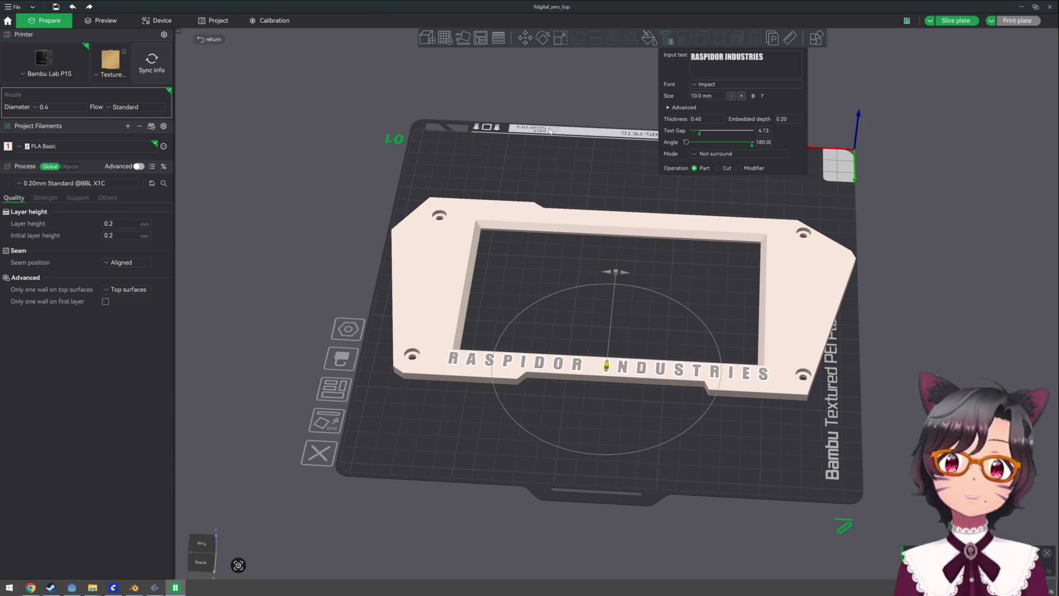
Slice the plate (about 1h6m, 43.41 g filament), review the preview, and return to Prepare
{"action": "left_click", "coordinate": [717, 157]}
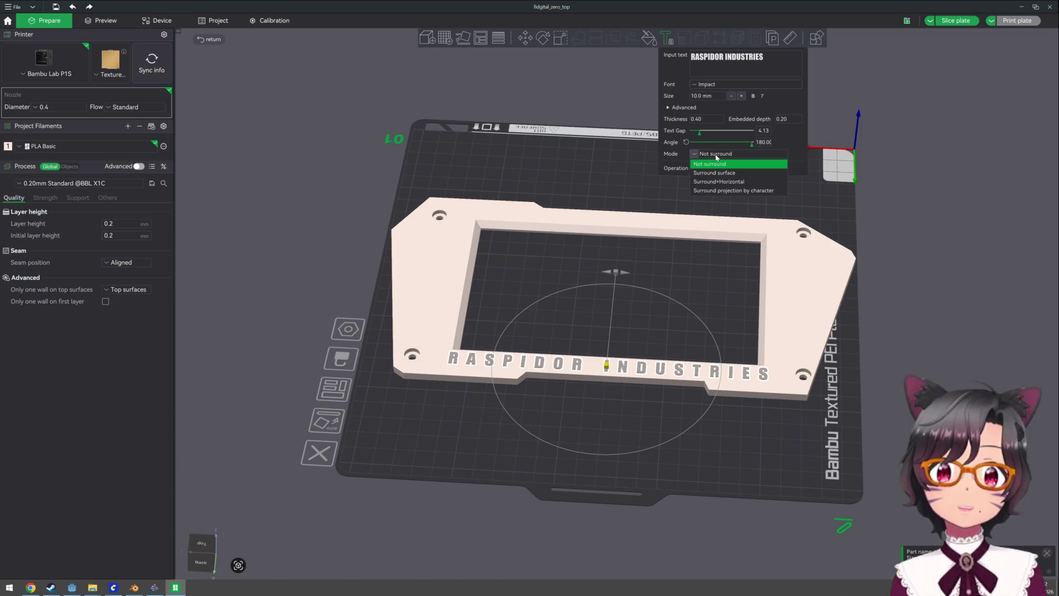
{"action": "left_click", "coordinate": [716, 157]}
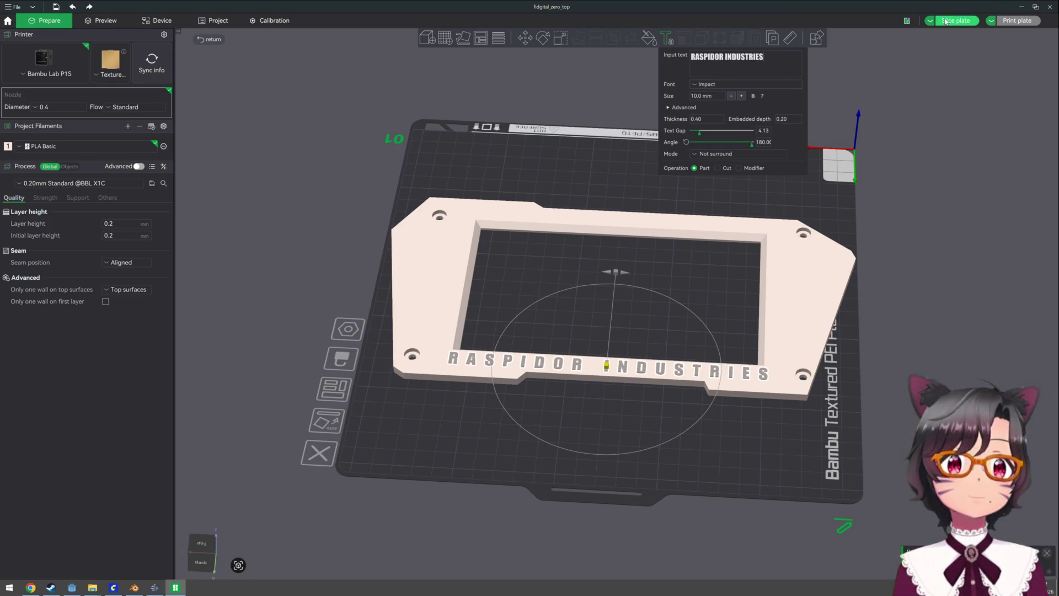
{"action": "left_click", "coordinate": [945, 21]}
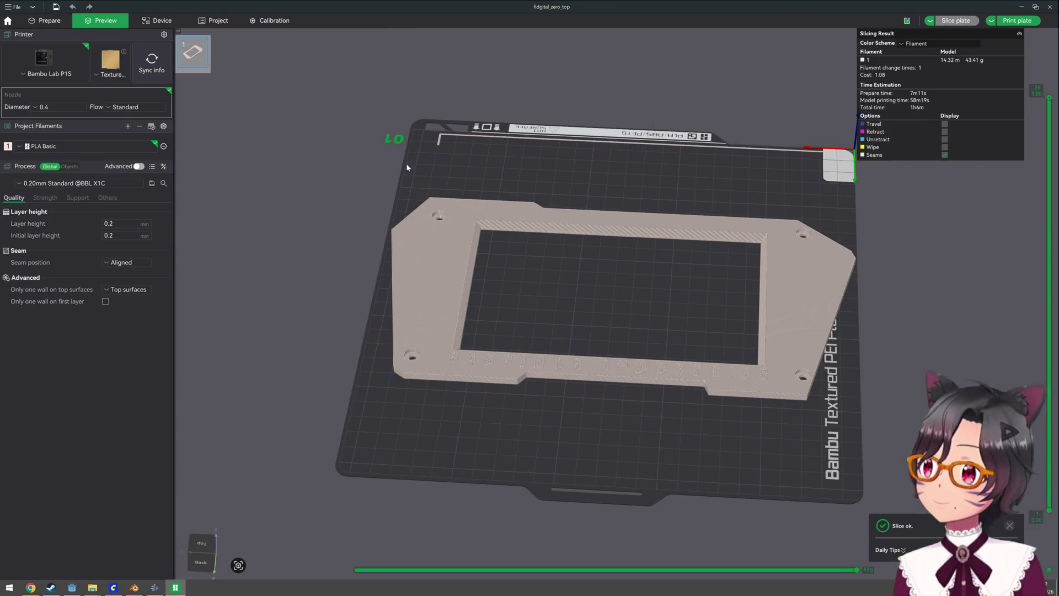
{"action": "left_click", "coordinate": [163, 147]}
{"action": "mouse_move", "coordinate": [390, 244]}
{"action": "left_mouse_down"}
{"action": "mouse_move", "coordinate": [520, 304]}
{"action": "mouse_move", "coordinate": [515, 322]}
{"action": "mouse_move", "coordinate": [574, 189]}
{"action": "left_mouse_up"}
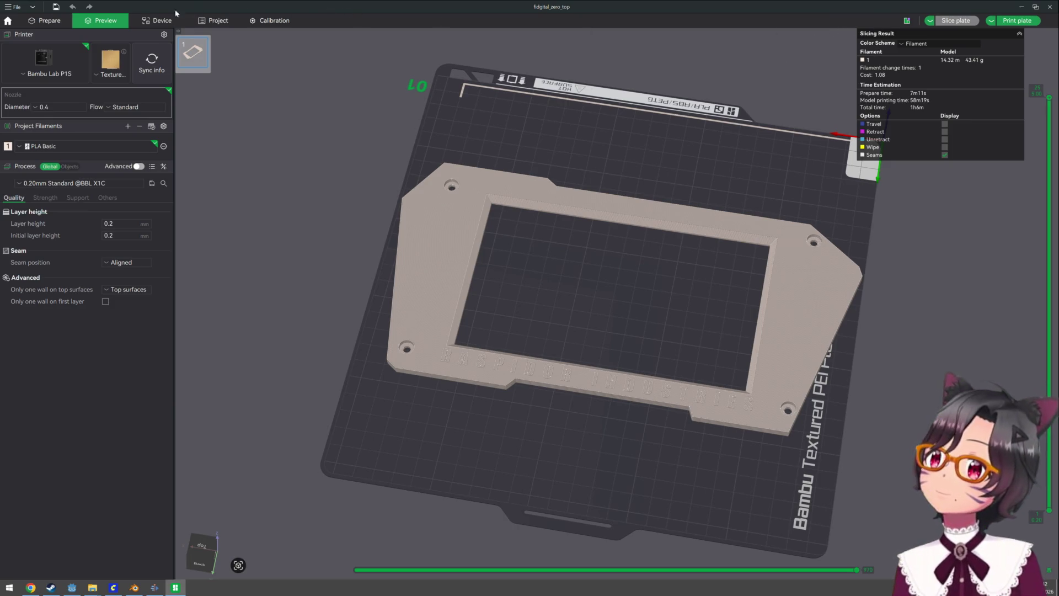
{"action": "left_click", "coordinate": [64, 23]}
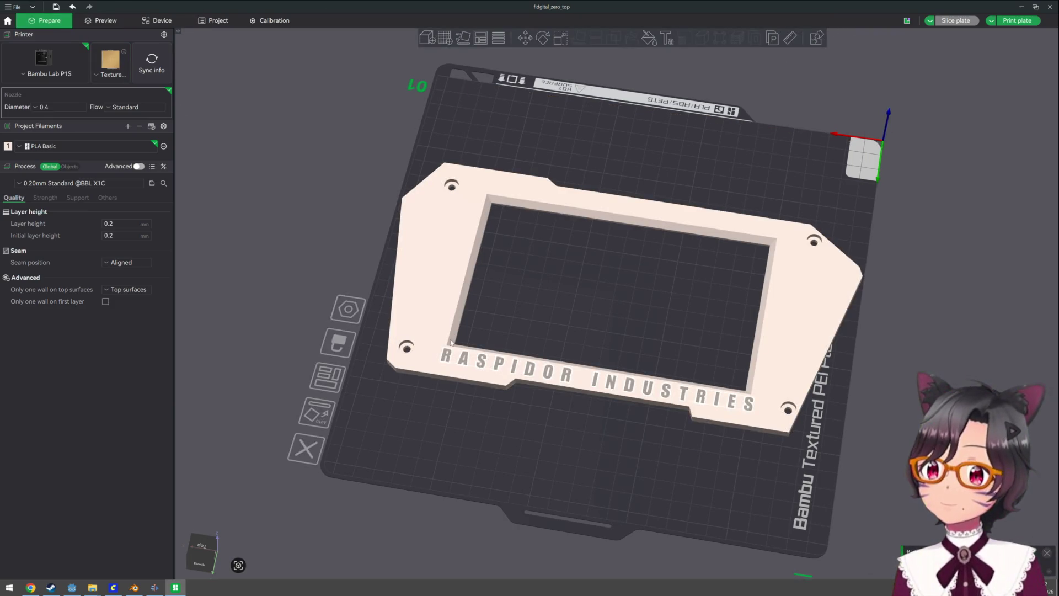
Select the frame and add a second filament slot under Project Filaments
{"action": "left_click", "coordinate": [433, 316]}
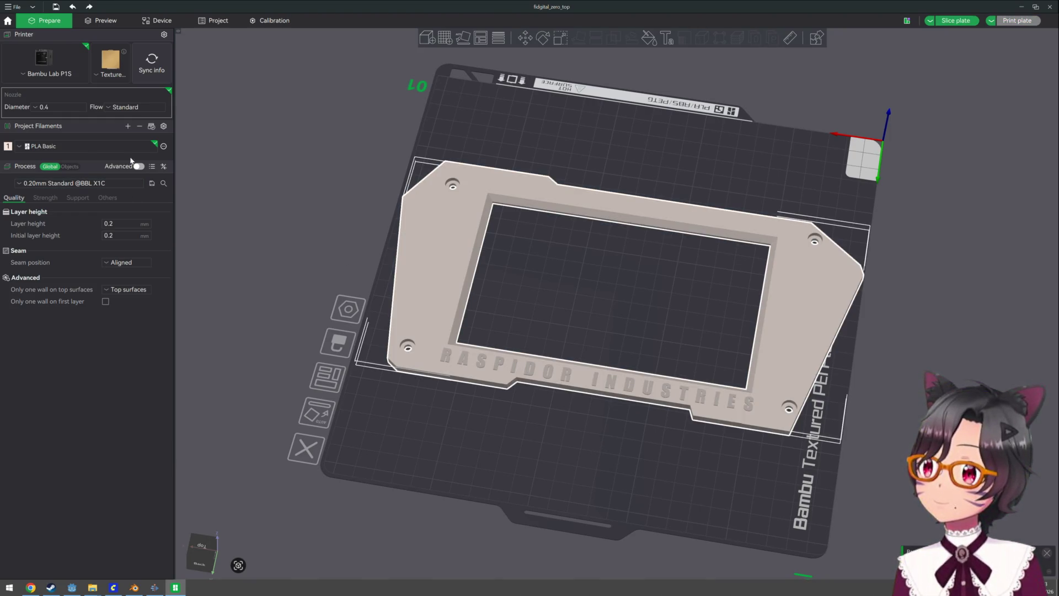
{"action": "left_click", "coordinate": [128, 126]}
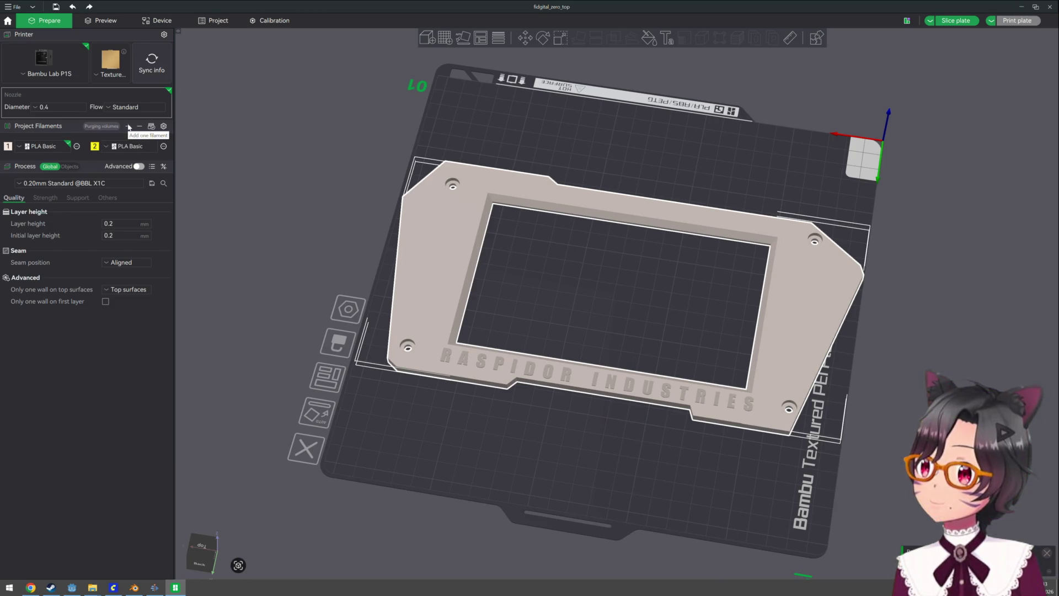
{"action": "left_click", "coordinate": [137, 153]}
{"action": "left_click", "coordinate": [137, 152]}
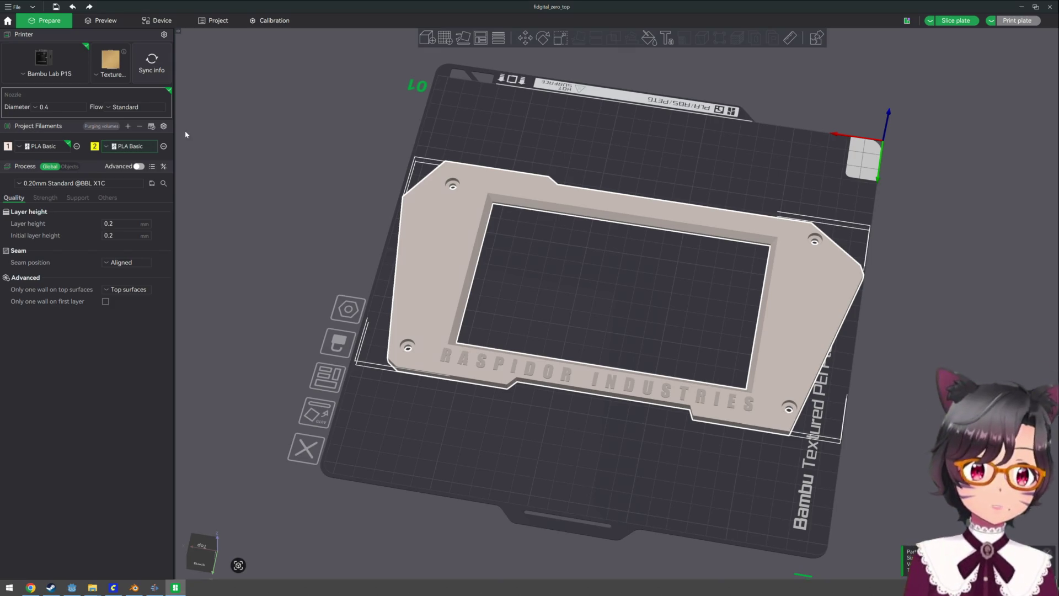
Set filament 2 to orange Bambu PLA Basic and deselect the object
{"action": "left_click", "coordinate": [141, 146]}
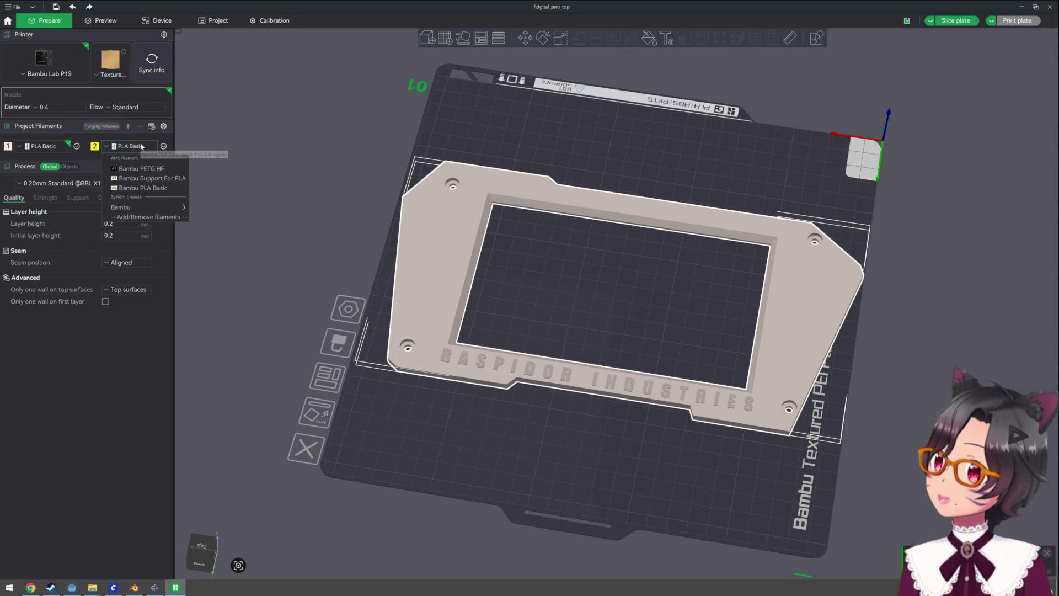
{"action": "left_click", "coordinate": [142, 146]}
{"action": "left_click", "coordinate": [141, 147]}
{"action": "left_click", "coordinate": [141, 146]}
{"action": "left_click", "coordinate": [141, 147]}
{"action": "left_click", "coordinate": [142, 146]}
{"action": "left_click", "coordinate": [141, 147]}
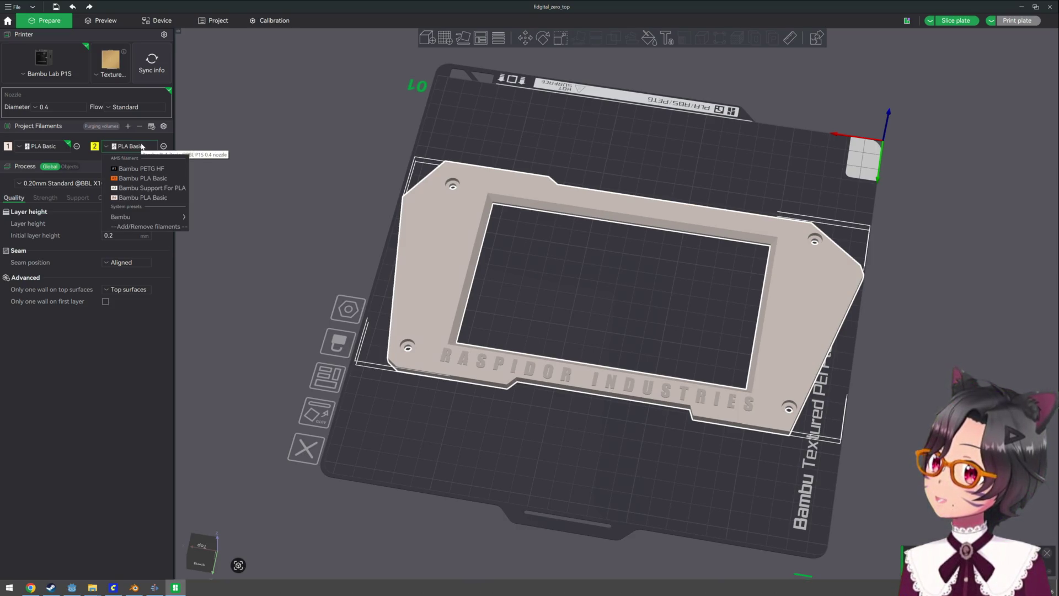
{"action": "left_click", "coordinate": [143, 178]}
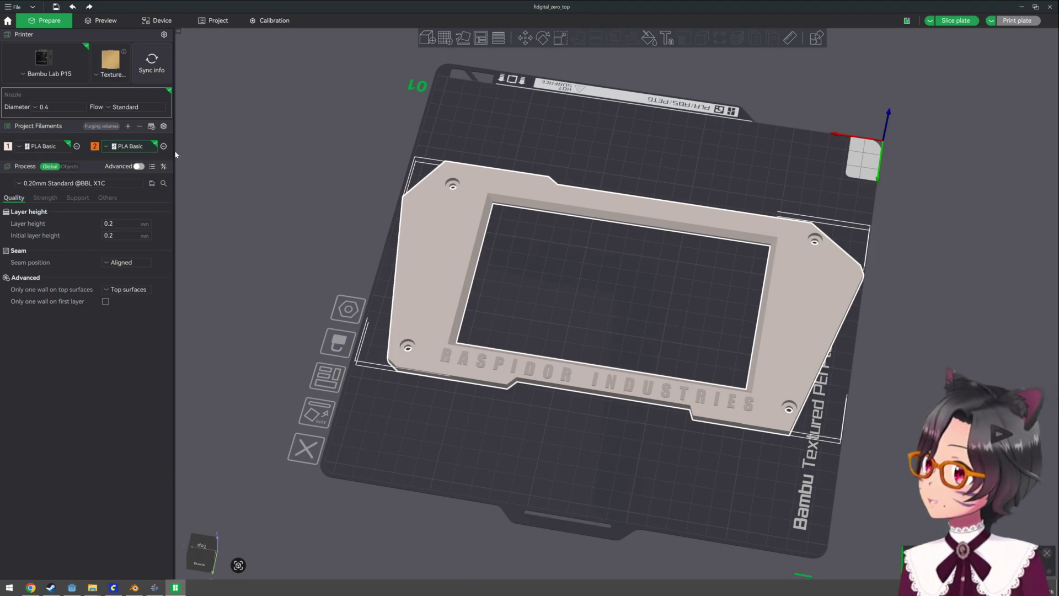
{"action": "left_click", "coordinate": [164, 147]}
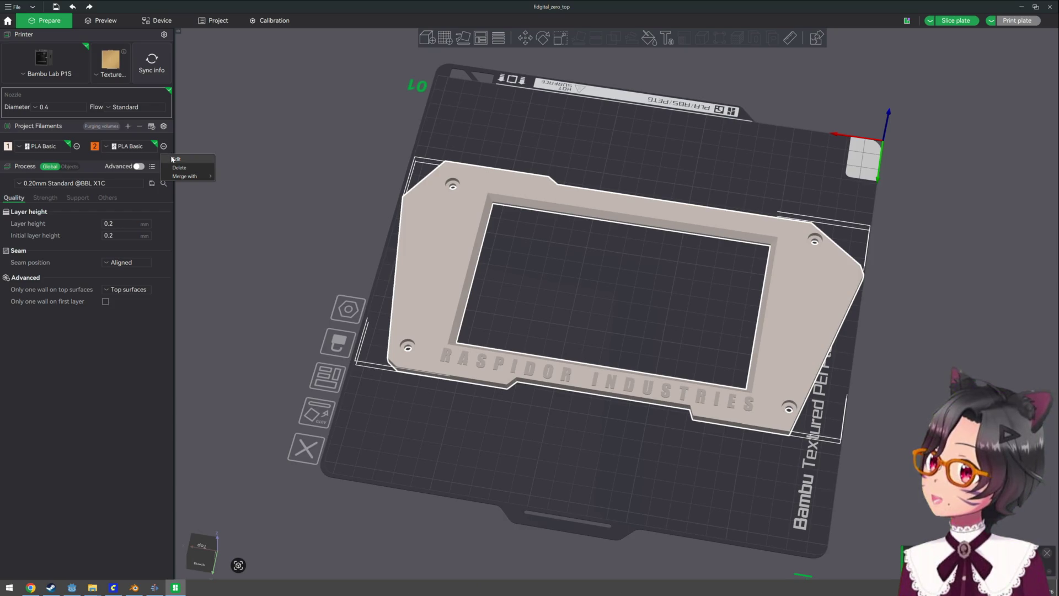
{"action": "left_click", "coordinate": [171, 138]}
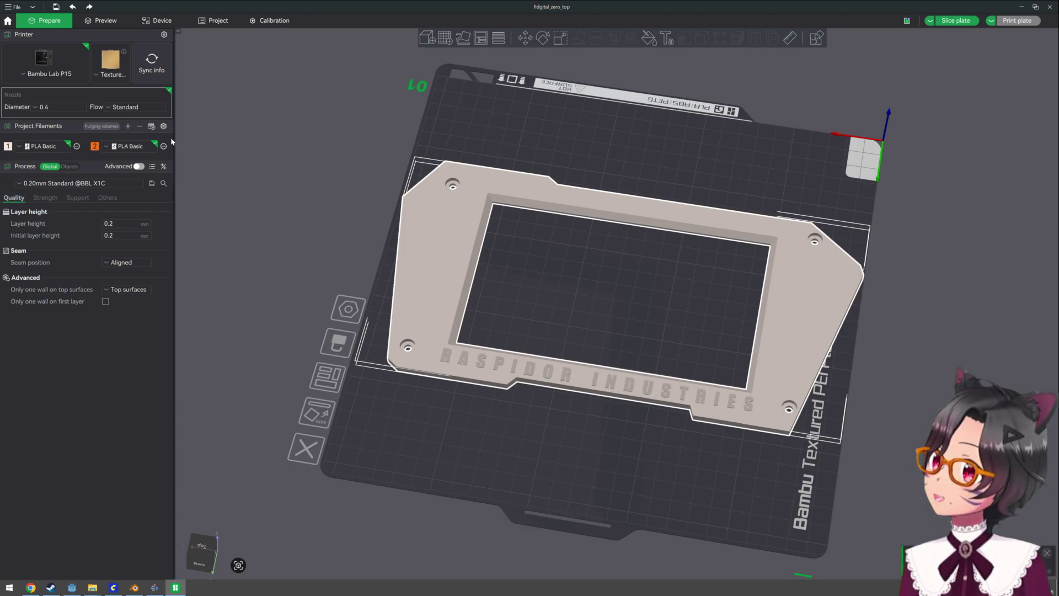
{"action": "left_click", "coordinate": [553, 371]}
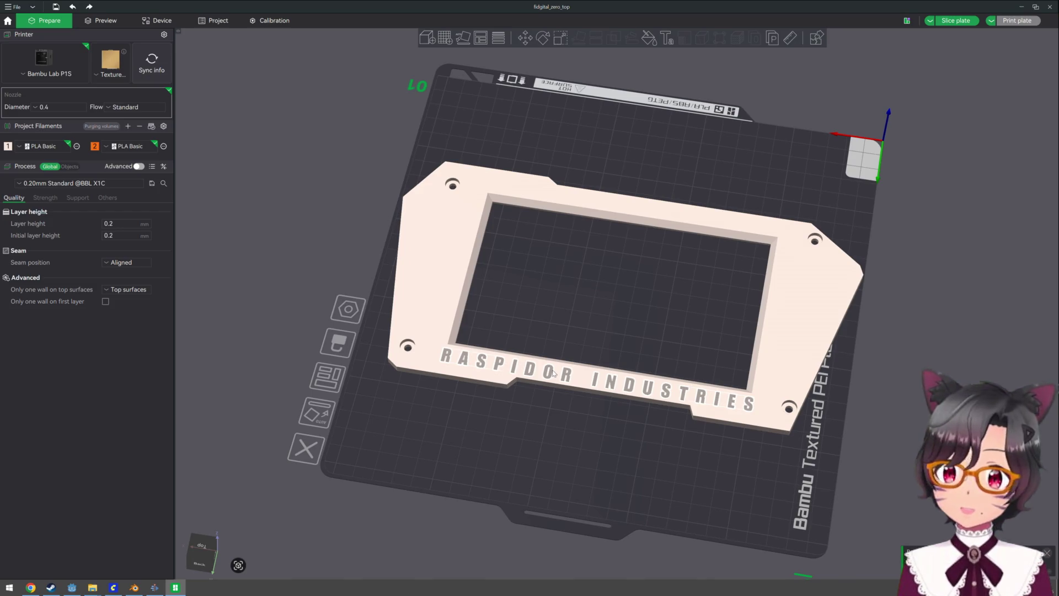
Assign the RASPIDOR INDUSTRIES text to filament 2 via Change Filament
{"action": "right_click", "coordinate": [554, 372]}
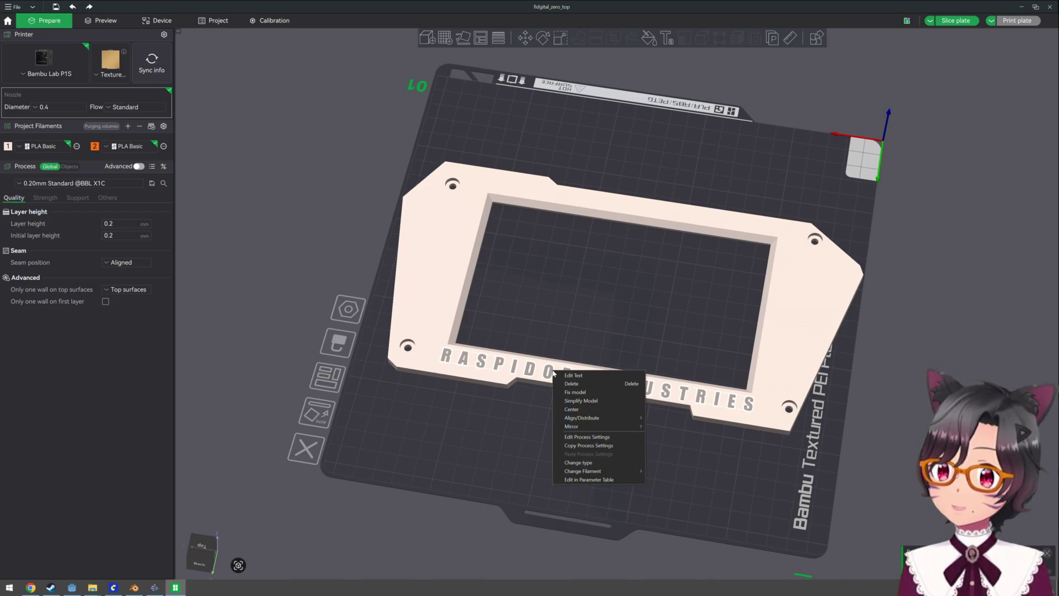
{"action": "mouse_move", "coordinate": [595, 471]}
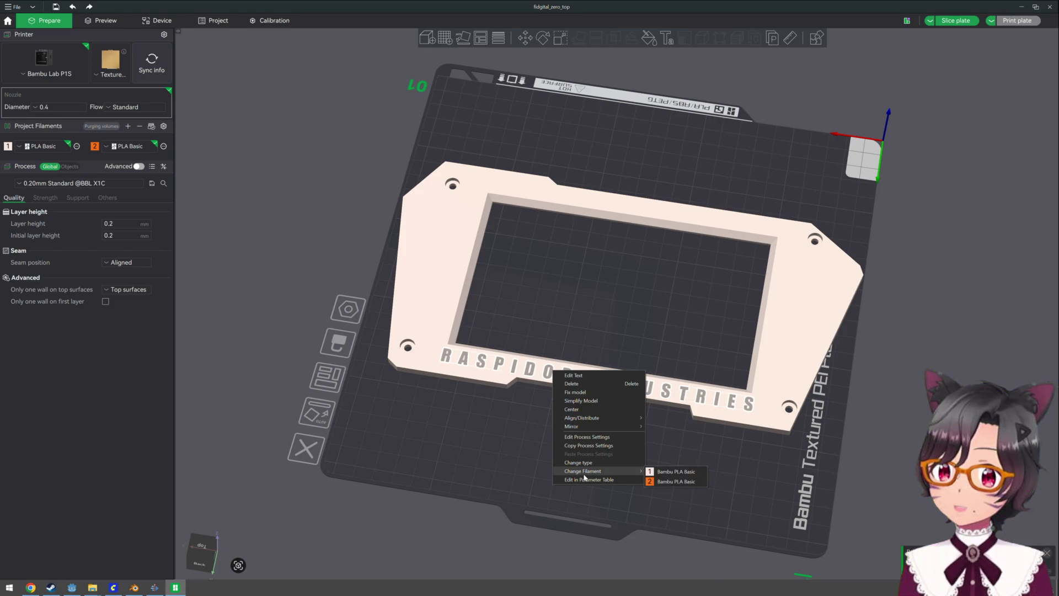
{"action": "left_click", "coordinate": [667, 482]}
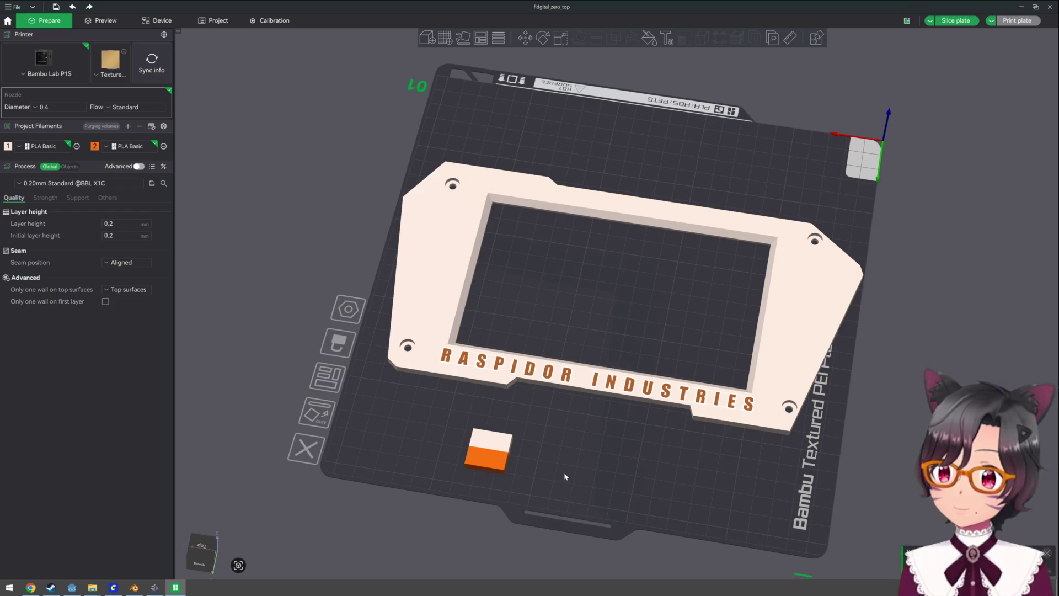
Switch to a straight-down top view of the plate and select the frame part
{"action": "key", "text": "0"}
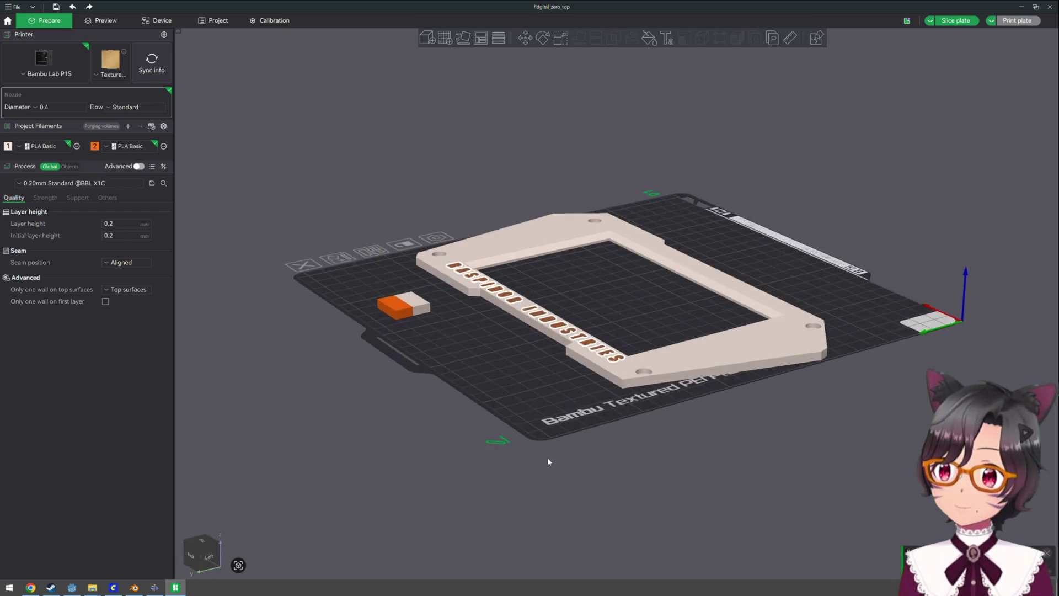
{"action": "key", "text": "1"}
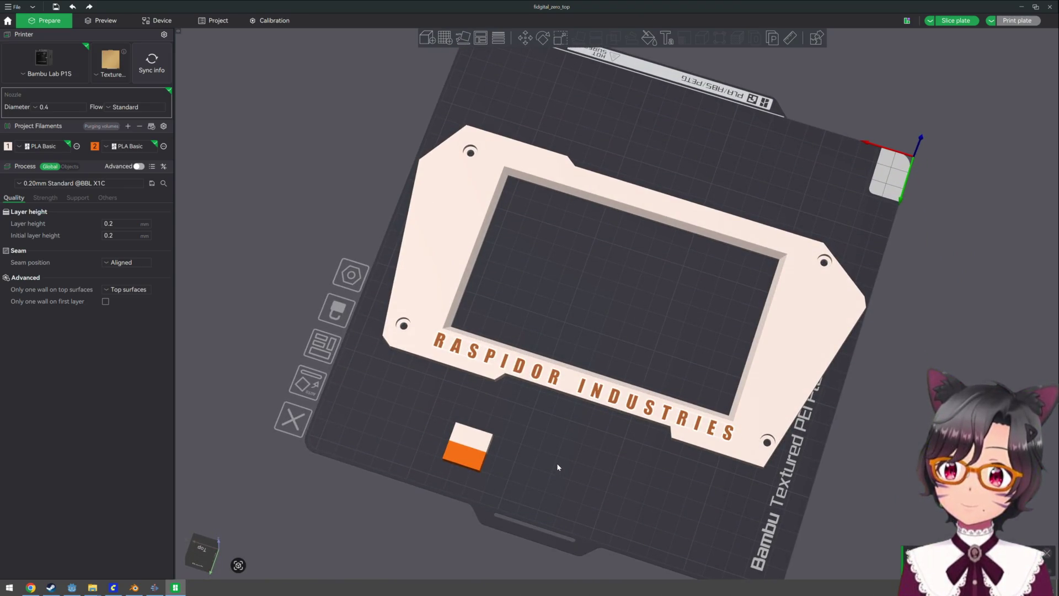
{"action": "left_click_drag", "start_coordinate": [564, 445], "coordinate": [580, 456]}
{"action": "key", "text": "1"}
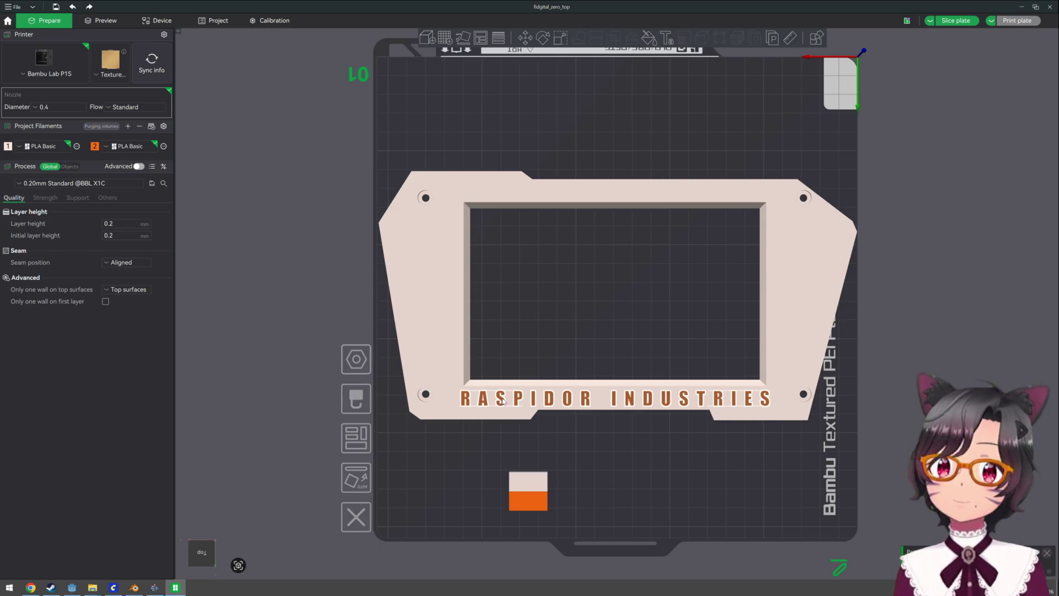
{"action": "left_click", "coordinate": [666, 38]}
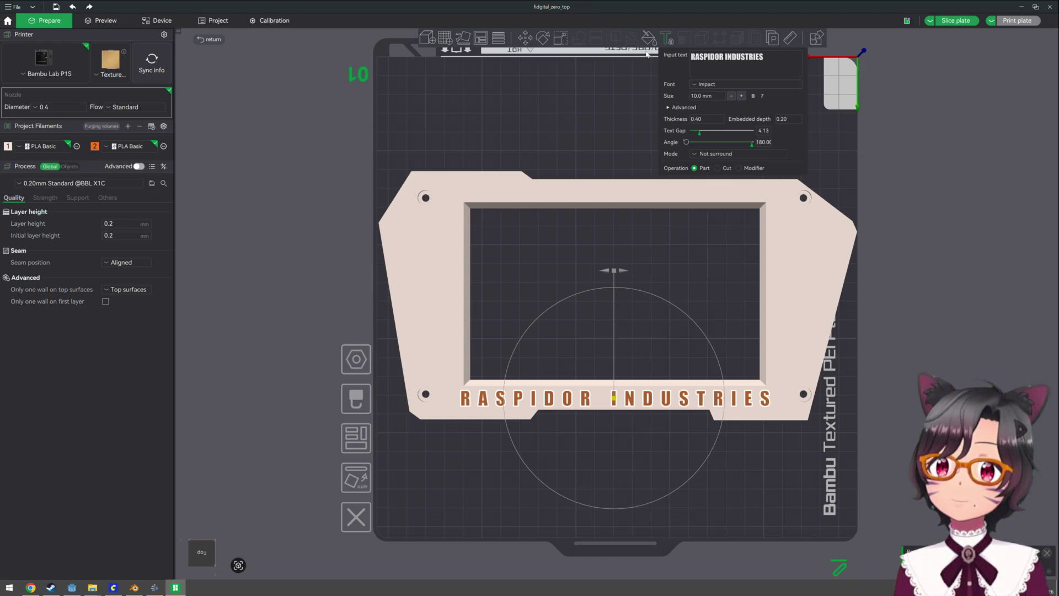
{"action": "left_click", "coordinate": [665, 36]}
{"action": "left_click", "coordinate": [665, 37]}
{"action": "left_click", "coordinate": [665, 38]}
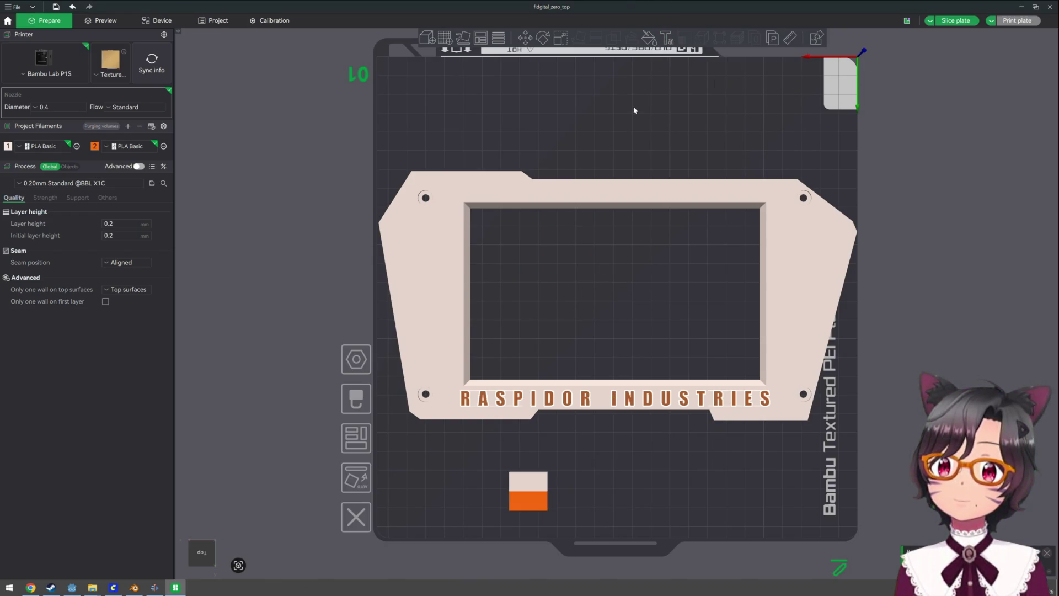
{"action": "left_click", "coordinate": [499, 188]}
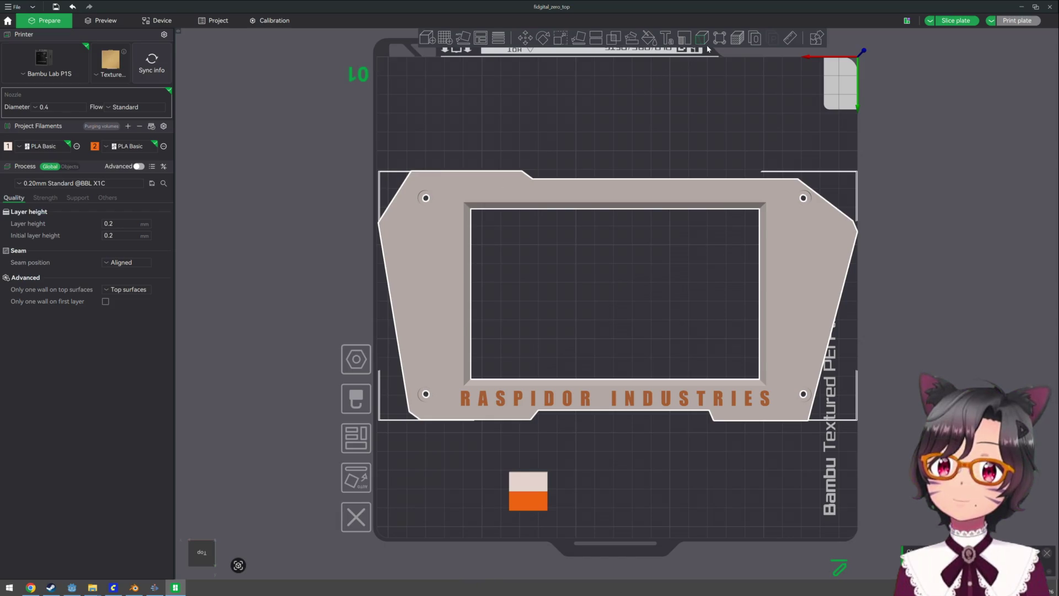
Add a new text part reading 'TWG29' and move it to the frame's top-left corner
{"action": "left_click", "coordinate": [672, 42]}
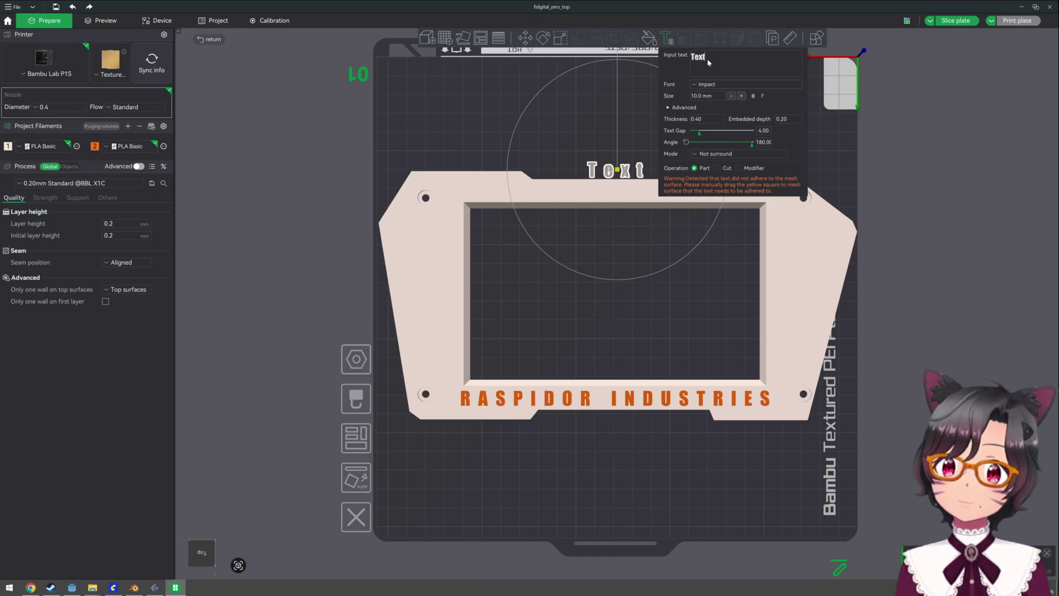
{"action": "key", "text": "BackSpace"}
{"action": "key", "text": "BackSpace"}
{"action": "key", "text": "BackSpace"}
{"action": "type", "text": "TWG"}
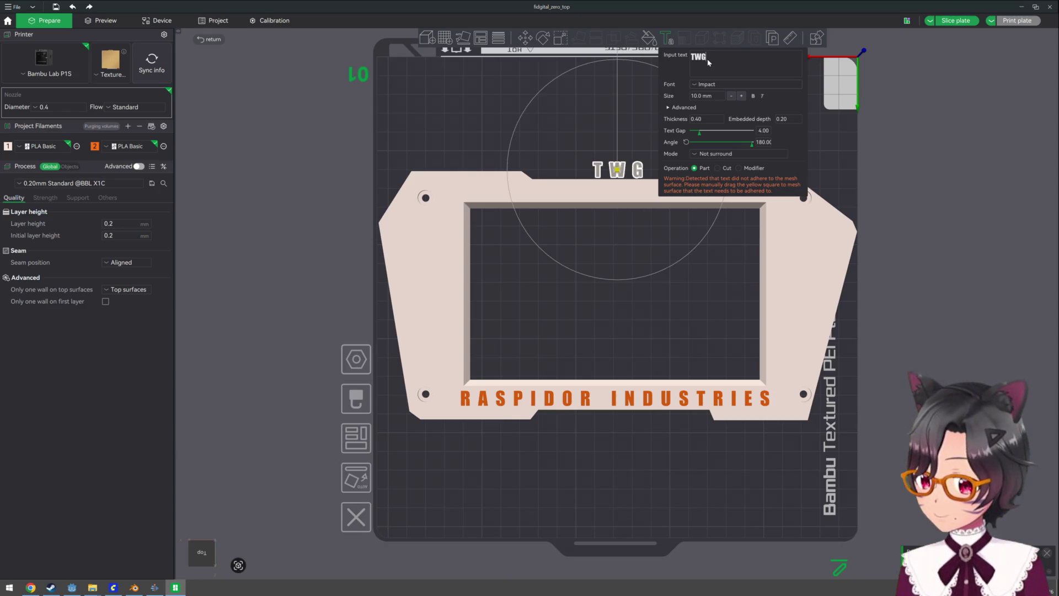
{"action": "type", "text": "29"}
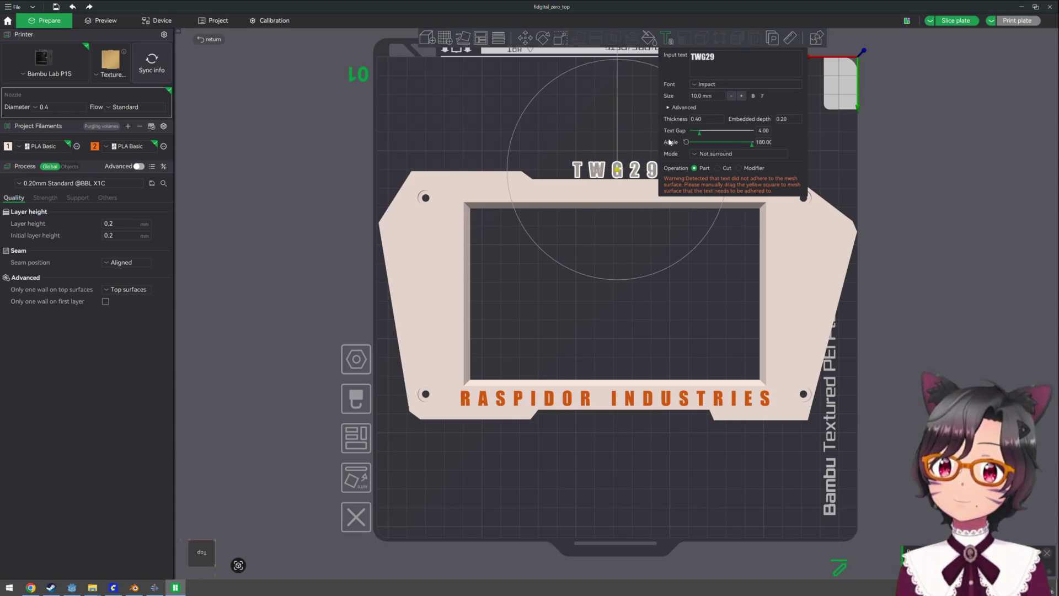
{"action": "left_click", "coordinate": [617, 171]}
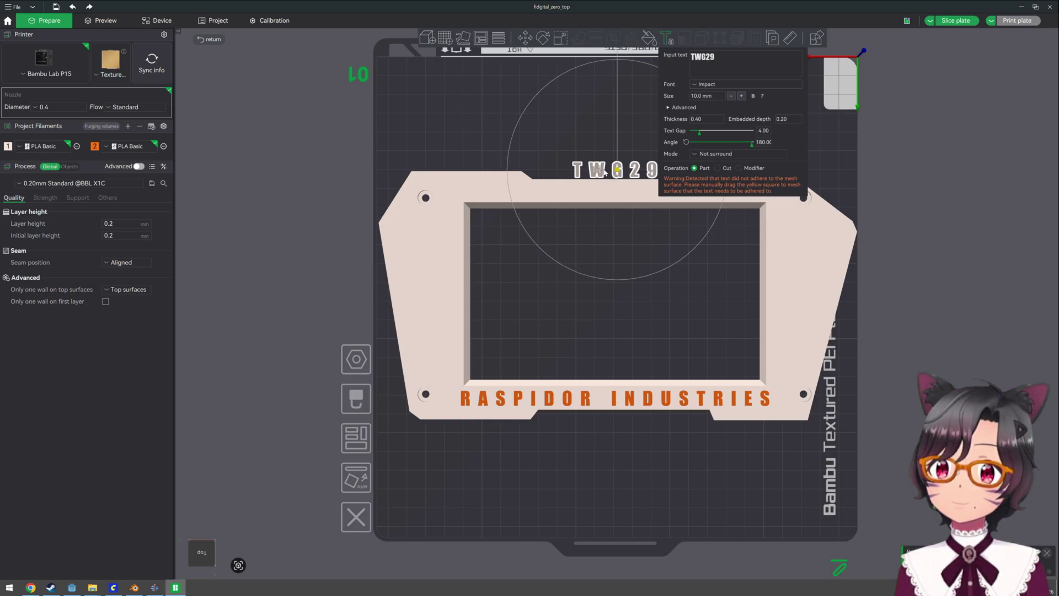
{"action": "mouse_move", "coordinate": [618, 171]}
{"action": "left_mouse_down"}
{"action": "mouse_move", "coordinate": [603, 190]}
{"action": "mouse_move", "coordinate": [486, 189]}
{"action": "left_mouse_up"}
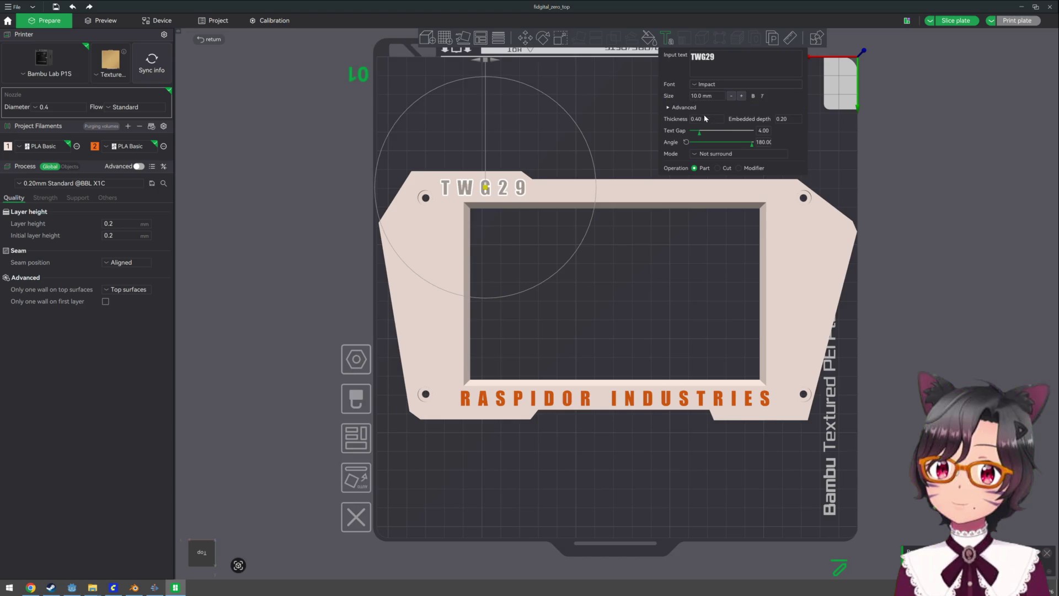
Set the Text Gap to -0.41, prefix the text with '//', and nudge it slightly left
{"action": "left_click", "coordinate": [697, 136]}
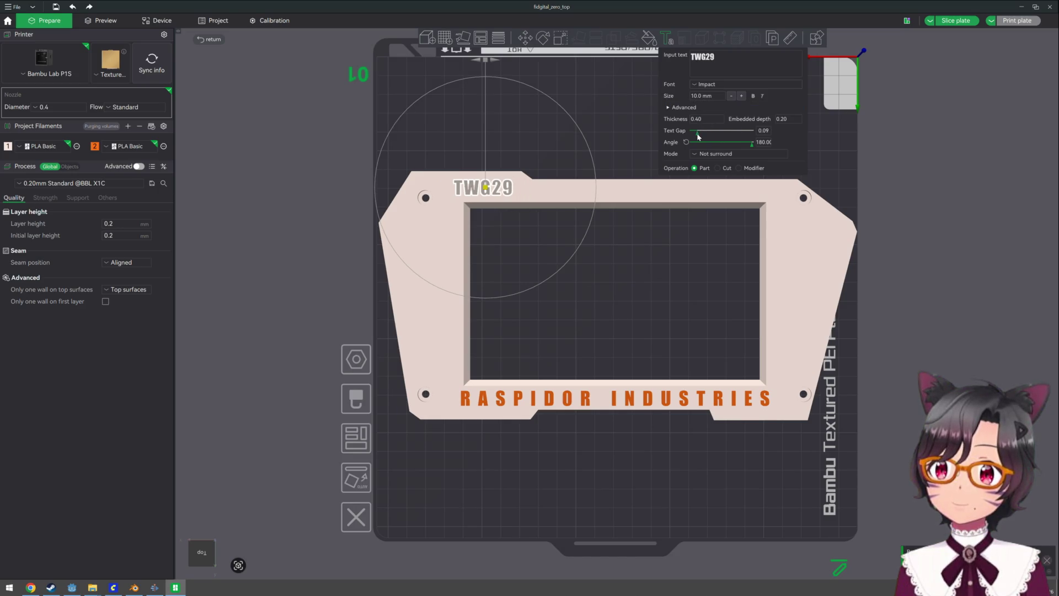
{"action": "left_click_drag", "start_coordinate": [698, 136], "coordinate": [698, 136]}
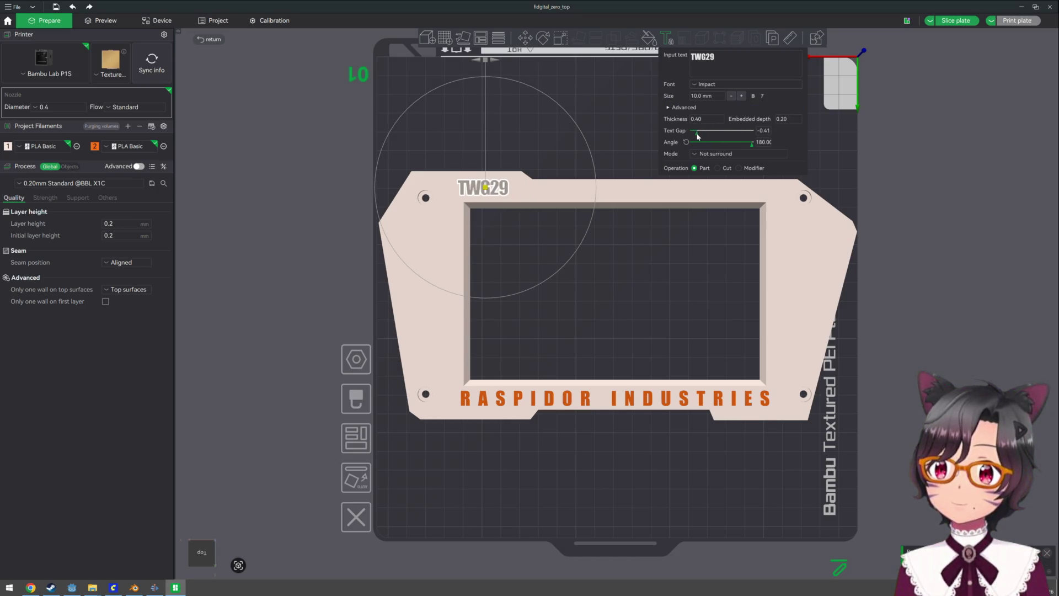
{"action": "type", "text": "//"}
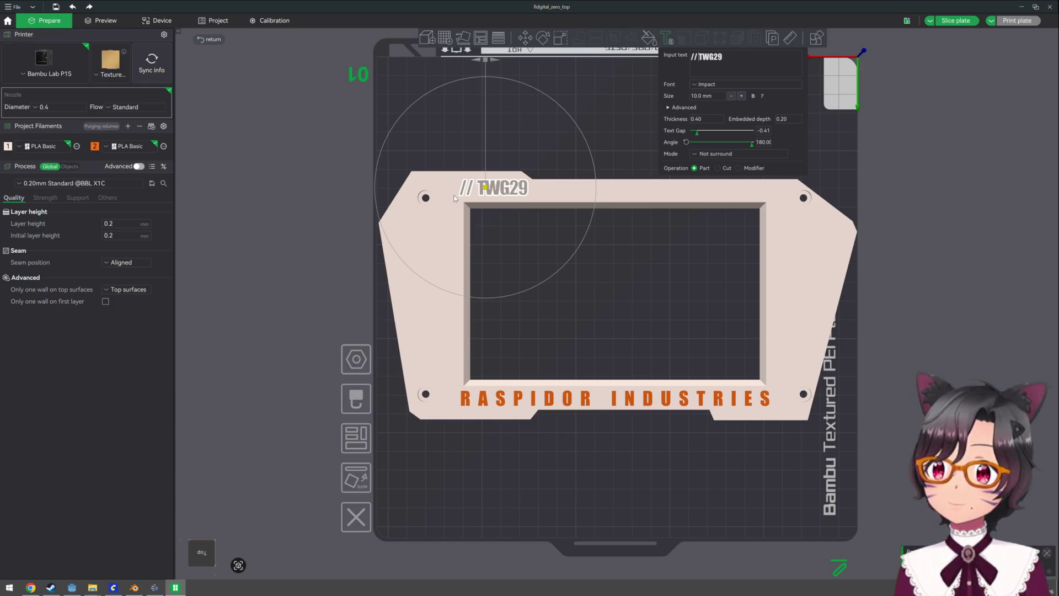
{"action": "left_click_drag", "start_coordinate": [485, 189], "coordinate": [478, 189]}
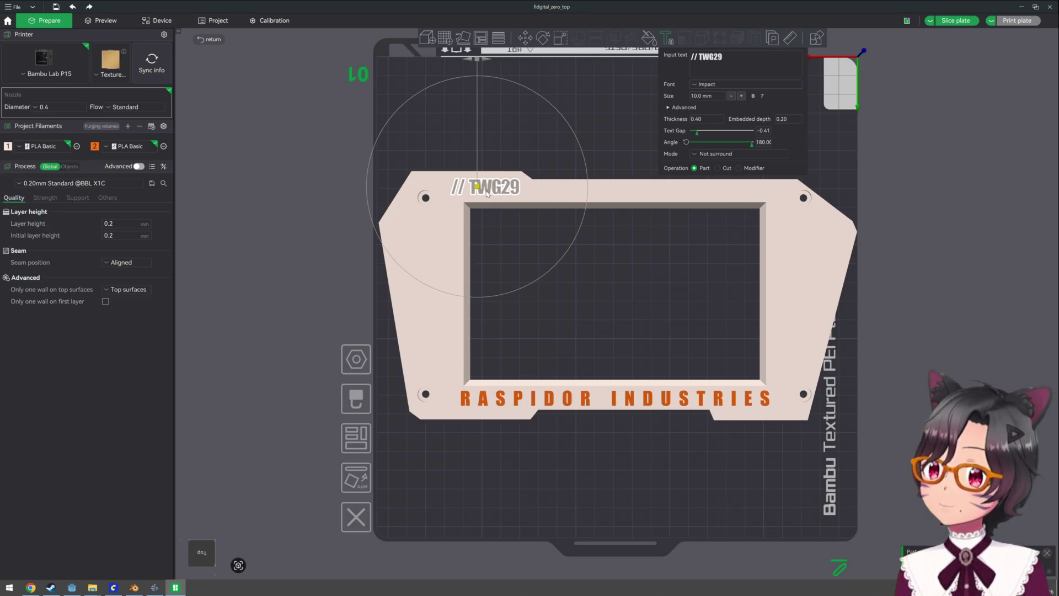
Change the second text_shape (// TWG29) to filament 2, Bambu PLA Basic, then deselect it
{"action": "left_click", "coordinate": [342, 152]}
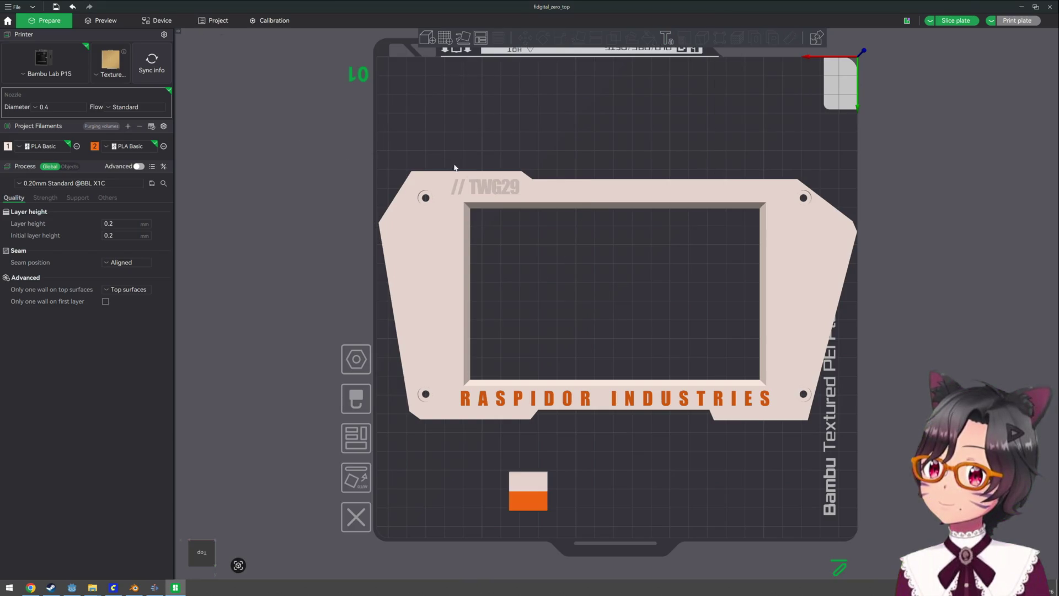
{"action": "left_click", "coordinate": [481, 186]}
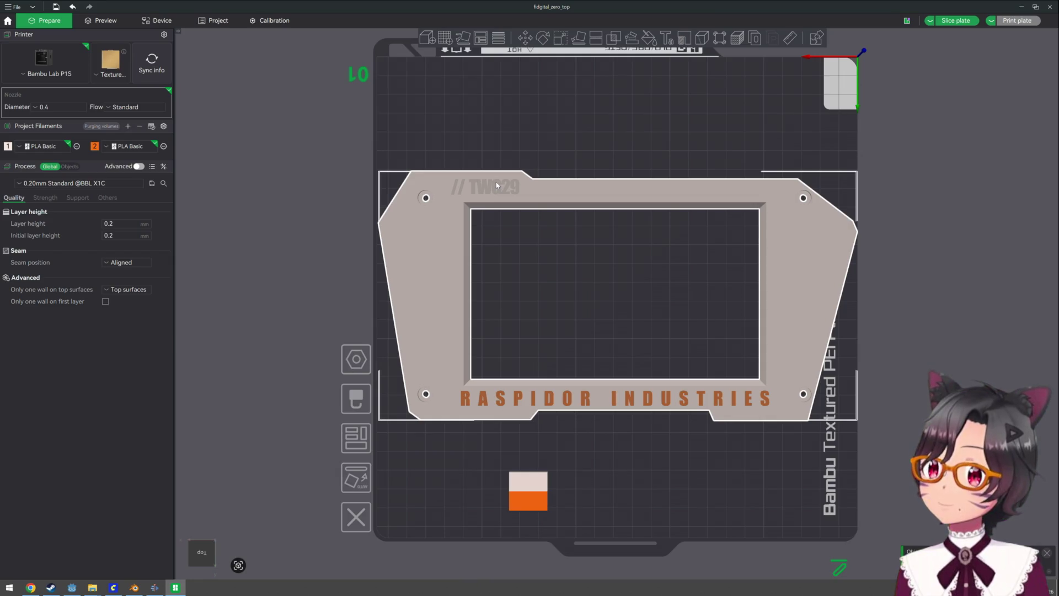
{"action": "left_click", "coordinate": [496, 186]}
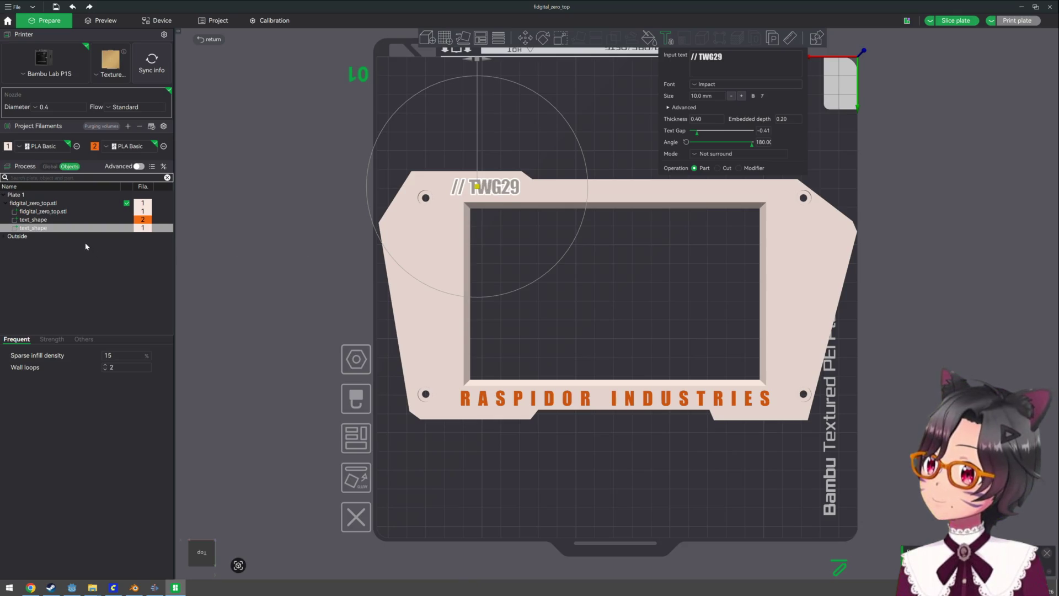
{"action": "right_click", "coordinate": [142, 230]}
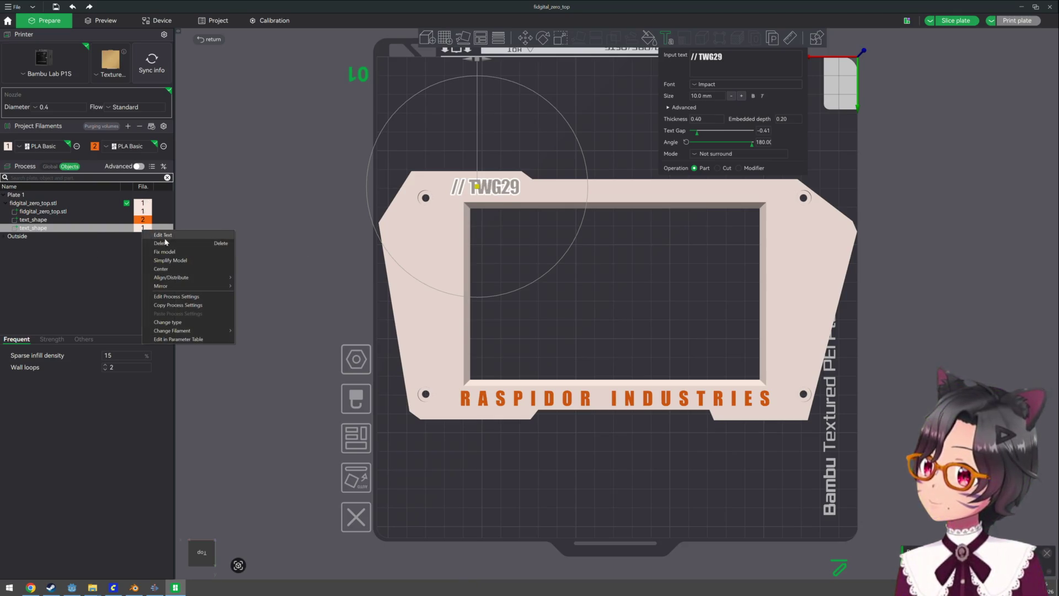
{"action": "mouse_move", "coordinate": [202, 337]}
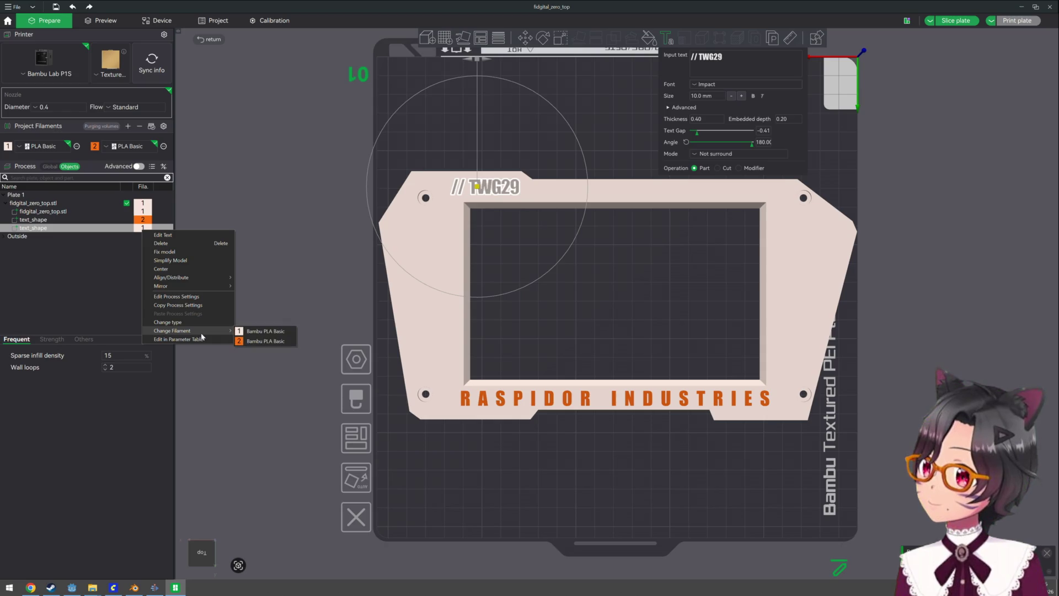
{"action": "left_click", "coordinate": [253, 341]}
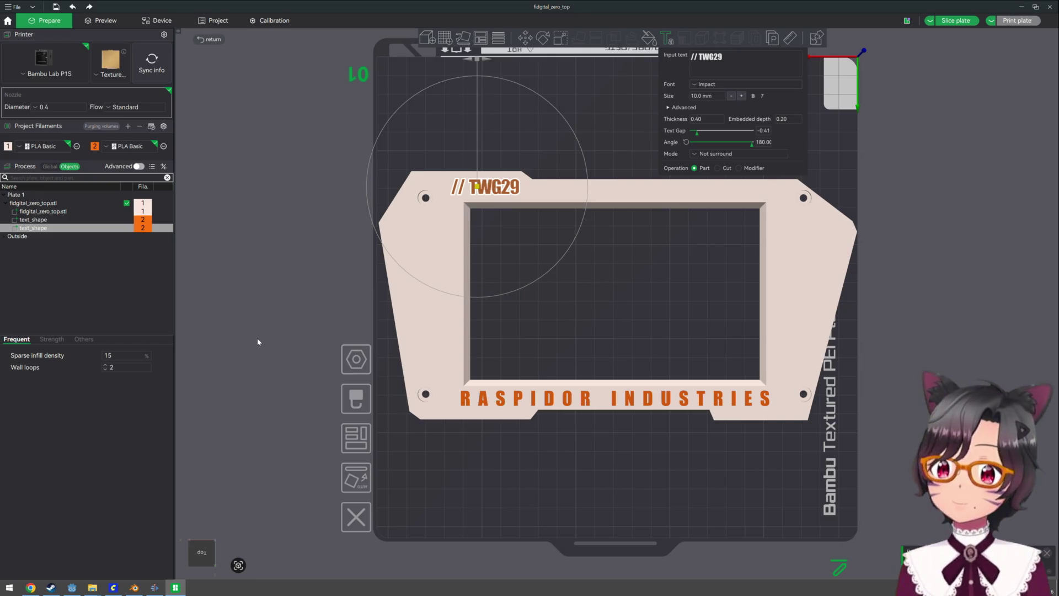
{"action": "left_click", "coordinate": [266, 396]}
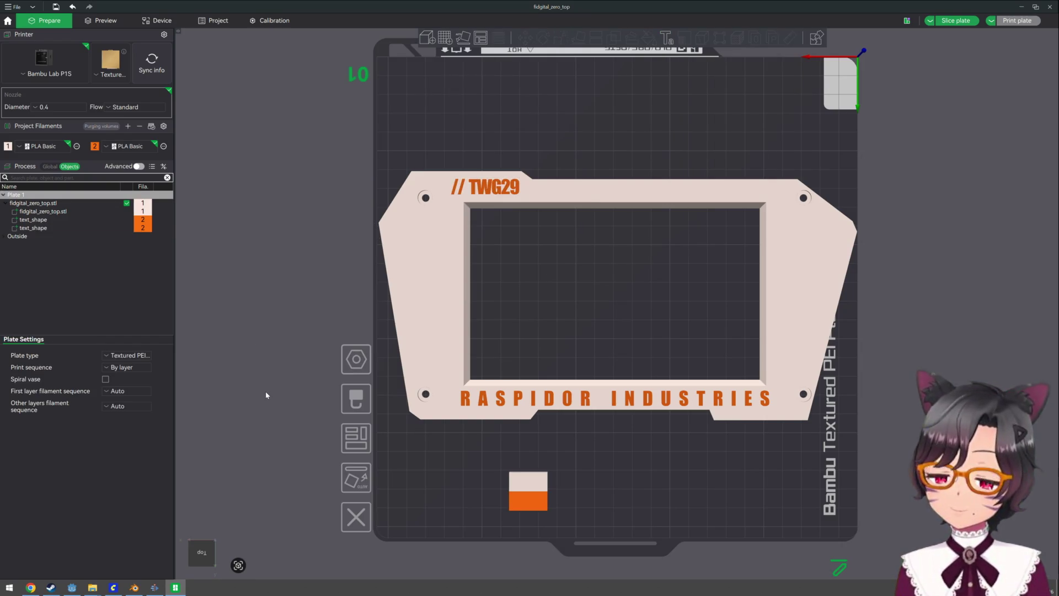
Rotate the frame about 133° around the vertical axis so it sits diagonally on the plate
{"action": "mouse_move", "coordinate": [432, 425]}
{"action": "left_mouse_down"}
{"action": "mouse_move", "coordinate": [416, 402]}
{"action": "mouse_move", "coordinate": [376, 406]}
{"action": "mouse_move", "coordinate": [402, 386]}
{"action": "mouse_move", "coordinate": [408, 428]}
{"action": "left_mouse_up"}
{"action": "left_click", "coordinate": [640, 464]}
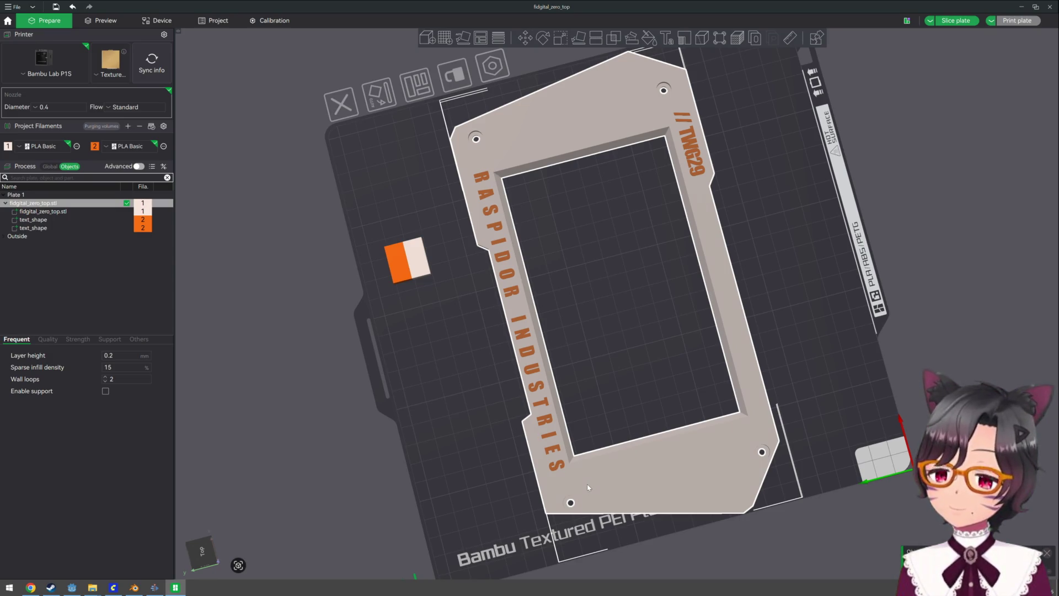
{"action": "left_click_drag", "start_coordinate": [551, 60], "coordinate": [592, 142]}
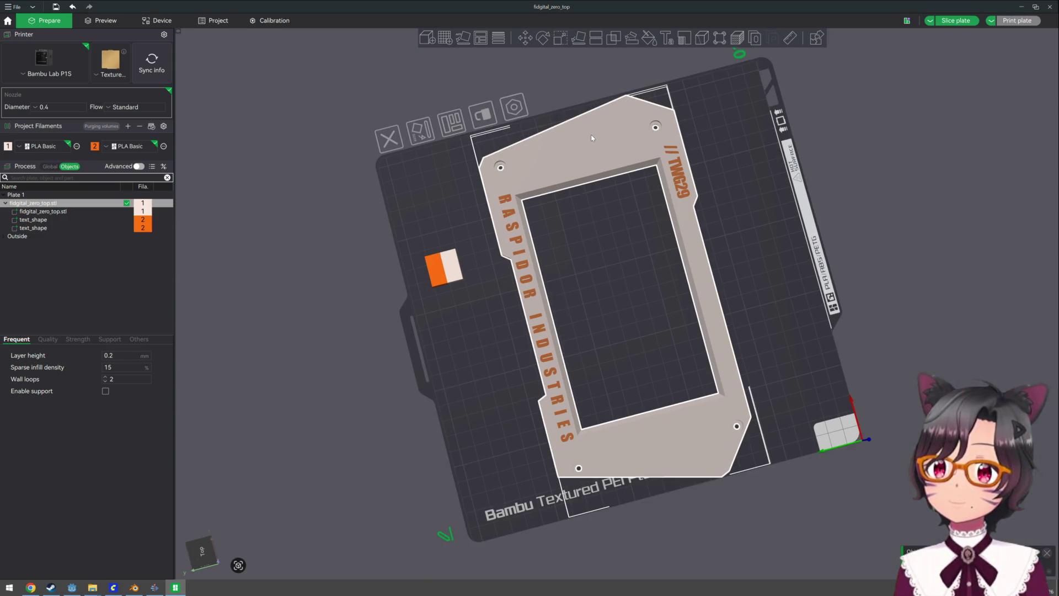
{"action": "left_click", "coordinate": [543, 37]}
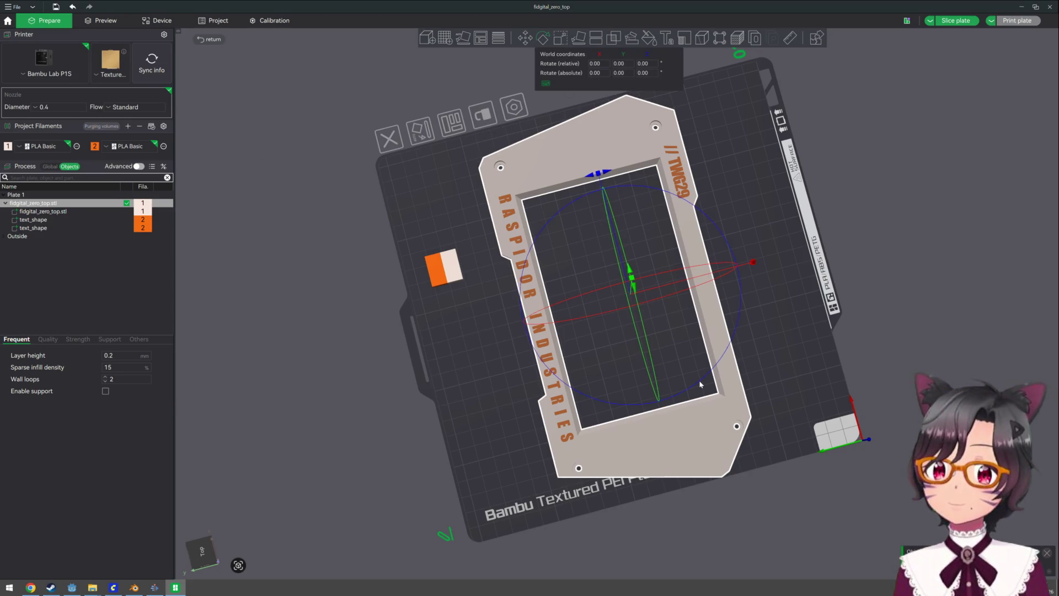
{"action": "mouse_move", "coordinate": [700, 380]}
{"action": "left_mouse_down"}
{"action": "mouse_move", "coordinate": [711, 364]}
{"action": "mouse_move", "coordinate": [704, 380]}
{"action": "left_mouse_up"}
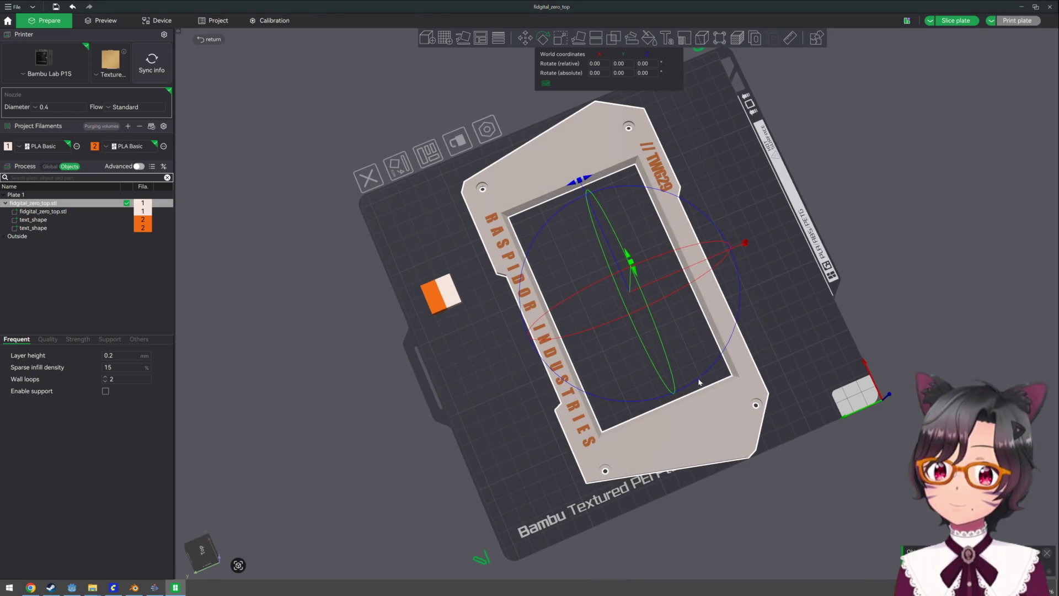
{"action": "mouse_move", "coordinate": [587, 181]}
{"action": "left_mouse_down"}
{"action": "mouse_move", "coordinate": [530, 217]}
{"action": "mouse_move", "coordinate": [579, 184]}
{"action": "mouse_move", "coordinate": [652, 189]}
{"action": "mouse_move", "coordinate": [673, 204]}
{"action": "left_mouse_up"}
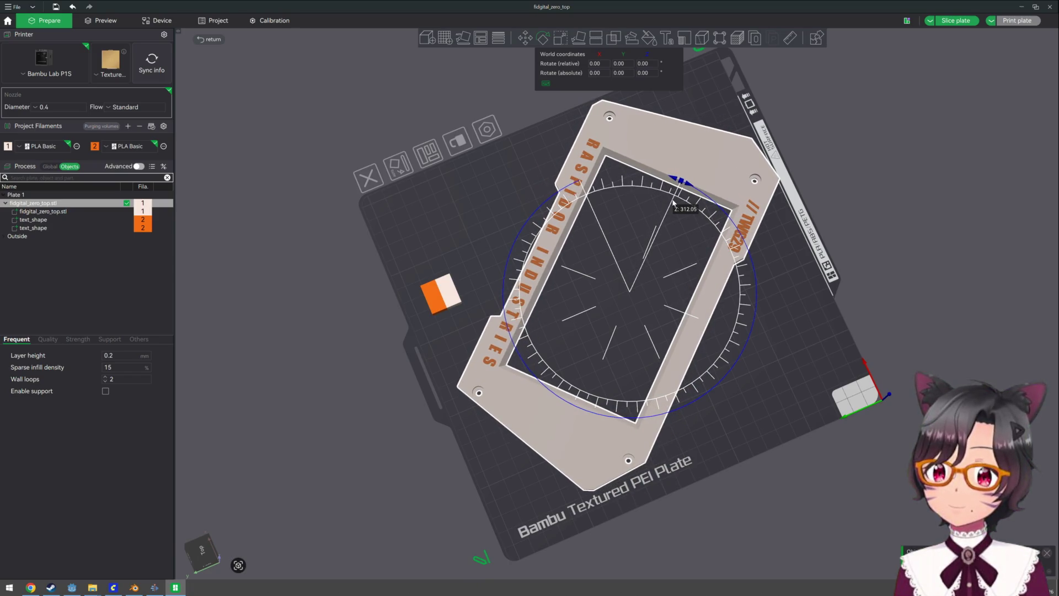
{"action": "left_click_drag", "start_coordinate": [673, 203], "coordinate": [667, 199]}
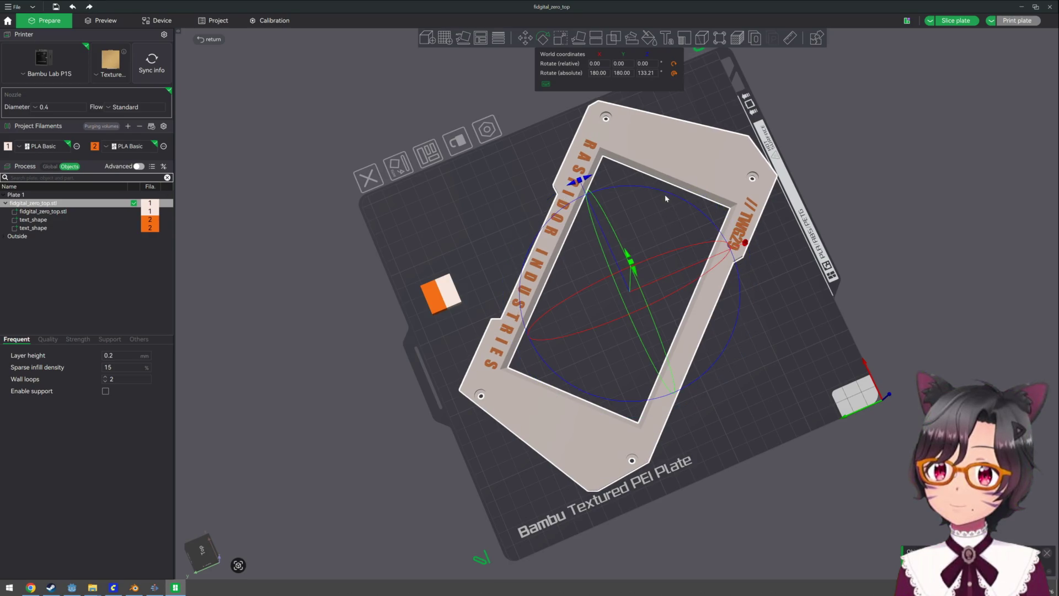
Move the frame along Y to about 131.17 mm, ending at X 134.52
{"action": "left_click", "coordinate": [524, 40]}
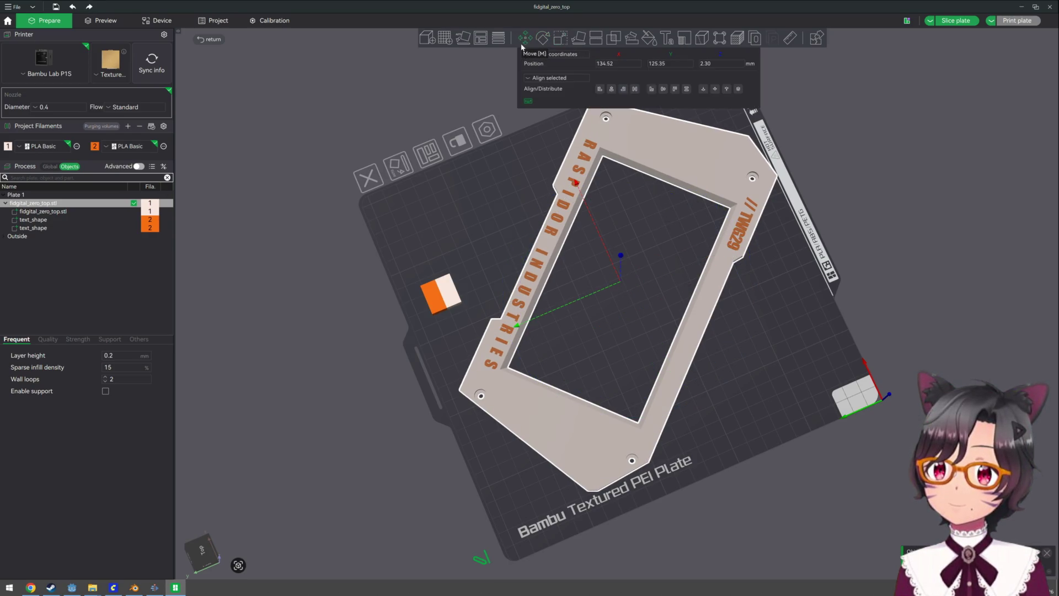
{"action": "left_click_drag", "start_coordinate": [524, 327], "coordinate": [506, 332]}
{"action": "mouse_move", "coordinate": [699, 348]}
{"action": "left_mouse_down"}
{"action": "mouse_move", "coordinate": [649, 341]}
{"action": "mouse_move", "coordinate": [644, 354]}
{"action": "left_mouse_up"}
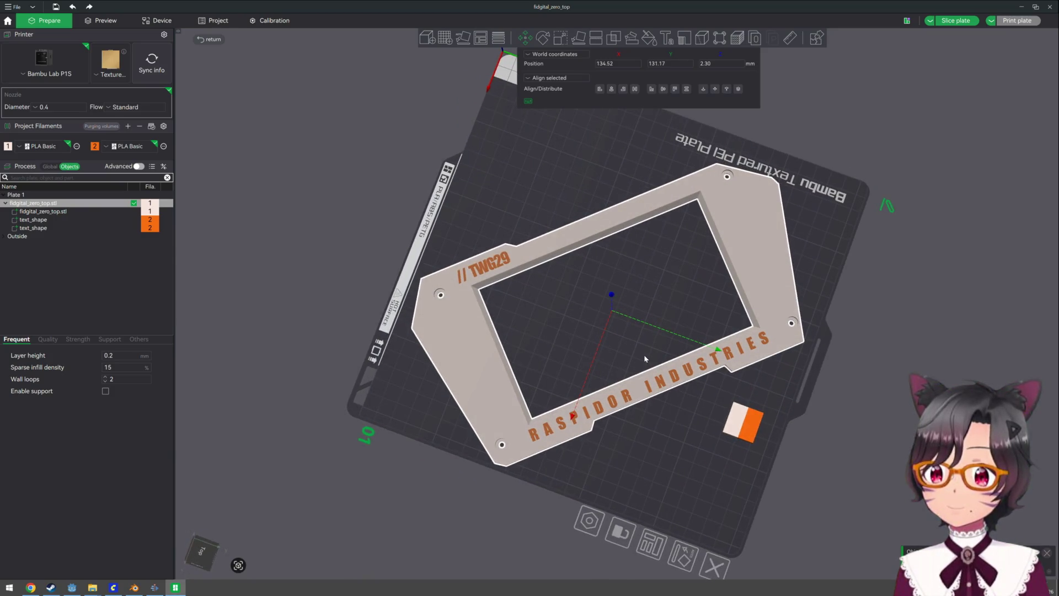
Slice the plate, then orbit and zoom the preview to check the frame and orange text layers (1h9m, 44.77 g, 2 filament changes)
{"action": "left_click", "coordinate": [961, 20]}
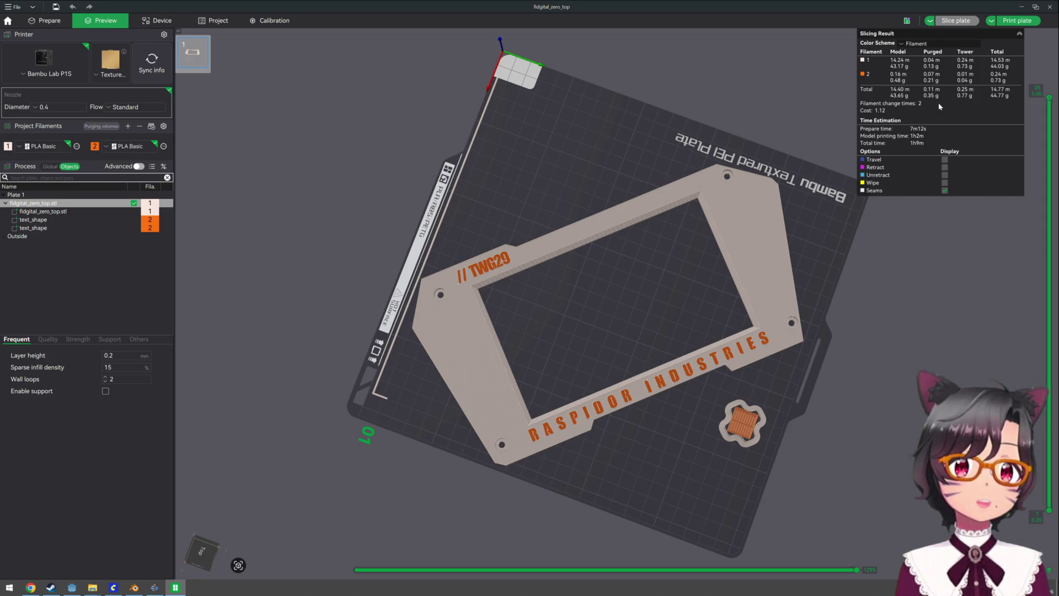
{"action": "mouse_move", "coordinate": [705, 279]}
{"action": "left_mouse_down"}
{"action": "mouse_move", "coordinate": [676, 289]}
{"action": "mouse_move", "coordinate": [678, 274]}
{"action": "mouse_move", "coordinate": [633, 299]}
{"action": "mouse_move", "coordinate": [628, 268]}
{"action": "mouse_move", "coordinate": [626, 309]}
{"action": "mouse_move", "coordinate": [652, 293]}
{"action": "mouse_move", "coordinate": [638, 303]}
{"action": "mouse_move", "coordinate": [642, 391]}
{"action": "left_mouse_up"}
{"action": "scroll", "coordinate": [643, 389], "scroll_direction": "up", "scroll_amount": 3}
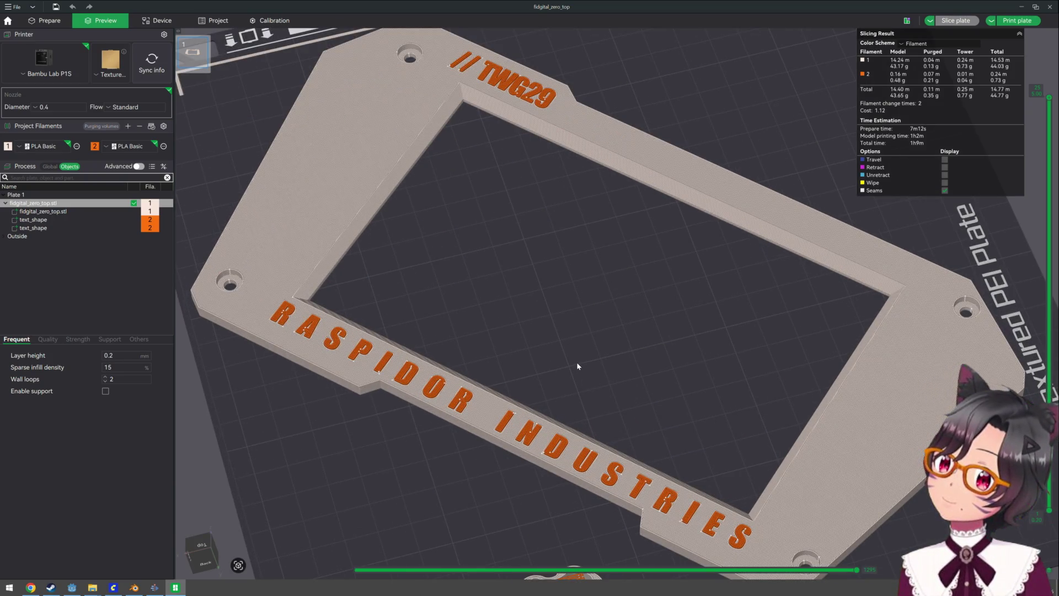
{"action": "scroll", "coordinate": [577, 364], "scroll_direction": "down", "scroll_amount": 1}
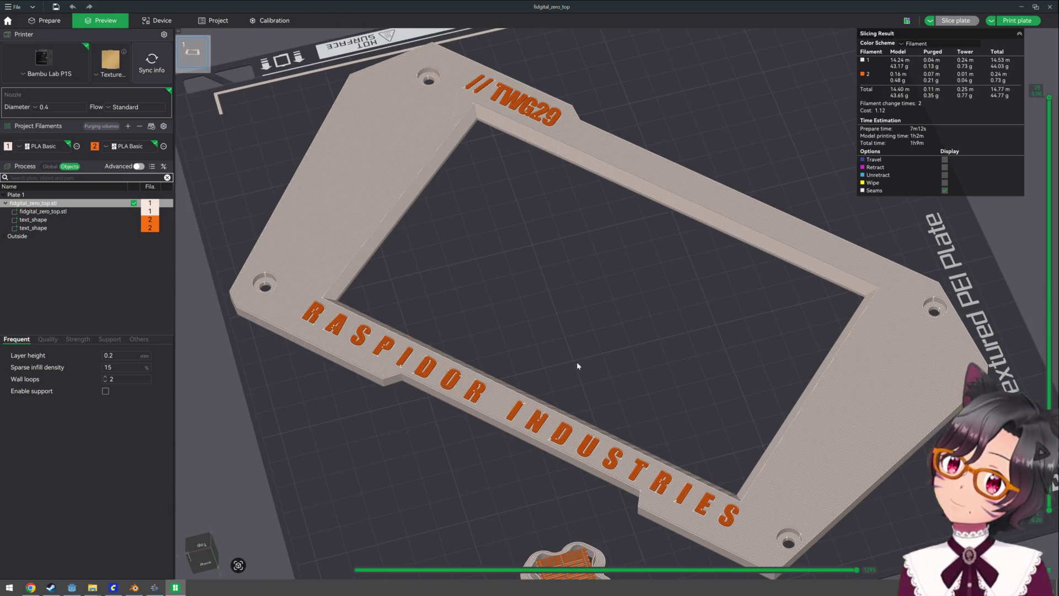
{"action": "scroll", "coordinate": [577, 365], "scroll_direction": "down", "scroll_amount": 2}
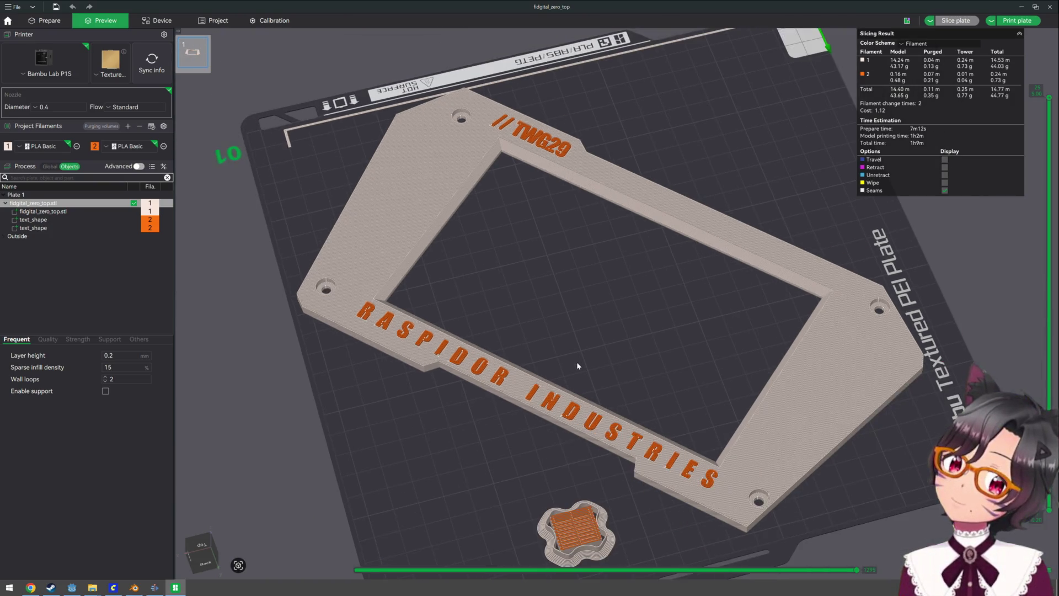
{"action": "scroll", "coordinate": [577, 365], "scroll_direction": "up", "scroll_amount": 6}
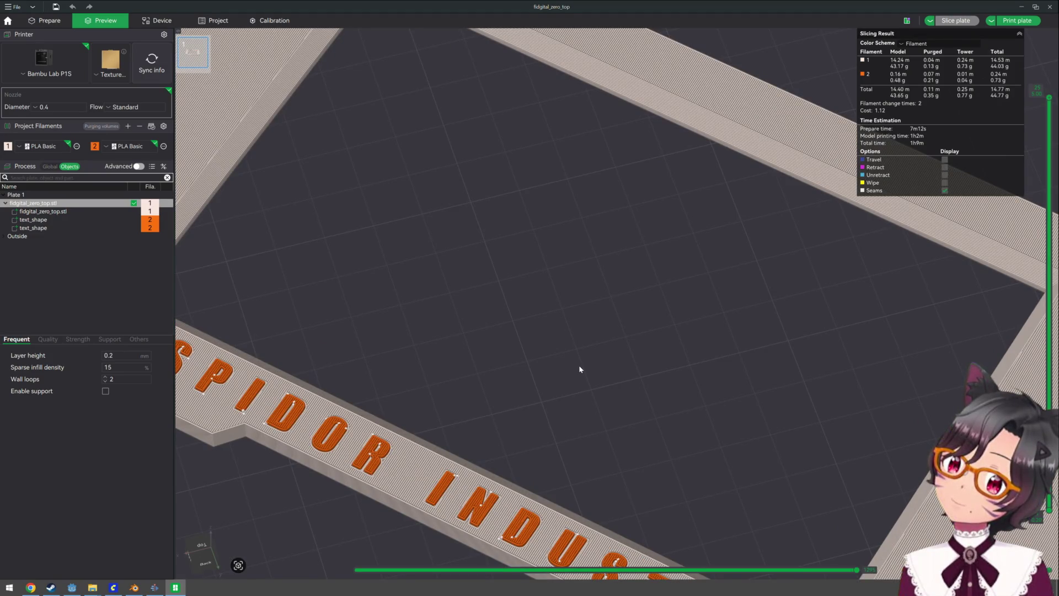
{"action": "scroll", "coordinate": [579, 369], "scroll_direction": "down", "scroll_amount": 3}
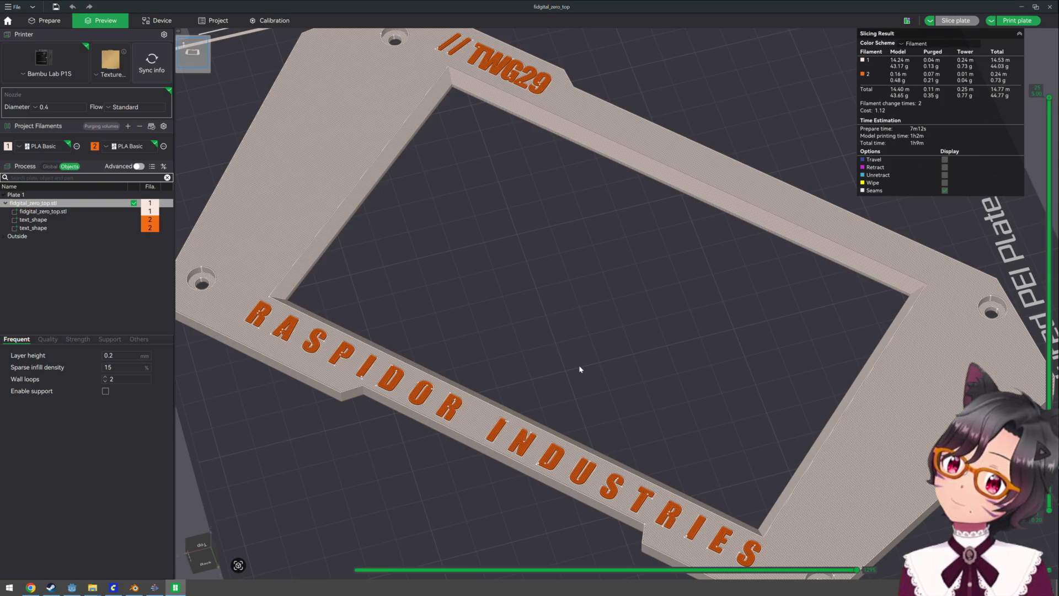
{"action": "scroll", "coordinate": [579, 368], "scroll_direction": "down", "scroll_amount": 4}
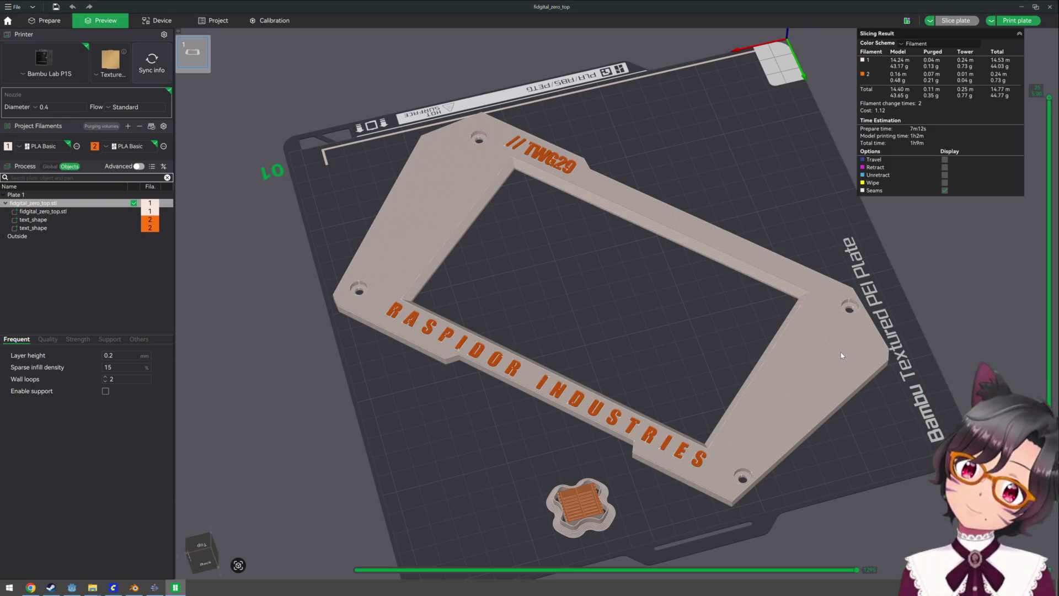
{"action": "scroll", "coordinate": [841, 355], "scroll_direction": "down", "scroll_amount": 2}
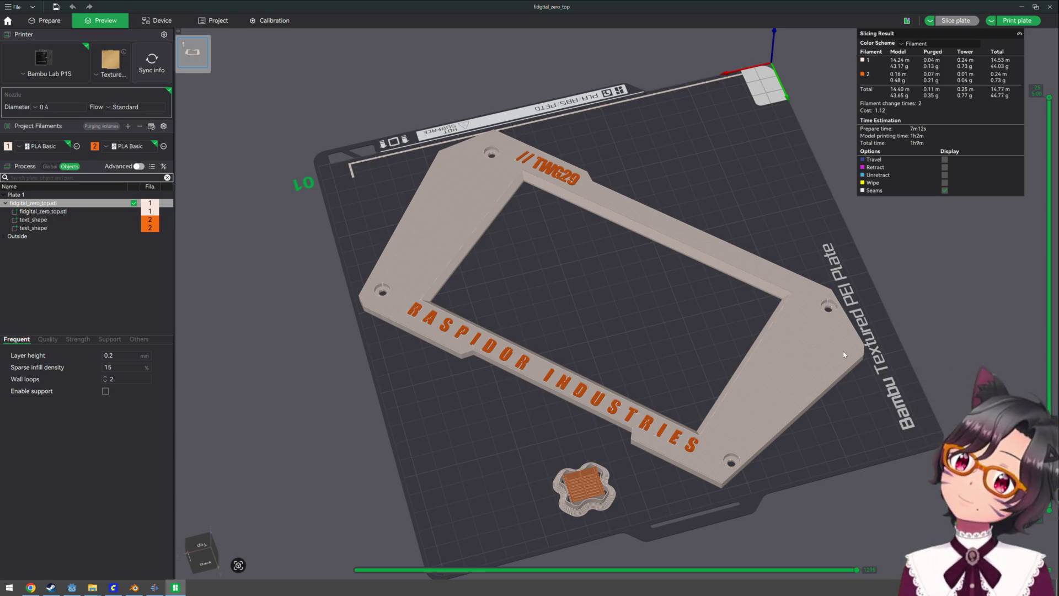
{"action": "mouse_move", "coordinate": [637, 379]}
{"action": "left_mouse_down"}
{"action": "mouse_move", "coordinate": [667, 383]}
{"action": "mouse_move", "coordinate": [624, 375]}
{"action": "mouse_move", "coordinate": [595, 403]}
{"action": "mouse_move", "coordinate": [596, 371]}
{"action": "mouse_move", "coordinate": [513, 400]}
{"action": "mouse_move", "coordinate": [521, 390]}
{"action": "mouse_move", "coordinate": [517, 403]}
{"action": "mouse_move", "coordinate": [518, 390]}
{"action": "left_mouse_up"}
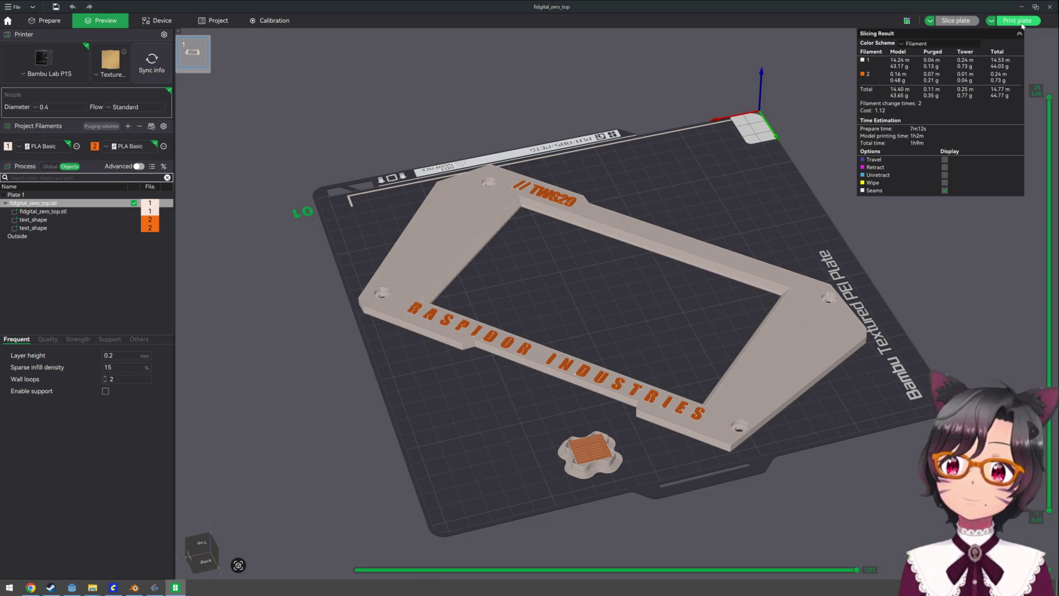
Send the fidigital_zero_top job to the P1S with filaments mapped to AMS slots A4 and A2
{"action": "left_click", "coordinate": [1022, 25]}
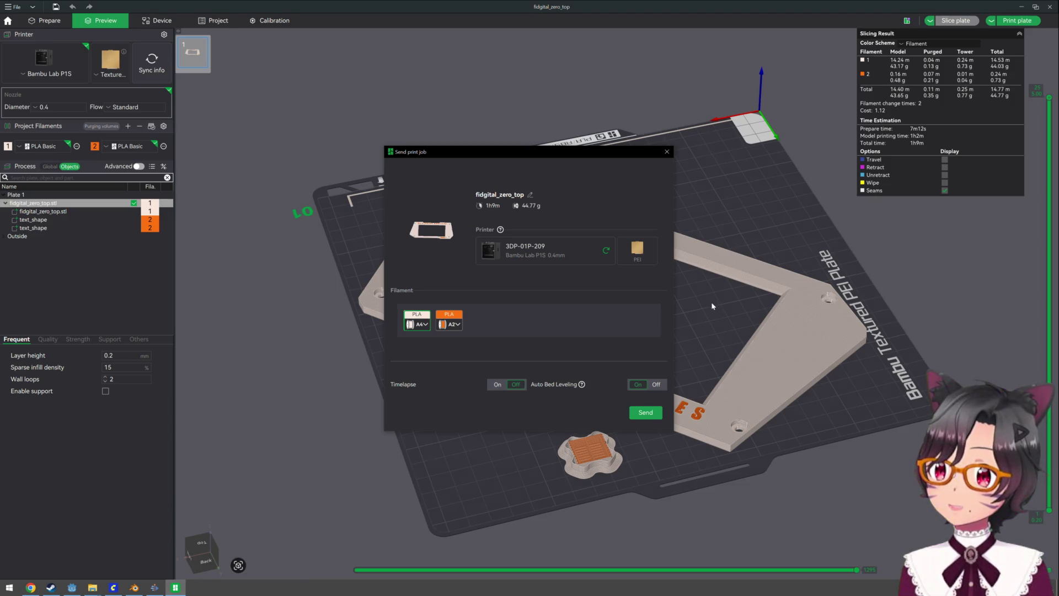
{"action": "left_click", "coordinate": [650, 417]}
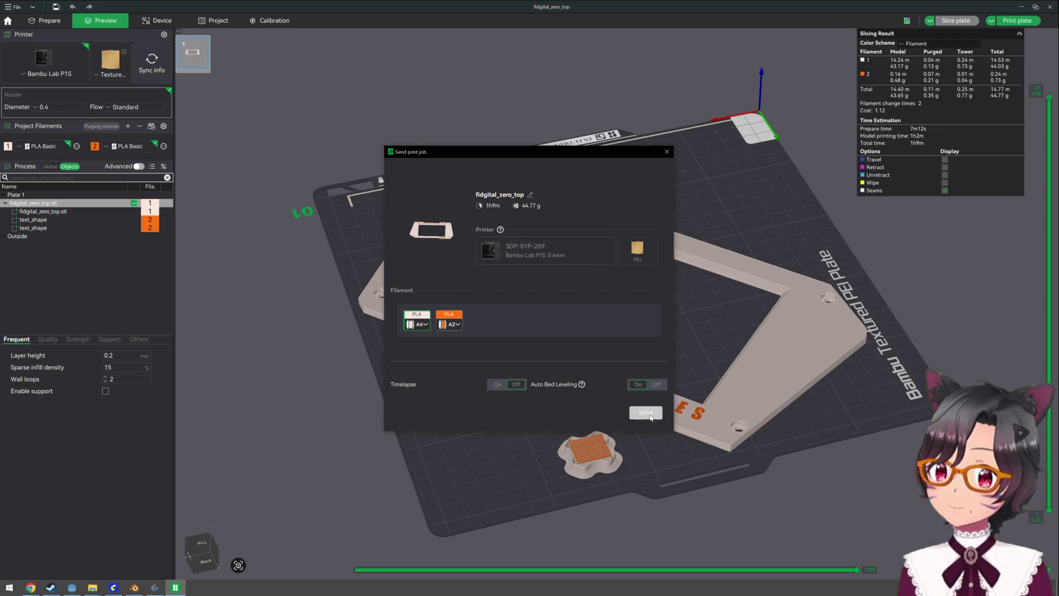
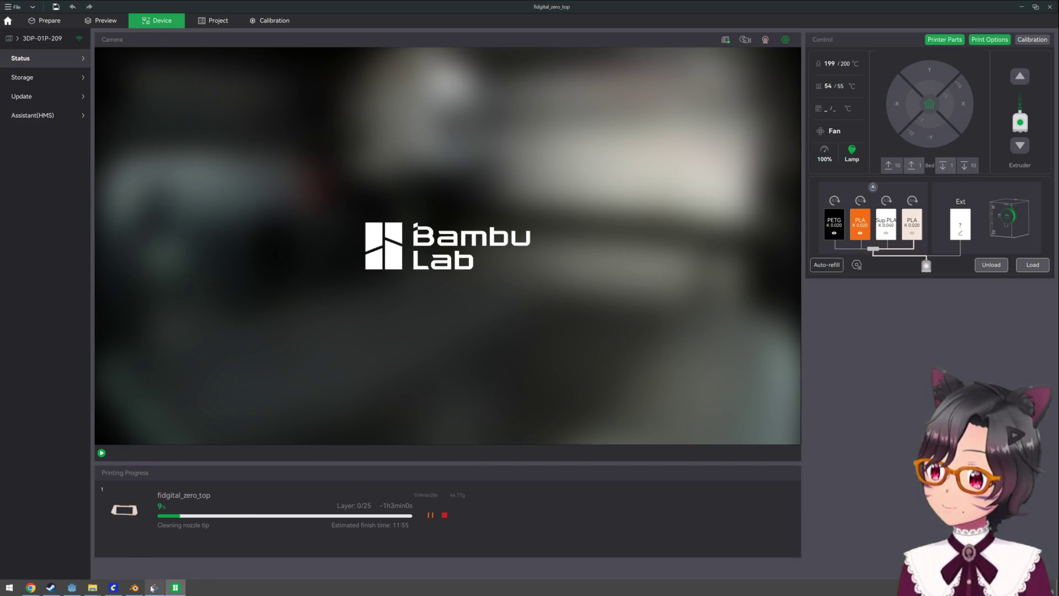
Bring the Blender window with the fidigital_optimized layered plate model to the front
{"action": "left_click", "coordinate": [134, 588]}
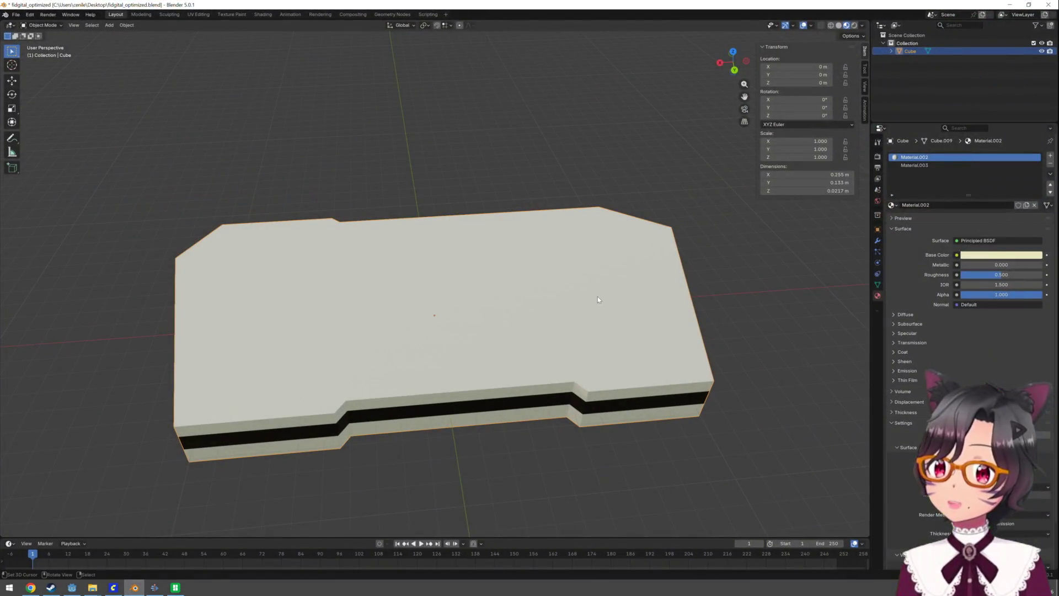
Switch to the Godot webmplayer scene with the icon-textured MeshInstance3D on the fidigital_optimized board
{"action": "left_click", "coordinate": [78, 592]}
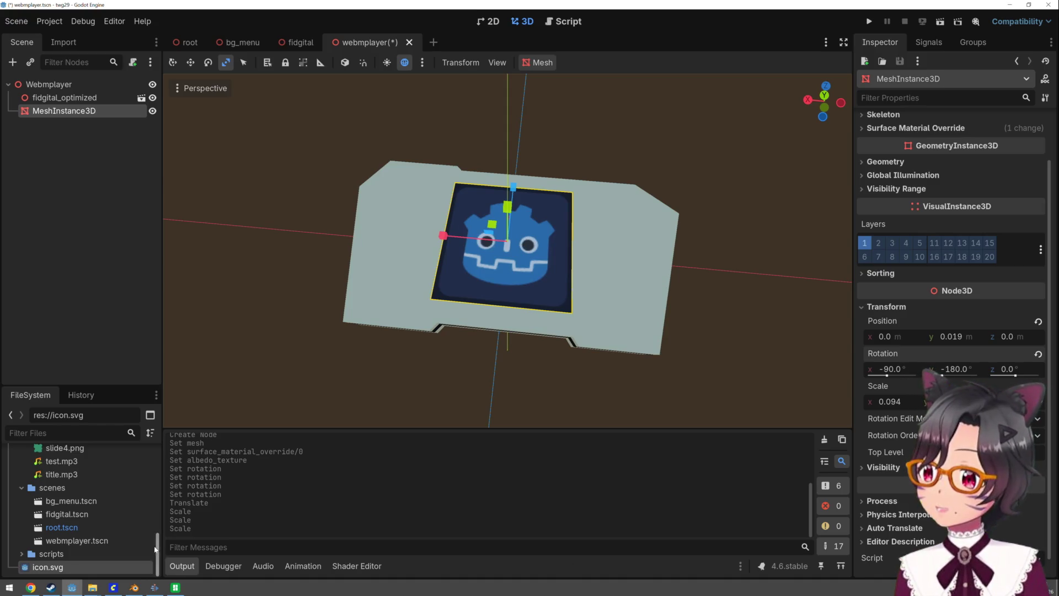
{"action": "left_click", "coordinate": [164, 593]}
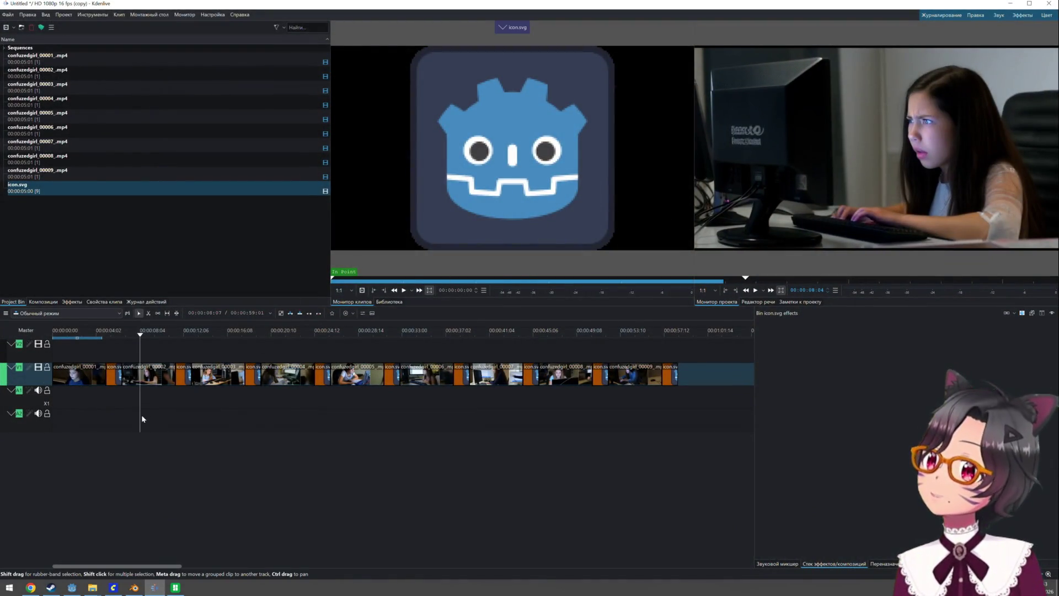
{"action": "left_click", "coordinate": [91, 14]}
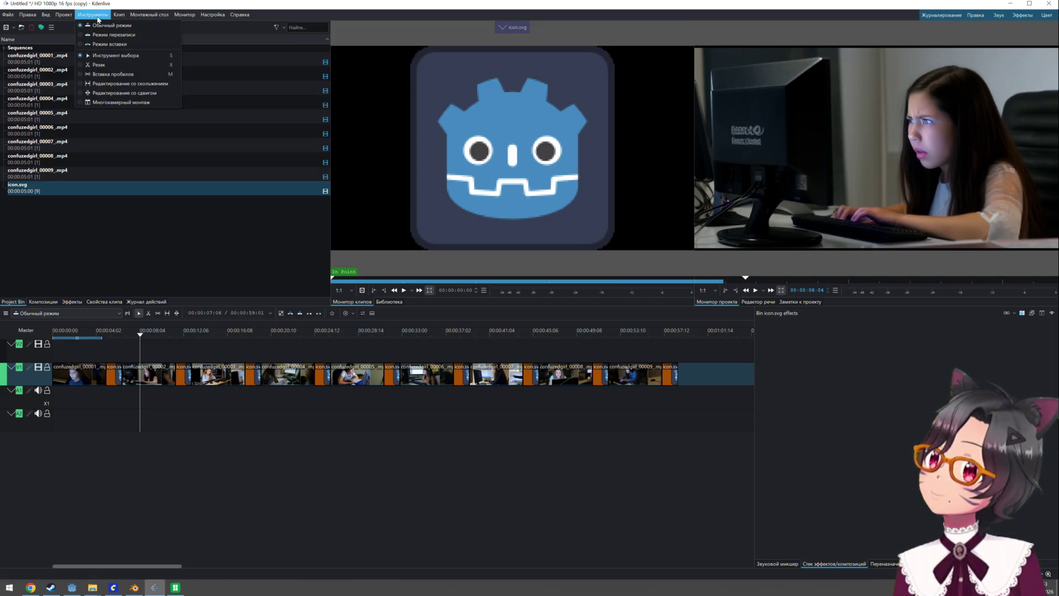
{"action": "left_click", "coordinate": [64, 15]}
{"action": "left_click", "coordinate": [11, 15]}
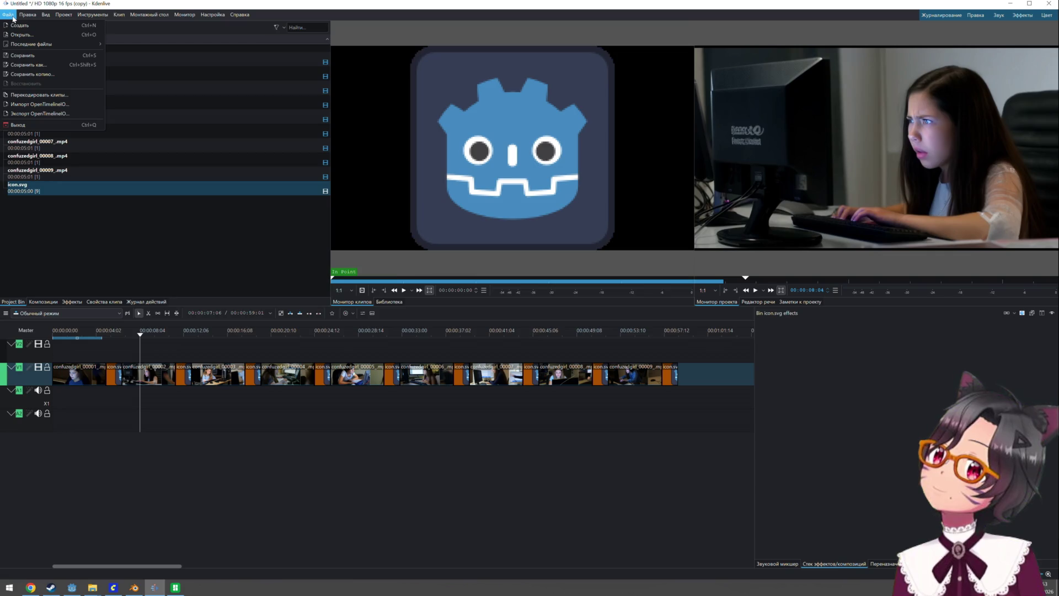
{"action": "left_click", "coordinate": [11, 15]}
{"action": "left_click", "coordinate": [44, 15]}
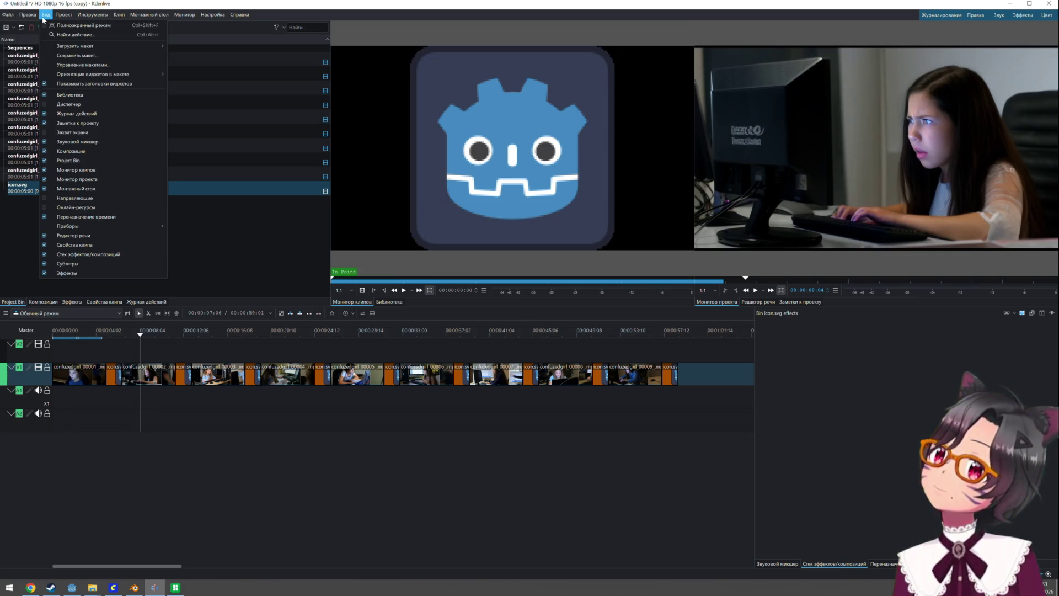
{"action": "mouse_move", "coordinate": [70, 18]}
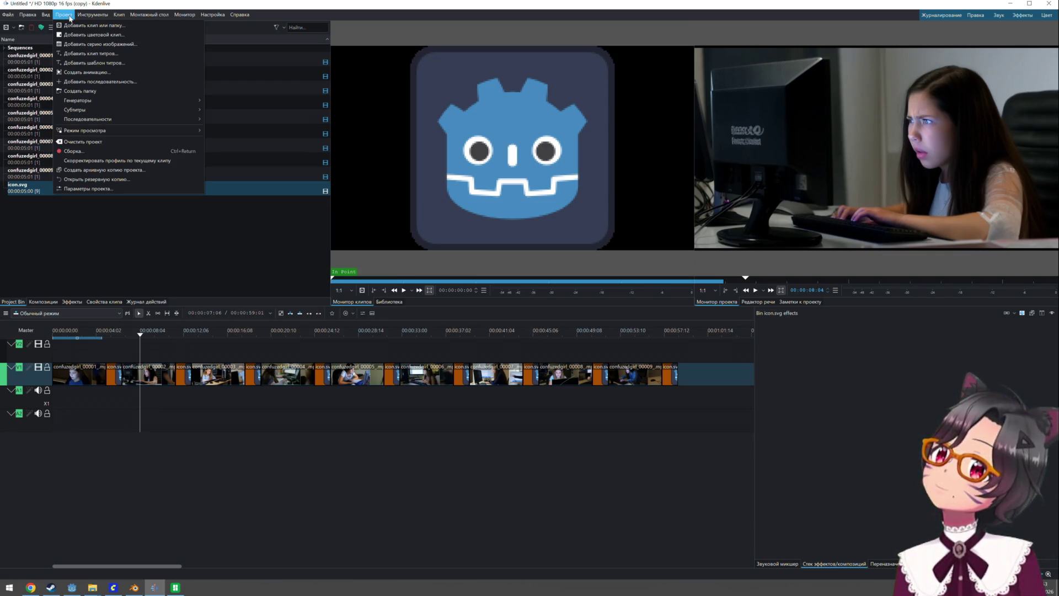
{"action": "left_click", "coordinate": [75, 151]}
{"action": "left_click", "coordinate": [301, 118]}
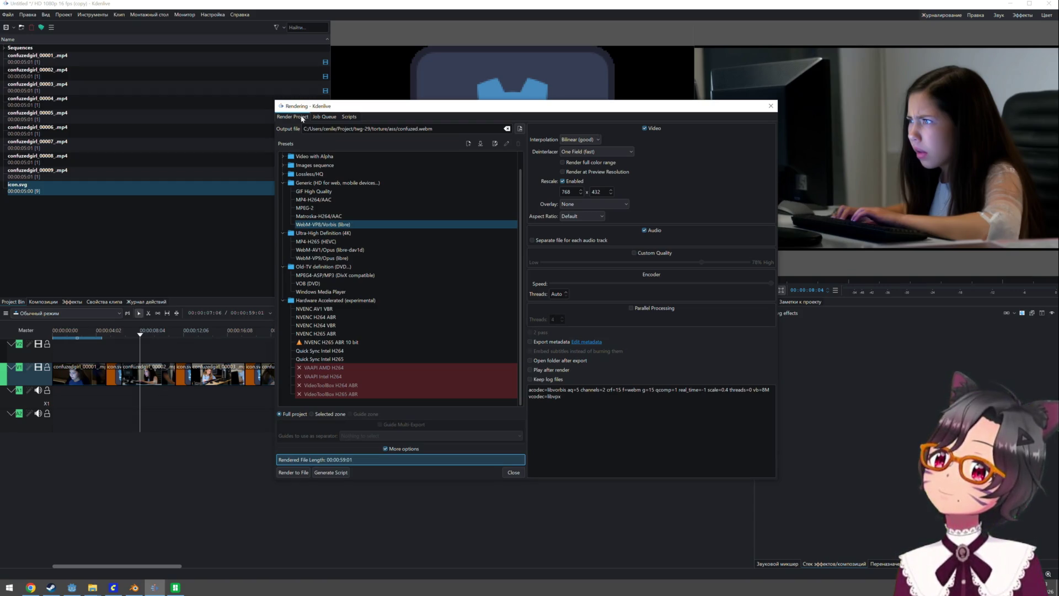
{"action": "key", "text": "Escape"}
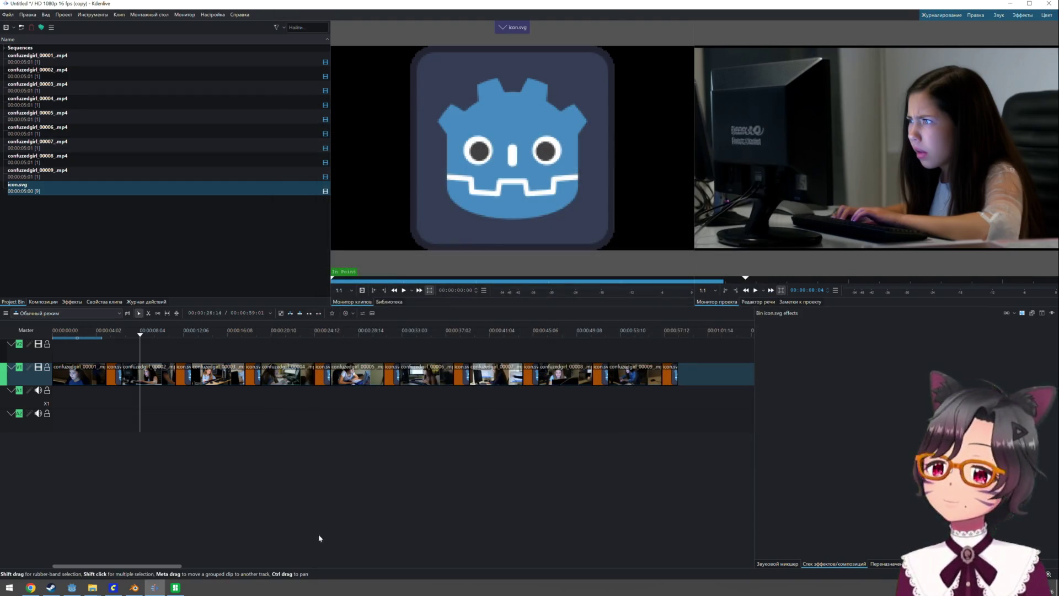
{"action": "mouse_move", "coordinate": [177, 587]}
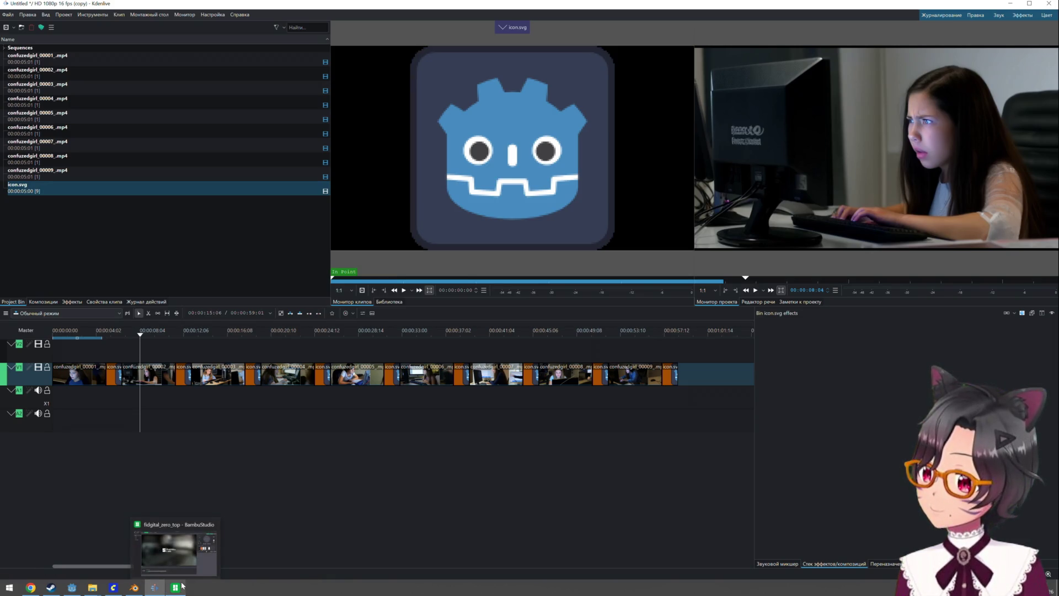
{"action": "mouse_move", "coordinate": [142, 586]}
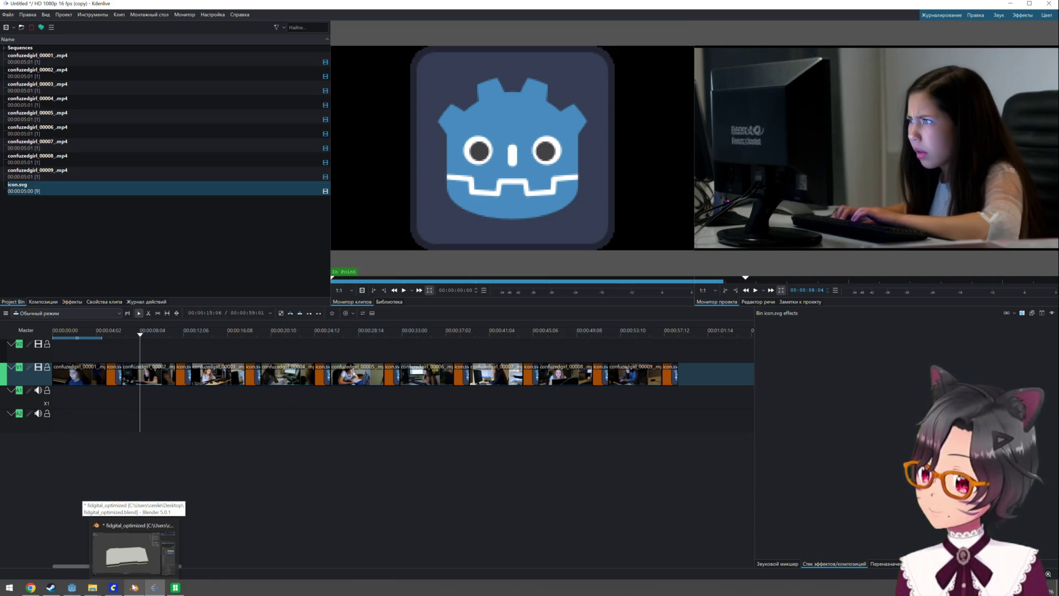
{"action": "left_click", "coordinate": [71, 588]}
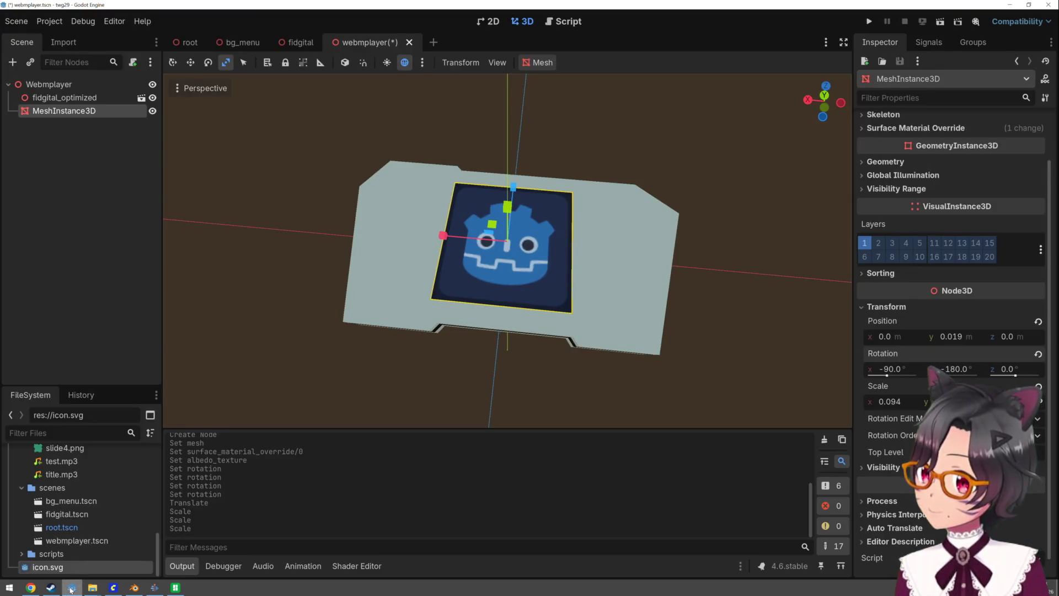
Deselect the mesh, save the webmplayer scene with Ctrl+S, and view slides.gd from its first line
{"action": "left_click", "coordinate": [482, 396]}
{"action": "scroll", "coordinate": [501, 379], "scroll_direction": "down", "scroll_amount": 5}
{"action": "scroll", "coordinate": [547, 325], "scroll_direction": "up", "scroll_amount": 2}
{"action": "key", "text": "ctrl+s"}
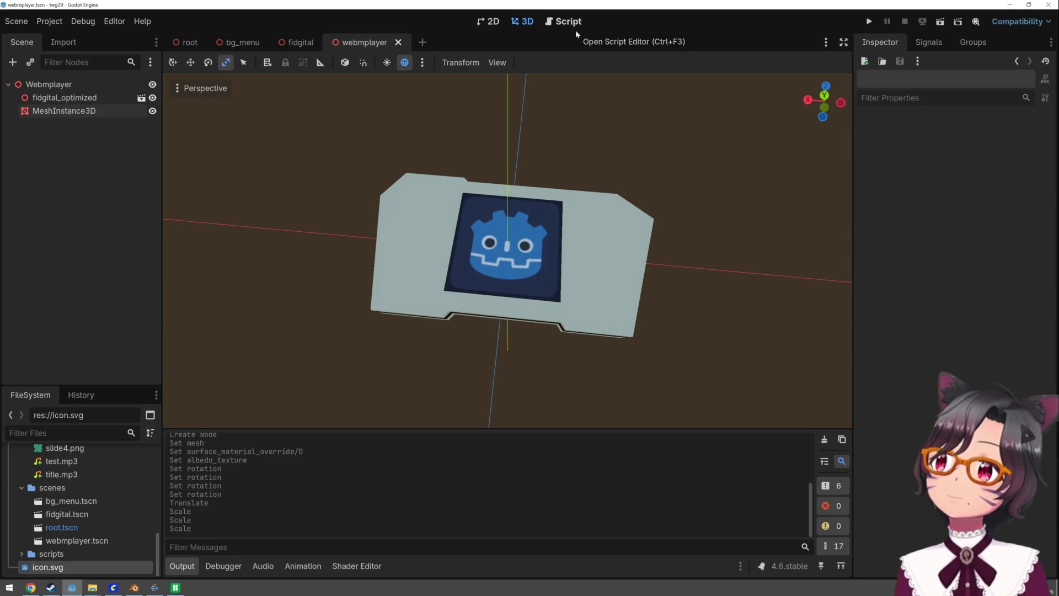
{"action": "left_click", "coordinate": [574, 28]}
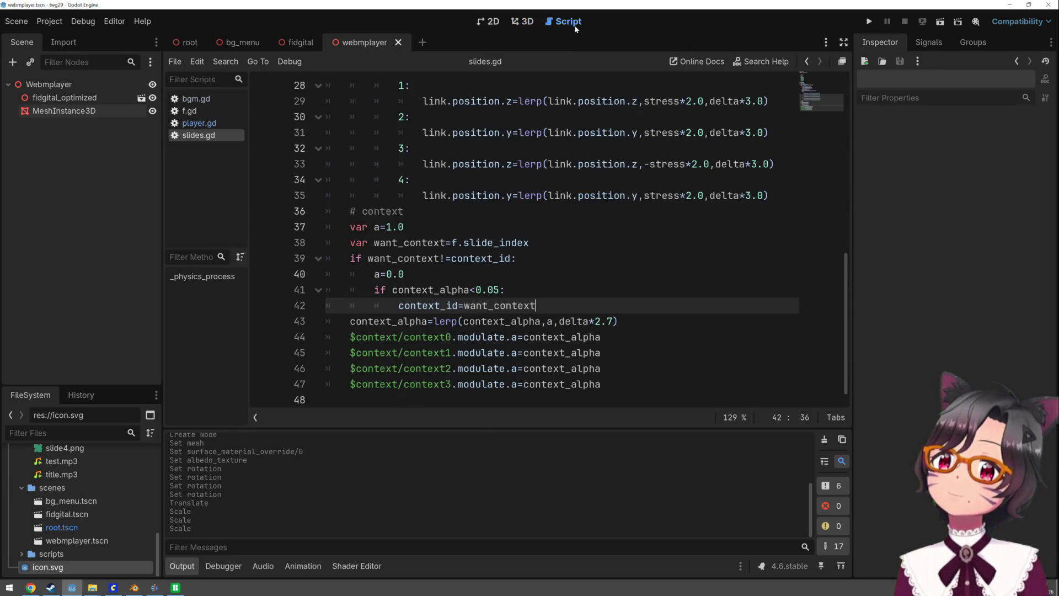
{"action": "scroll", "coordinate": [509, 226], "scroll_direction": "up", "scroll_amount": 9}
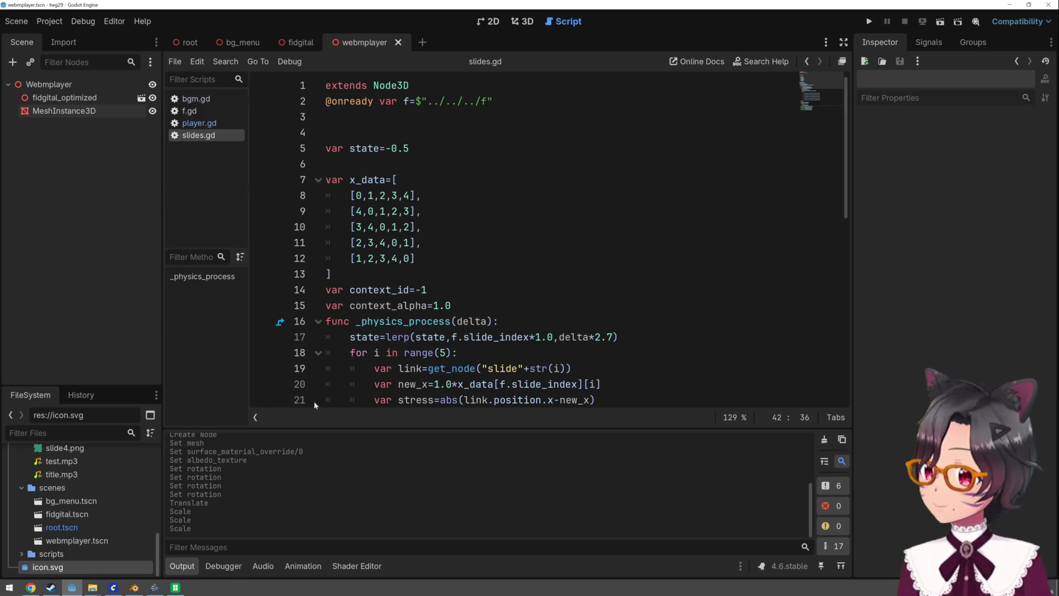
Glance at the Kdenlive project, then return to and restore the Godot editor window
{"action": "left_click", "coordinate": [155, 587]}
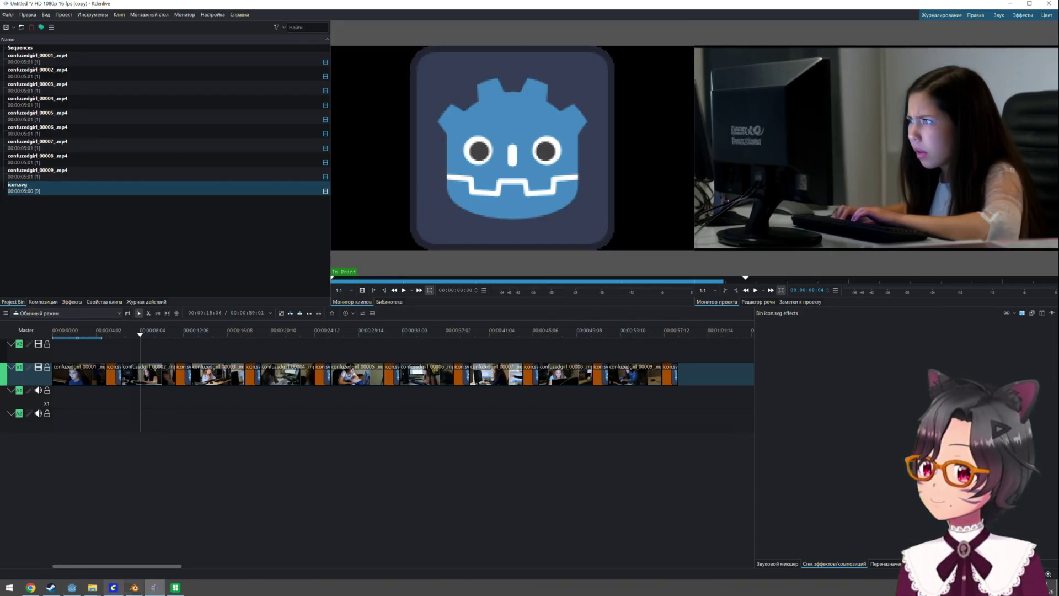
{"action": "mouse_move", "coordinate": [127, 593]}
{"action": "mouse_move", "coordinate": [177, 593]}
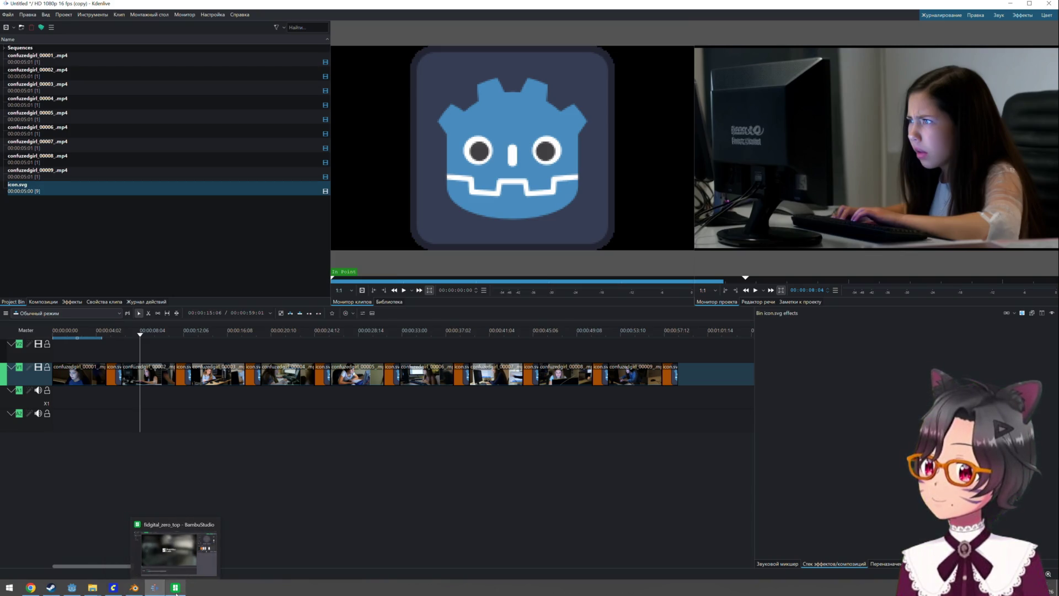
{"action": "left_click", "coordinate": [72, 591]}
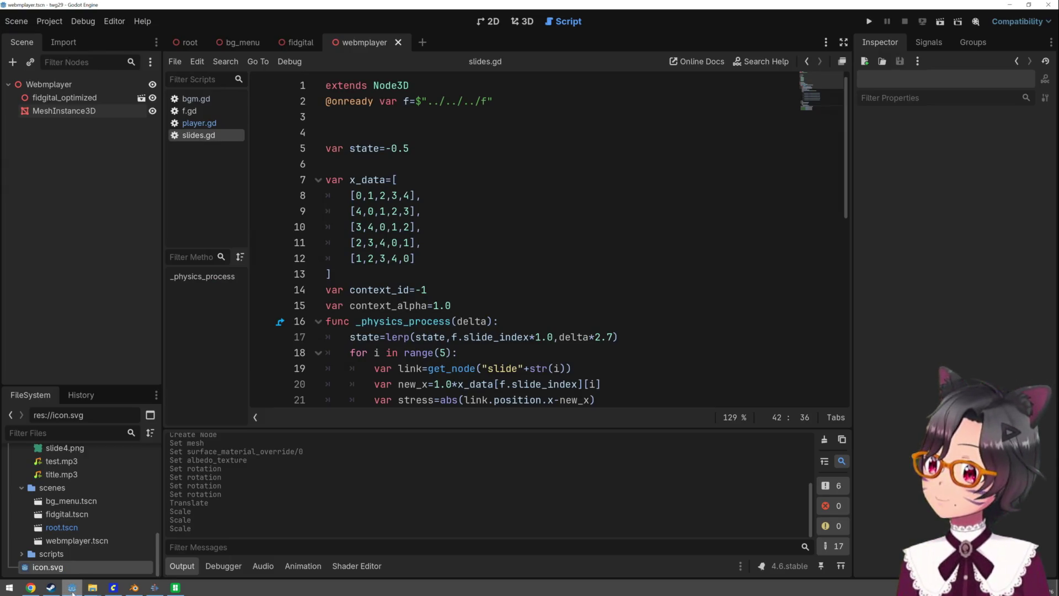
{"action": "left_click", "coordinate": [72, 591]}
{"action": "left_click", "coordinate": [77, 587]}
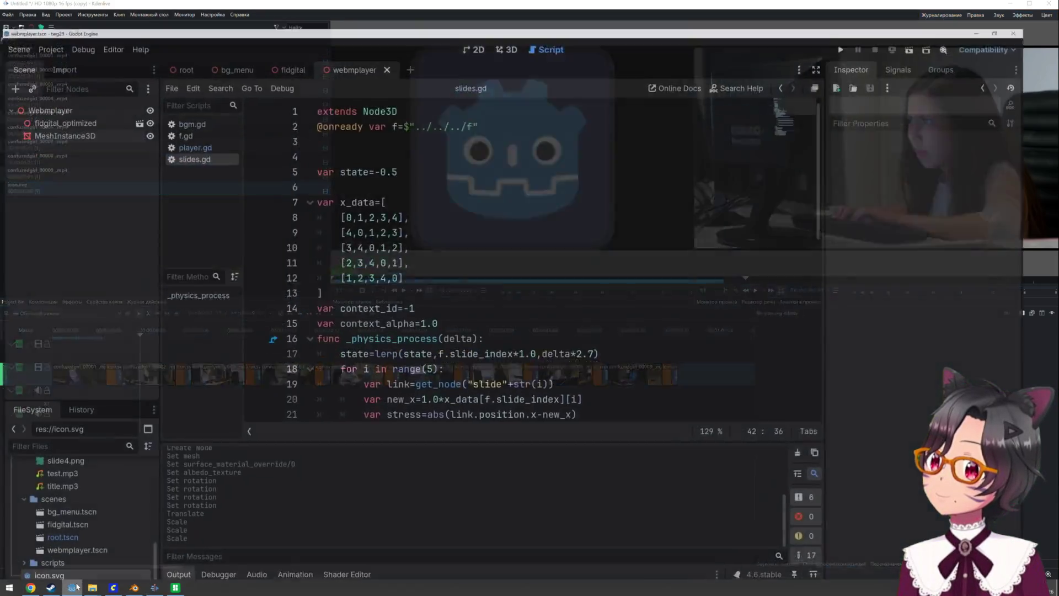
Open the root scene and collapse the scenes node, leaving f, WorldEnvironment, OmniLight3D, scenes and BGM
{"action": "left_click", "coordinate": [200, 42]}
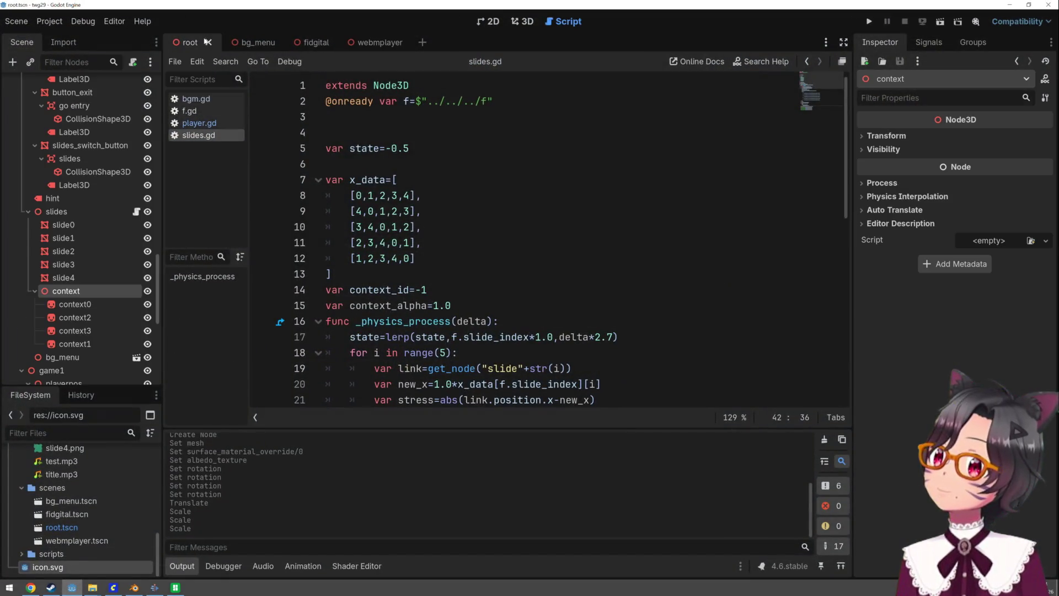
{"action": "scroll", "coordinate": [112, 154], "scroll_direction": "up", "scroll_amount": 3}
{"action": "scroll", "coordinate": [111, 154], "scroll_direction": "up", "scroll_amount": 6}
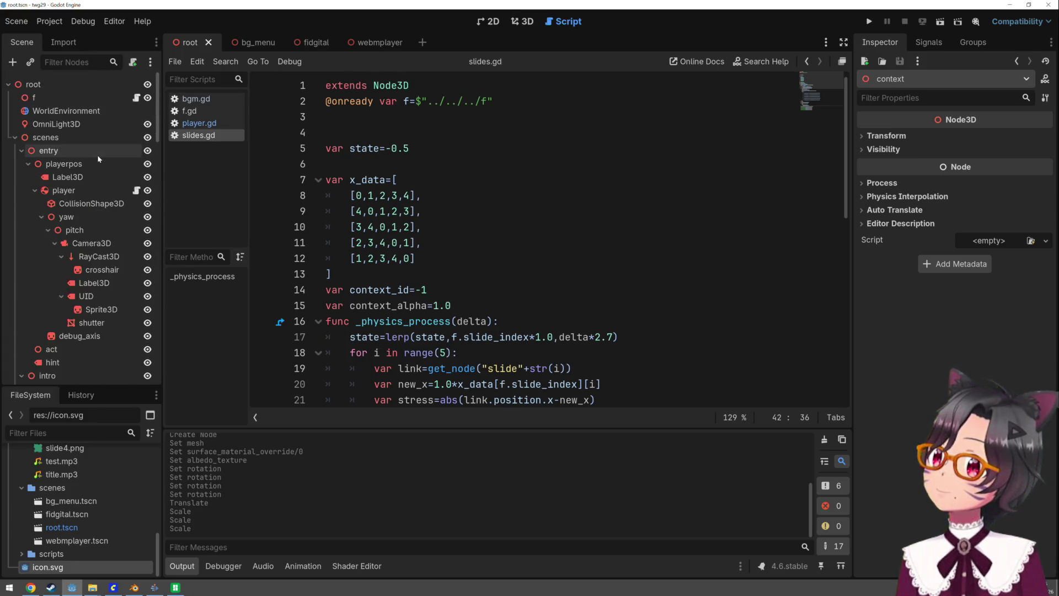
{"action": "left_click", "coordinate": [14, 137]}
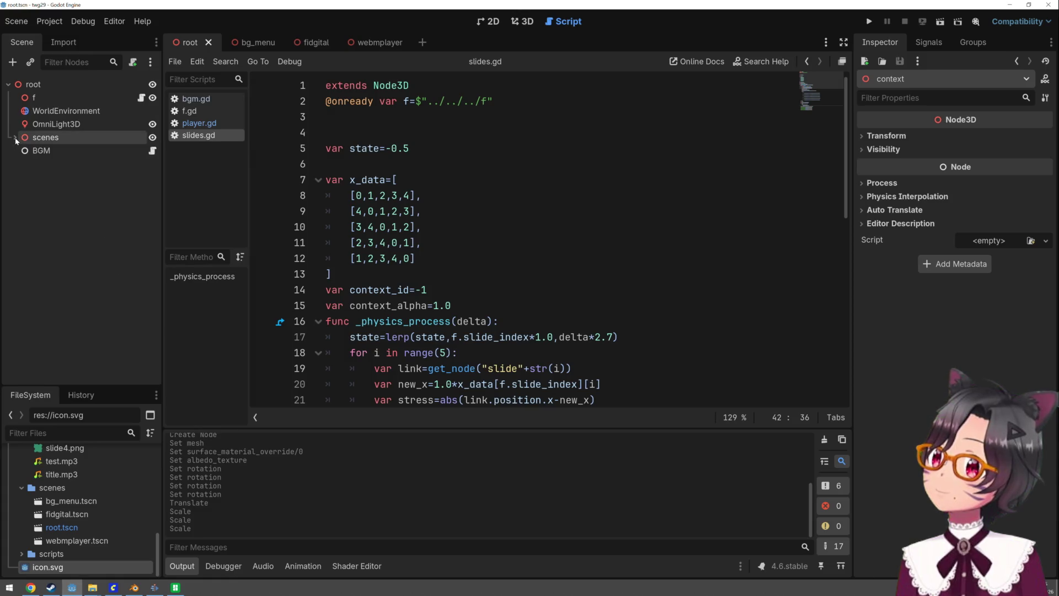
{"action": "right_click", "coordinate": [32, 85]}
Add a plain Node3D under the root and rename it VGM
{"action": "left_click", "coordinate": [61, 92]}
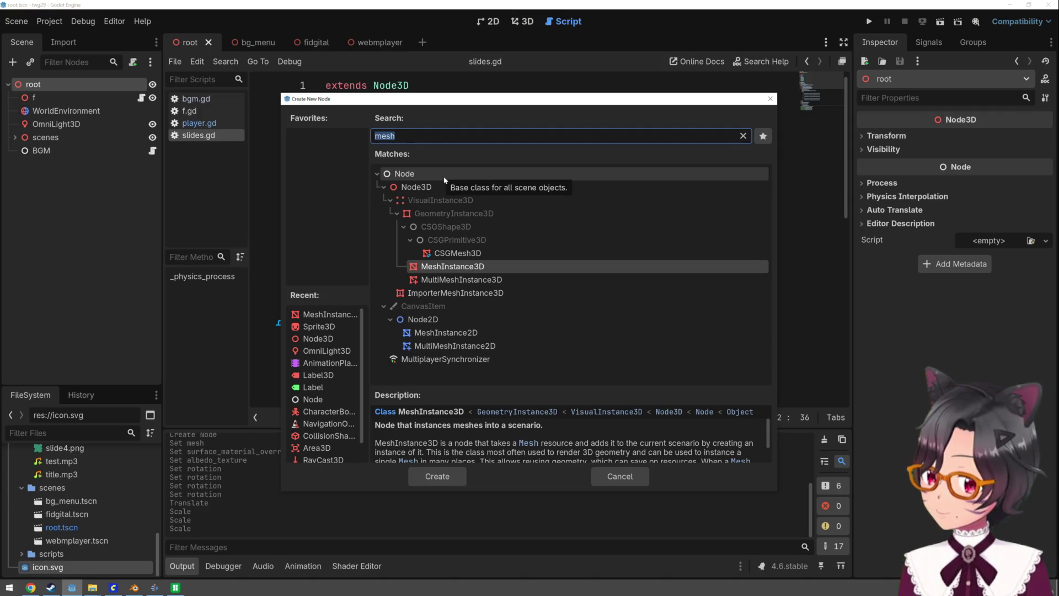
{"action": "type", "text": "node"}
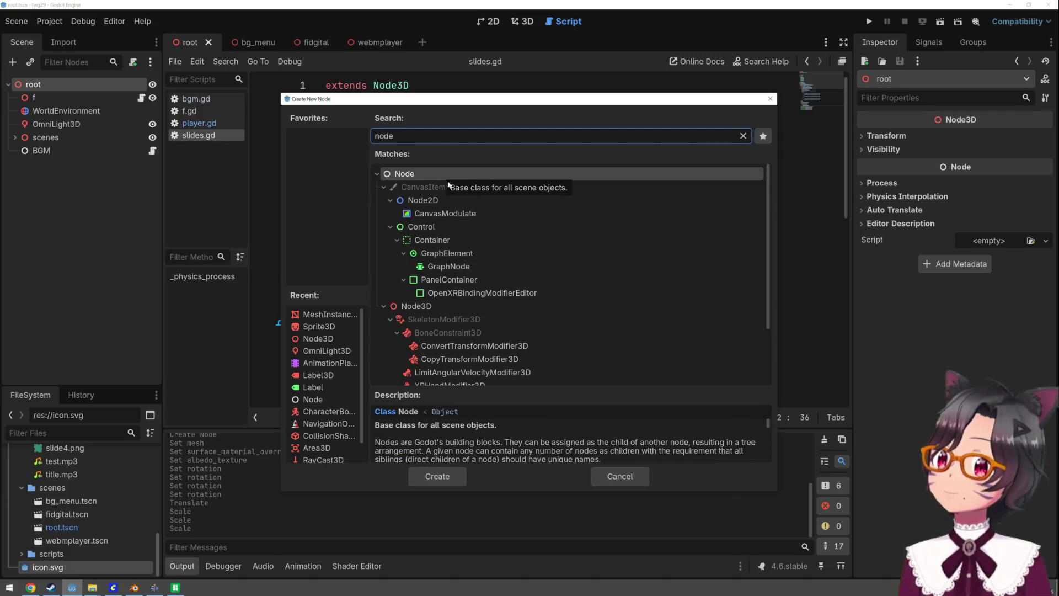
{"action": "double_click", "coordinate": [416, 306]}
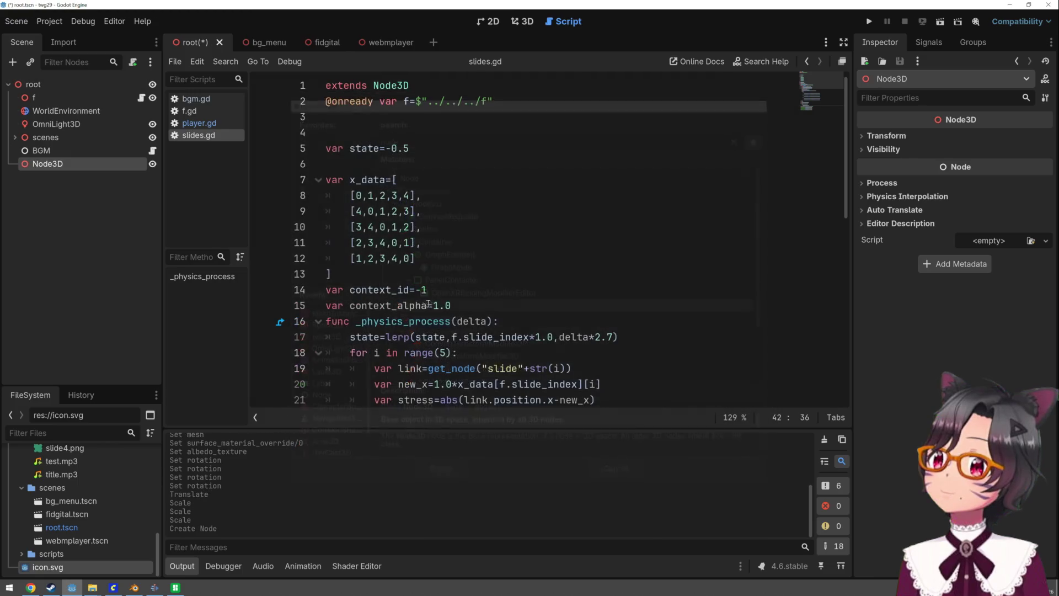
{"action": "double_click", "coordinate": [106, 165]}
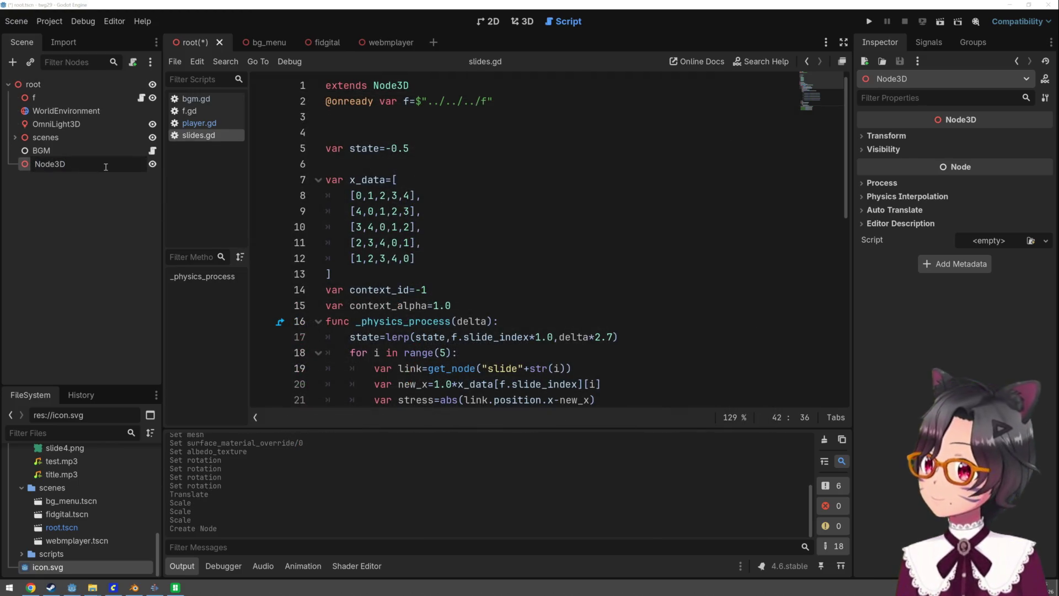
{"action": "type", "text": "VGM"}
{"action": "key", "text": "Return"}
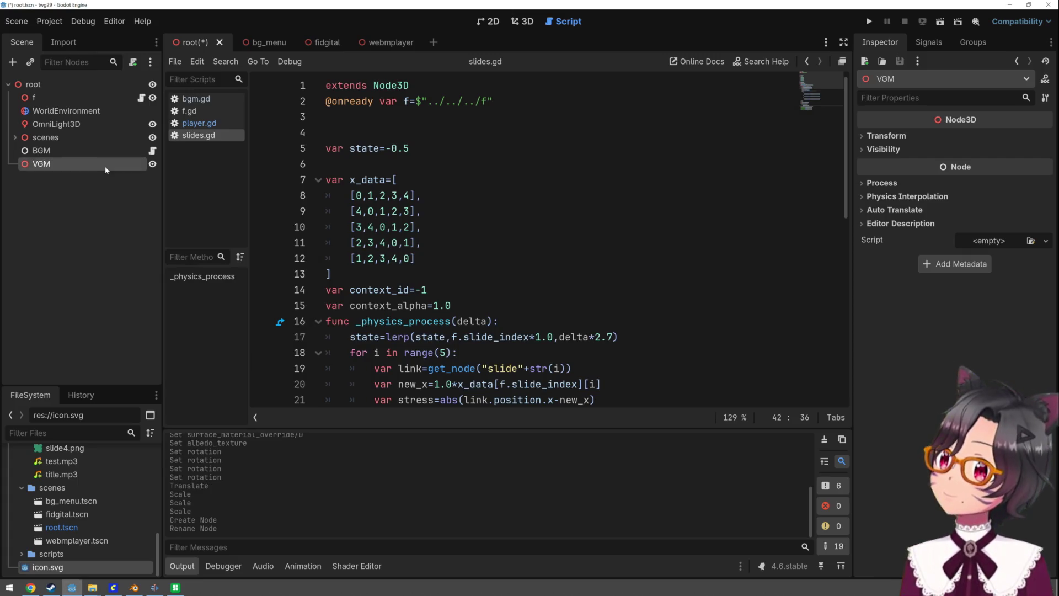
Add a VideoStreamPlayer child to the VGM node via a 'video' search
{"action": "right_click", "coordinate": [106, 170]}
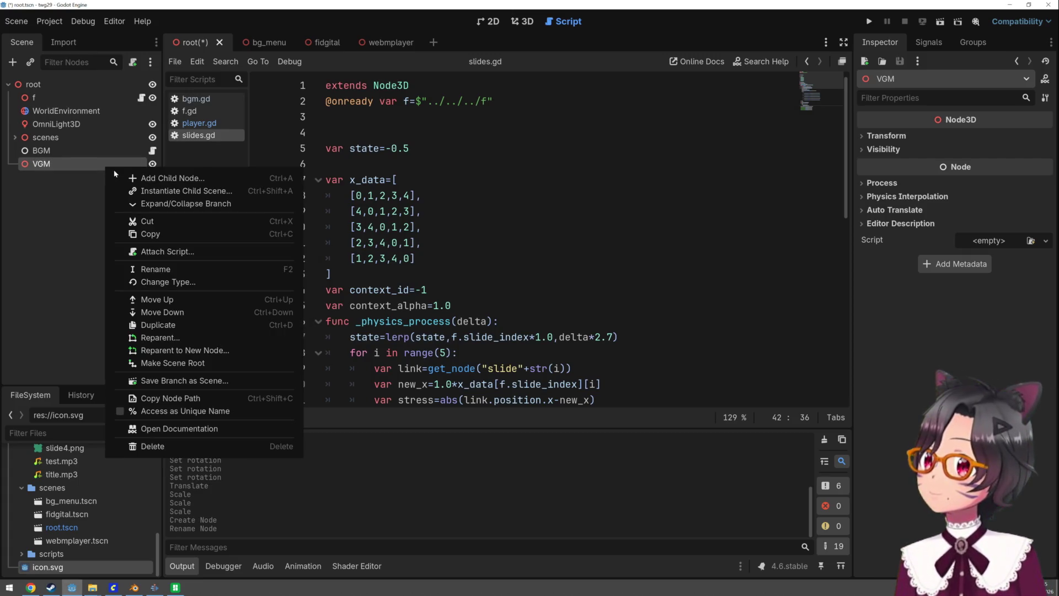
{"action": "left_click", "coordinate": [124, 176]}
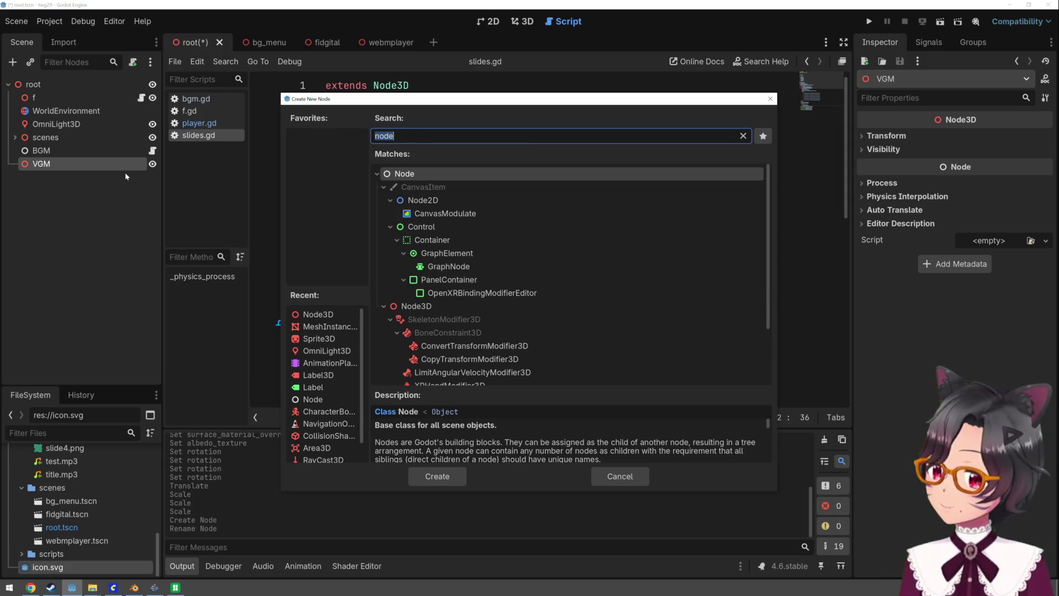
{"action": "type", "text": "video"}
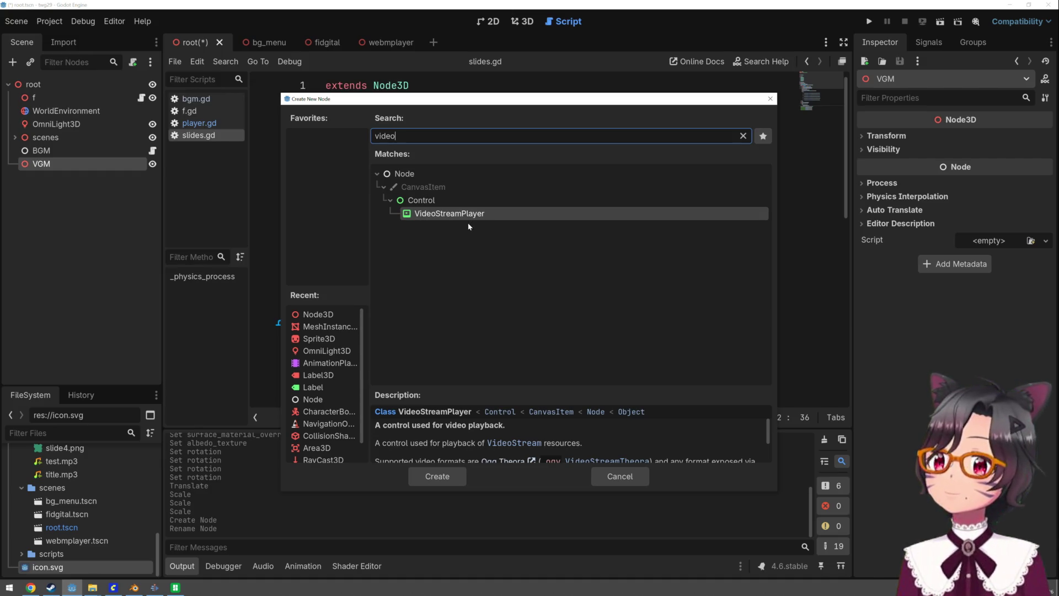
{"action": "double_click", "coordinate": [467, 216]}
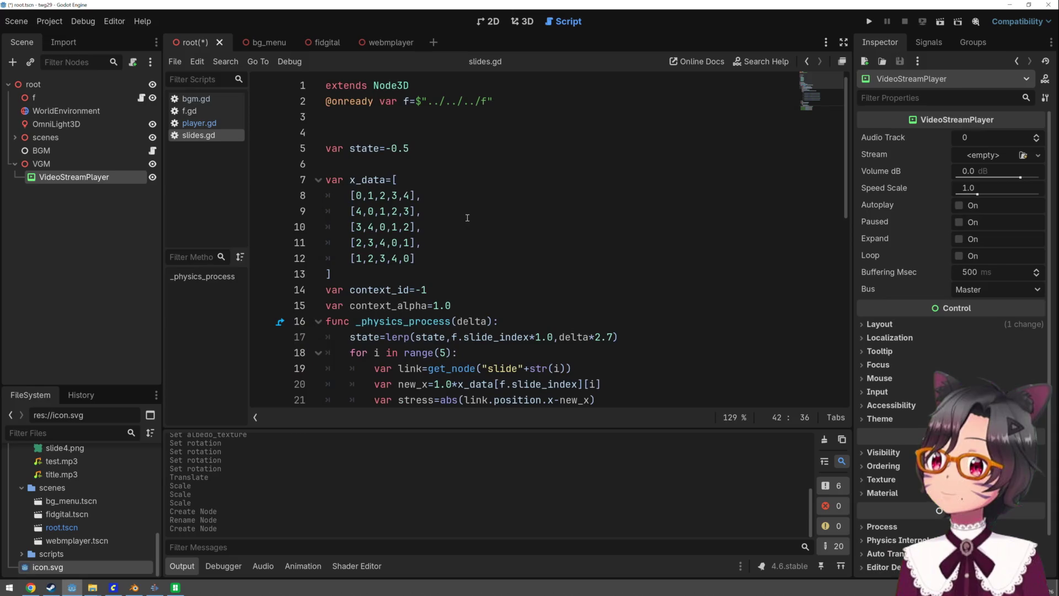
{"action": "left_click", "coordinate": [1037, 155]}
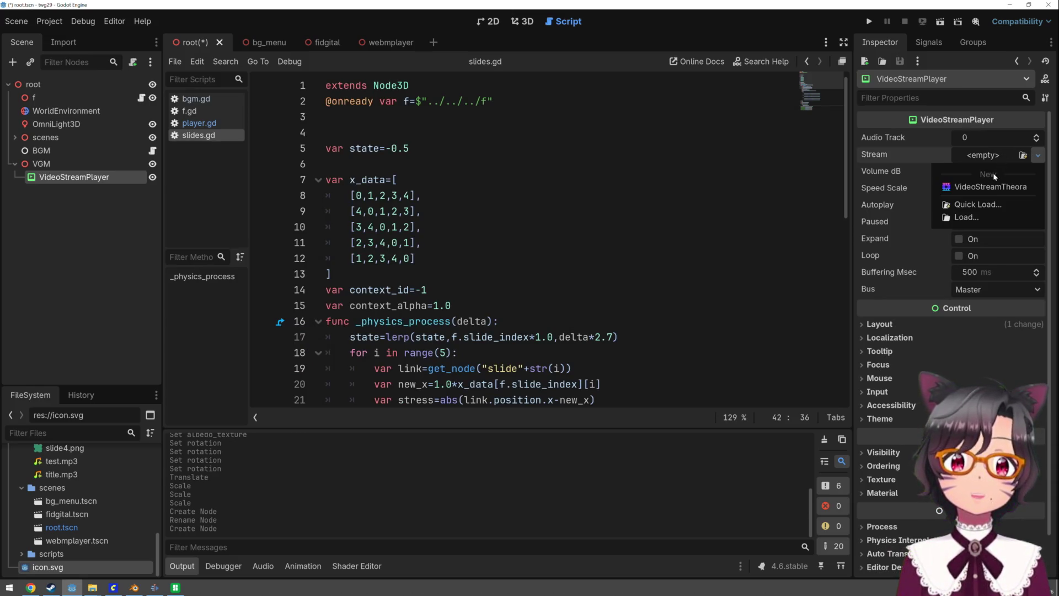
{"action": "left_click", "coordinate": [979, 204]}
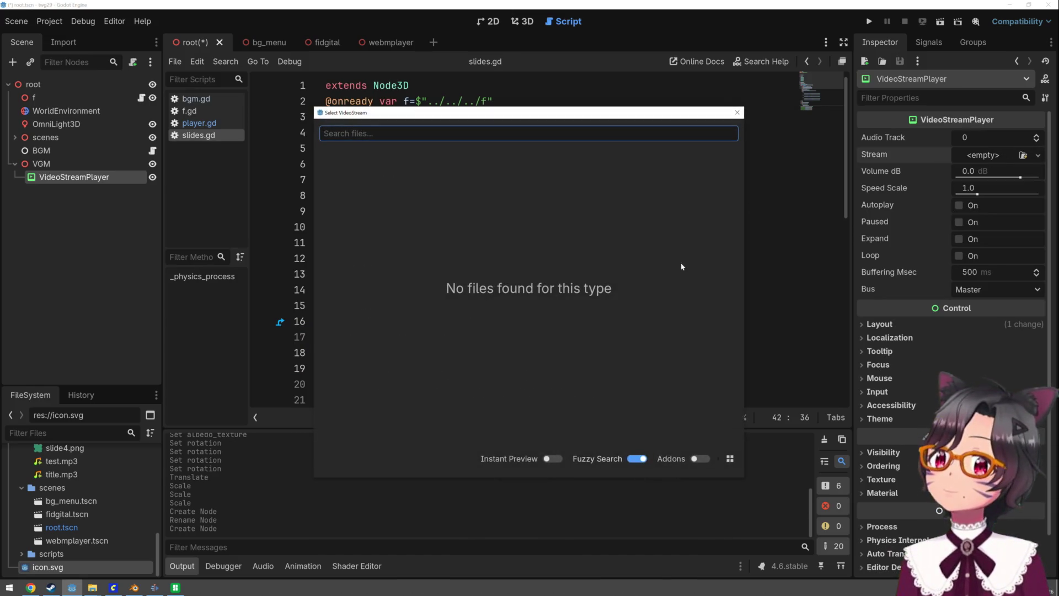
{"action": "key", "text": "Escape"}
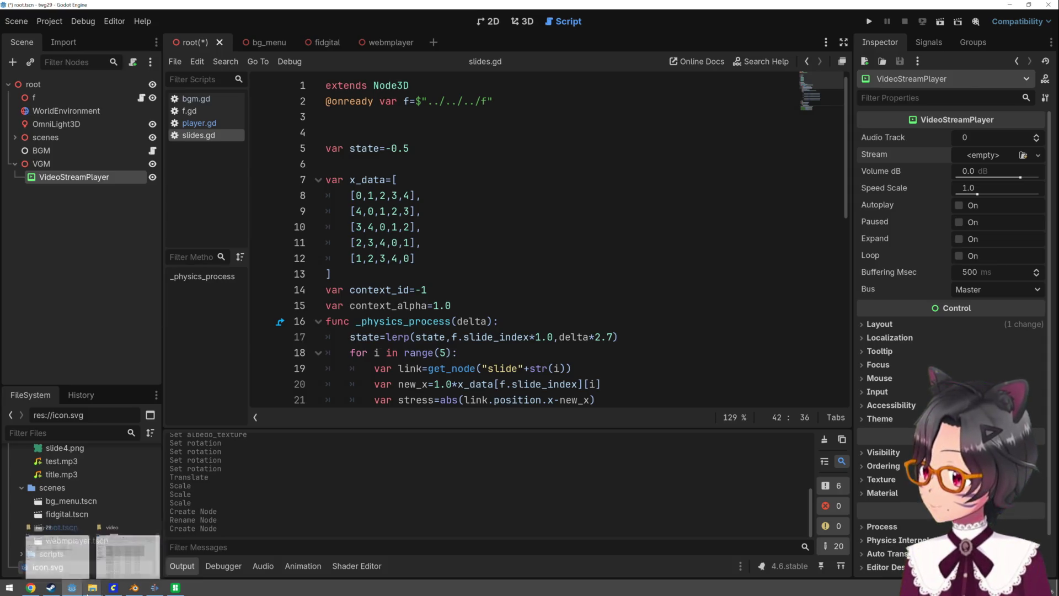
{"action": "key", "text": "super+r"}
Open cmd via Win+R and run ffmpeg, which is reported as not recognized
{"action": "key", "text": "Escape"}
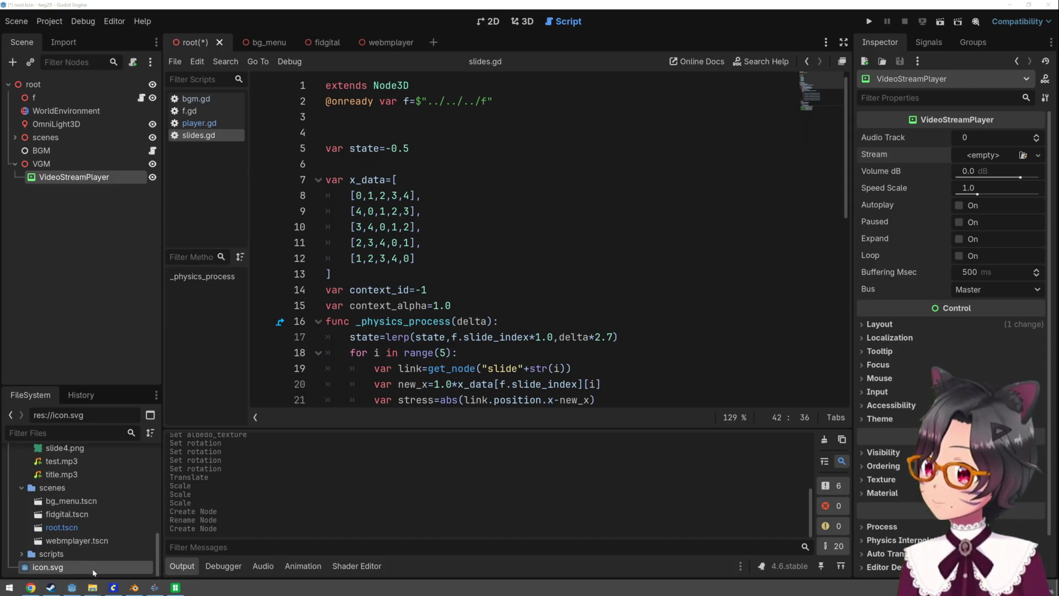
{"action": "key", "text": "super+r"}
{"action": "type", "text": "cmd"}
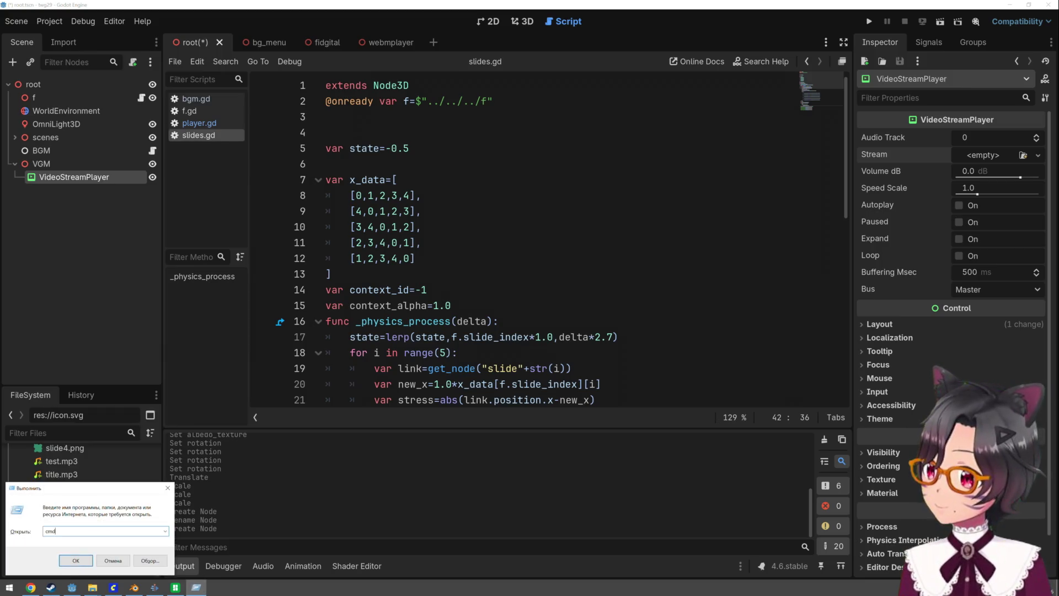
{"action": "key", "text": "Return"}
{"action": "type", "text": "fmpeg"}
{"action": "key", "text": "Return"}
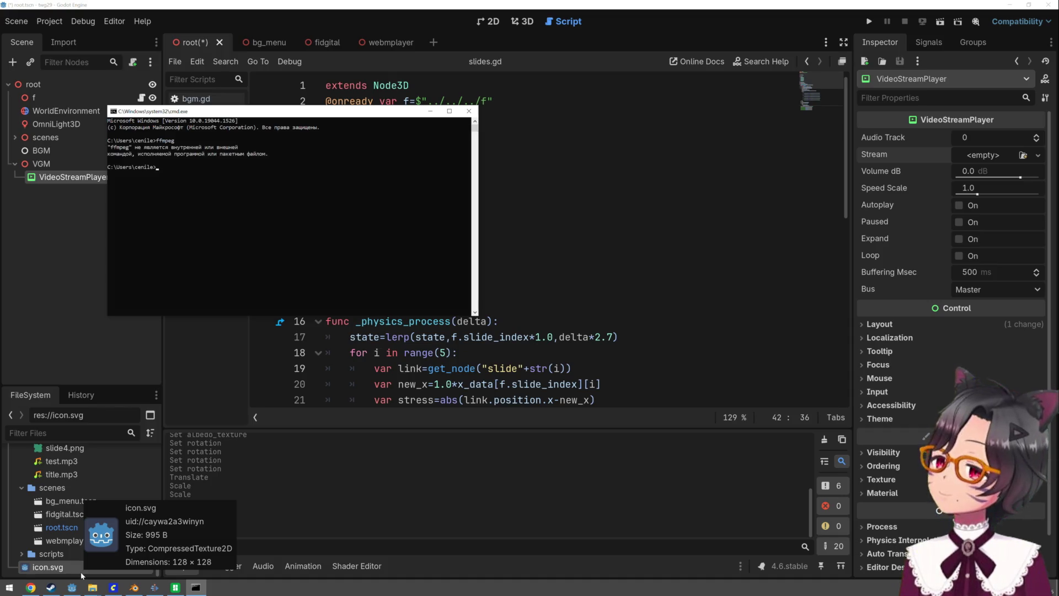
Search 'online convert to ogv' in a new Chrome tab and open online-convert.com's OGV converter
{"action": "left_click", "coordinate": [31, 588]}
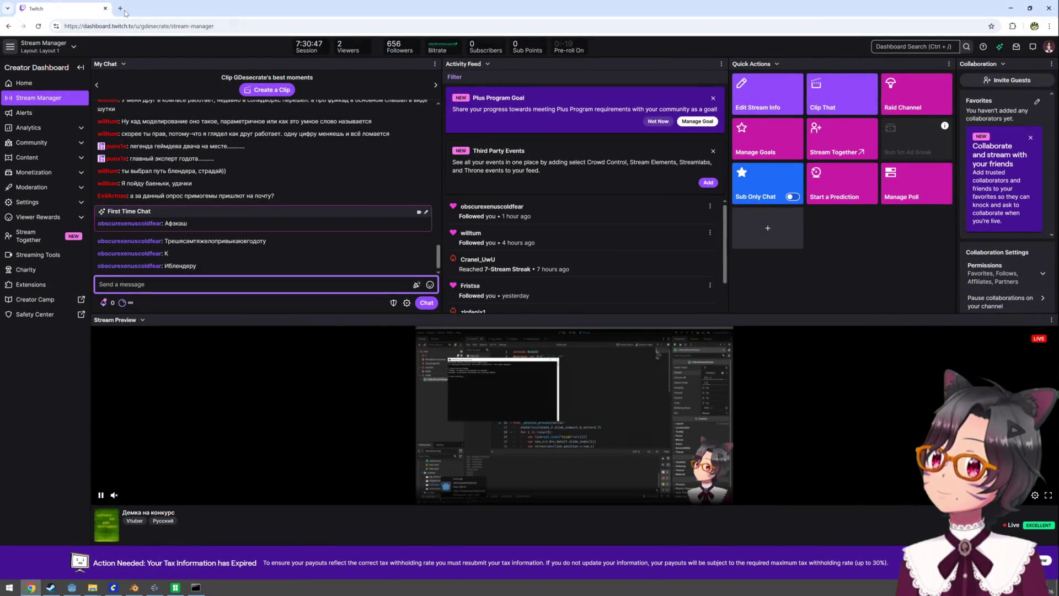
{"action": "left_click", "coordinate": [121, 8]}
{"action": "type", "text": "onl"}
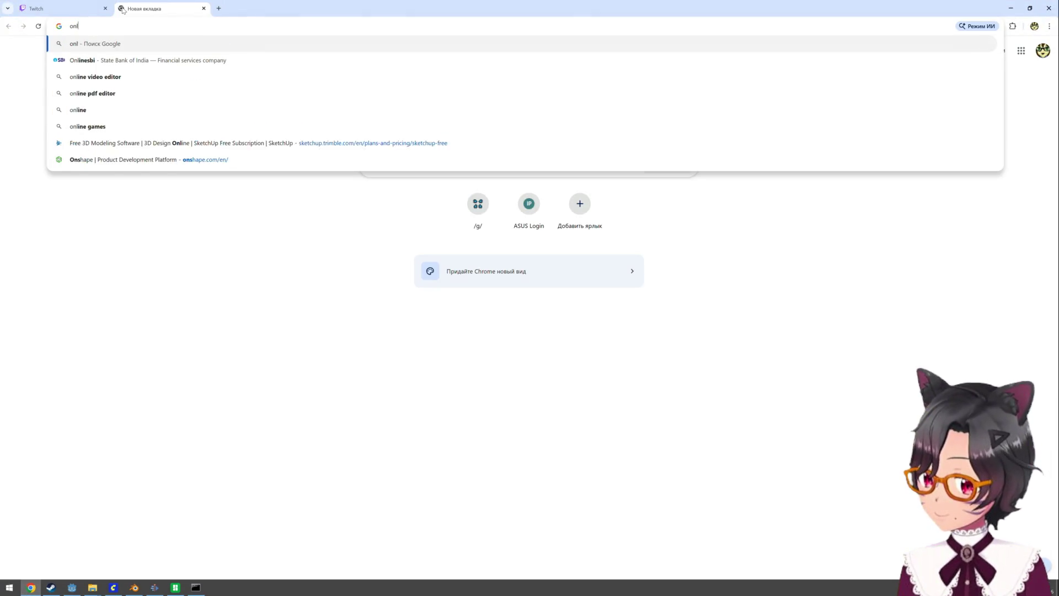
{"action": "type", "text": "ine conver"}
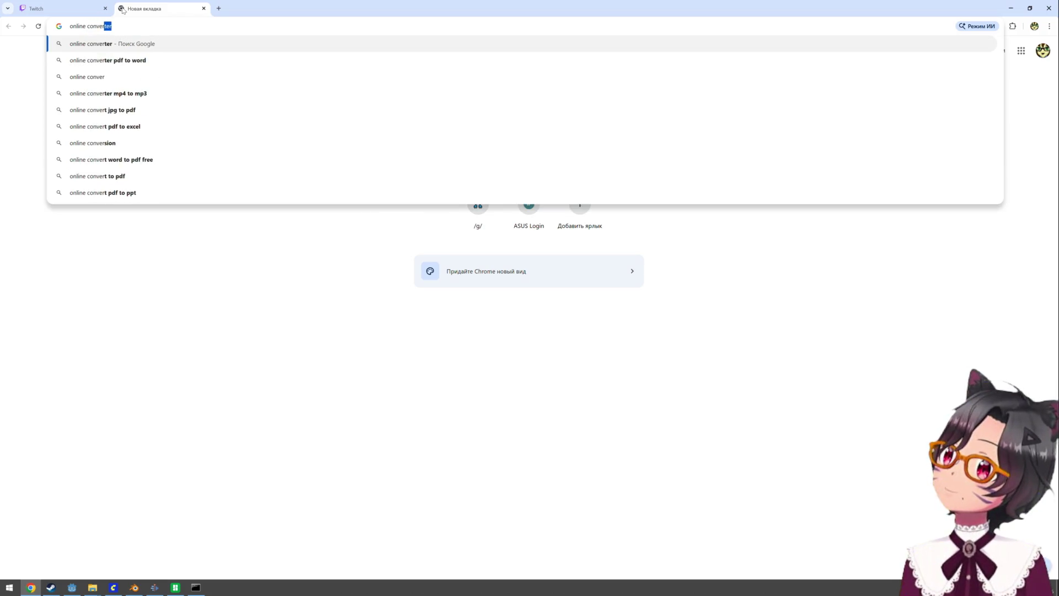
{"action": "type", "text": "t to ogv"}
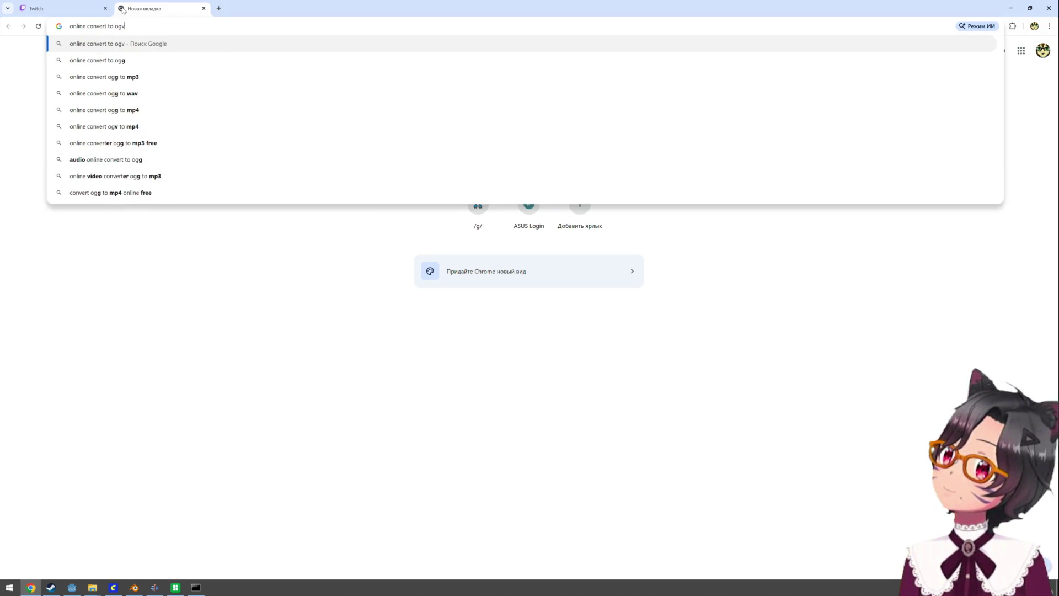
{"action": "key", "text": "Return"}
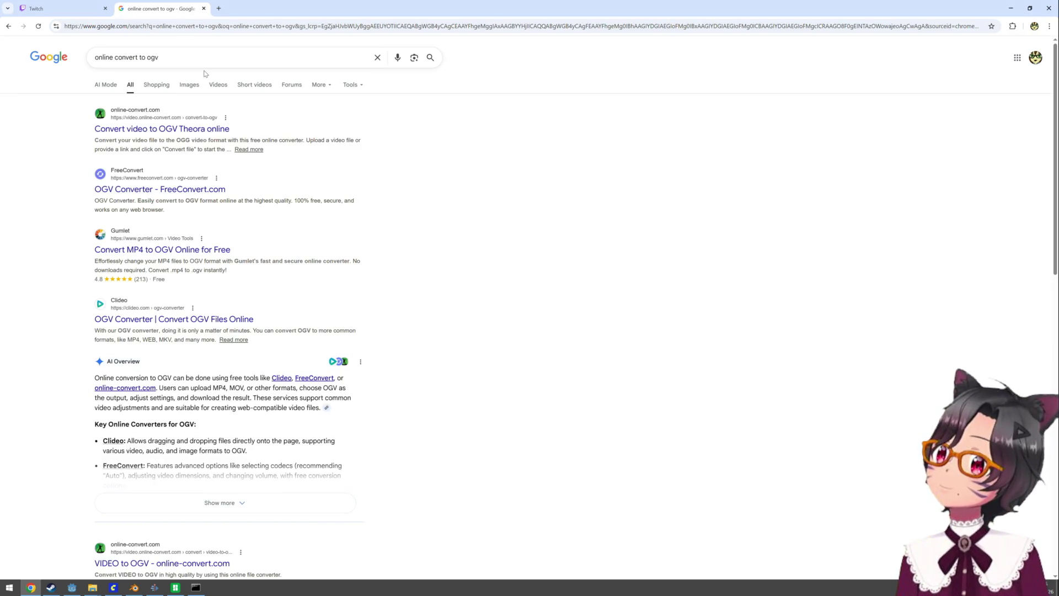
{"action": "left_click", "coordinate": [202, 130]}
Upload confuzed.webm from the twg-29 project's torture\ass folder to the OGV converter
{"action": "left_click", "coordinate": [445, 281]}
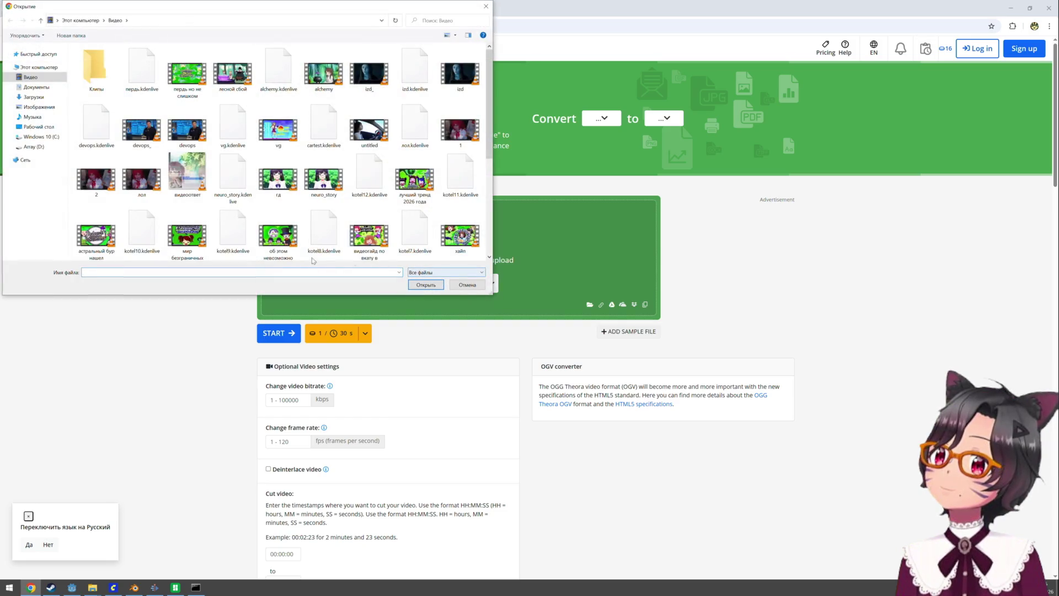
{"action": "left_click", "coordinate": [31, 138]}
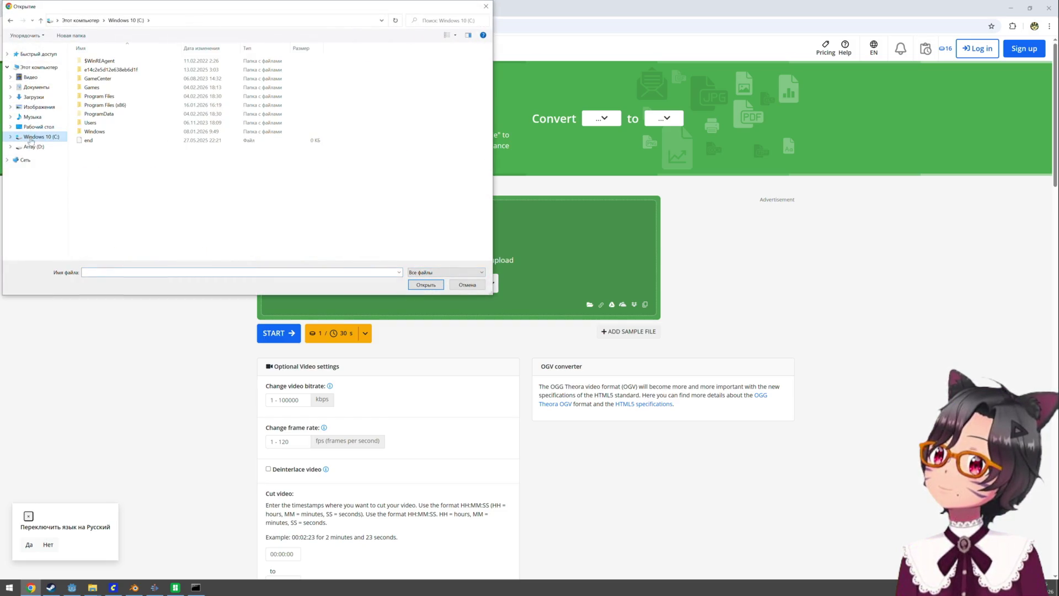
{"action": "double_click", "coordinate": [86, 124]}
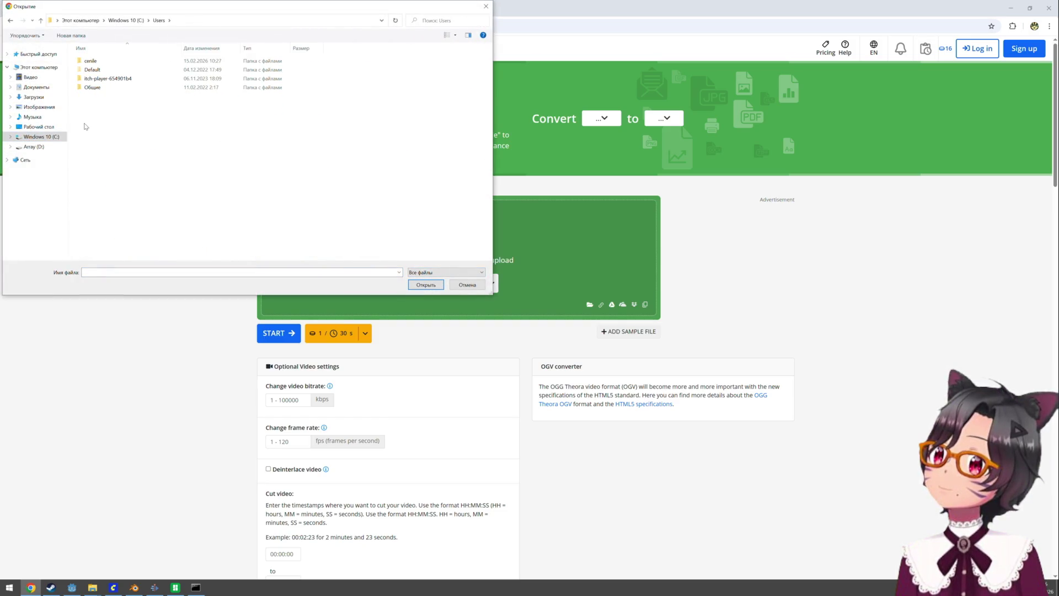
{"action": "double_click", "coordinate": [99, 61]}
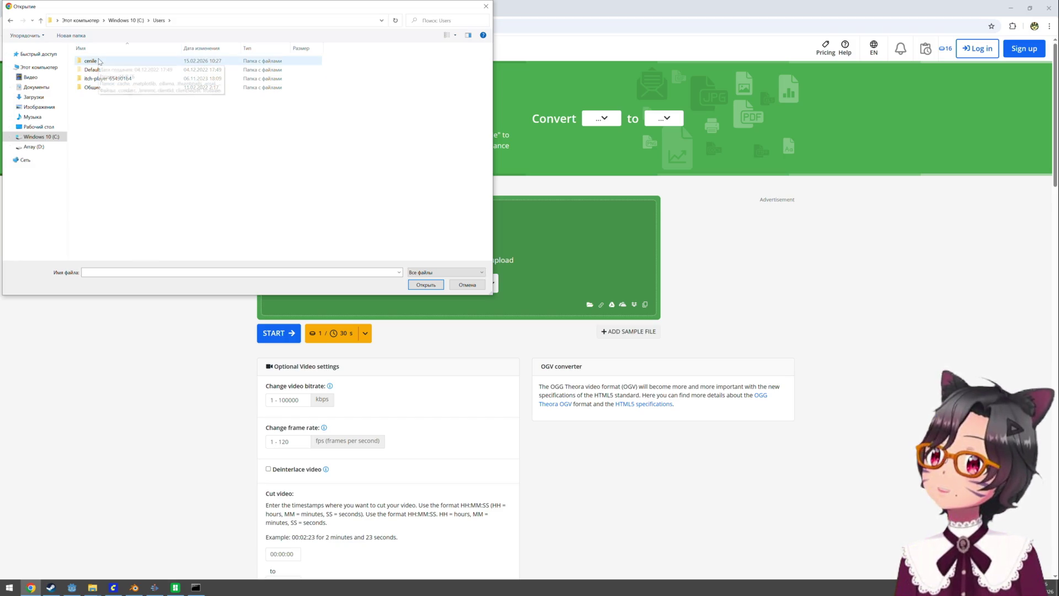
{"action": "double_click", "coordinate": [91, 132]}
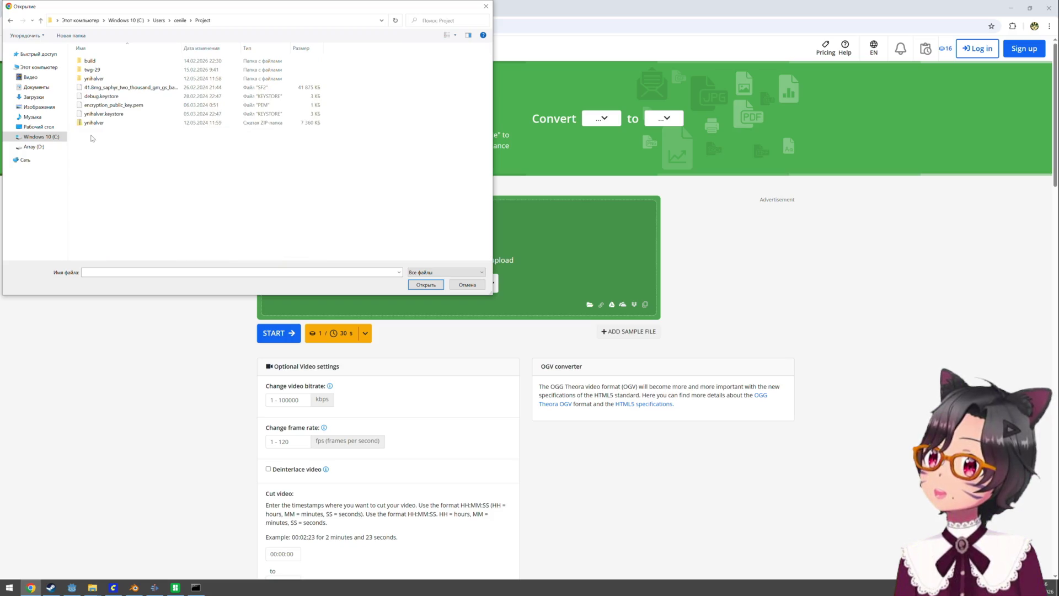
{"action": "double_click", "coordinate": [99, 70]}
{"action": "double_click", "coordinate": [100, 70]}
{"action": "double_click", "coordinate": [98, 63]}
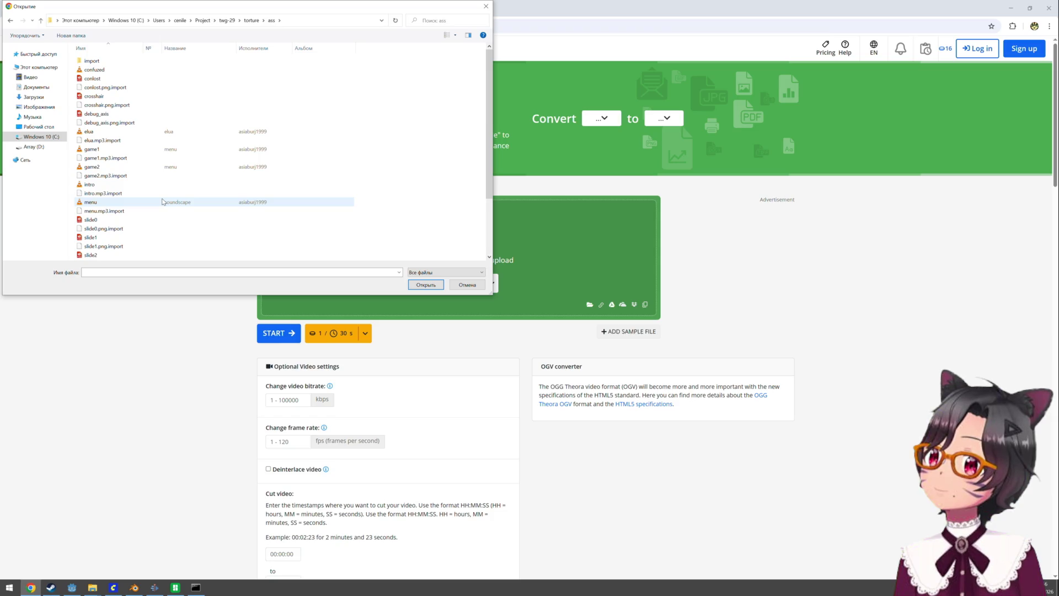
{"action": "scroll", "coordinate": [163, 202], "scroll_direction": "down", "scroll_amount": 3}
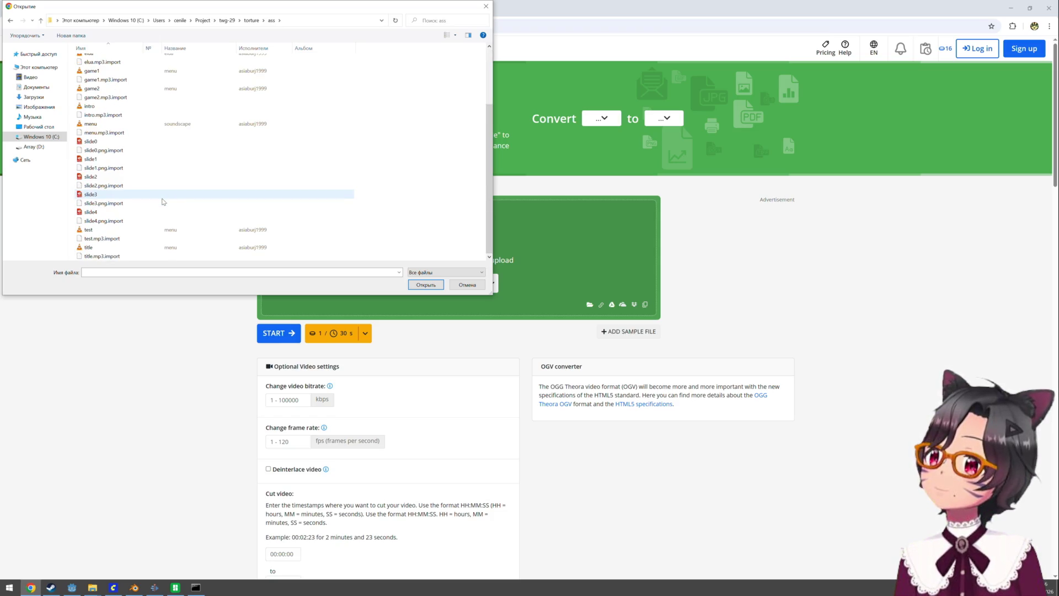
{"action": "scroll", "coordinate": [163, 202], "scroll_direction": "up", "scroll_amount": 3}
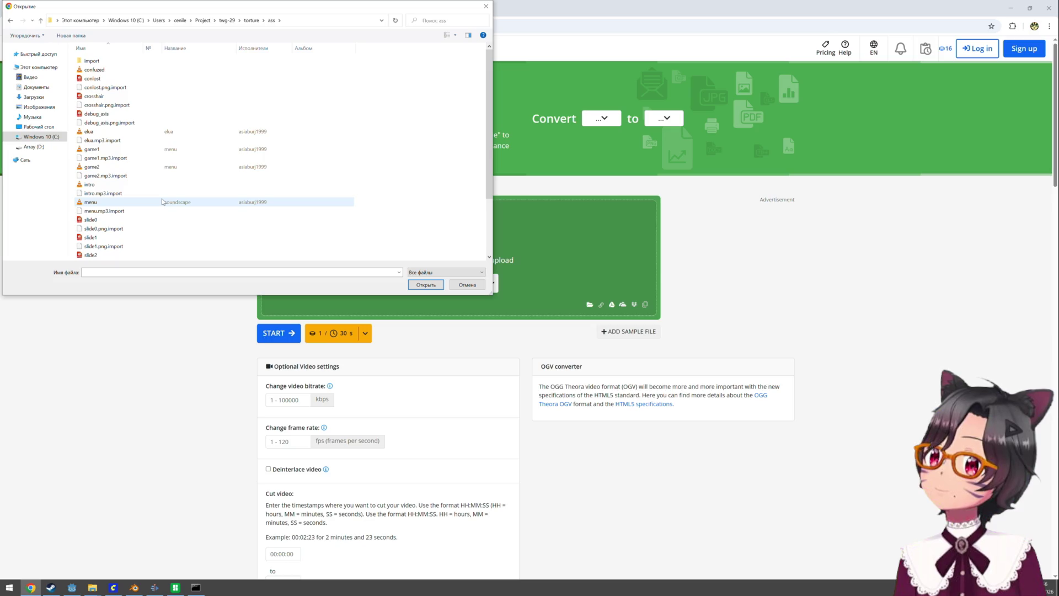
{"action": "double_click", "coordinate": [89, 70]}
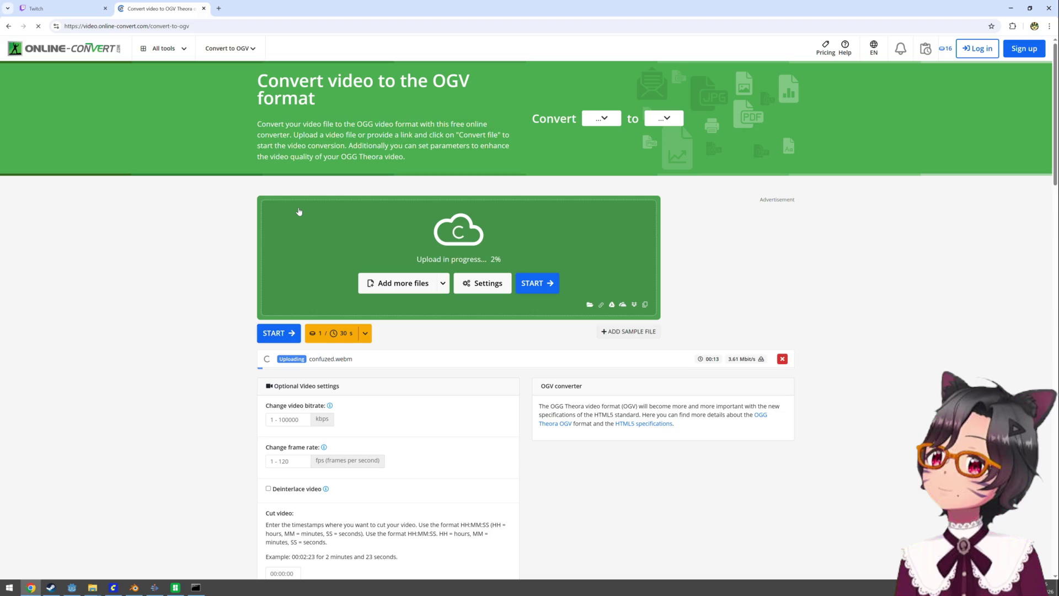
{"action": "scroll", "coordinate": [278, 219], "scroll_direction": "down", "scroll_amount": 2}
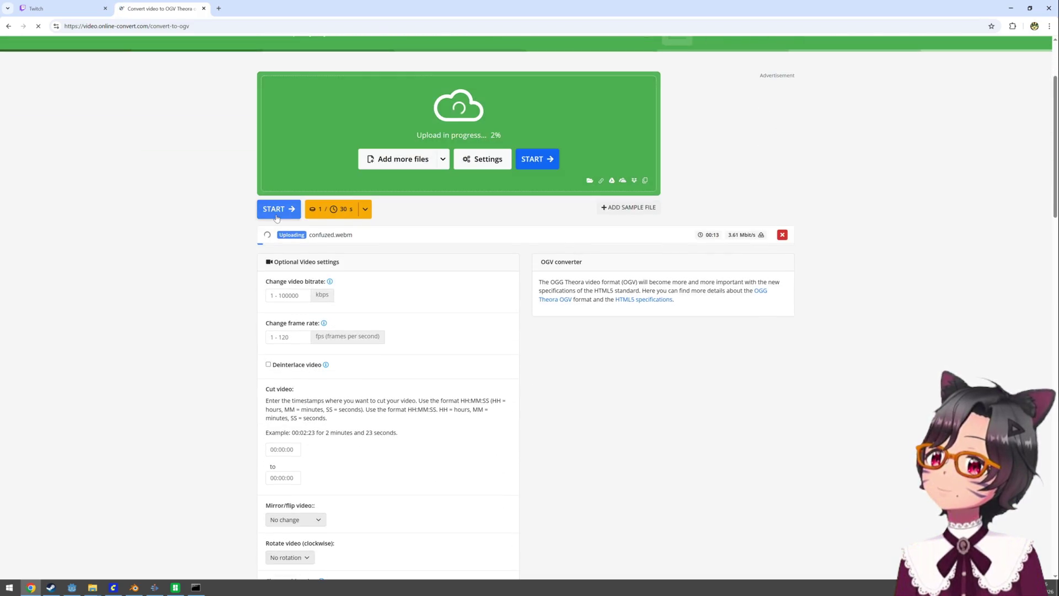
{"action": "scroll", "coordinate": [275, 218], "scroll_direction": "down", "scroll_amount": 5}
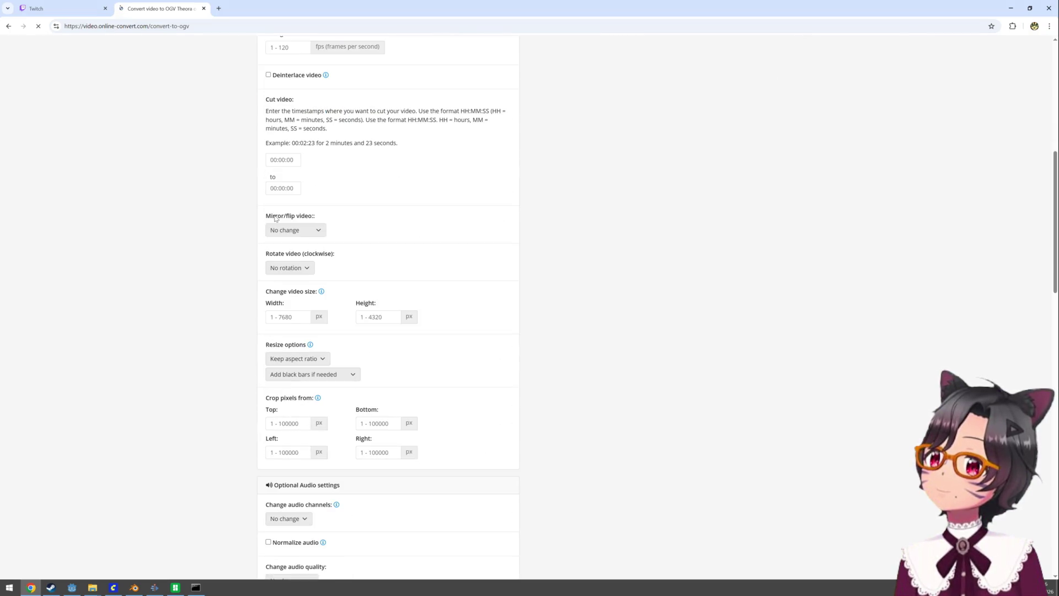
{"action": "scroll", "coordinate": [275, 218], "scroll_direction": "down", "scroll_amount": 5}
{"action": "scroll", "coordinate": [251, 243], "scroll_direction": "up", "scroll_amount": 8}
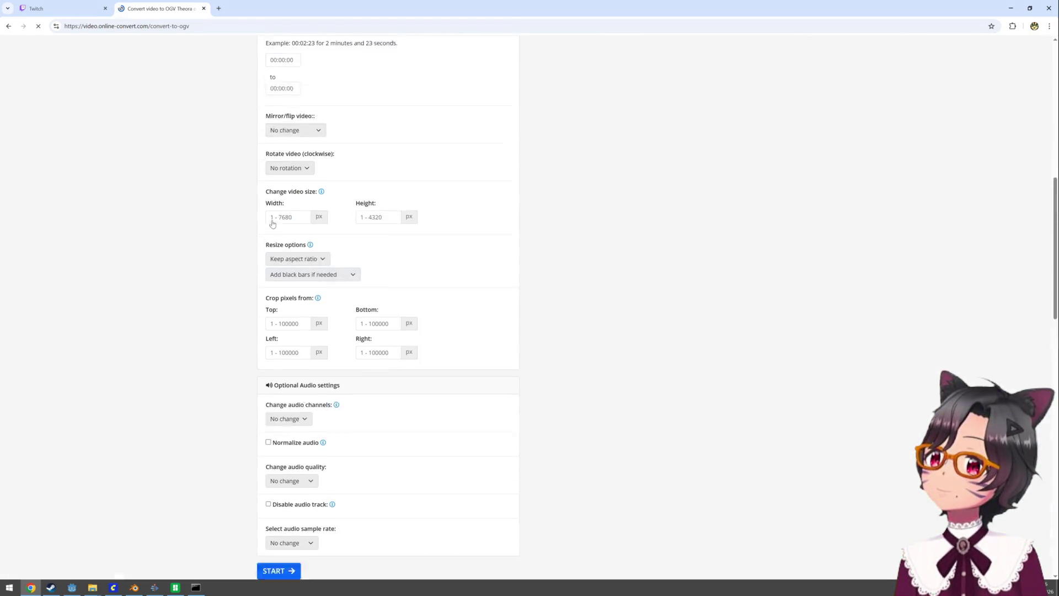
{"action": "scroll", "coordinate": [251, 243], "scroll_direction": "up", "scroll_amount": 4}
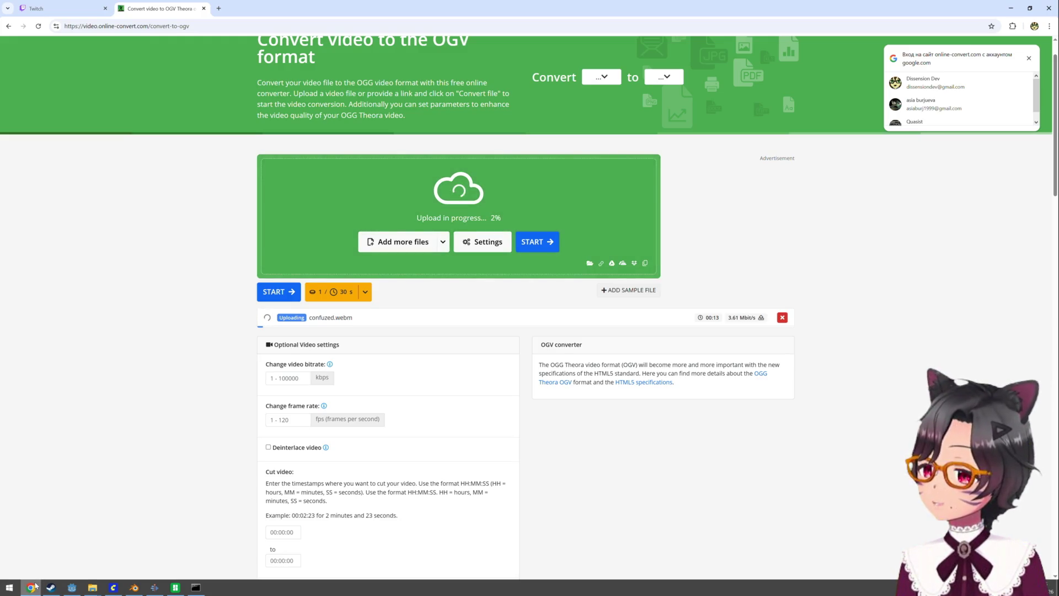
{"action": "mouse_move", "coordinate": [35, 585]}
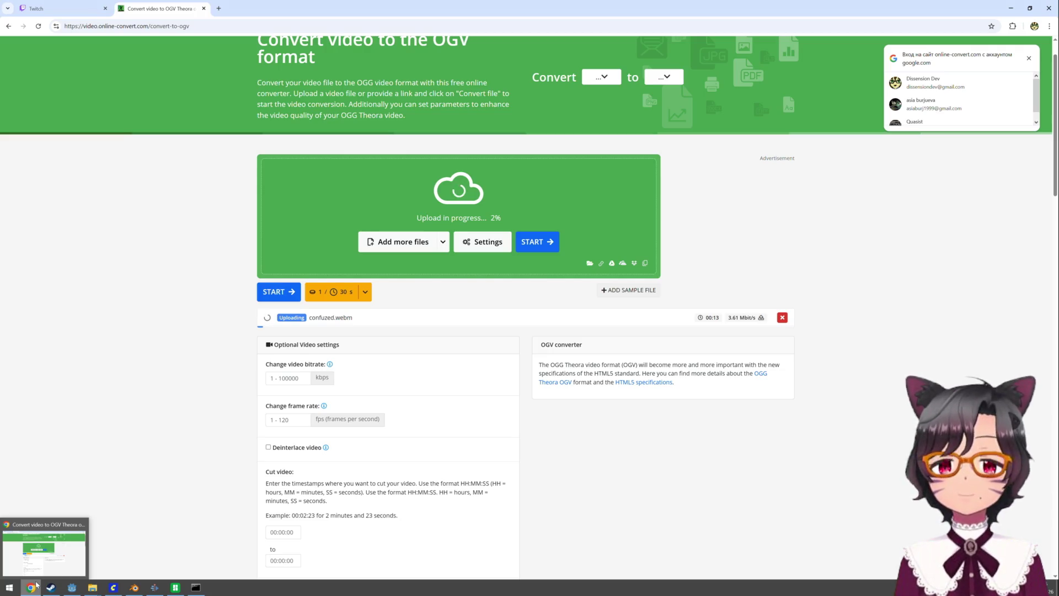
{"action": "mouse_move", "coordinate": [155, 586]}
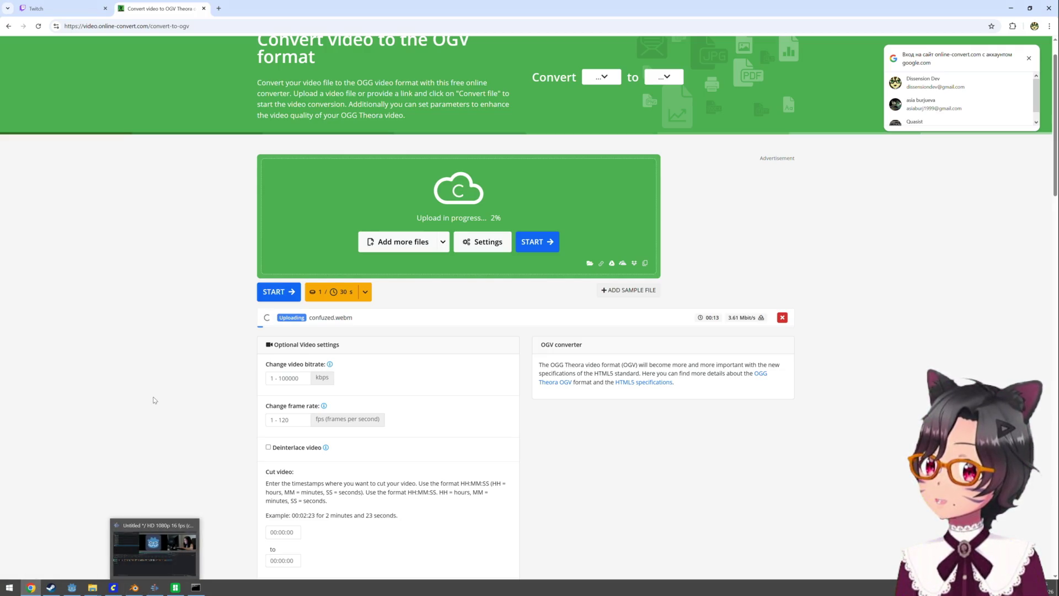
{"action": "left_click", "coordinate": [8, 26]}
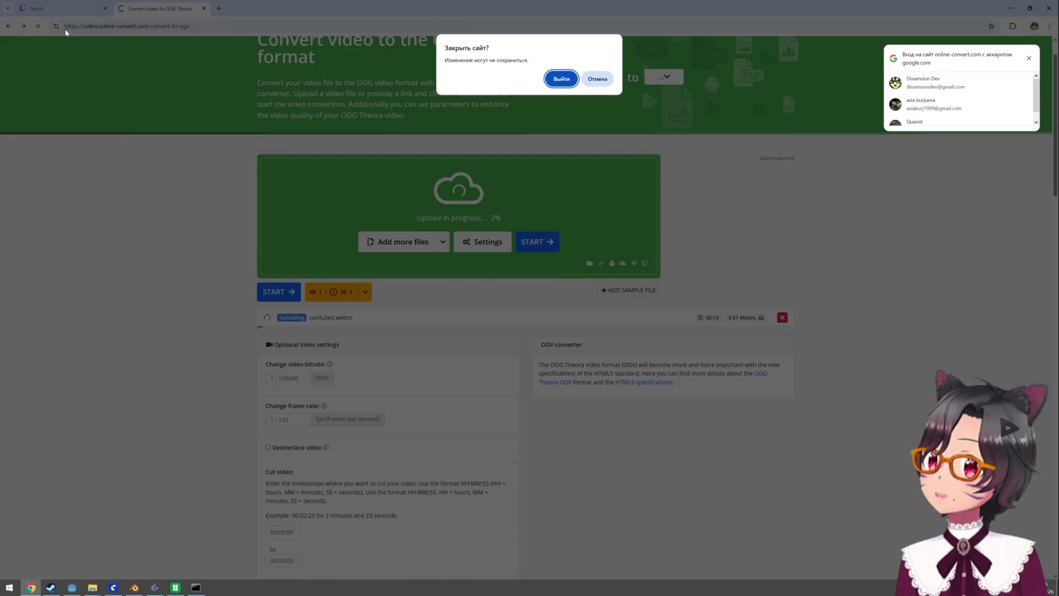
Leave Online-Convert and convert confuzed.webm to OGV with FreeConvert's OGV Converter, then download it
{"action": "left_click", "coordinate": [554, 78]}
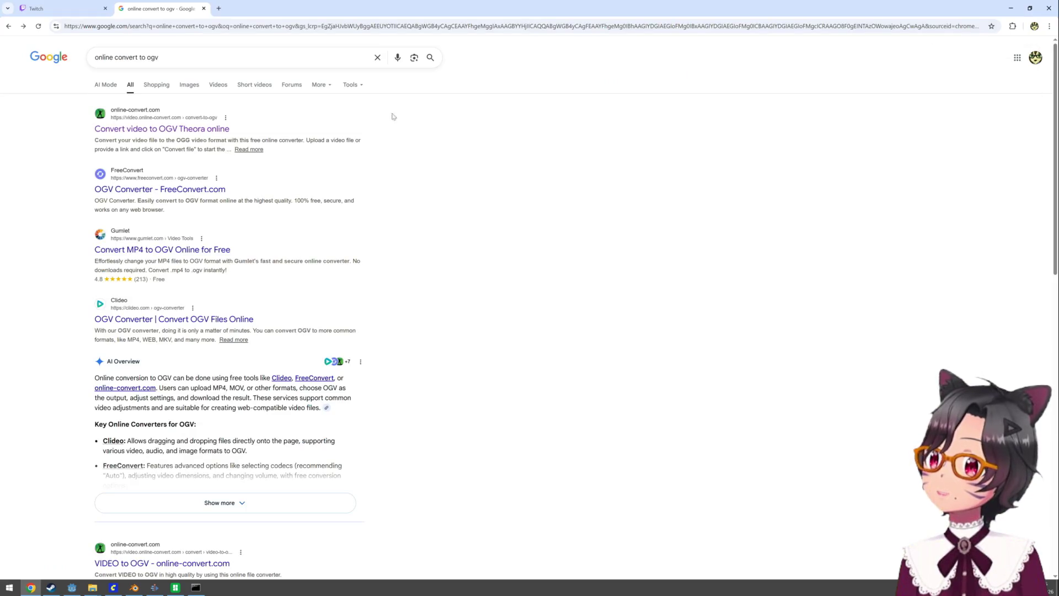
{"action": "left_click", "coordinate": [174, 191]}
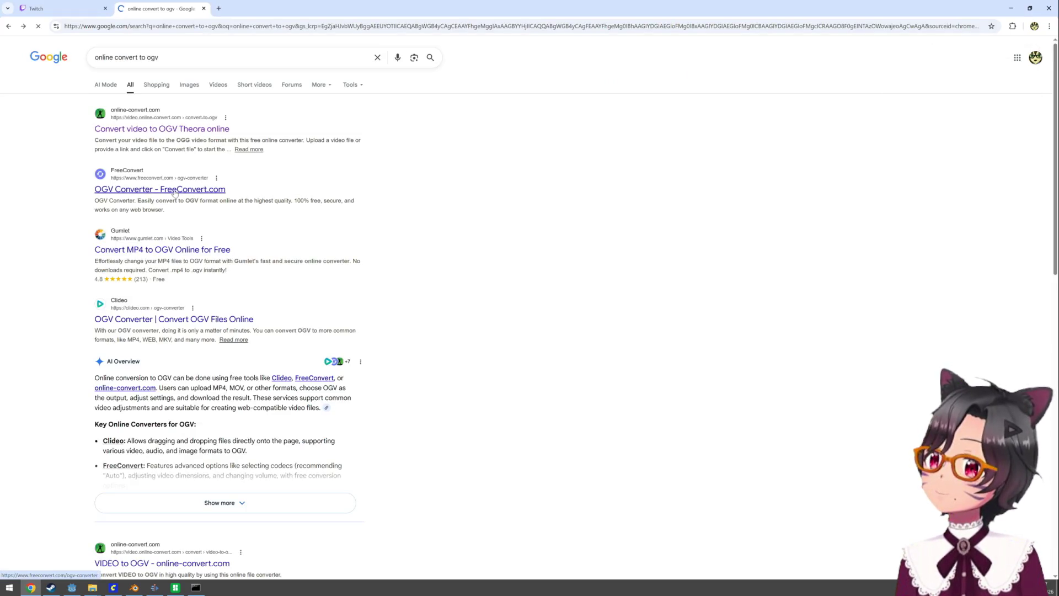
{"action": "mouse_move", "coordinate": [478, 232]}
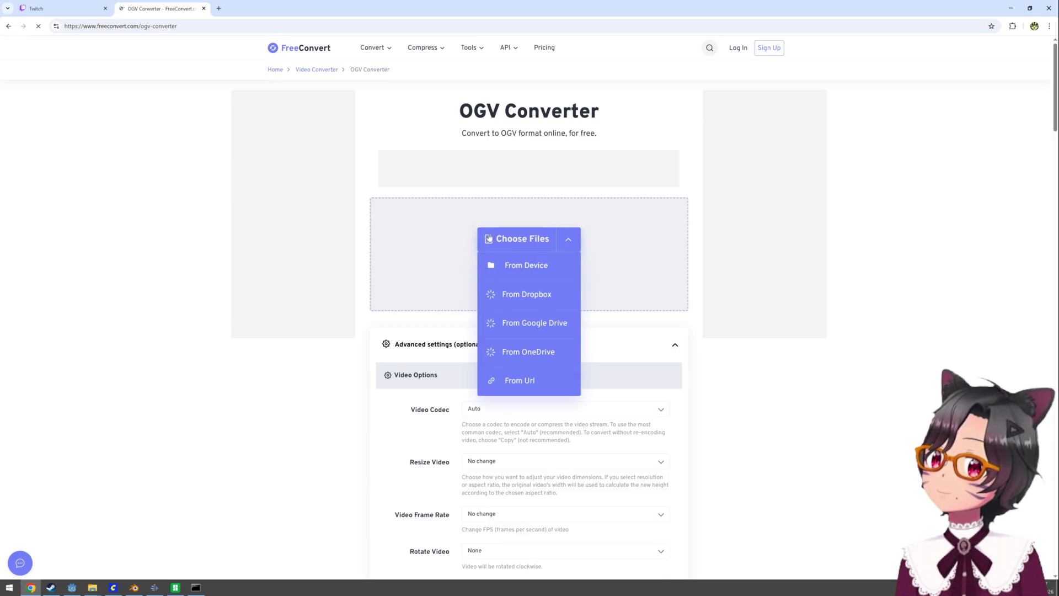
{"action": "left_click", "coordinate": [518, 270]}
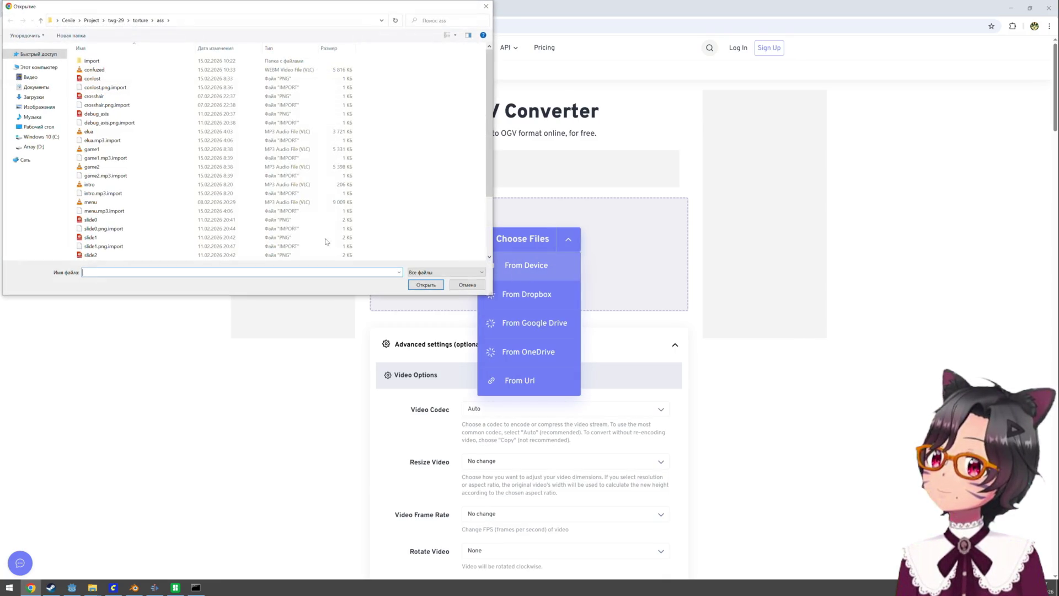
{"action": "left_click", "coordinate": [117, 72]}
{"action": "double_click", "coordinate": [117, 71]}
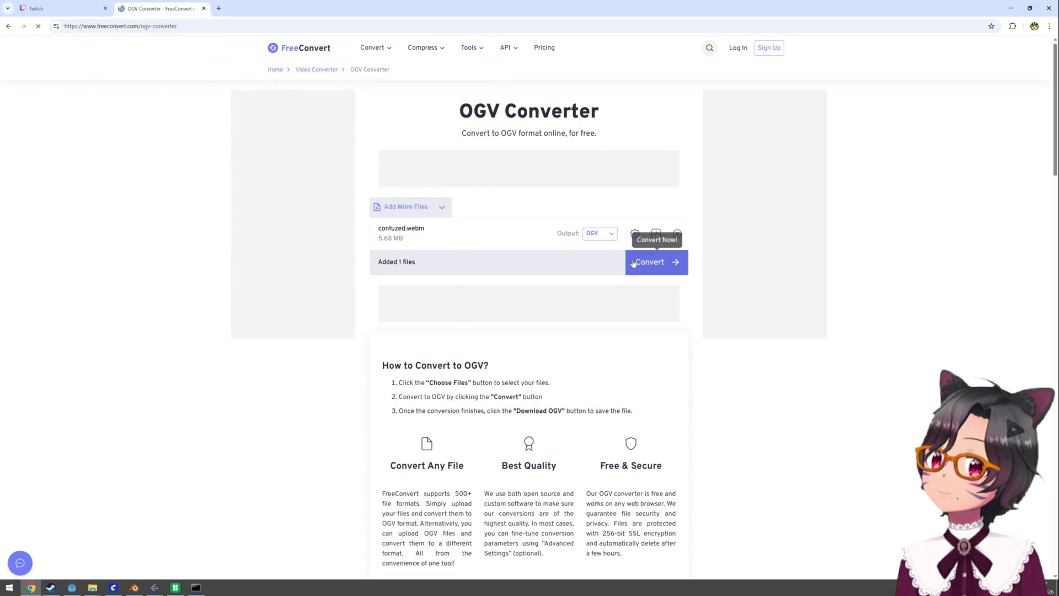
{"action": "left_click", "coordinate": [633, 264]}
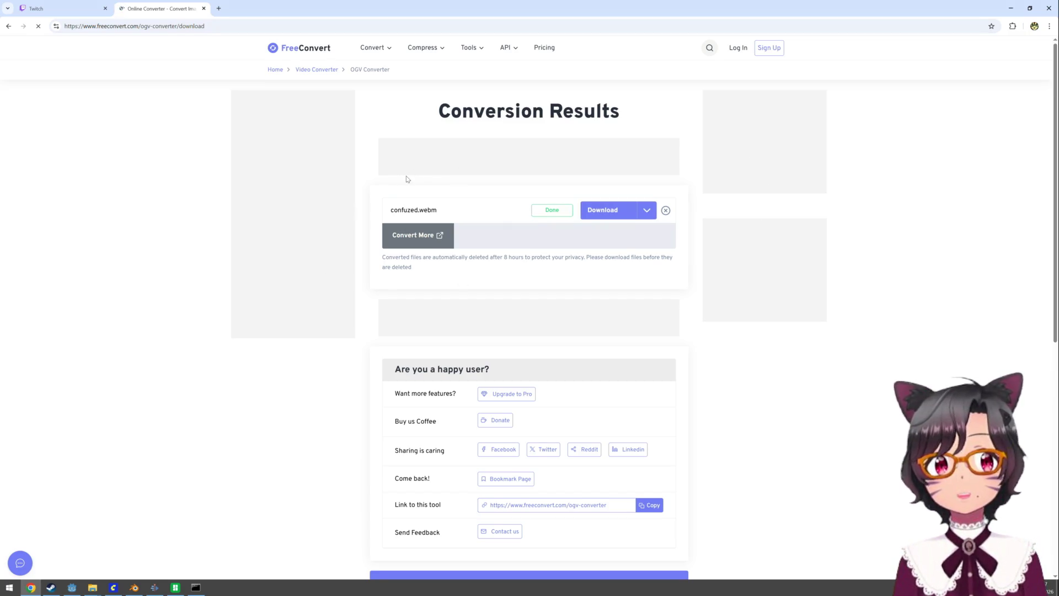
{"action": "left_click", "coordinate": [611, 211]}
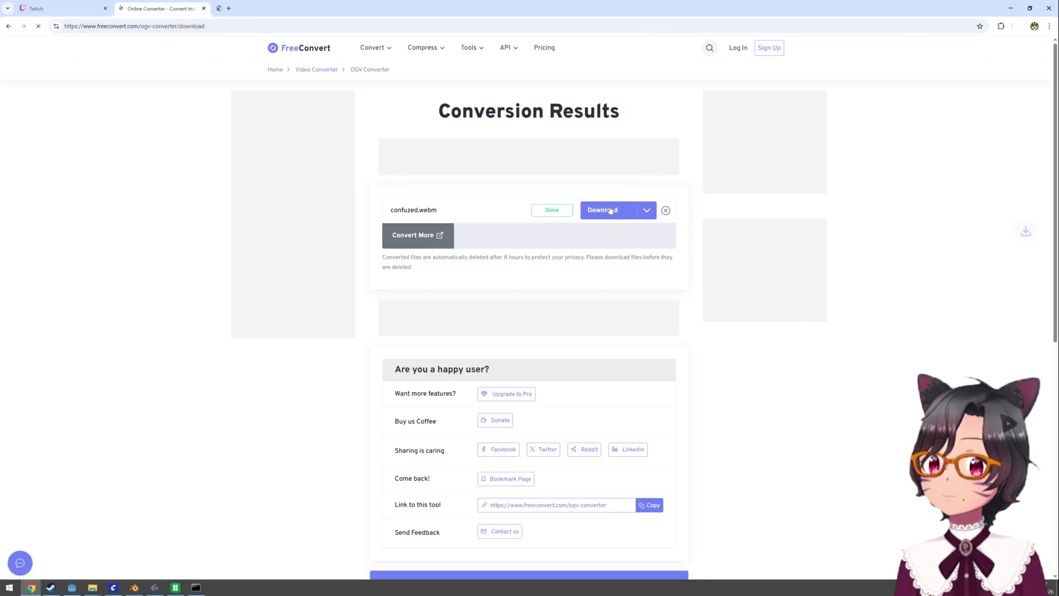
Open the downloaded confuzed.ogv in VLC to check playback, then close it
{"action": "left_click", "coordinate": [934, 46]}
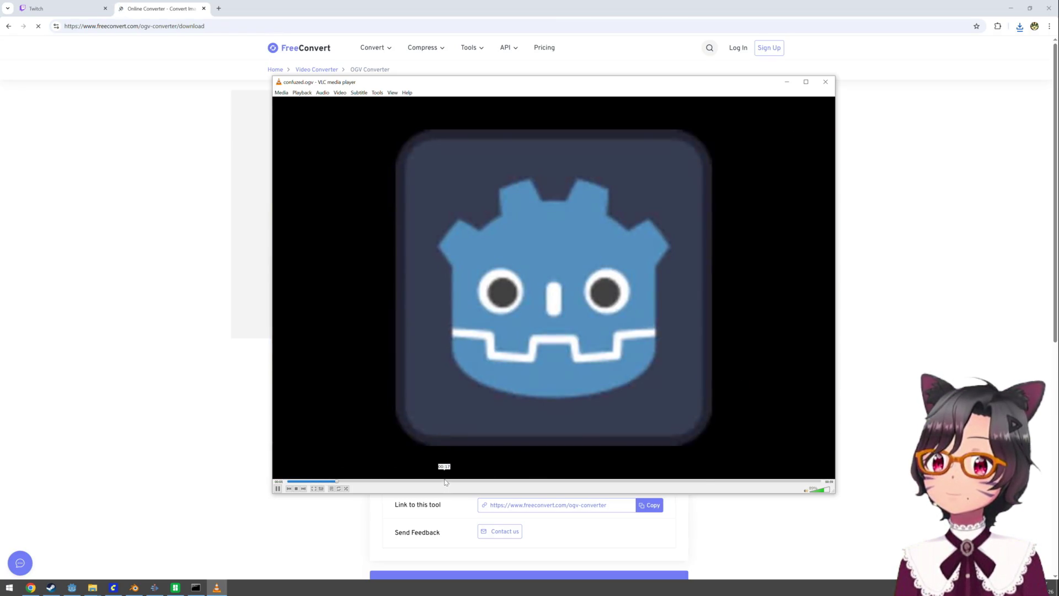
{"action": "left_click", "coordinate": [825, 82]}
{"action": "left_click", "coordinate": [646, 210]}
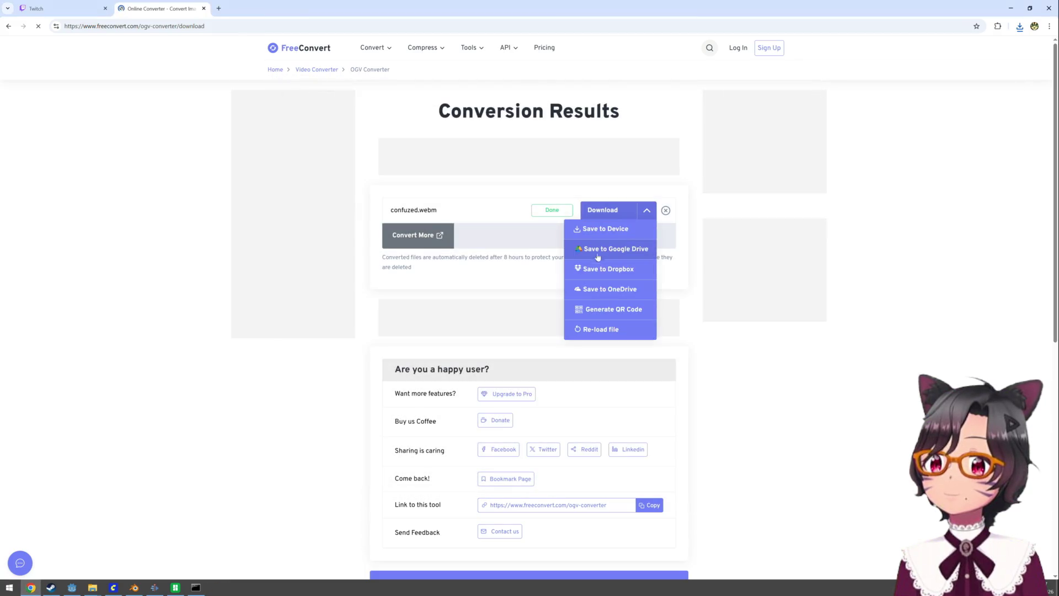
{"action": "scroll", "coordinate": [602, 252], "scroll_direction": "down", "scroll_amount": 3}
{"action": "scroll", "coordinate": [542, 281], "scroll_direction": "up", "scroll_amount": 3}
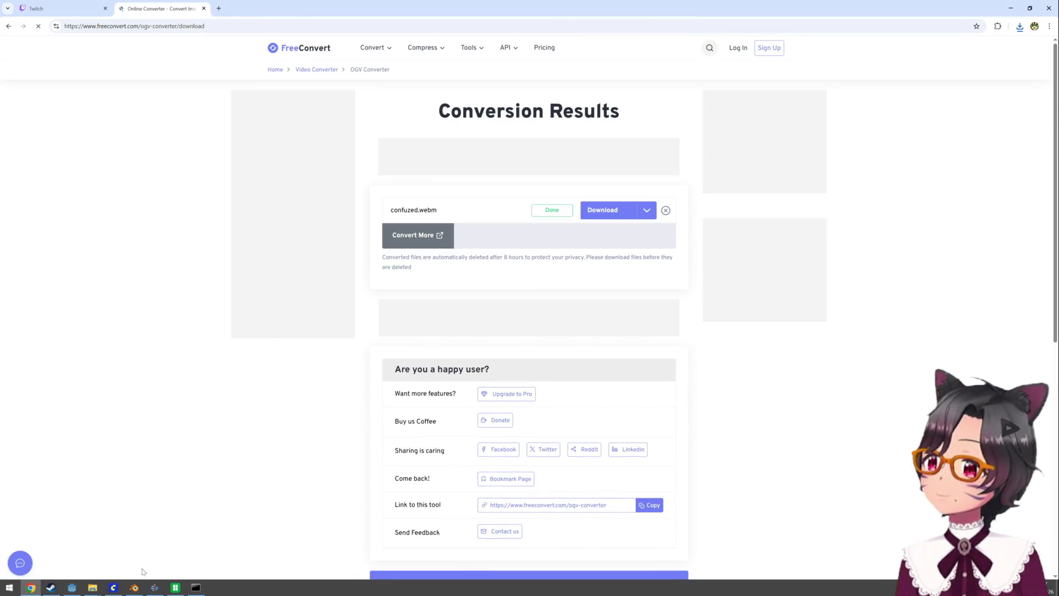
Bring forward the File Explorer windows showing the twg-29 folder and ComfyUI output videos
{"action": "mouse_move", "coordinate": [91, 586]}
{"action": "left_click", "coordinate": [86, 552]}
{"action": "left_click", "coordinate": [111, 559]}
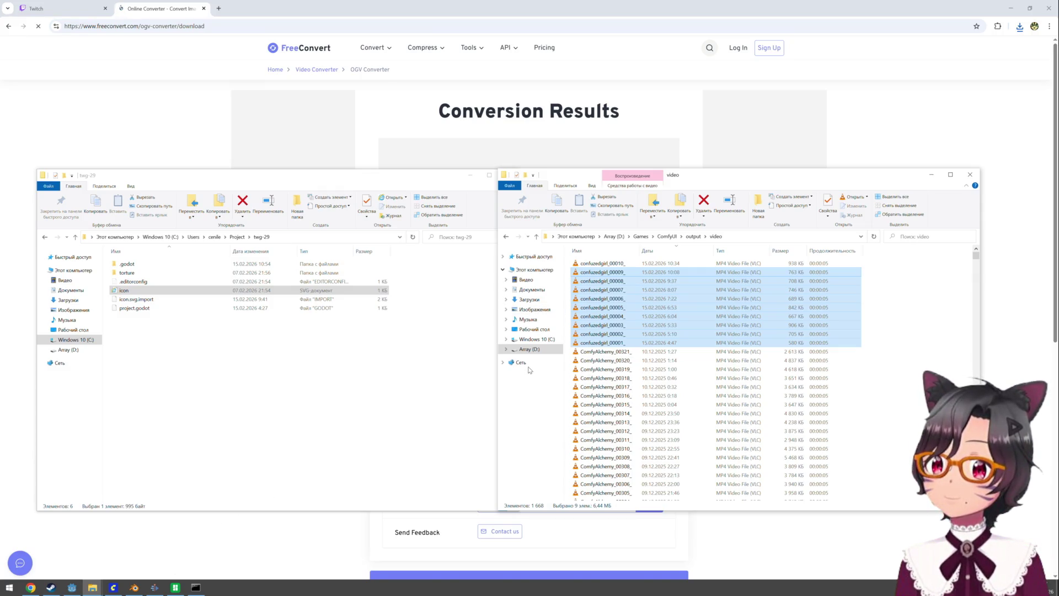
Open Downloads in one window and the project's torture\ass folder in the other
{"action": "left_click", "coordinate": [529, 299]}
{"action": "left_click", "coordinate": [591, 265]}
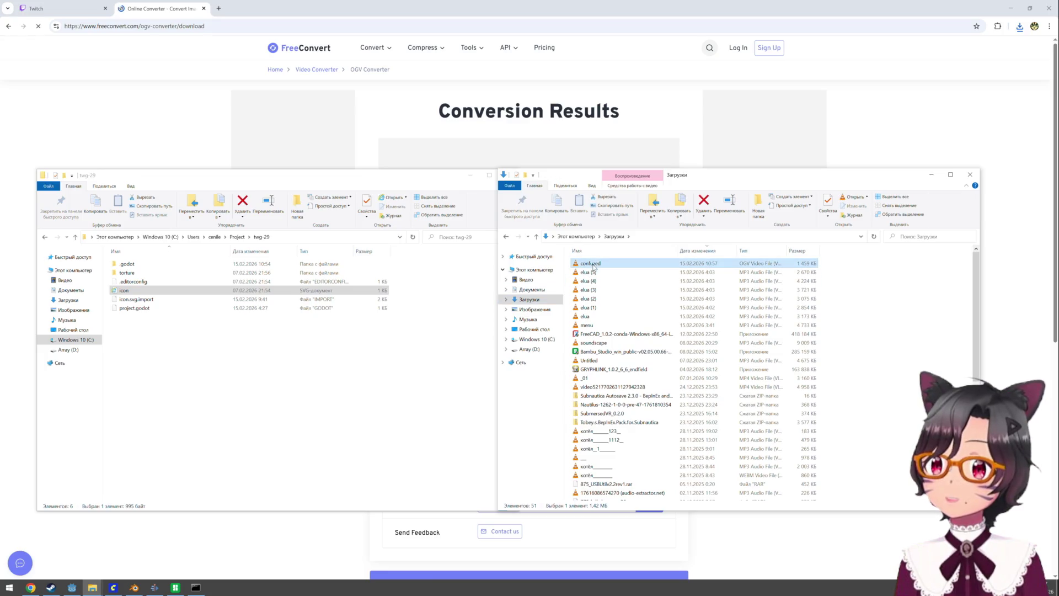
{"action": "left_click", "coordinate": [255, 378]}
{"action": "left_click", "coordinate": [133, 274]}
{"action": "double_click", "coordinate": [133, 273]}
{"action": "double_click", "coordinate": [133, 264]}
Delete the old confuzed.webm and drag confuzed.ogv from Downloads into the ass folder
{"action": "left_click", "coordinate": [161, 276]}
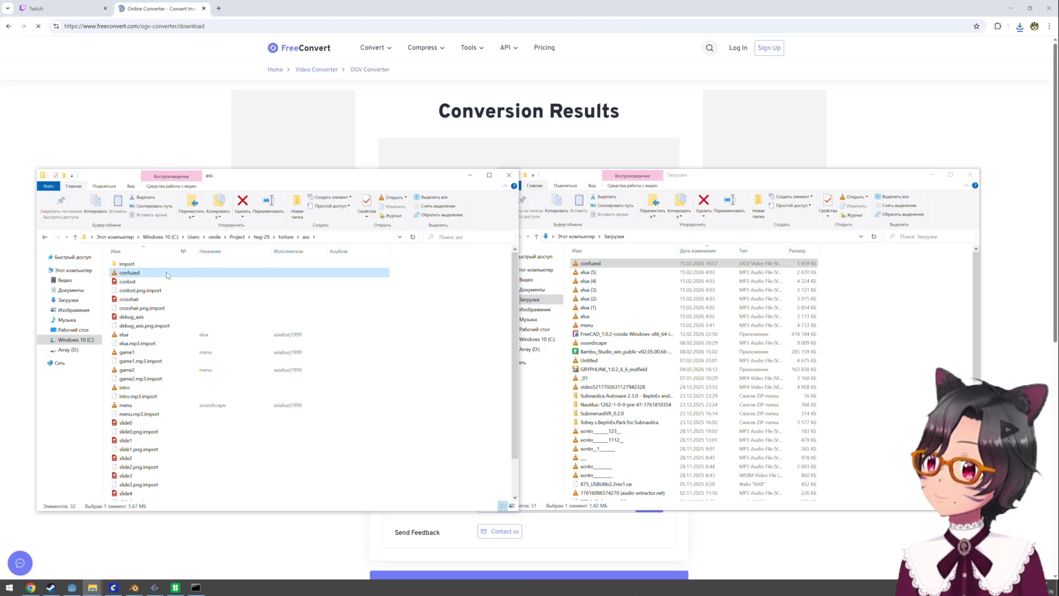
{"action": "key", "text": "Delete"}
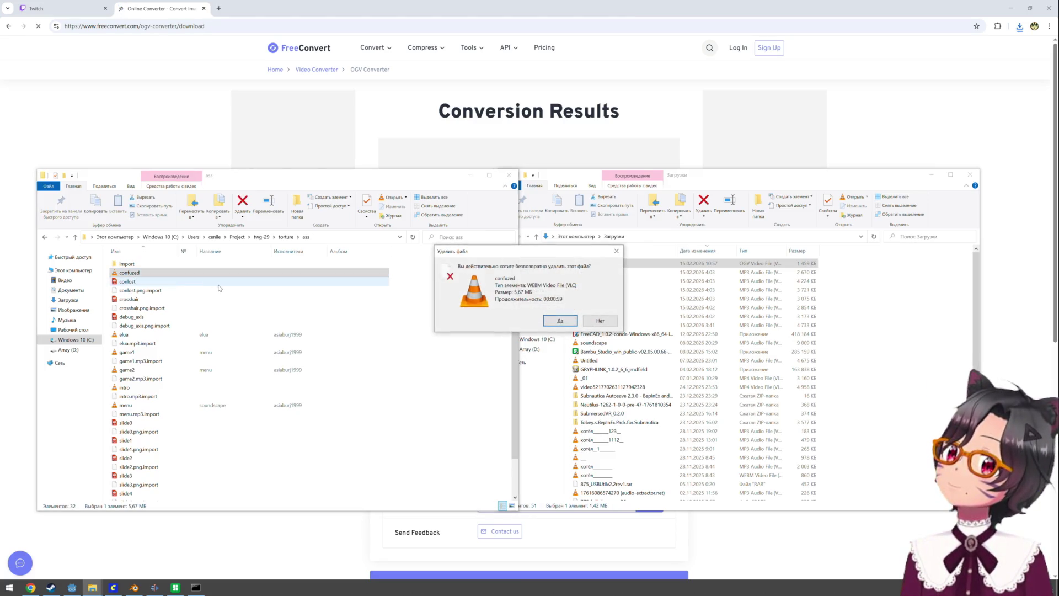
{"action": "key", "text": "Return"}
{"action": "mouse_move", "coordinate": [591, 263]}
{"action": "left_mouse_down"}
{"action": "mouse_move", "coordinate": [273, 436]}
{"action": "mouse_move", "coordinate": [267, 450]}
{"action": "left_mouse_up"}
Quick Load confuzed.ogv as the VideoStreamPlayer's stream
{"action": "mouse_move", "coordinate": [72, 587]}
{"action": "left_click", "coordinate": [57, 568]}
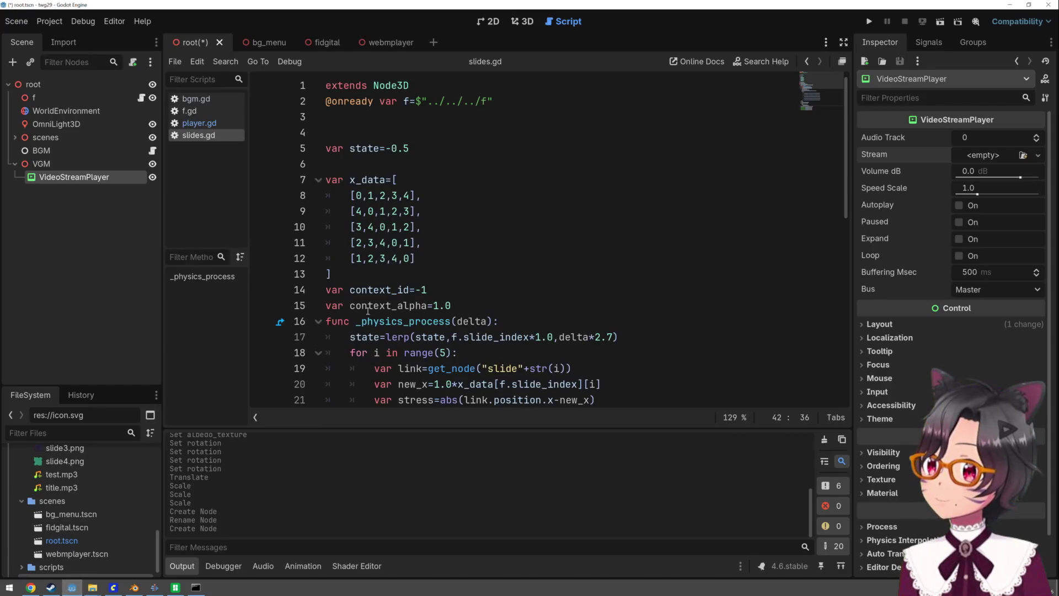
{"action": "left_click", "coordinate": [995, 156]}
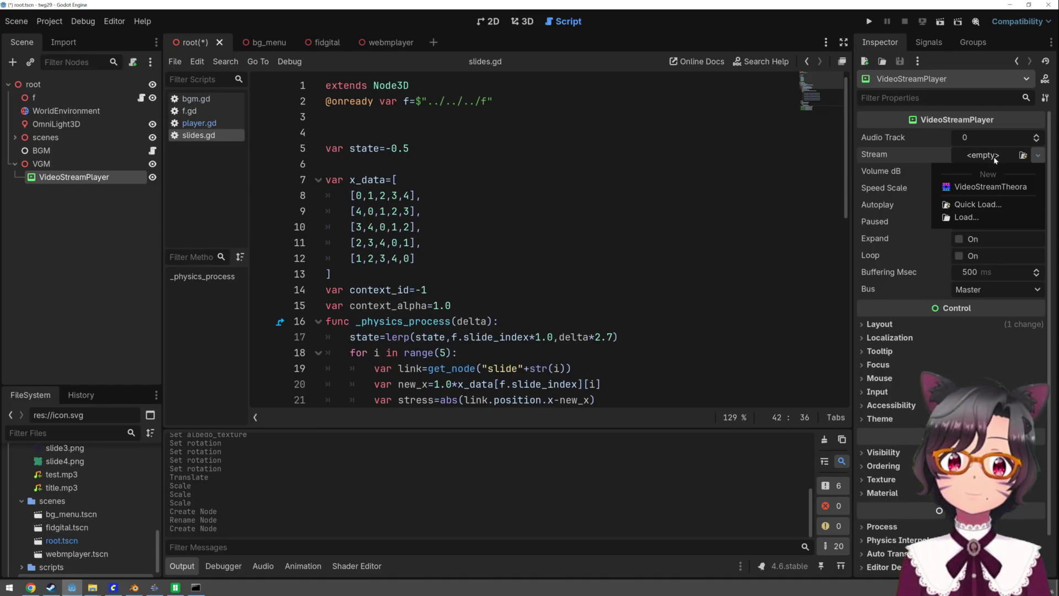
{"action": "left_click", "coordinate": [978, 205]}
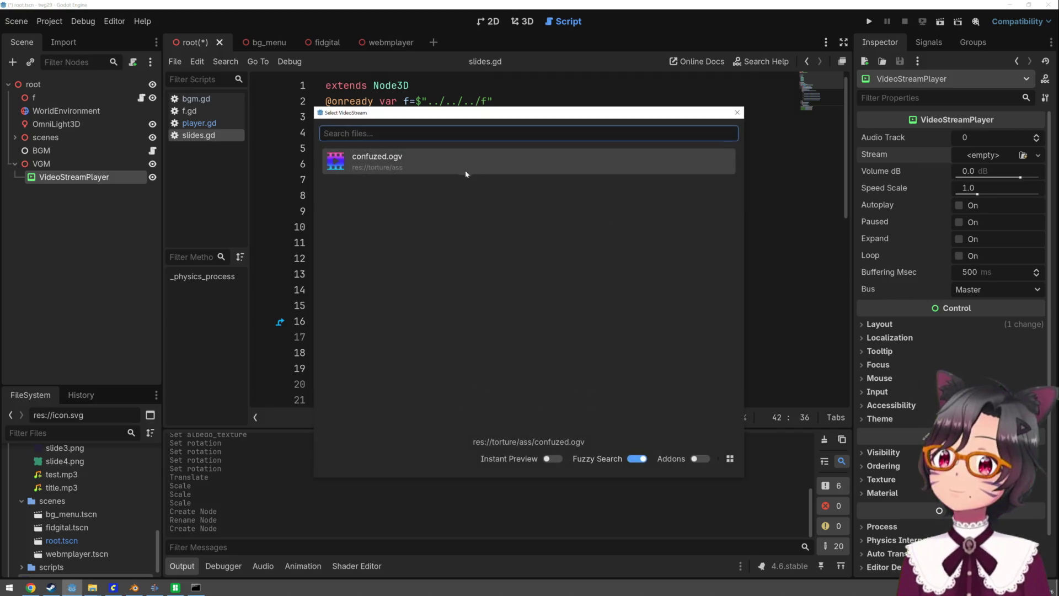
{"action": "double_click", "coordinate": [450, 168]}
{"action": "left_click", "coordinate": [450, 168]}
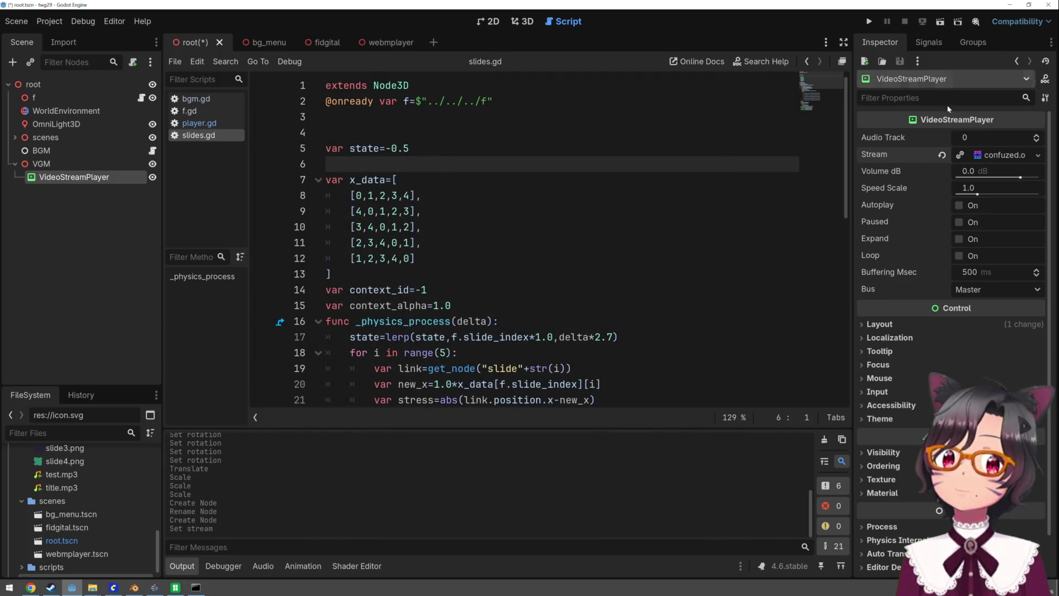
Turn on Autoplay, test-run the project, stop it, then turn on Loop
{"action": "left_click", "coordinate": [960, 205]}
{"action": "key", "text": "F5"}
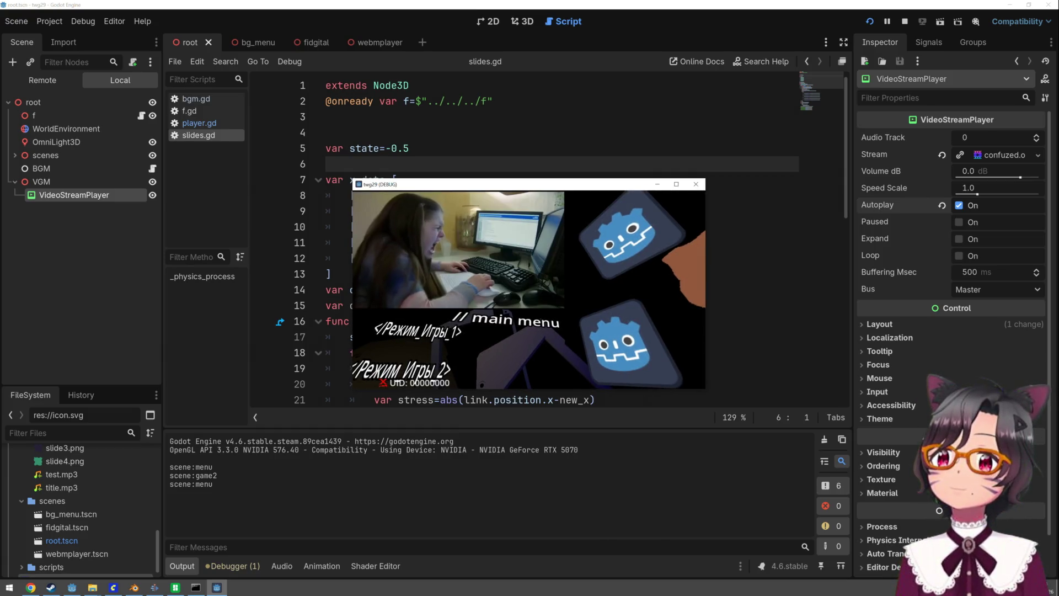
{"action": "left_click", "coordinate": [695, 184]}
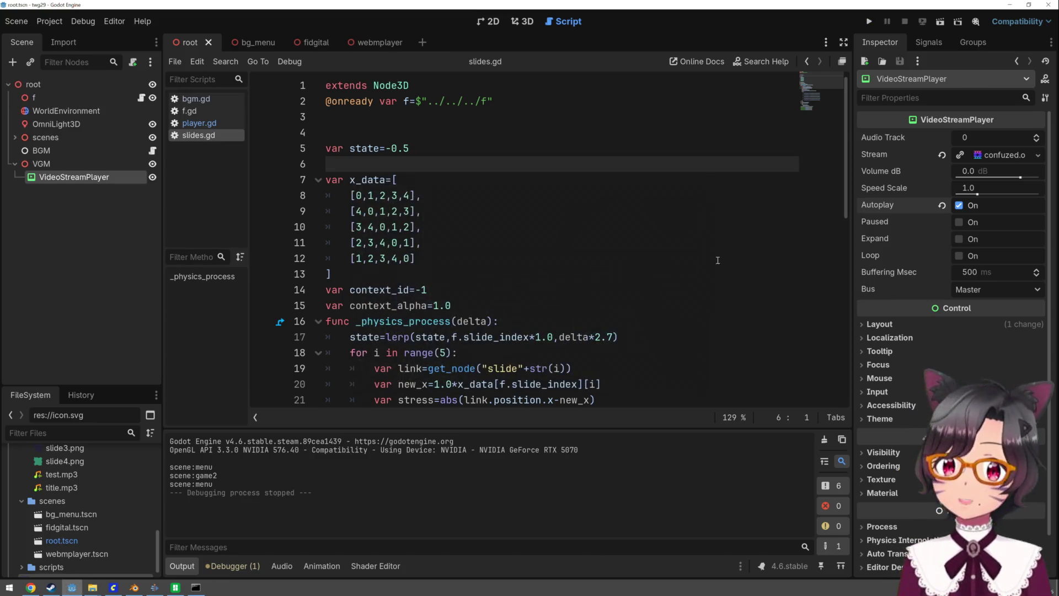
{"action": "left_click", "coordinate": [958, 256]}
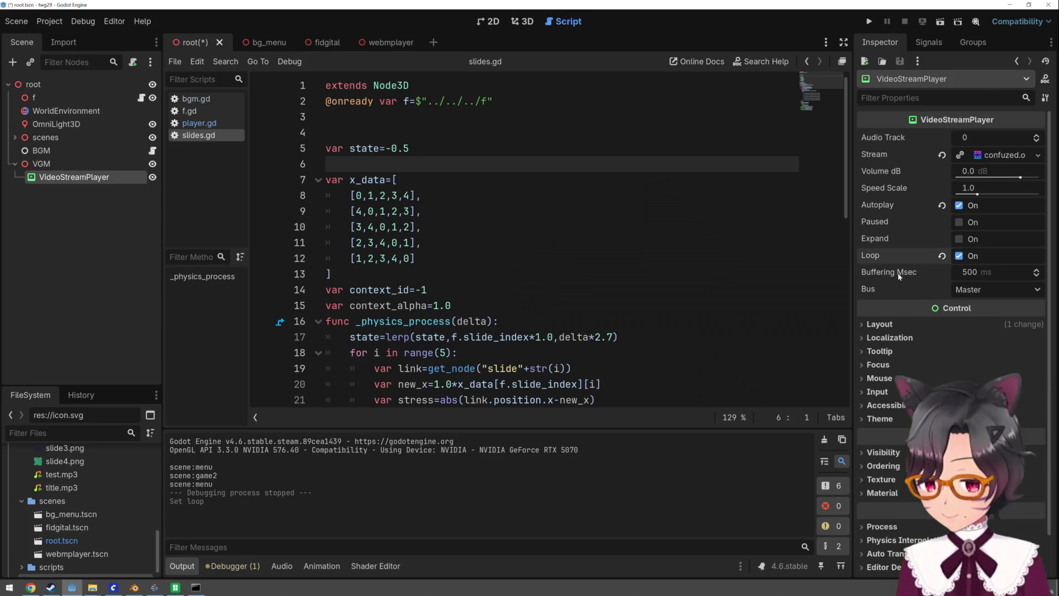
Attach a new vgm.gd script to the VGM node, saved in the torture/scripts folder
{"action": "left_click", "coordinate": [113, 164]}
{"action": "left_click", "coordinate": [132, 62]}
{"action": "left_click", "coordinate": [648, 284]}
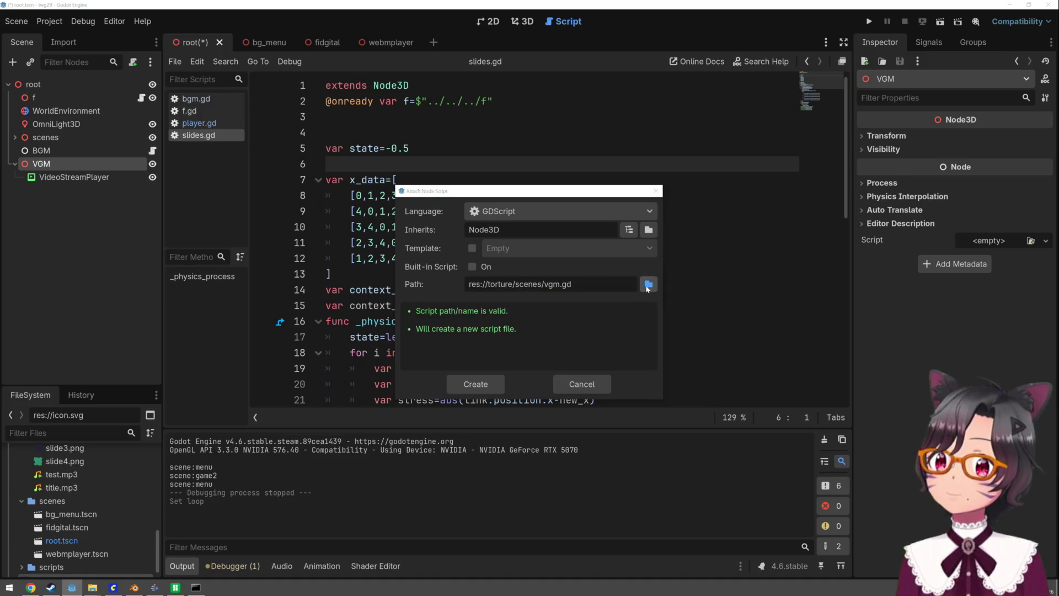
{"action": "left_click", "coordinate": [279, 118]}
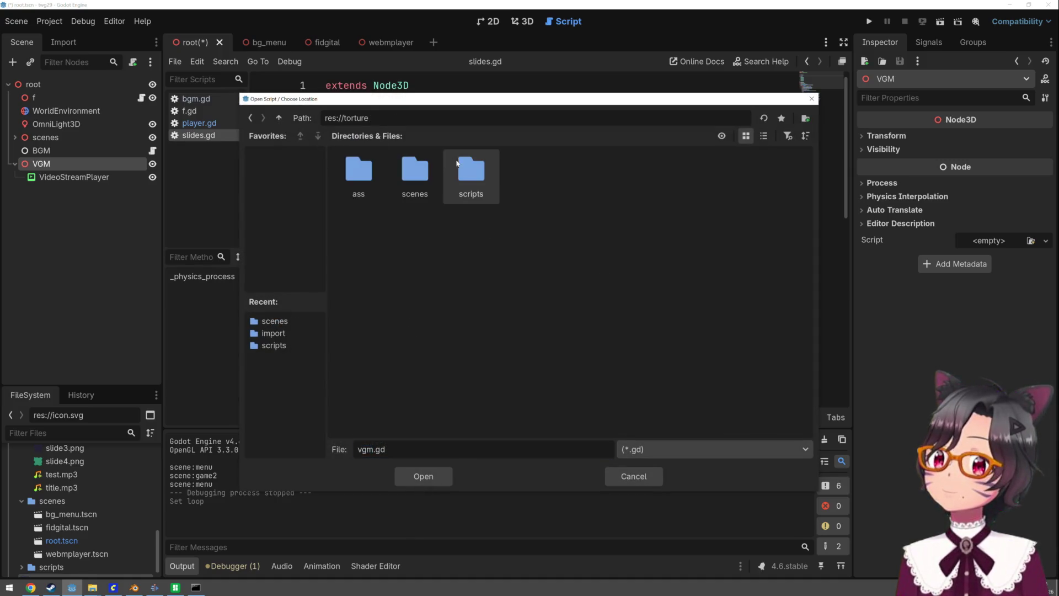
{"action": "double_click", "coordinate": [477, 171]}
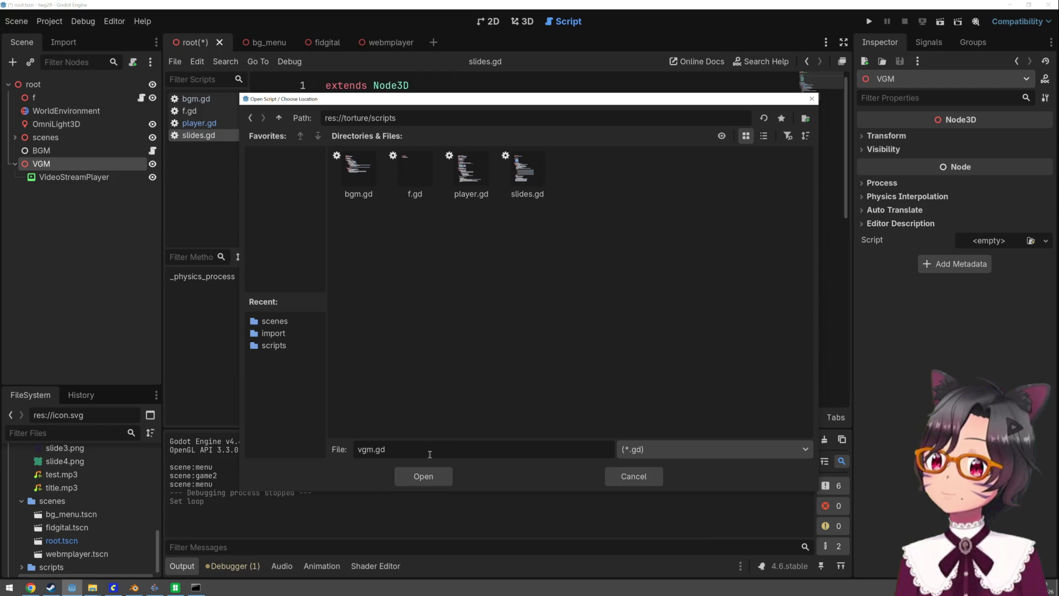
{"action": "left_click", "coordinate": [445, 481]}
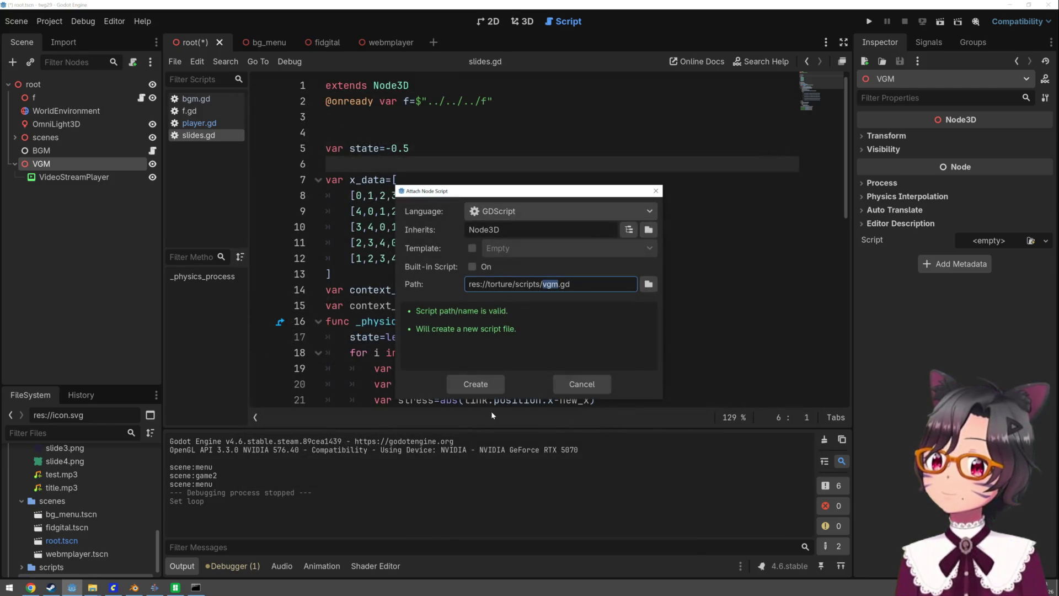
{"action": "left_click", "coordinate": [477, 384]}
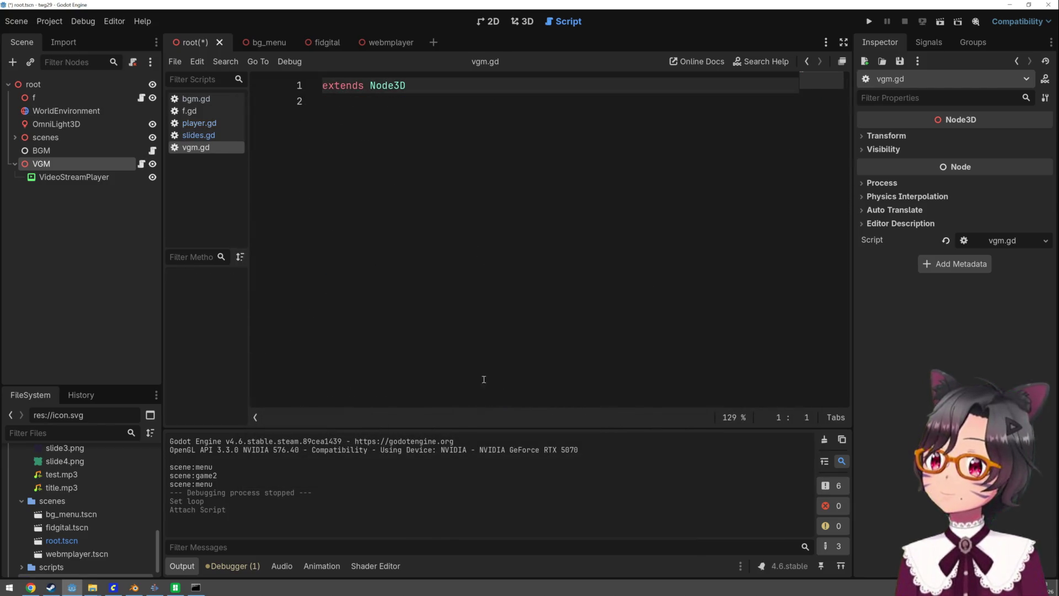
Add a _process(delta) function to vgm.gd
{"action": "left_click", "coordinate": [412, 101]}
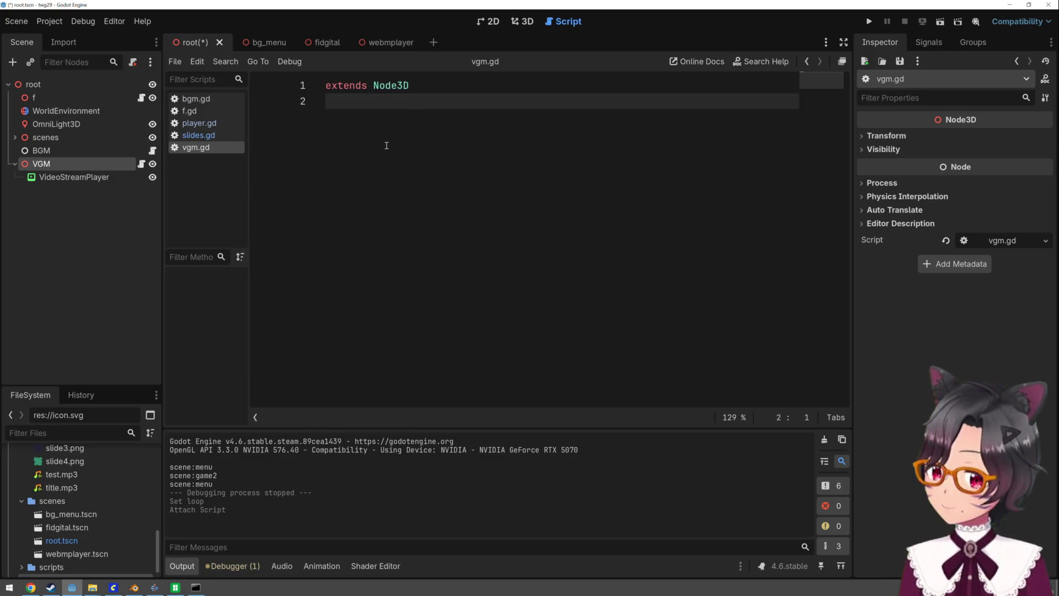
{"action": "type", "text": "func "}
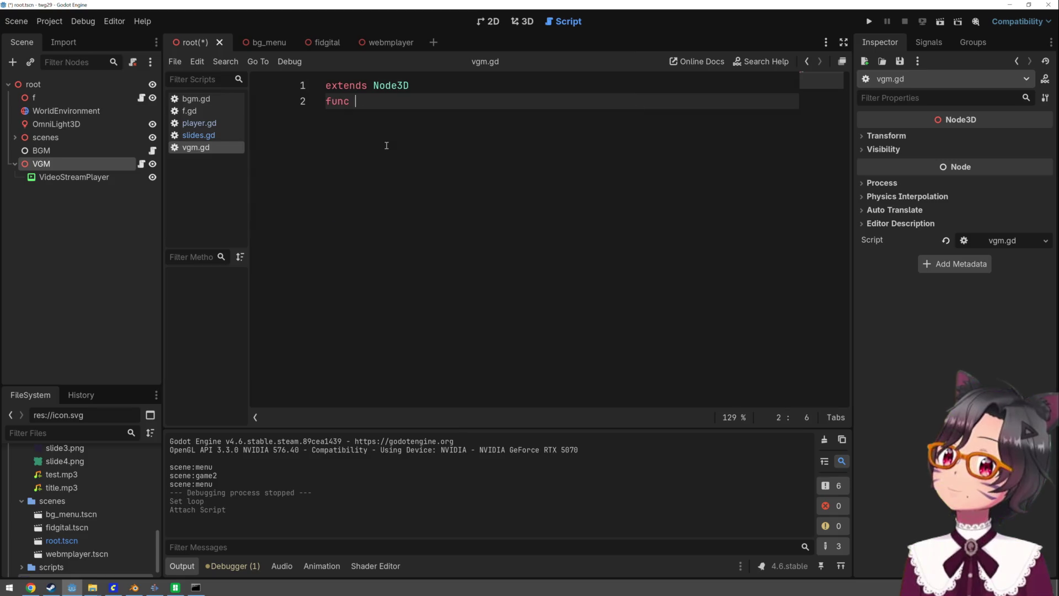
{"action": "type", "text": "_pr"}
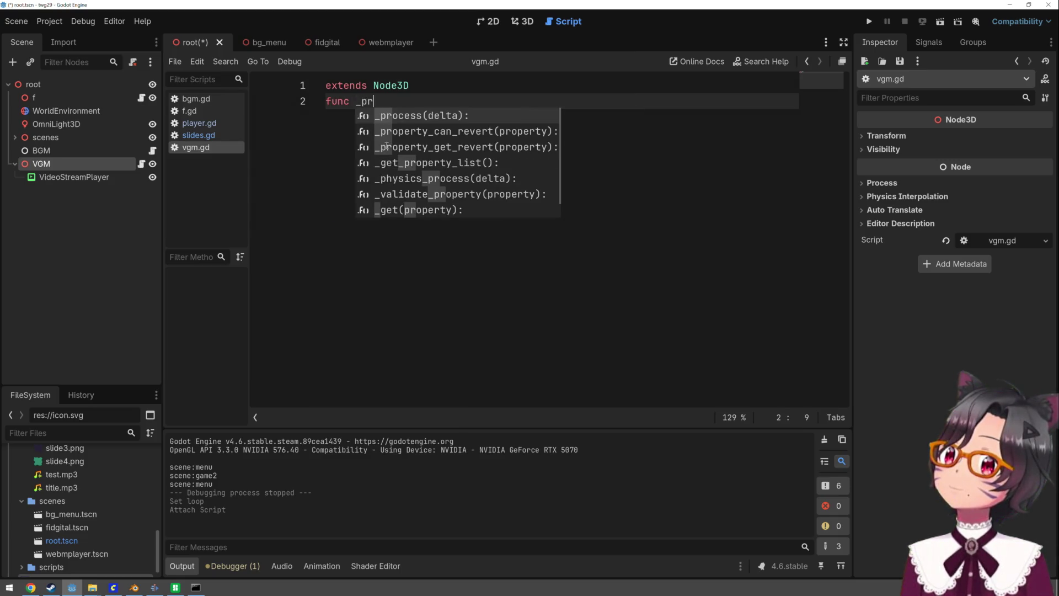
{"action": "key", "text": "Return"}
{"action": "key", "text": "Return"}
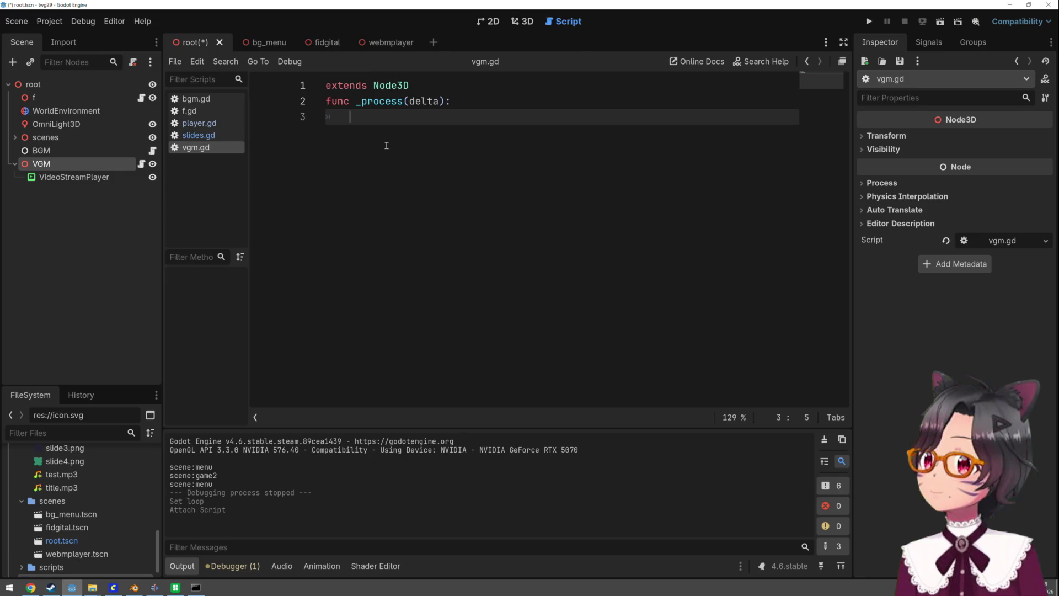
Declare var videotexture on line 2 of f.gd
{"action": "left_click", "coordinate": [141, 97]}
{"action": "left_click", "coordinate": [356, 102]}
{"action": "type", "text": "var "}
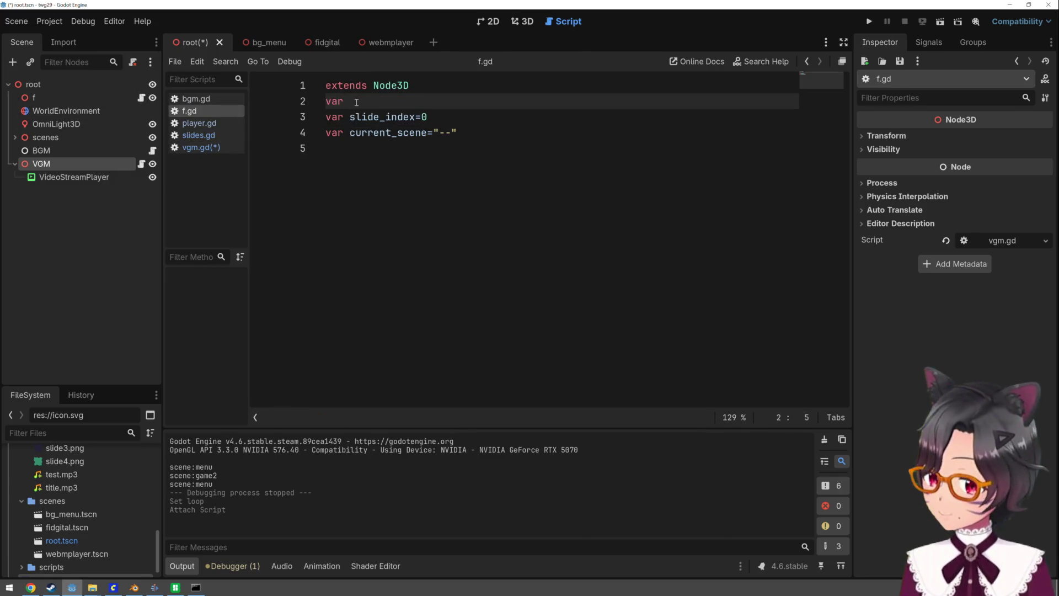
{"action": "type", "text": "pd="}
{"action": "key", "text": "BackSpace"}
{"action": "key", "text": "BackSpace"}
{"action": "key", "text": "BackSpace"}
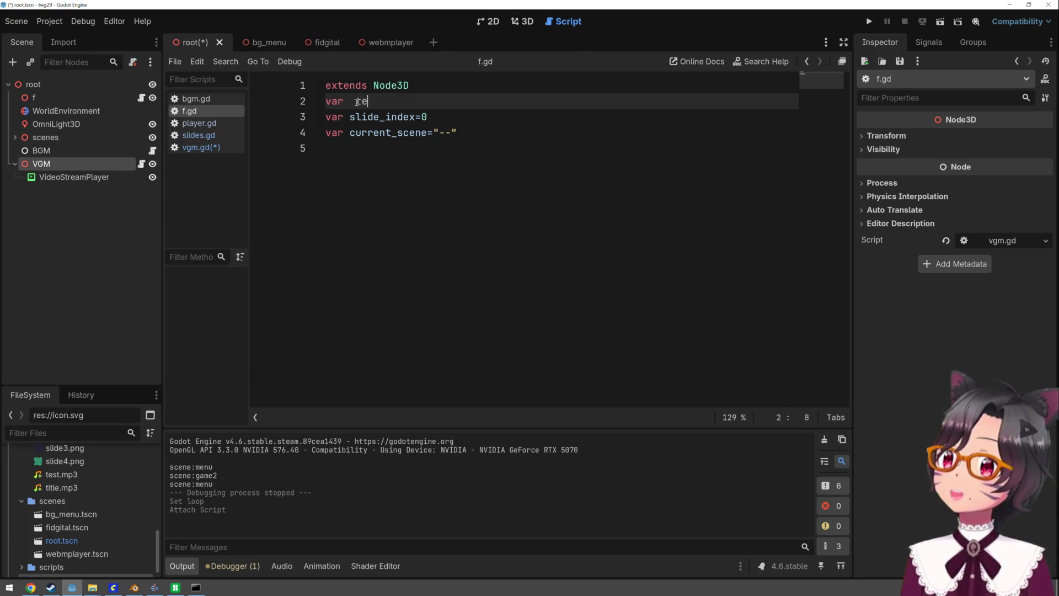
{"action": "type", "text": "videotext"}
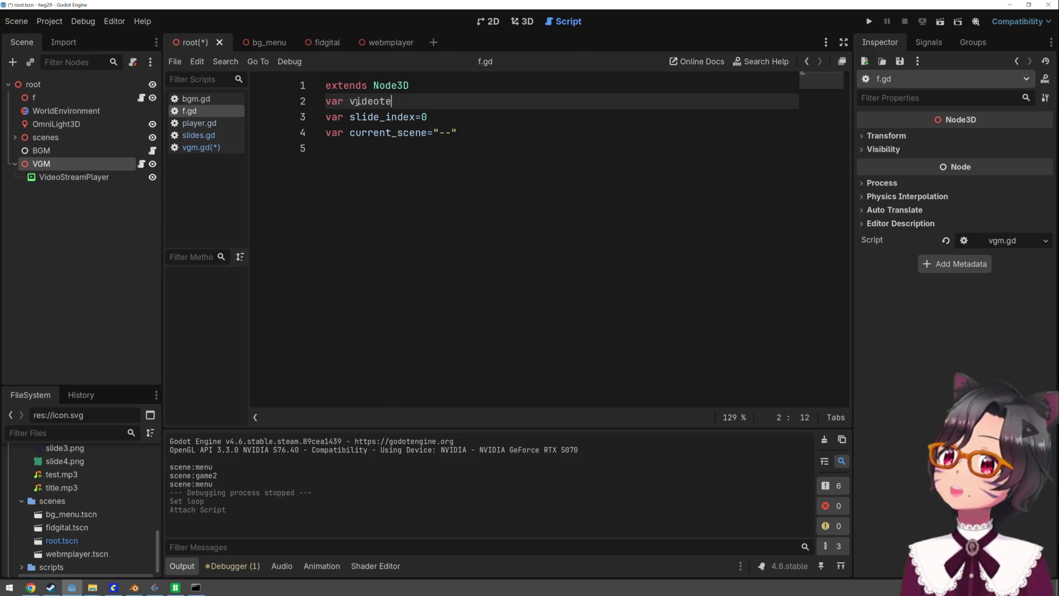
{"action": "type", "text": "ure"}
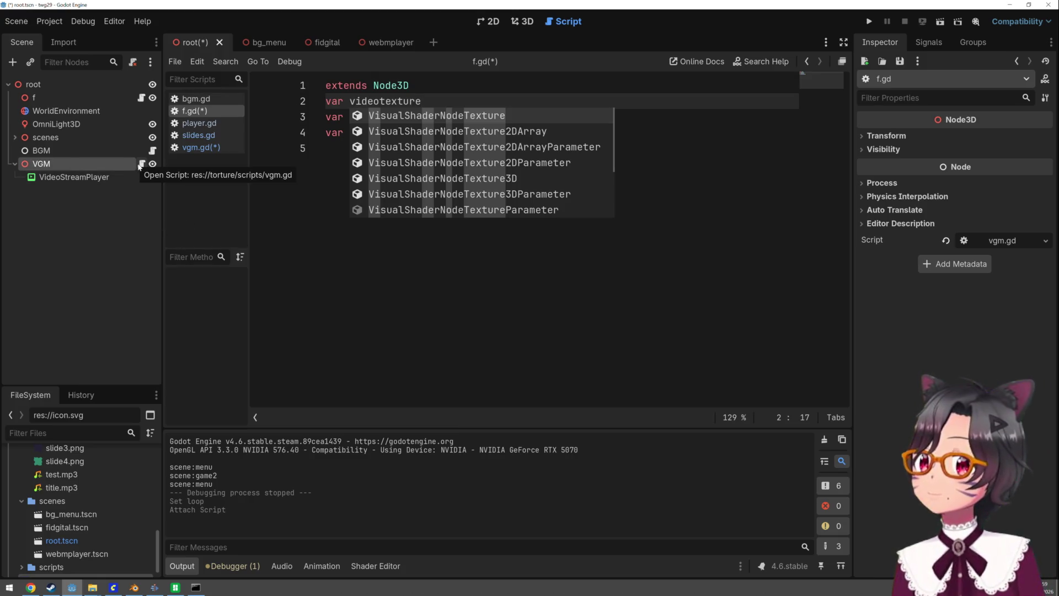
{"action": "left_click", "coordinate": [139, 165]}
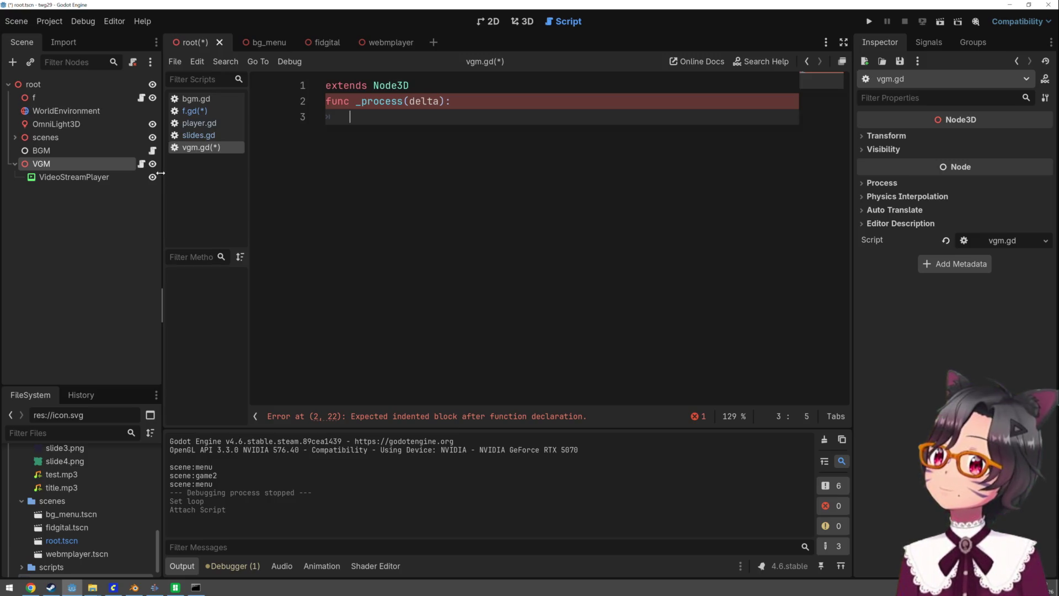
{"action": "left_click", "coordinate": [466, 78]}
{"action": "key", "text": "Return"}
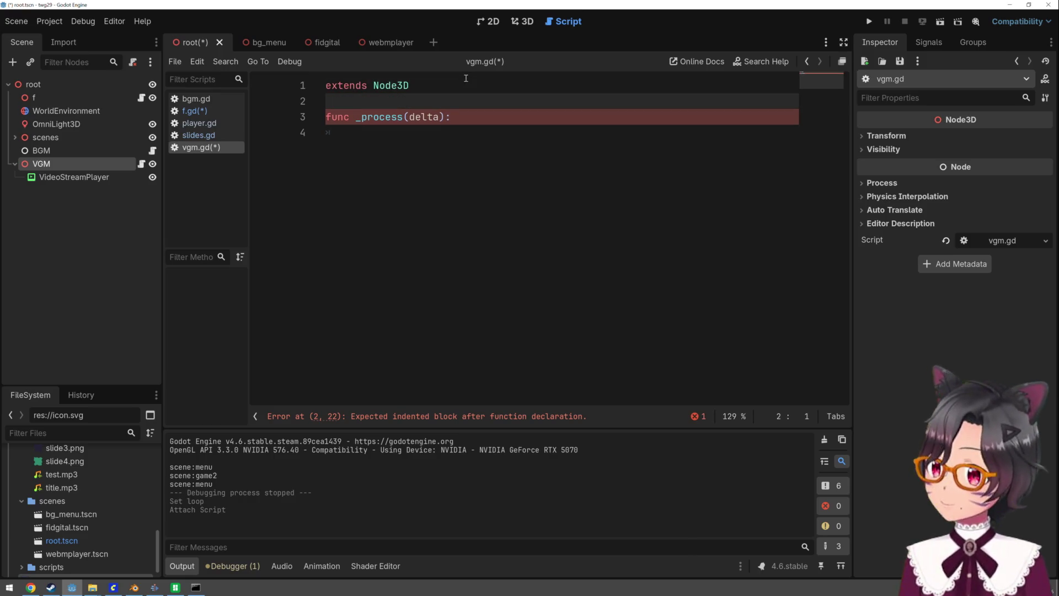
{"action": "type", "text": "@on"}
{"action": "key", "text": "Return"}
{"action": "type", "text": "va"}
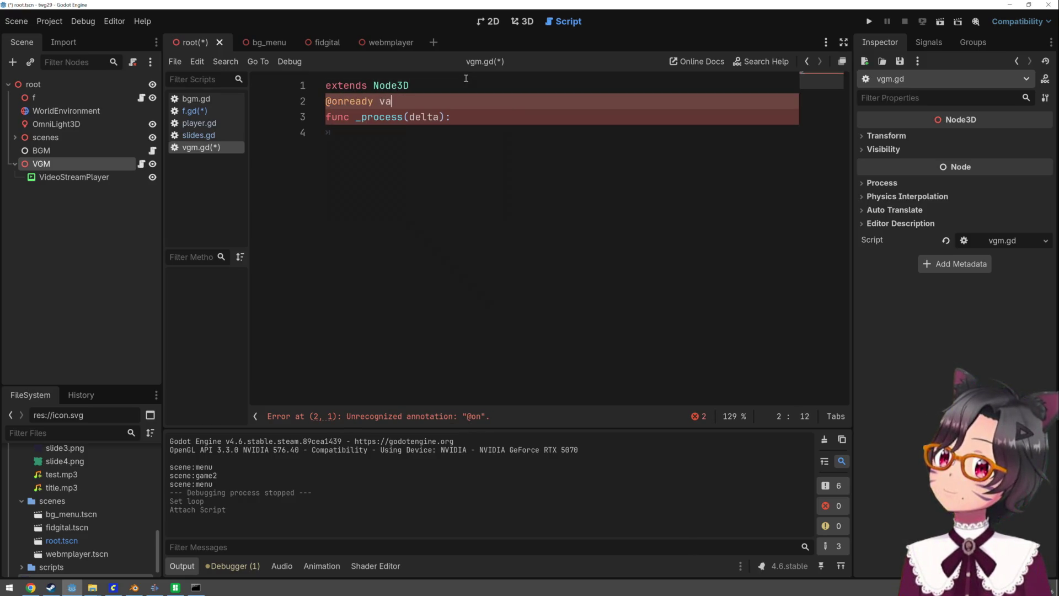
{"action": "type", "text": "r f="}
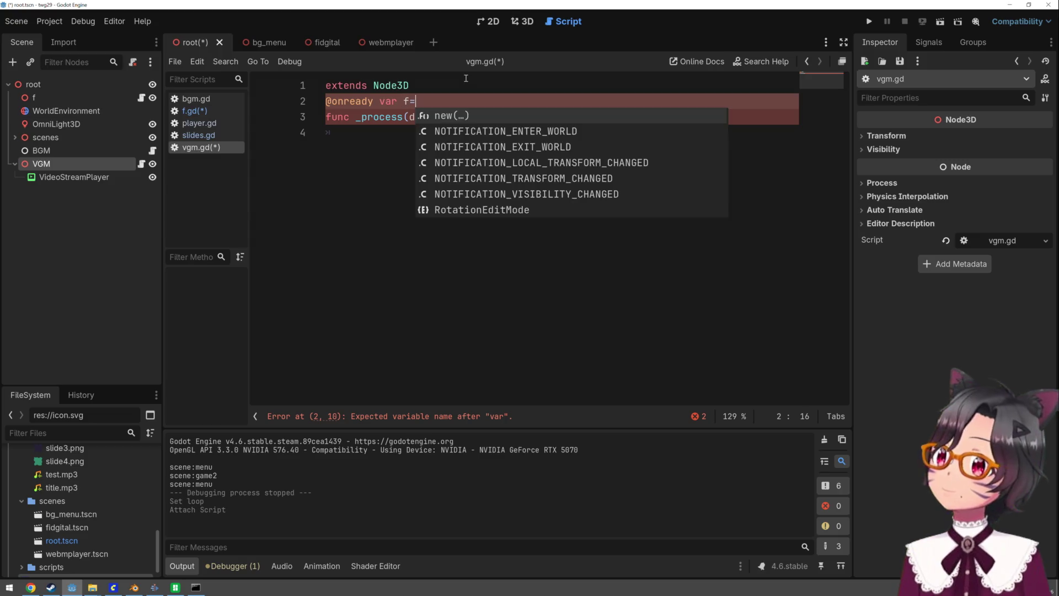
{"action": "left_click_drag", "start_coordinate": [34, 97], "coordinate": [463, 106]}
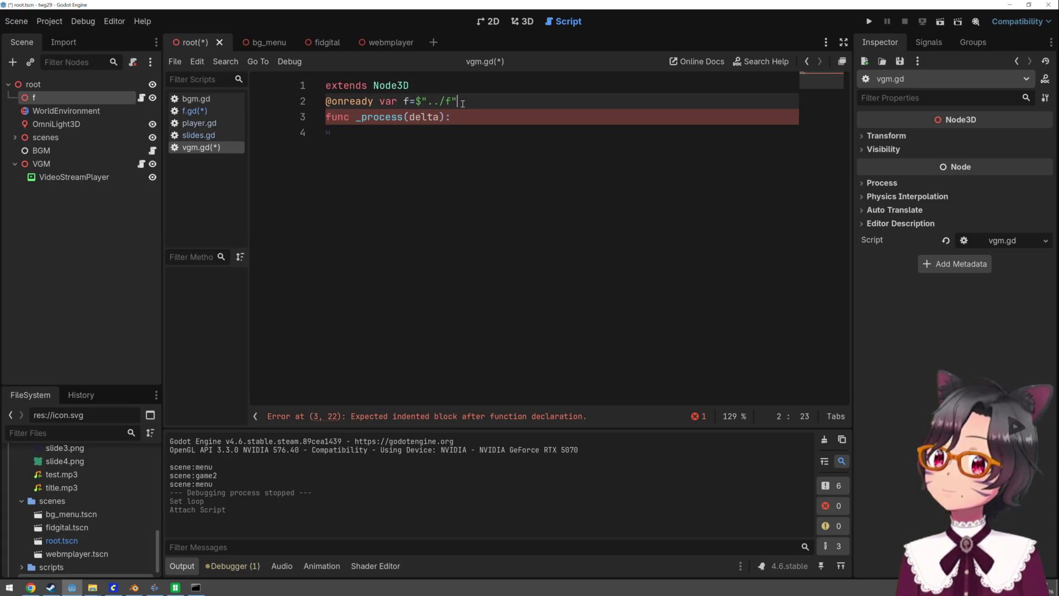
{"action": "key", "text": "Return"}
In _process, set f.video_texture = $VideoStreamPlayer.get_video_texture()
{"action": "left_click", "coordinate": [434, 157]}
{"action": "type", "text": "f.vi"}
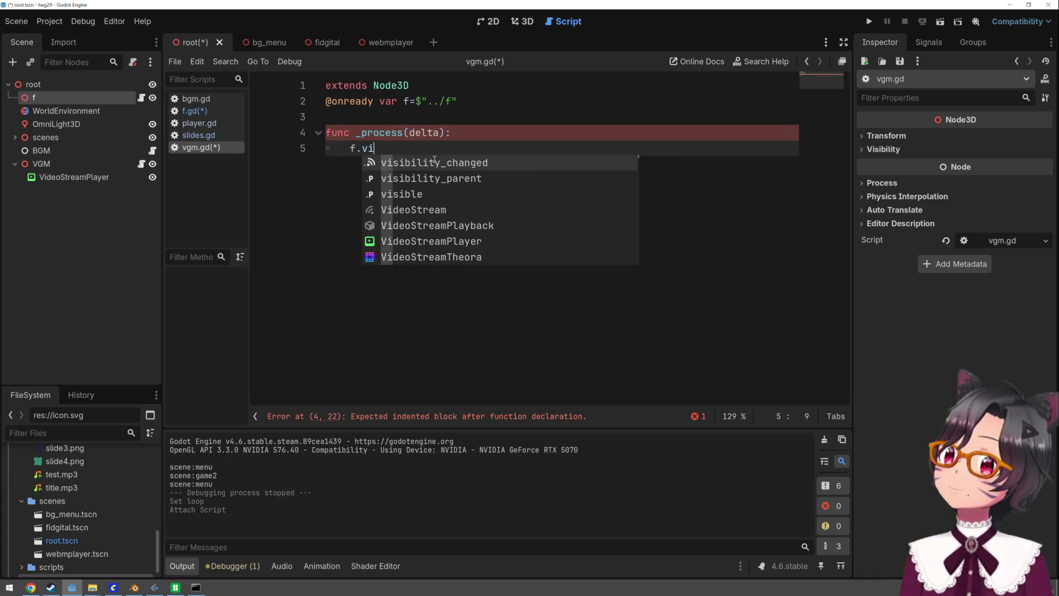
{"action": "type", "text": "deo_textuir"}
{"action": "key", "text": "BackSpace"}
{"action": "key", "text": "BackSpace"}
{"action": "type", "text": "re="}
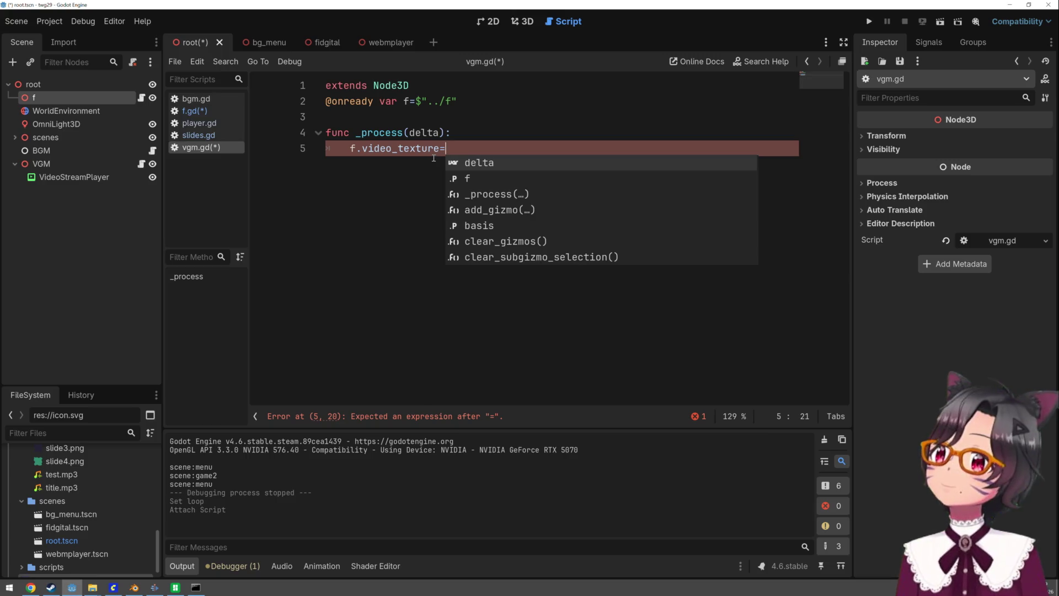
{"action": "mouse_move", "coordinate": [113, 182]}
{"action": "left_mouse_down"}
{"action": "mouse_move", "coordinate": [331, 154]}
{"action": "mouse_move", "coordinate": [482, 160]}
{"action": "left_mouse_up"}
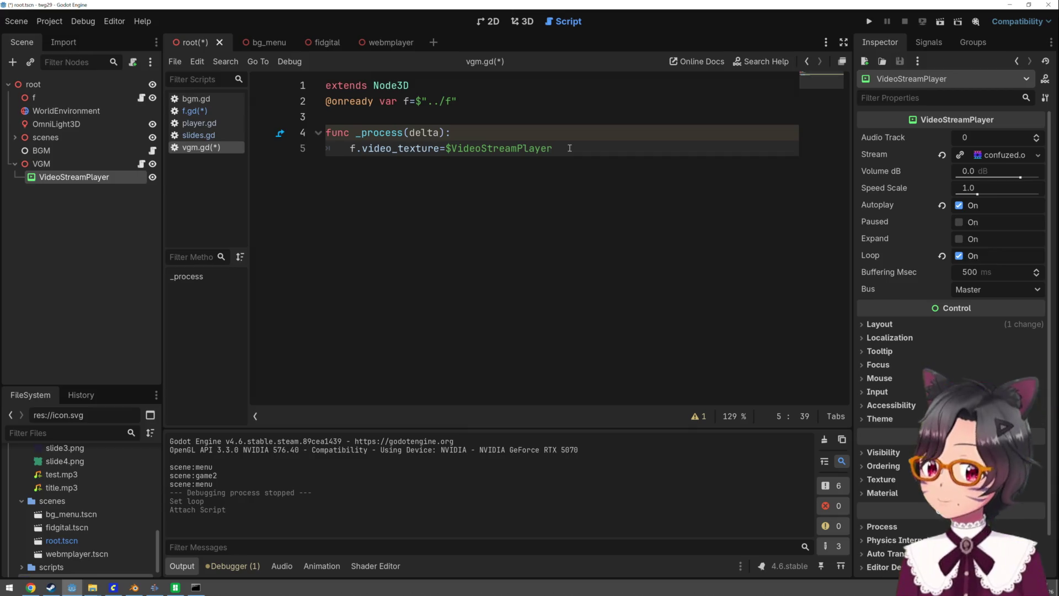
{"action": "type", "text": ".get_"}
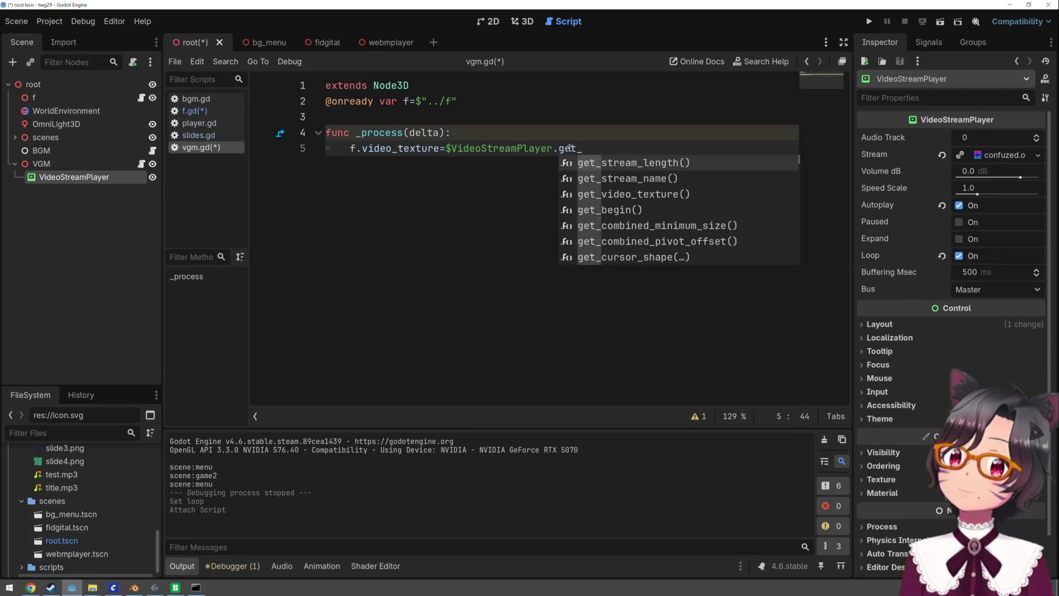
{"action": "key", "text": "Down"}
{"action": "key", "text": "Down"}
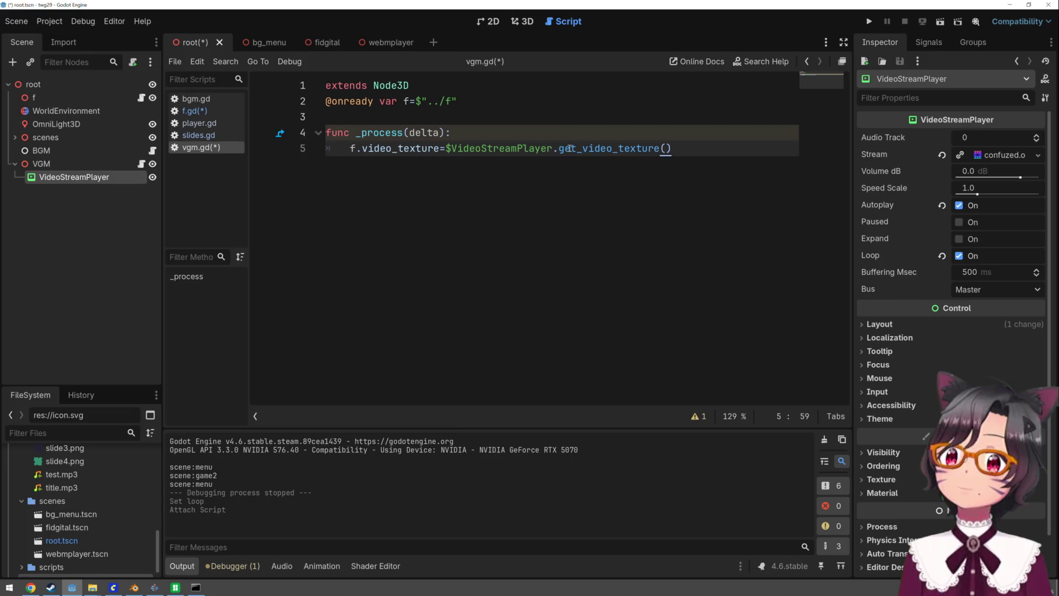
{"action": "left_click", "coordinate": [570, 132]}
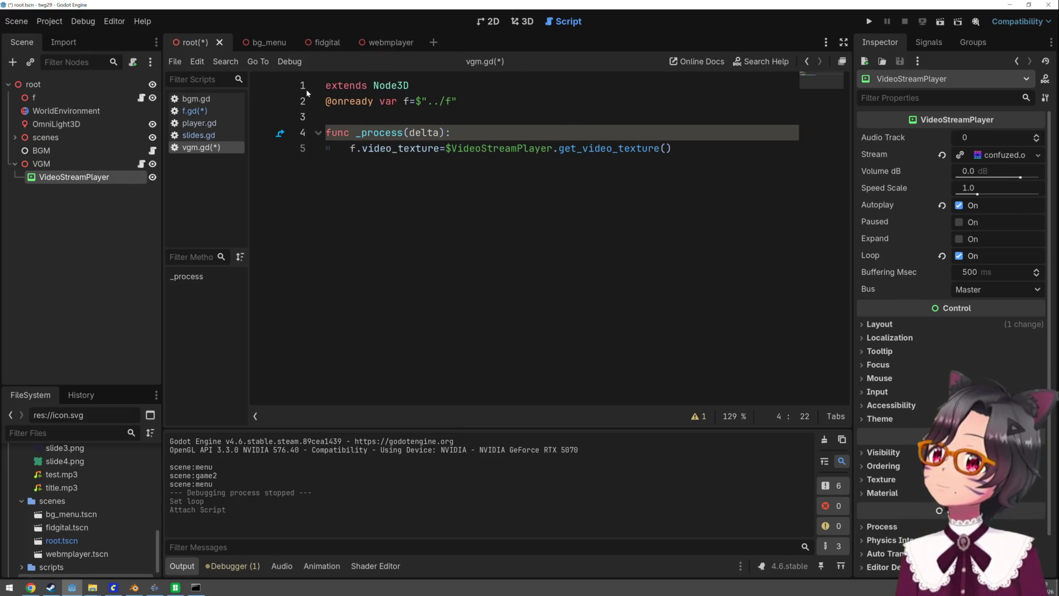
Add var video_material = StandardMaterial3D.new() to f.gd
{"action": "left_click", "coordinate": [127, 98]}
{"action": "left_click", "coordinate": [140, 98]}
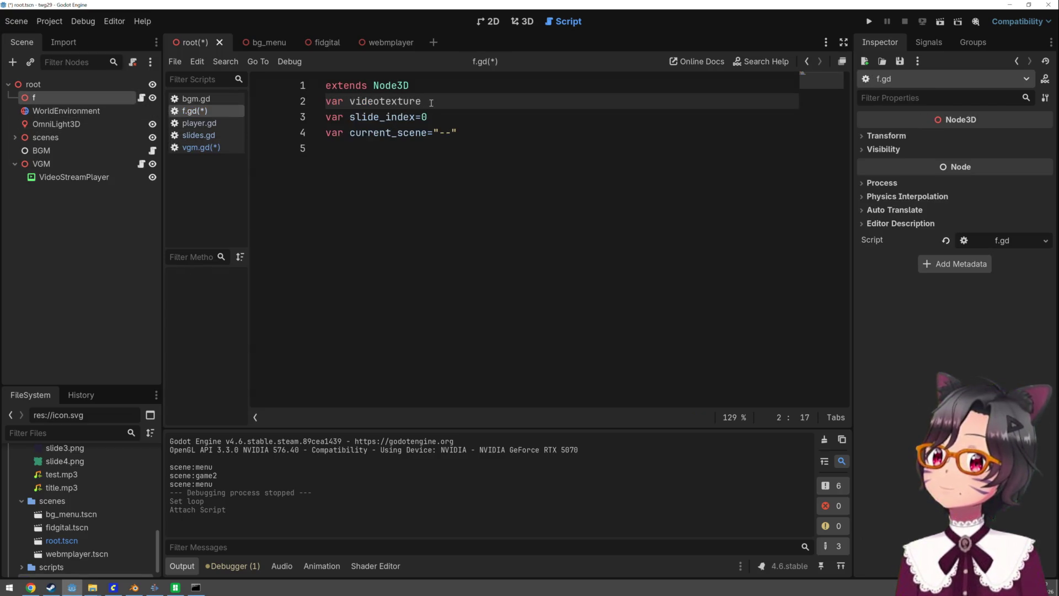
{"action": "key", "text": "Return"}
{"action": "type", "text": "var"}
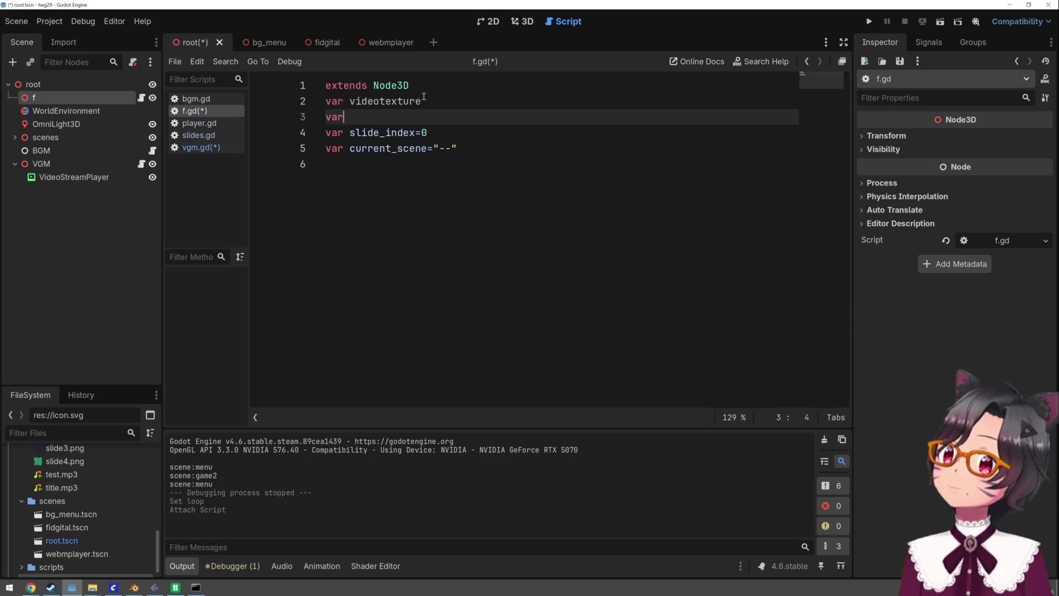
{"action": "type", "text": " video_material="}
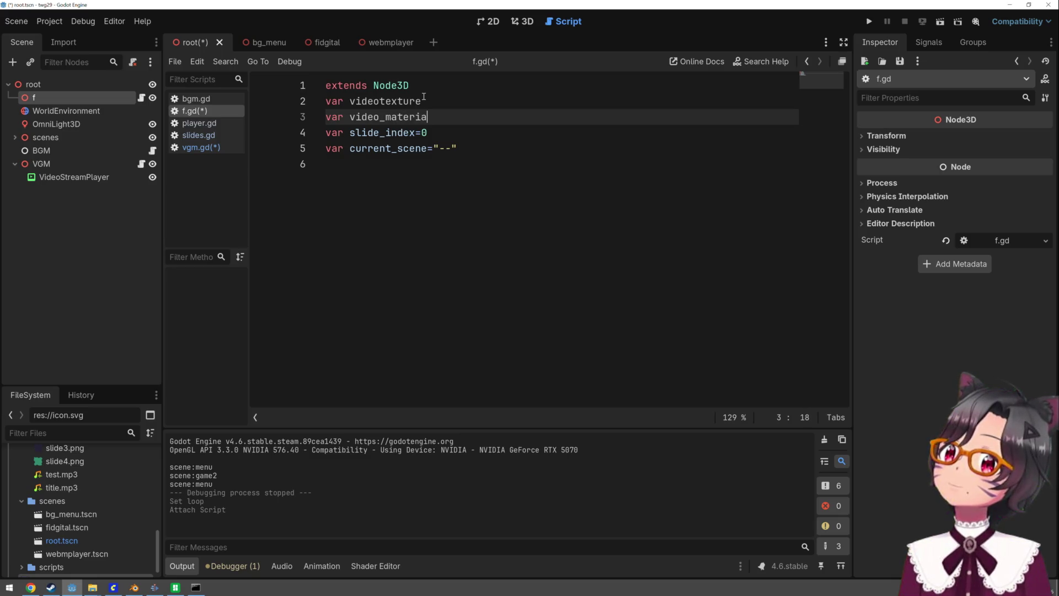
{"action": "type", "text": "Sta"}
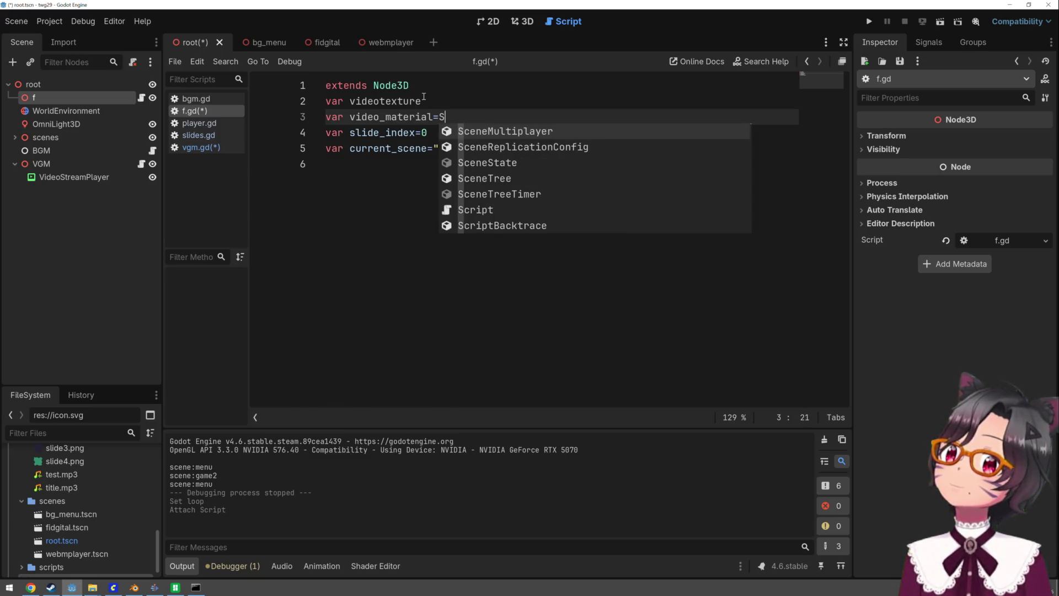
{"action": "key", "text": "Return"}
{"action": "type", "text": ".new"}
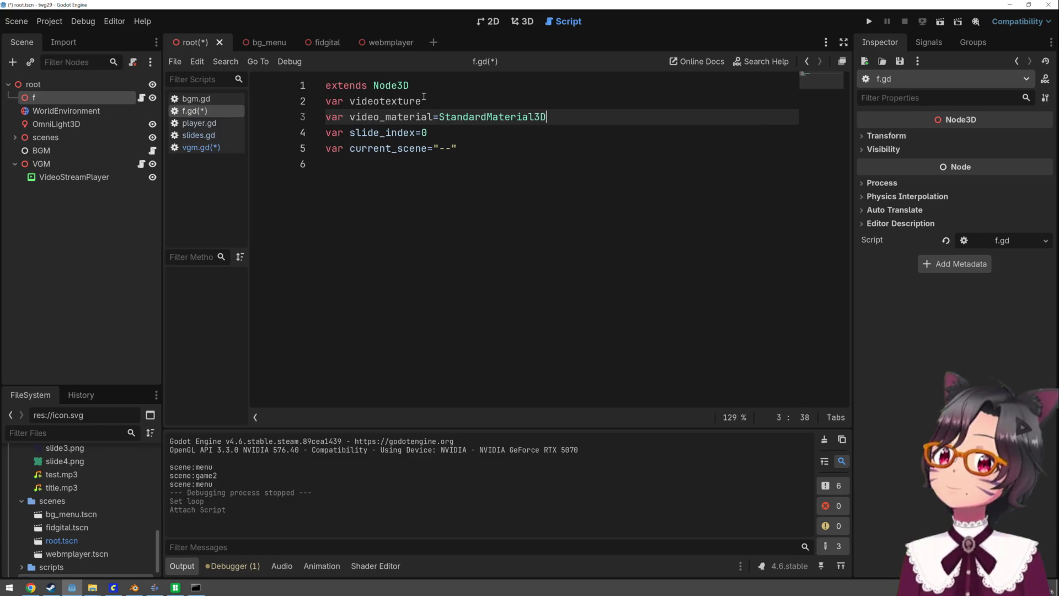
{"action": "key", "text": "Return"}
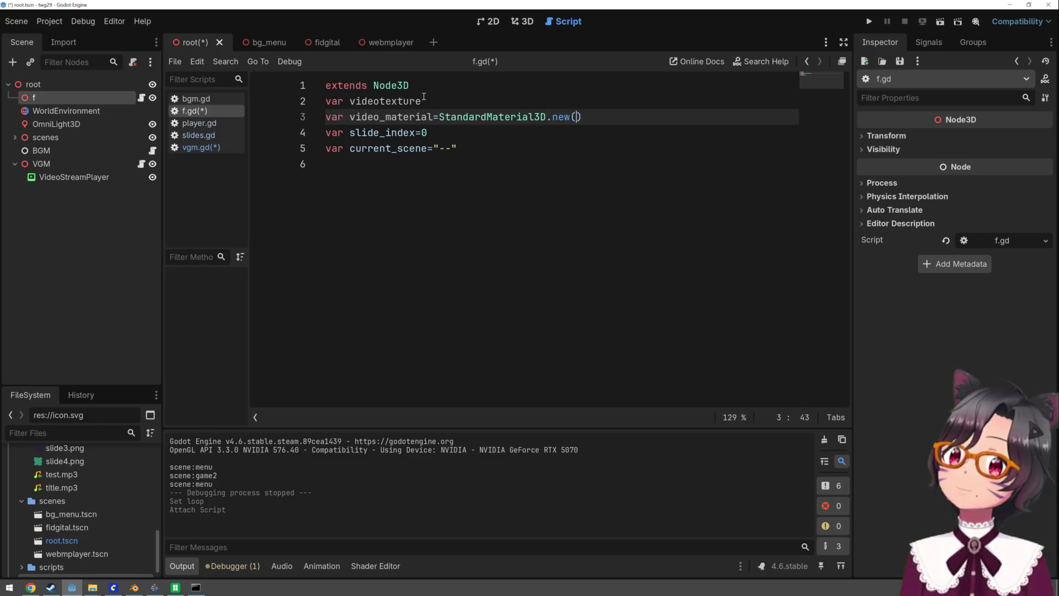
Rename videotexture to video_texture and initialize it with Texture2D.new()
{"action": "left_click", "coordinate": [423, 100]}
{"action": "key", "text": "Left"}
{"action": "key", "text": "Left"}
{"action": "key", "text": "Left"}
{"action": "type", "text": "_"}
{"action": "key", "text": "End"}
{"action": "type", "text": "="}
{"action": "type", "text": "Te"}
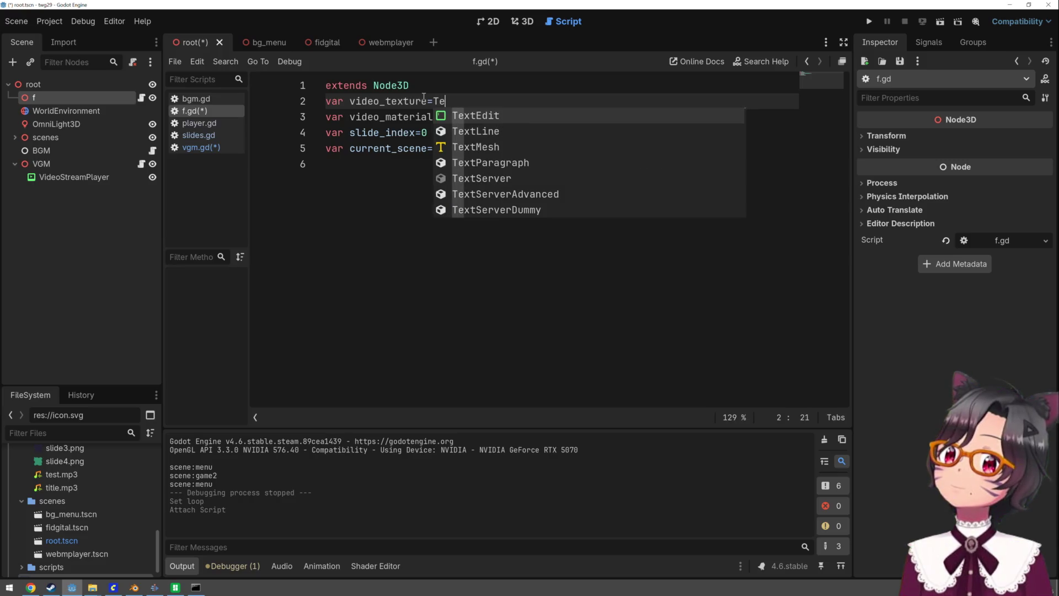
{"action": "type", "text": "xture"}
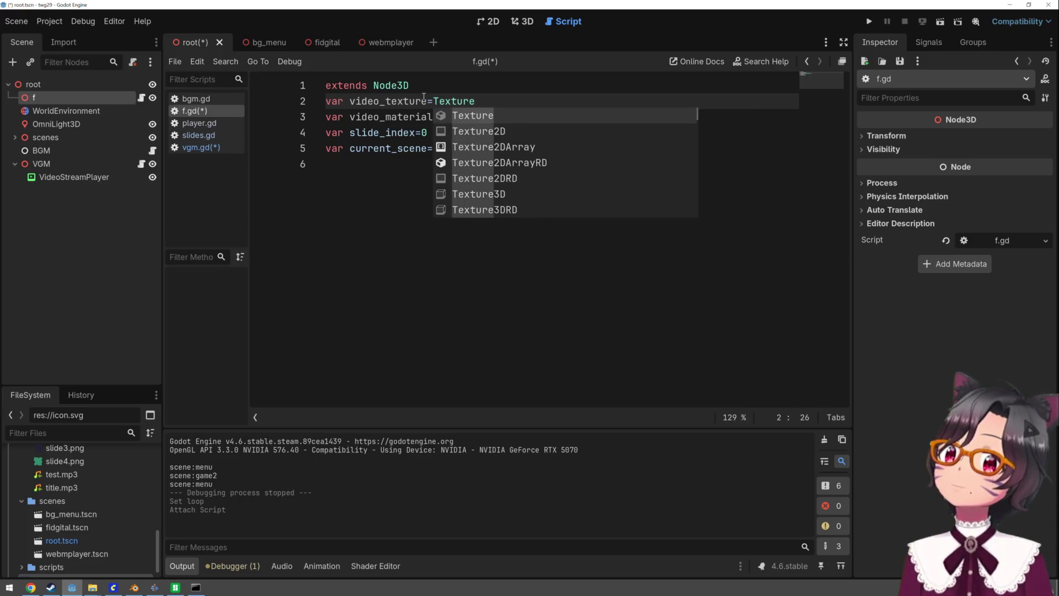
{"action": "key", "text": "Down"}
{"action": "key", "text": "Return"}
{"action": "type", "text": ".ne"}
{"action": "key", "text": "Return"}
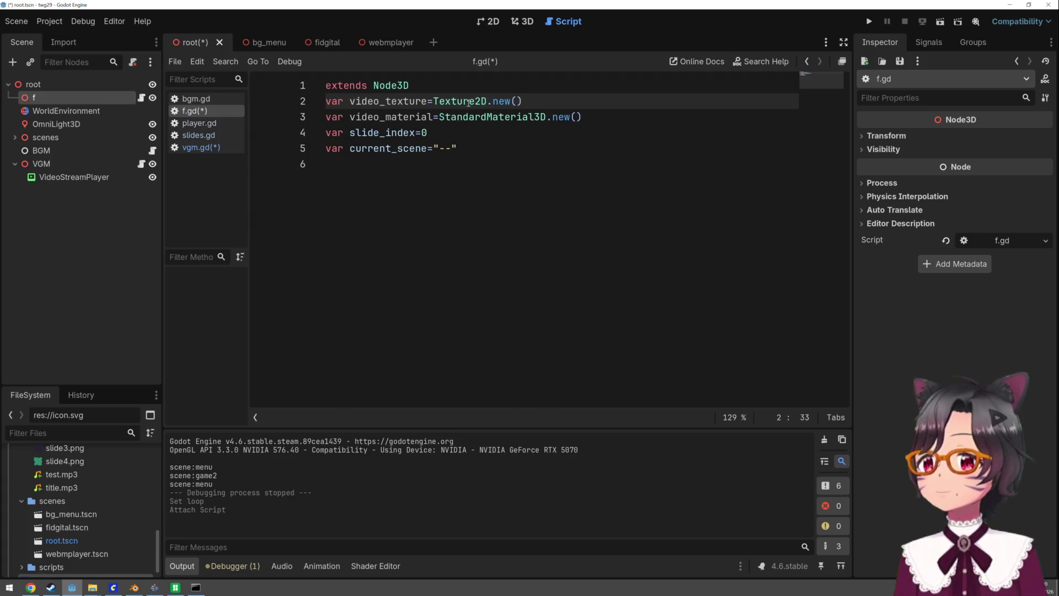
{"action": "mouse_move", "coordinate": [469, 102]}
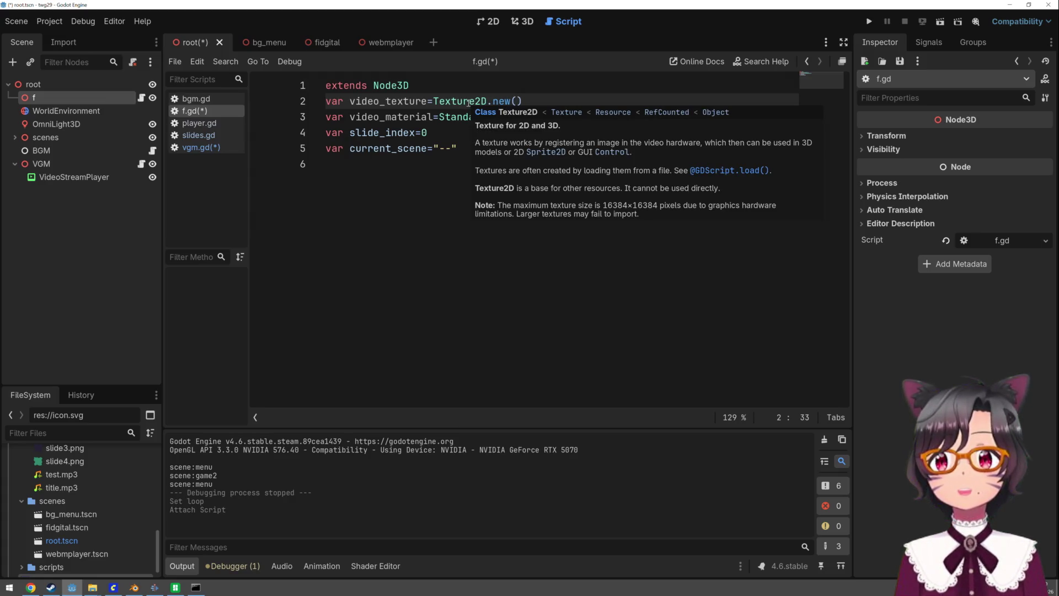
{"action": "left_click", "coordinate": [436, 129]}
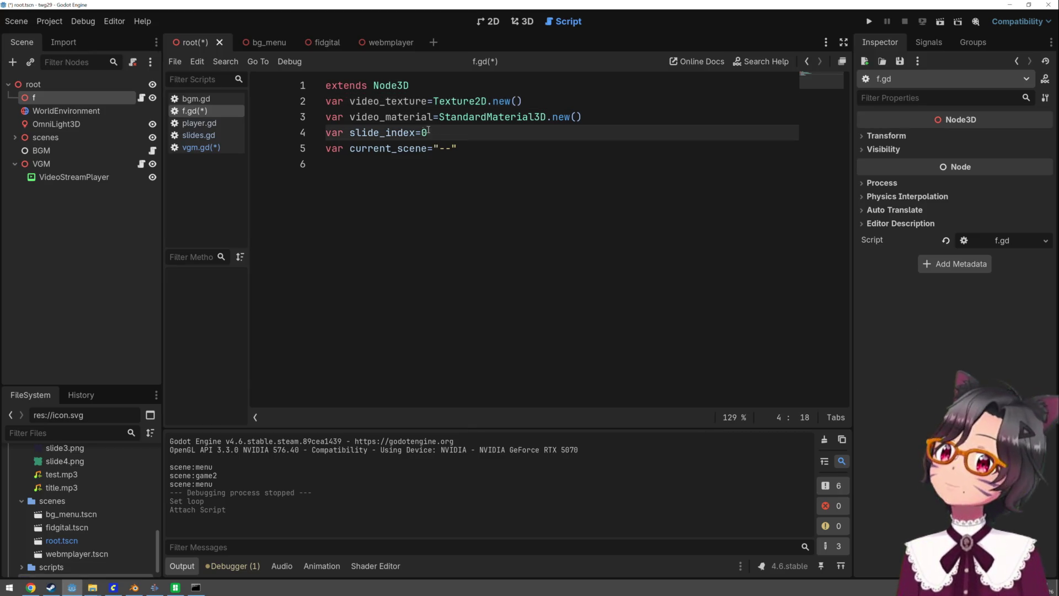
{"action": "left_click", "coordinate": [216, 147]}
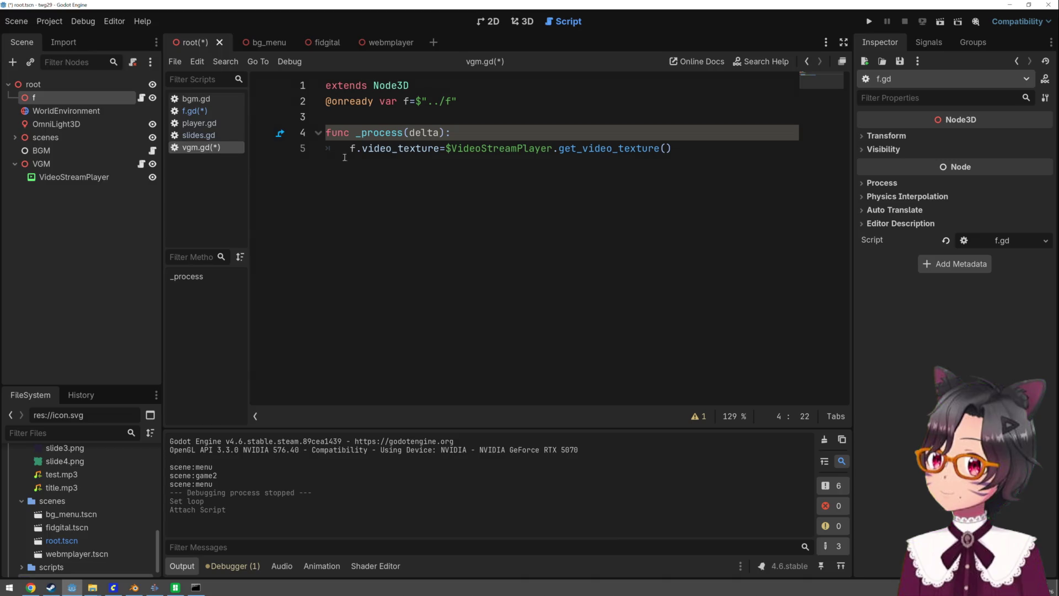
Open a new indented line inside vgm.gd's _process function
{"action": "left_click", "coordinate": [397, 156]}
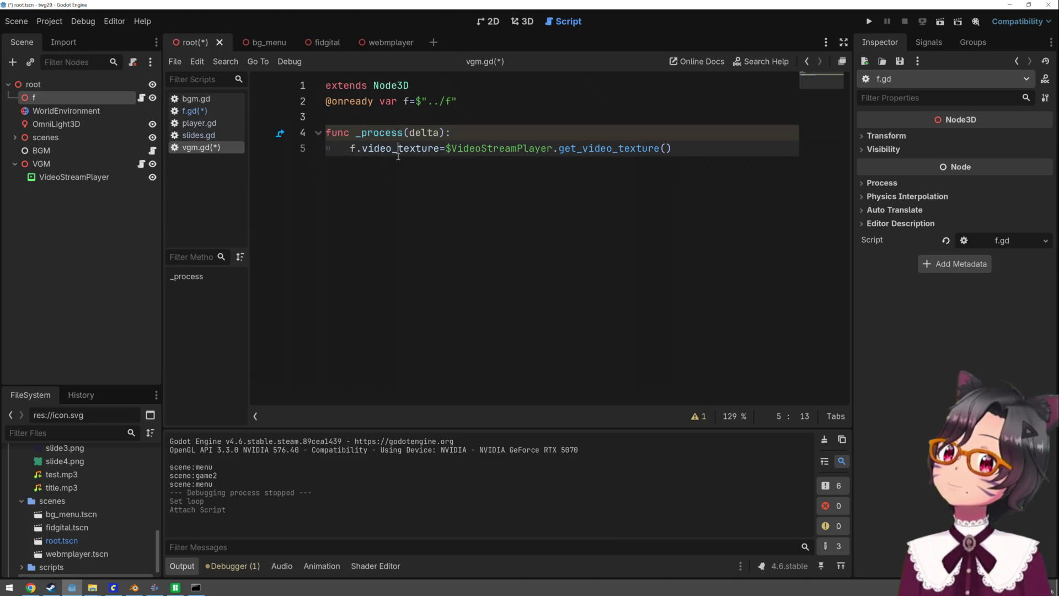
{"action": "left_click", "coordinate": [537, 122]}
{"action": "key", "text": "Return"}
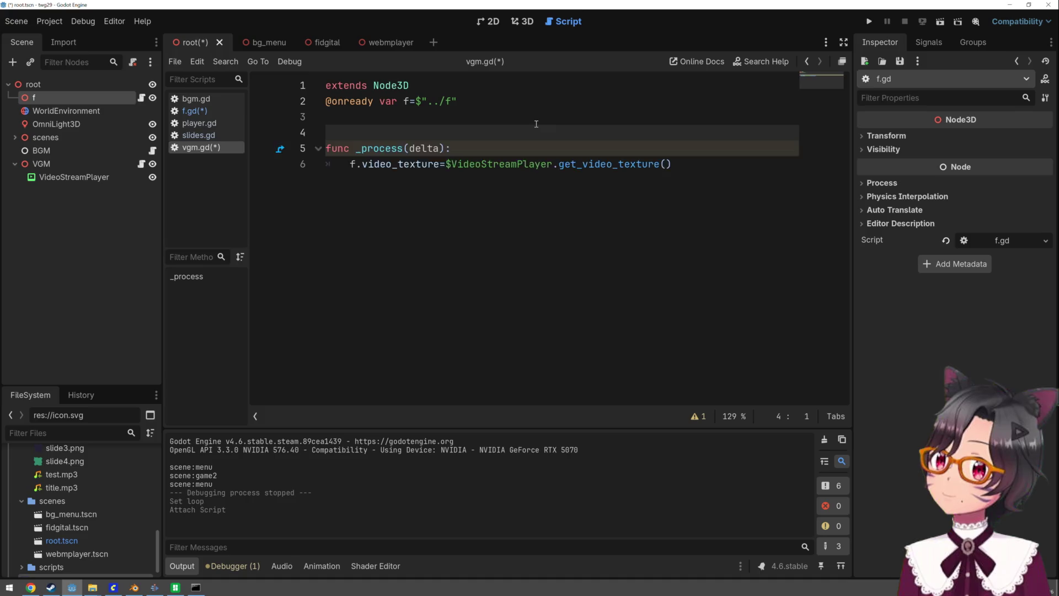
{"action": "key", "text": "Return"}
{"action": "key", "text": "Up"}
{"action": "type", "text": "fun"}
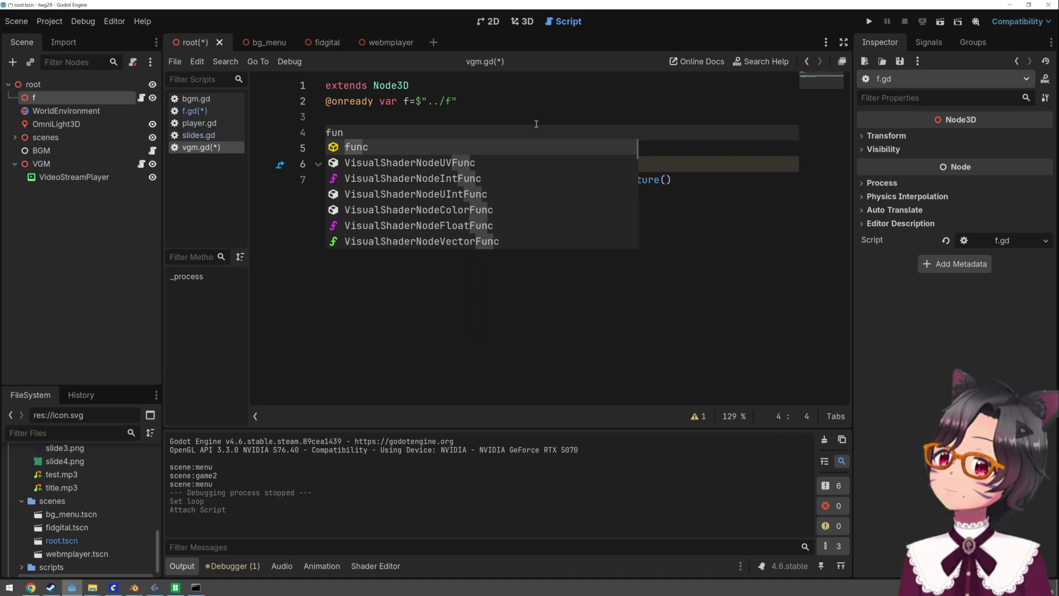
{"action": "type", "text": "c"}
{"action": "key", "text": "BackSpace"}
{"action": "key", "text": "BackSpace"}
{"action": "key", "text": "BackSpace"}
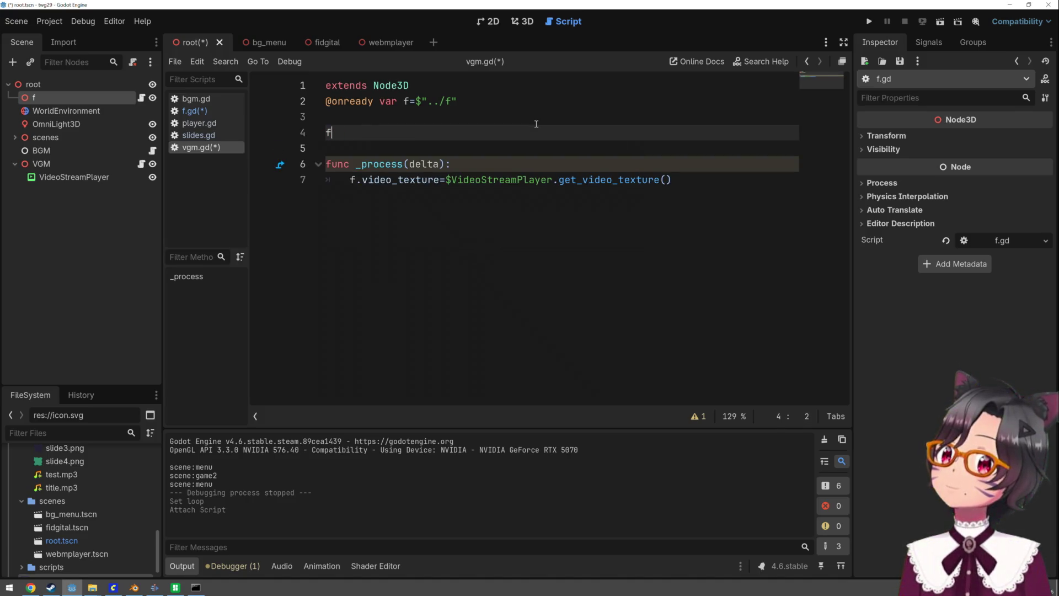
{"action": "key", "text": "Down"}
{"action": "key", "text": "Down"}
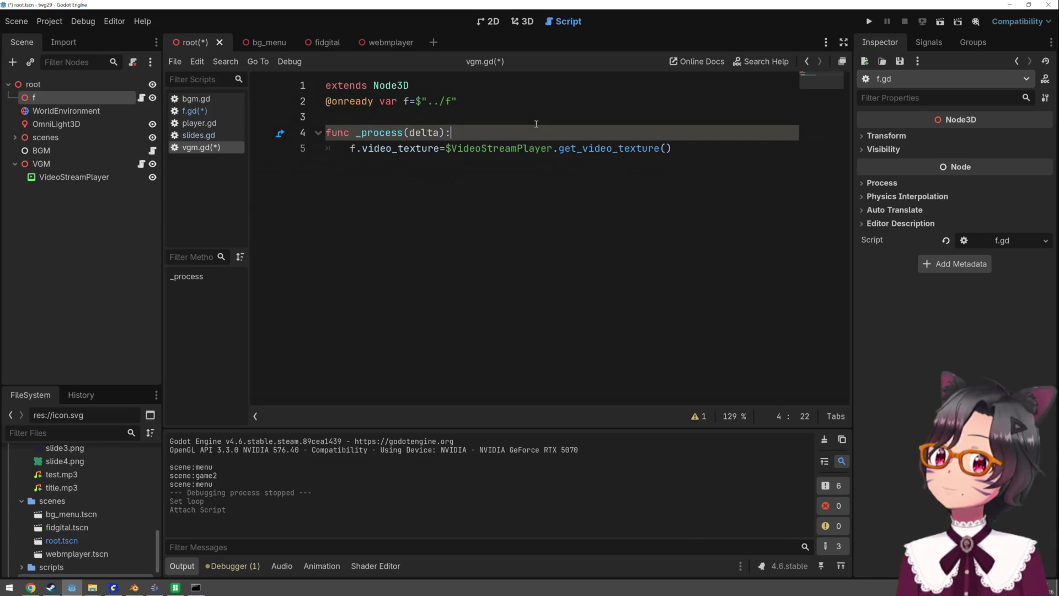
{"action": "key", "text": "Return"}
Write f.video_material.albebo_texture= and merge it with the get_video_texture() call
{"action": "type", "text": "f.v"}
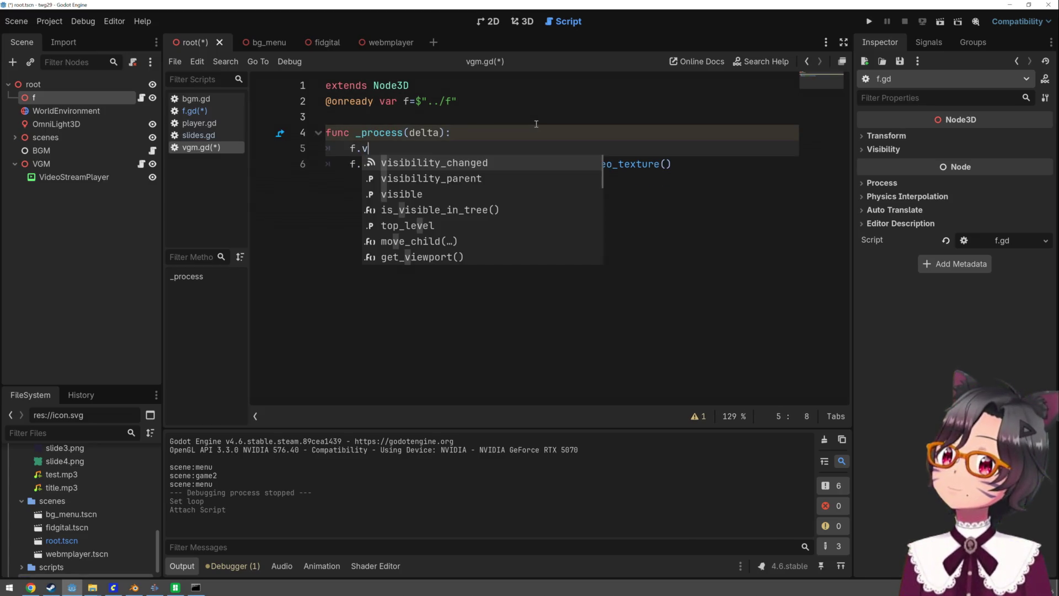
{"action": "type", "text": "ide"}
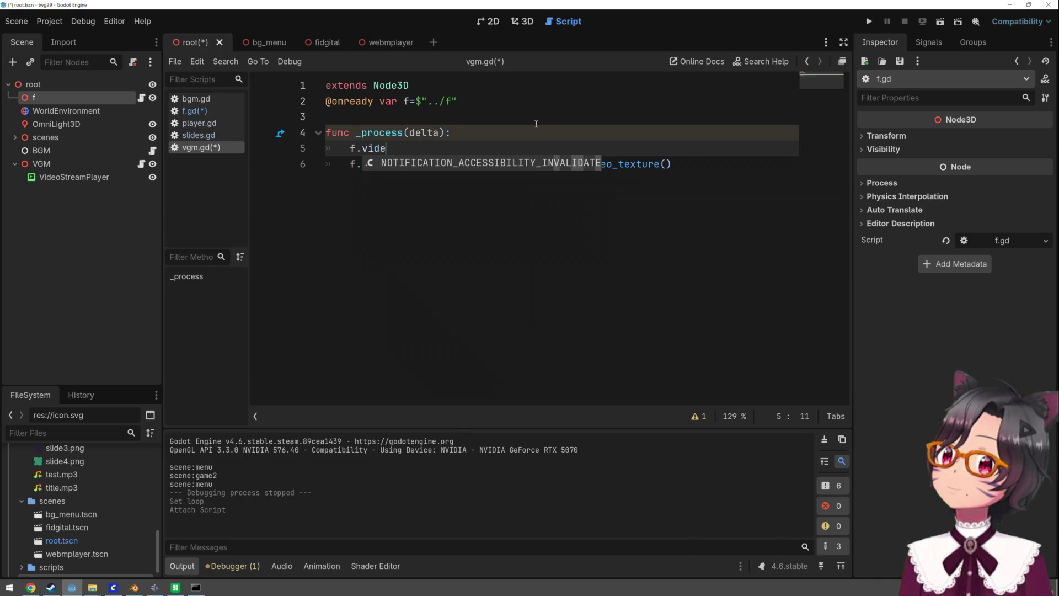
{"action": "type", "text": "o_material="}
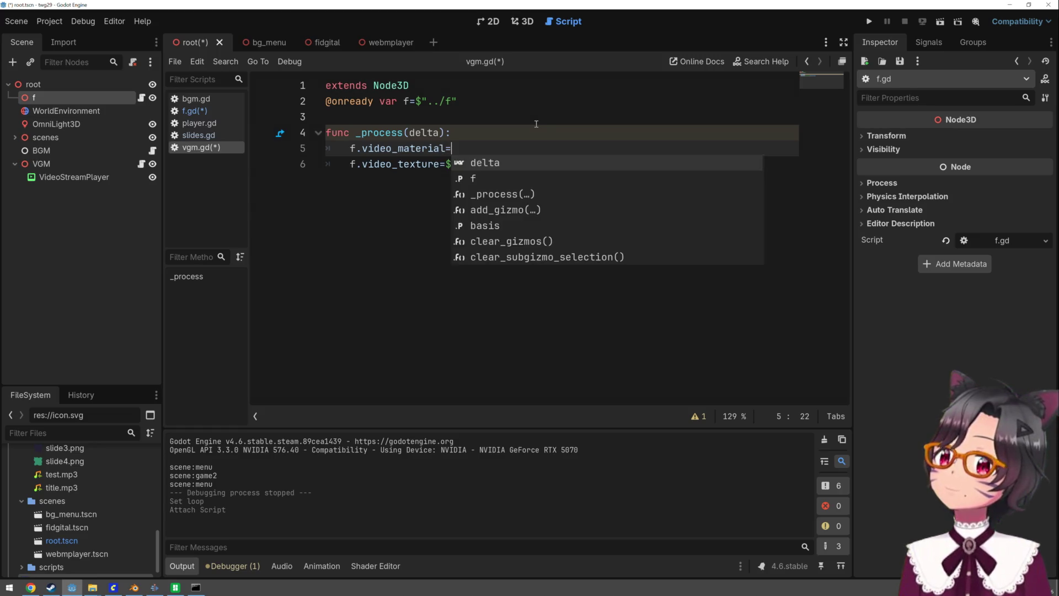
{"action": "key", "text": "BackSpace"}
{"action": "type", "text": ".al"}
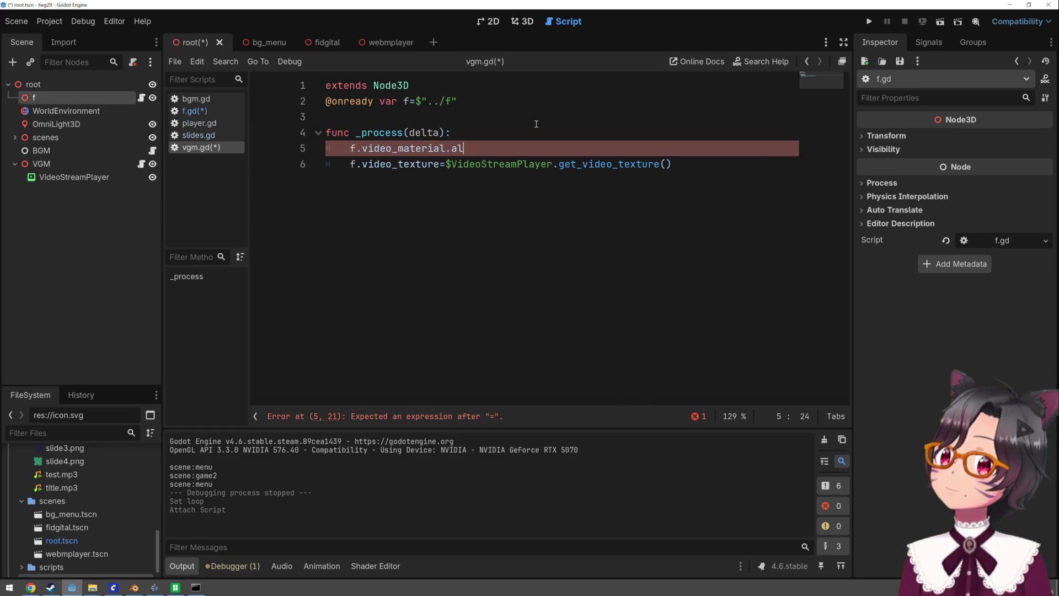
{"action": "type", "text": "bebo_"}
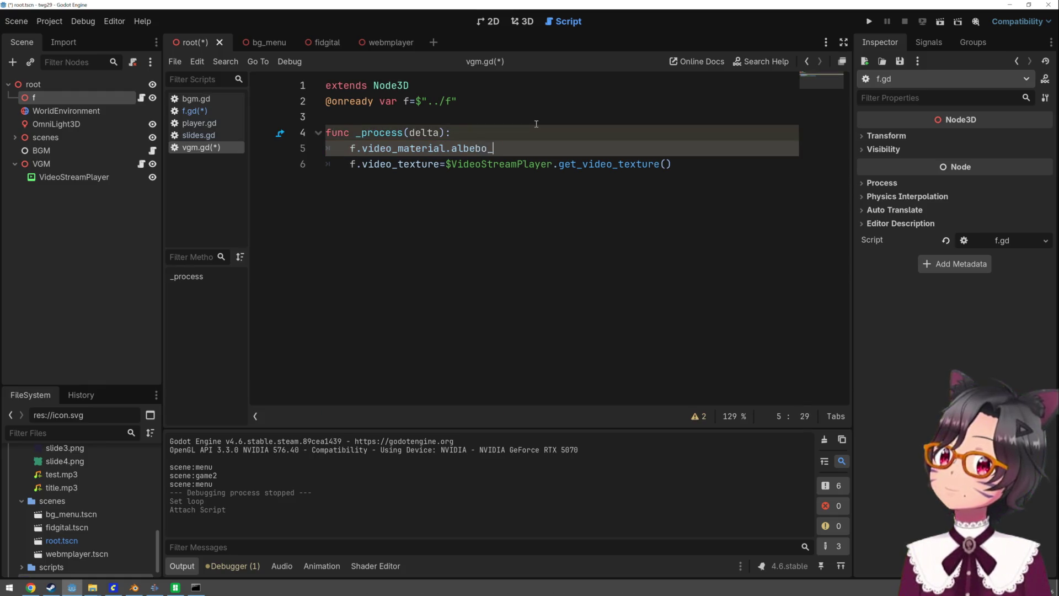
{"action": "type", "text": "texture="}
{"action": "key", "text": "Delete"}
{"action": "key", "text": "Delete"}
{"action": "key", "text": "Delete"}
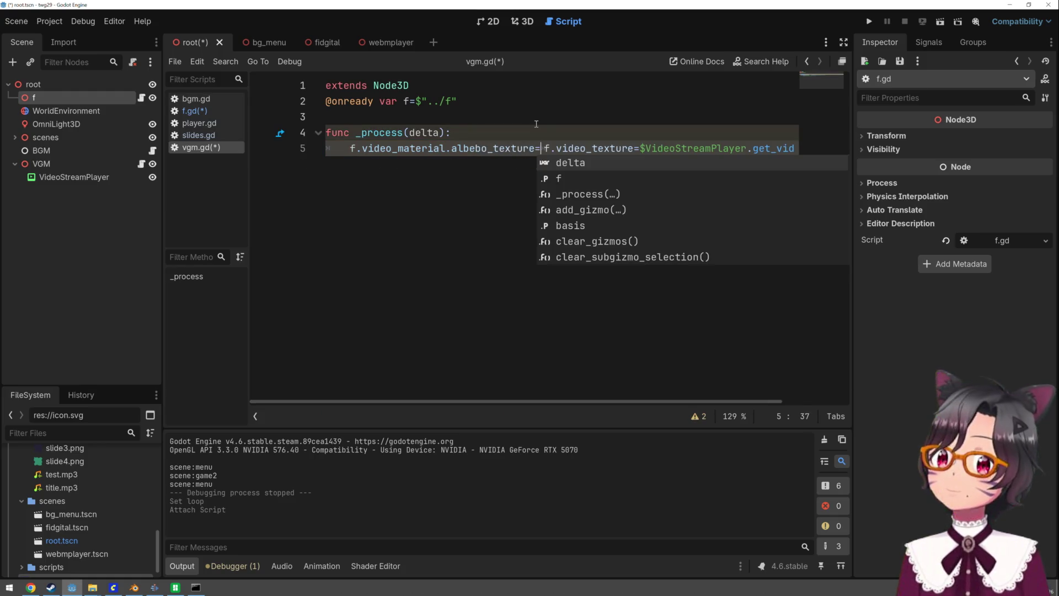
{"action": "key", "text": "Delete"}
{"action": "key", "text": "Delete"}
{"action": "key", "text": "Delete"}
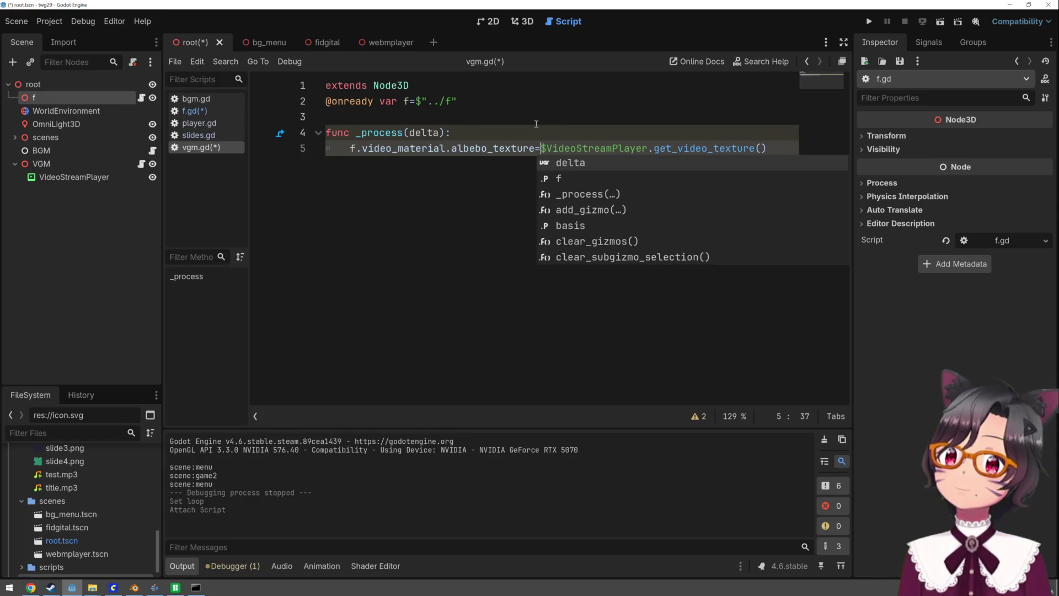
{"action": "left_click", "coordinate": [532, 115]}
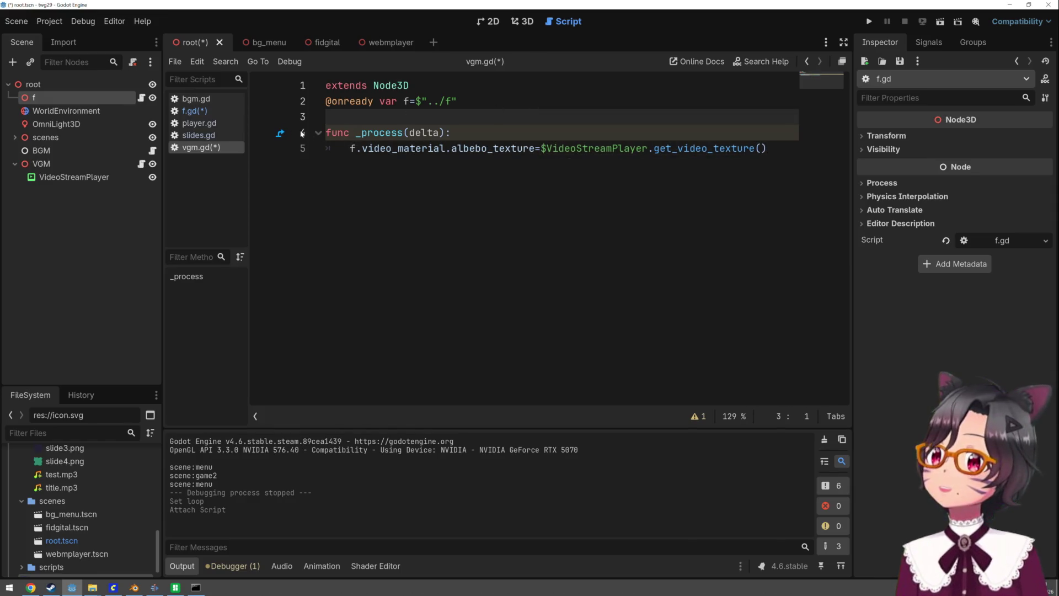
{"action": "left_click", "coordinate": [193, 111]}
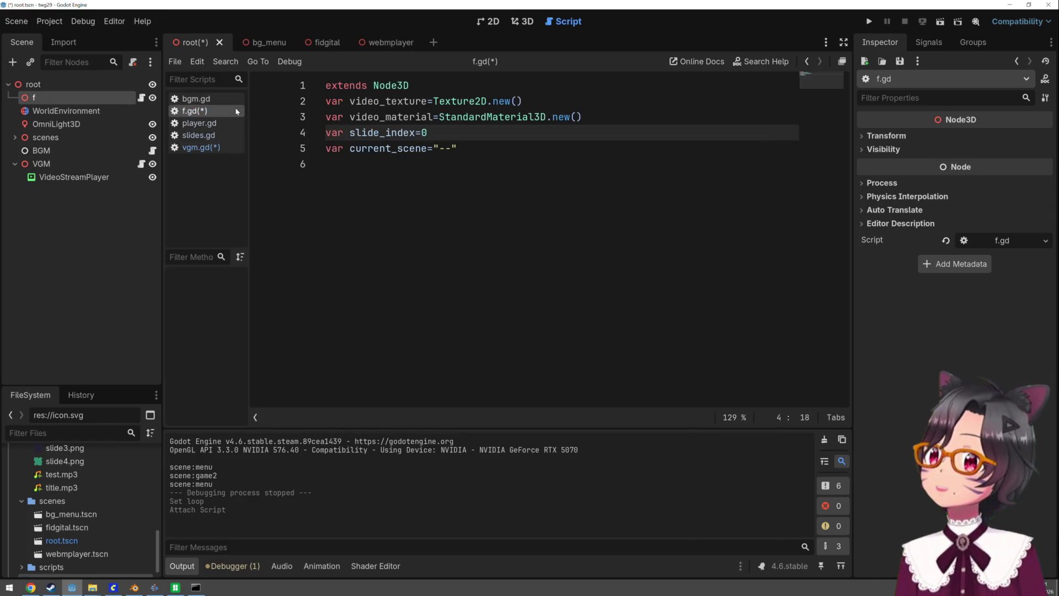
{"action": "left_click", "coordinate": [323, 101]}
Comment out f.gd's video_texture line, save everything, and run the project
{"action": "key", "text": "ctrl+k"}
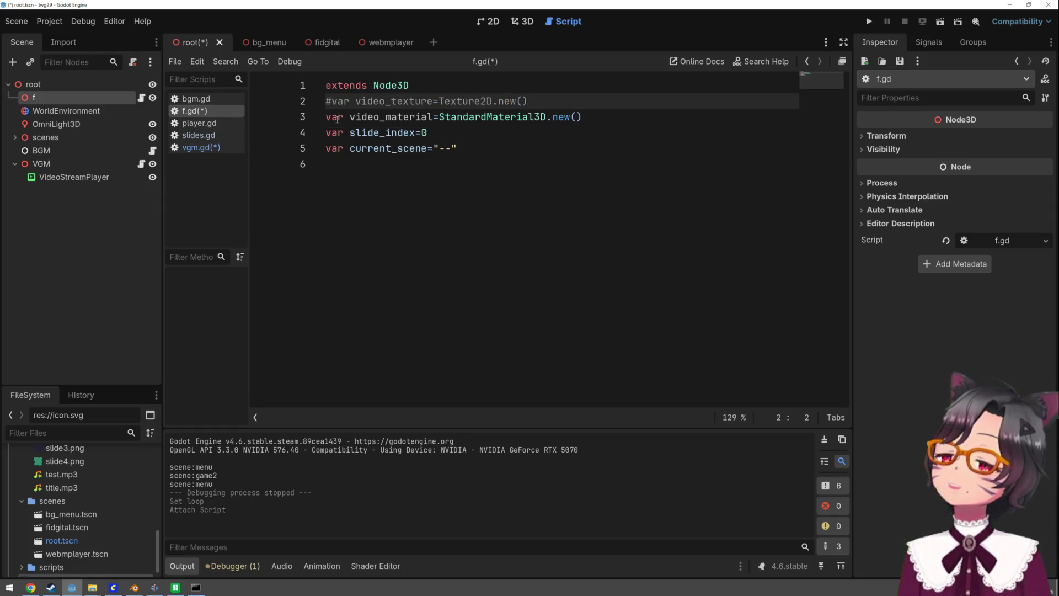
{"action": "key", "text": "ctrl+s"}
{"action": "left_click", "coordinate": [361, 171]}
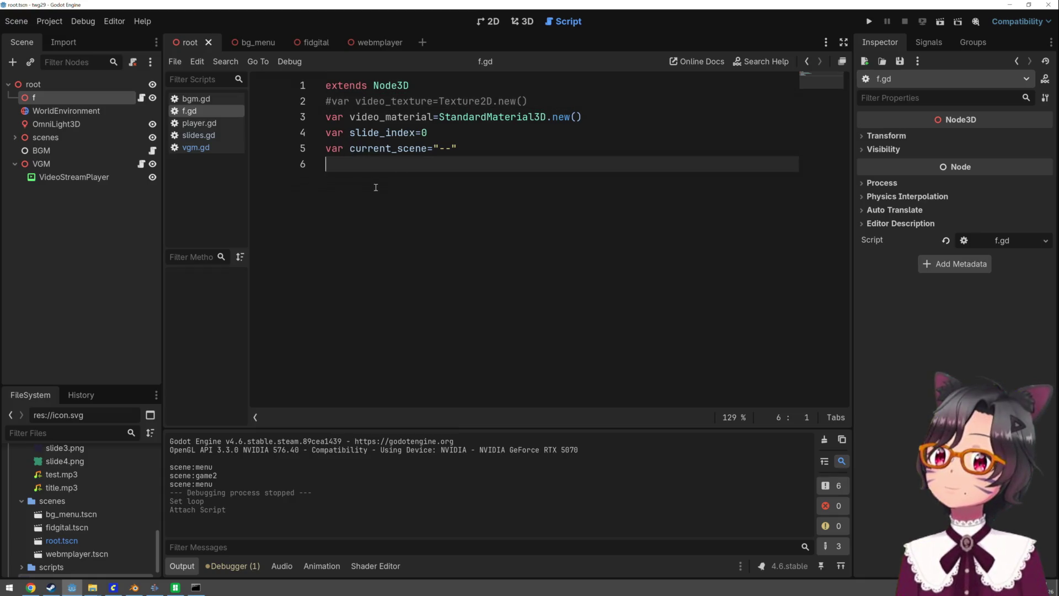
{"action": "key", "text": "F5"}
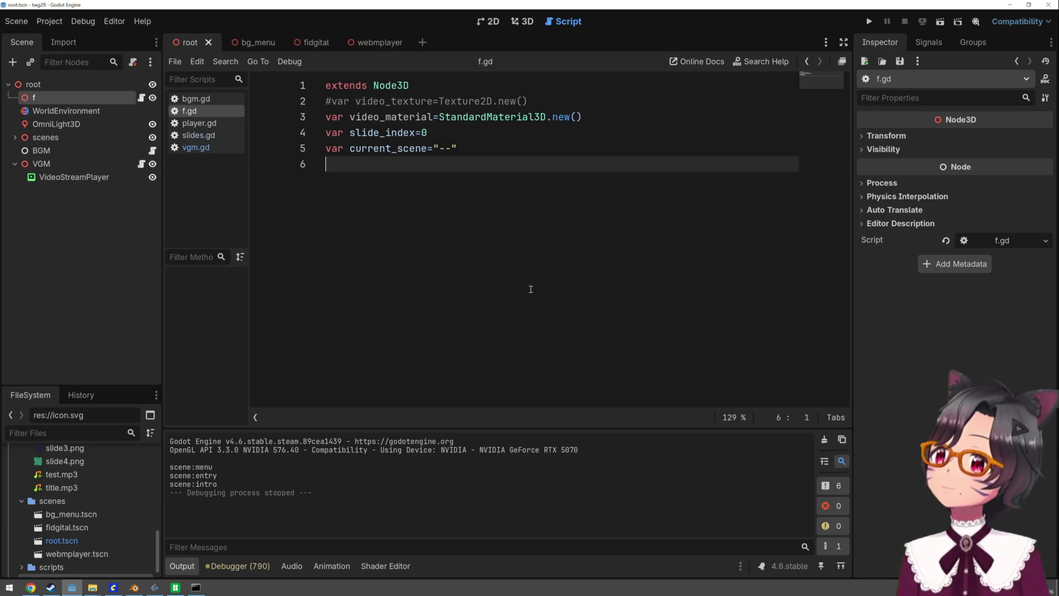
Inspect the Debugger's Errors list showing albebo_texture 'remapped parameter not found' warnings
{"action": "left_click", "coordinate": [257, 566]}
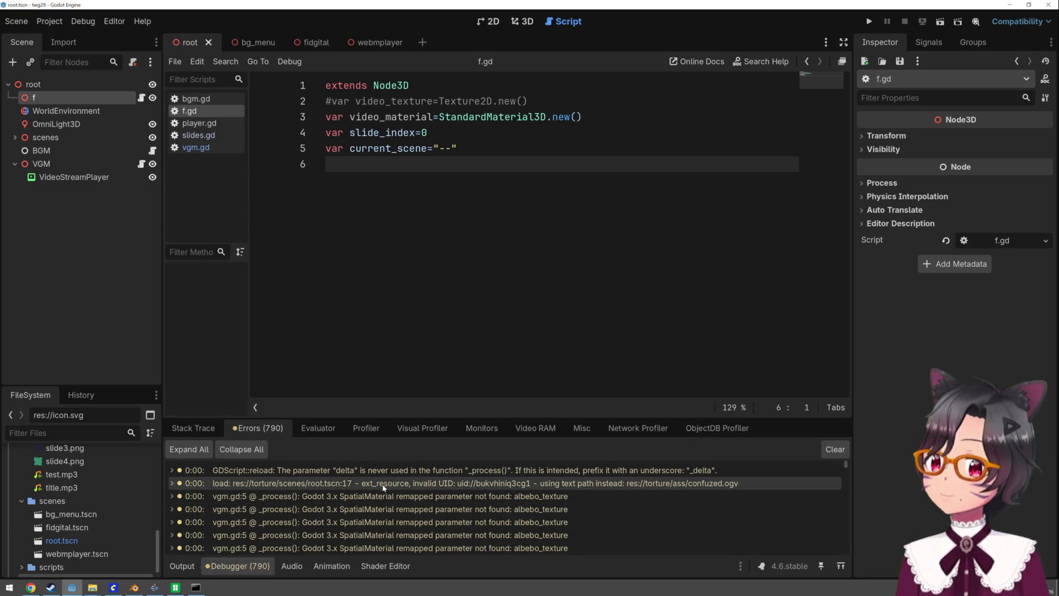
{"action": "mouse_move", "coordinate": [380, 528]}
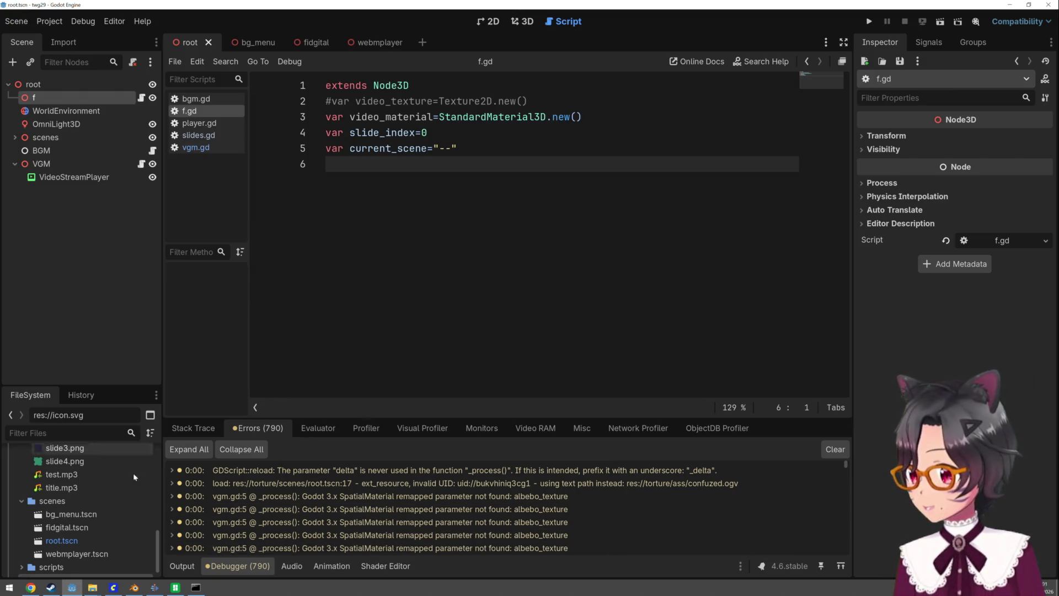
{"action": "double_click", "coordinate": [490, 118]}
{"action": "key", "text": "ctrl+c"}
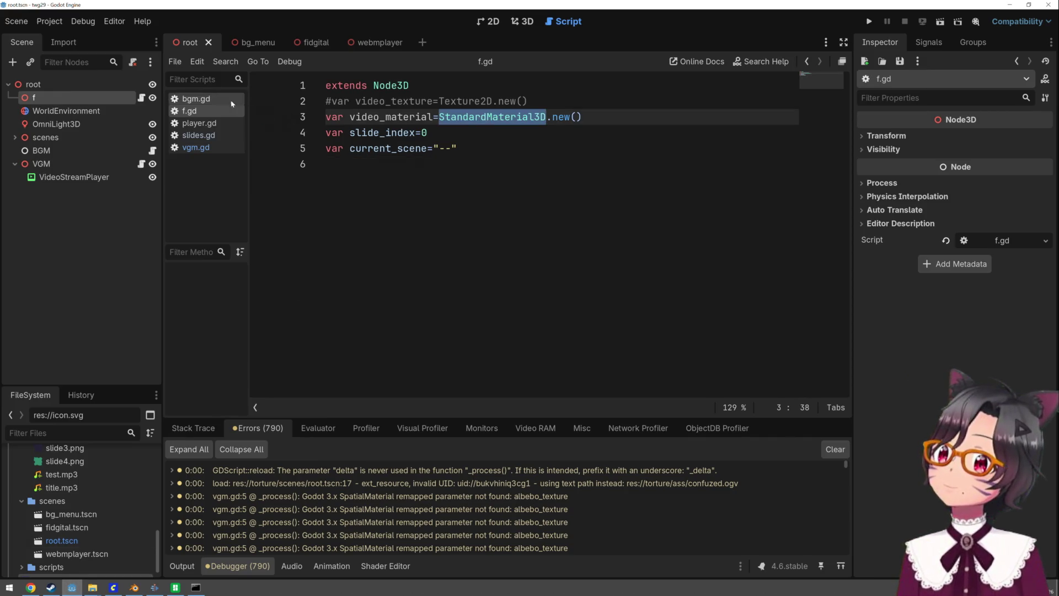
Search Help for StandardMaterial3D and browse its parent BaseMaterial3D documentation
{"action": "left_click", "coordinate": [760, 61]}
{"action": "key", "text": "ctrl+v"}
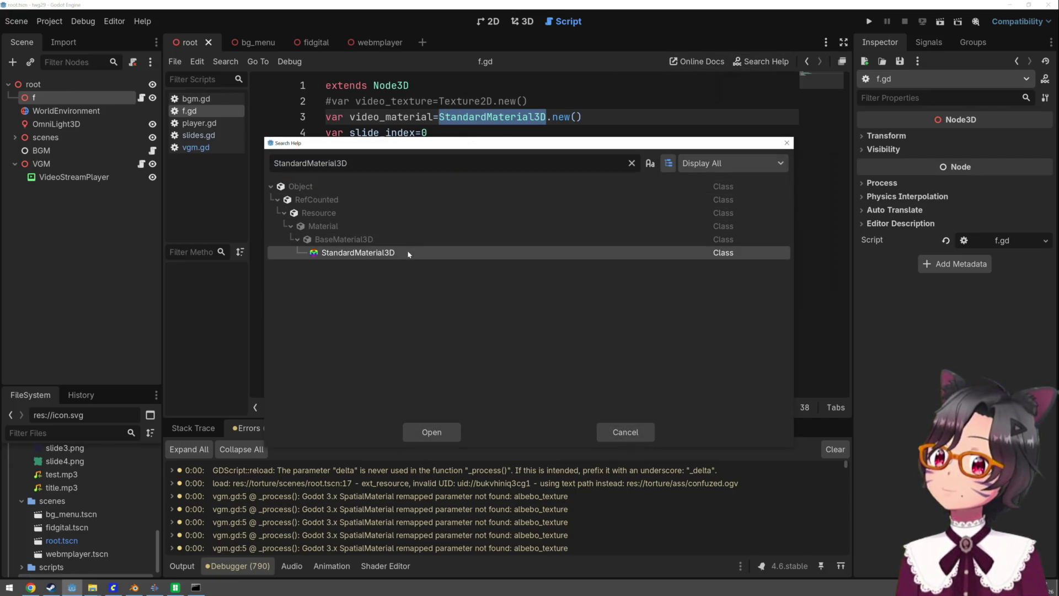
{"action": "double_click", "coordinate": [408, 253]}
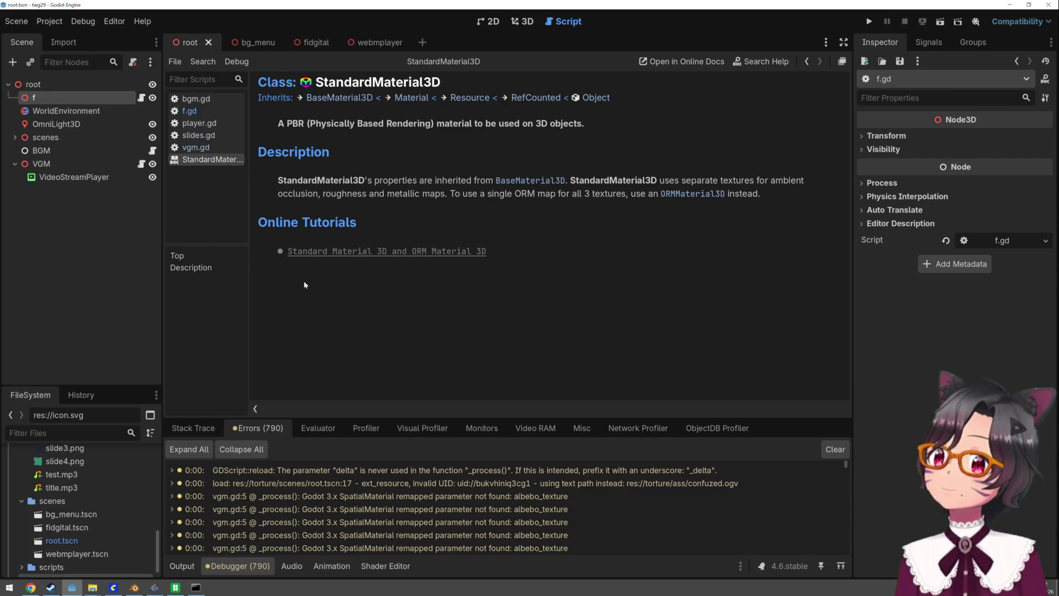
{"action": "left_click", "coordinate": [337, 99]}
{"action": "scroll", "coordinate": [477, 197], "scroll_direction": "down", "scroll_amount": 1}
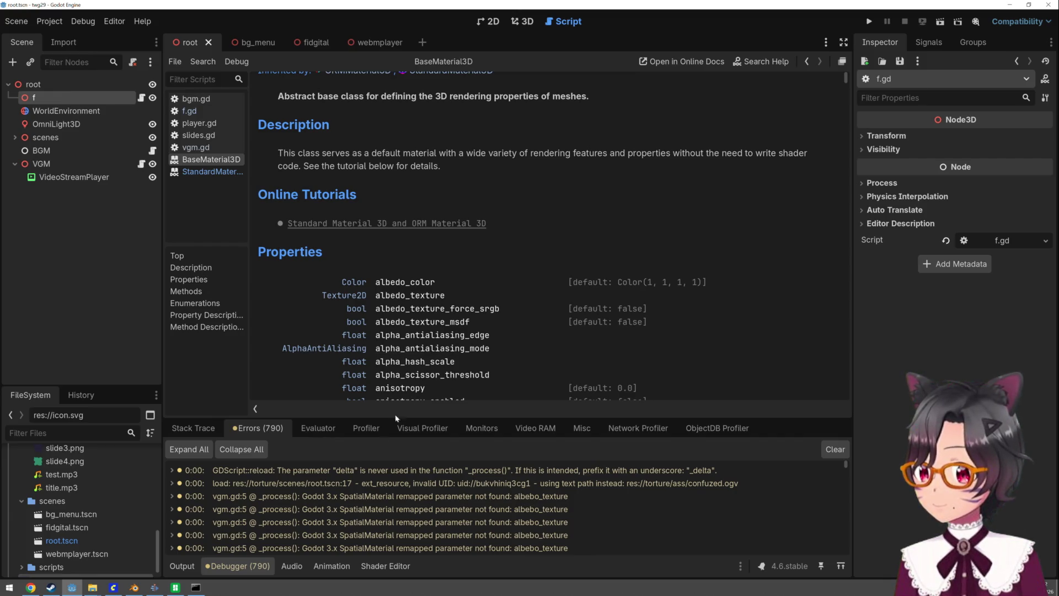
{"action": "left_click", "coordinate": [287, 548]}
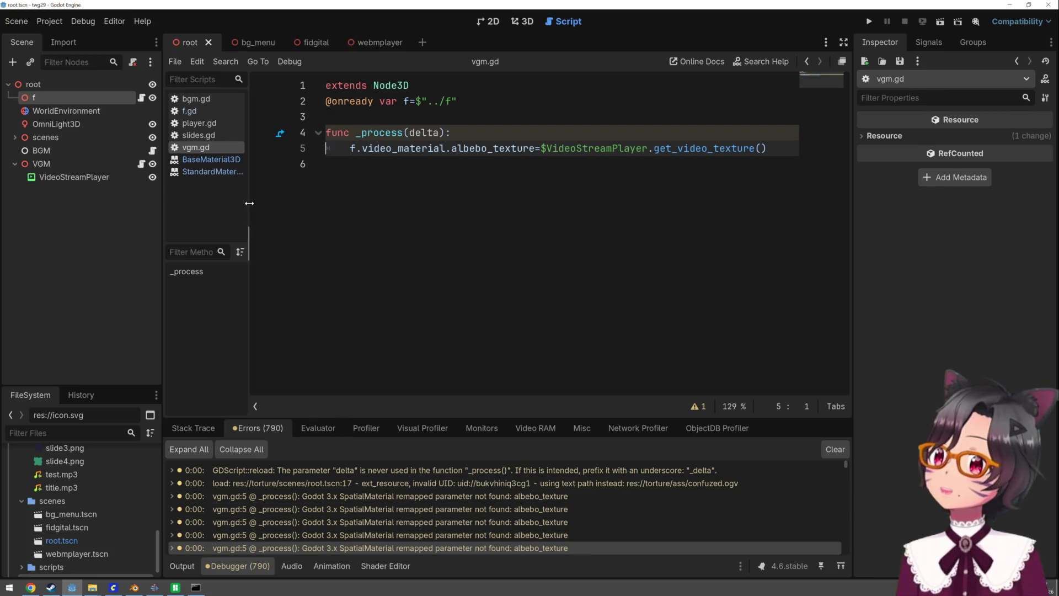
Read the albedo_texture property description in BaseMaterial3D, then select the misspelled name in vgm.gd
{"action": "left_click", "coordinate": [242, 172]}
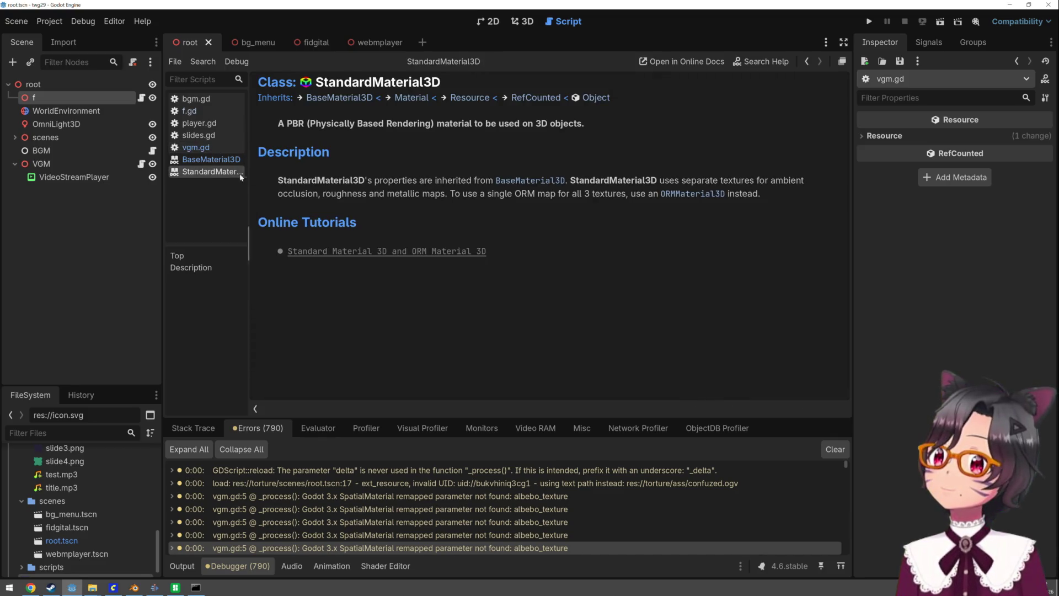
{"action": "left_click", "coordinate": [211, 160]}
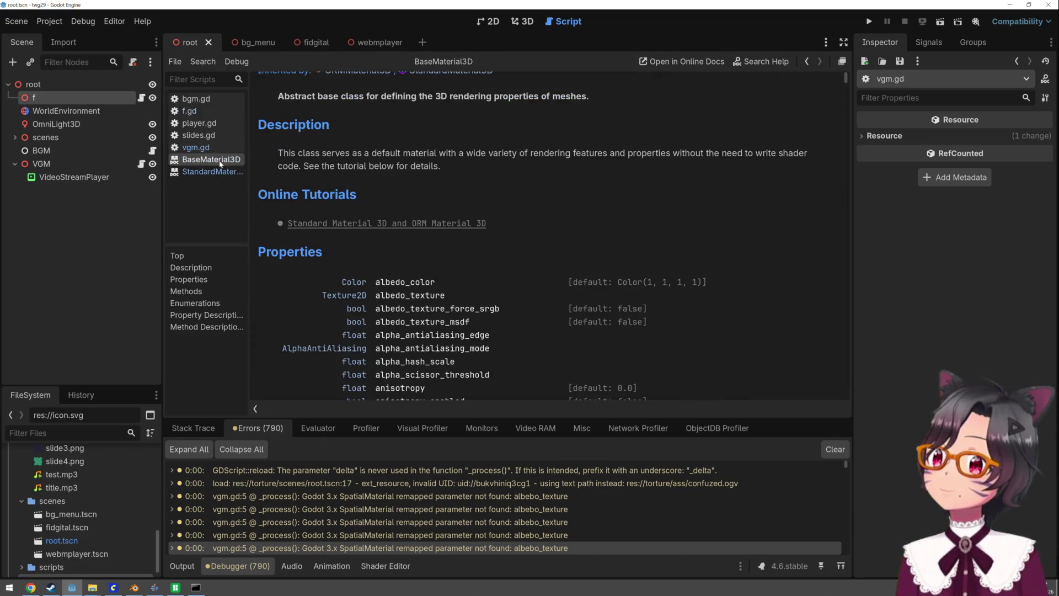
{"action": "left_click", "coordinate": [411, 295]}
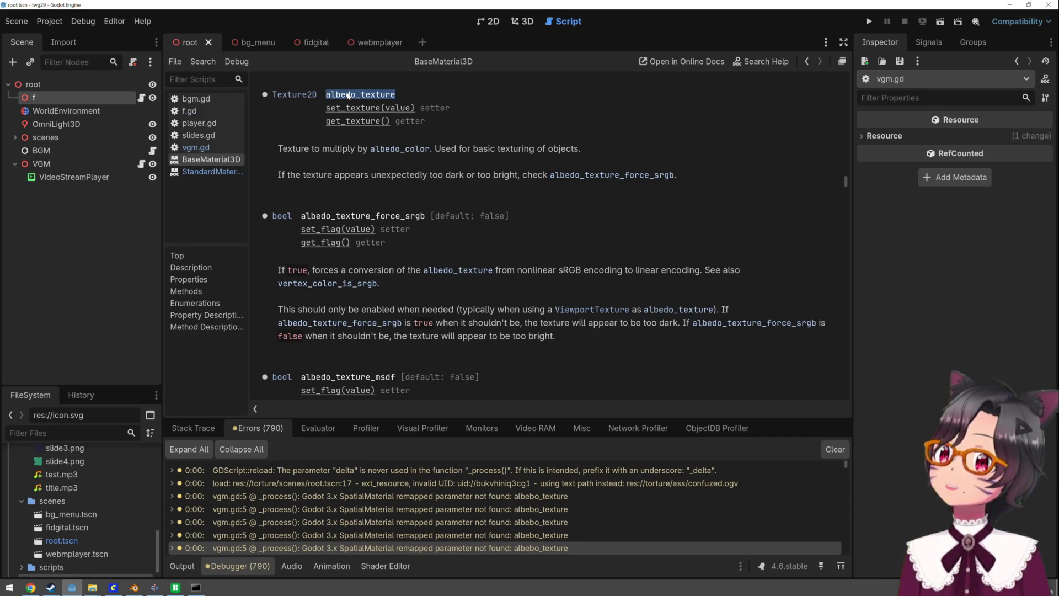
{"action": "left_click", "coordinate": [209, 147]}
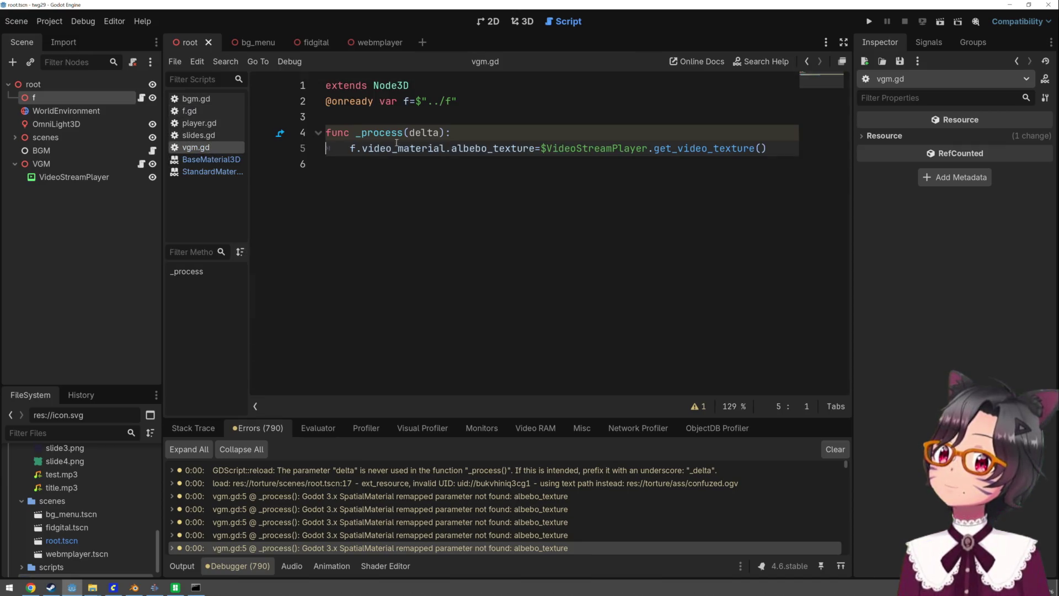
{"action": "double_click", "coordinate": [482, 154]}
Correct albebo_texture to albedo_texture and rejoin the assignment onto line 5
{"action": "type", "text": "albedo_texture"}
{"action": "key", "text": "Return"}
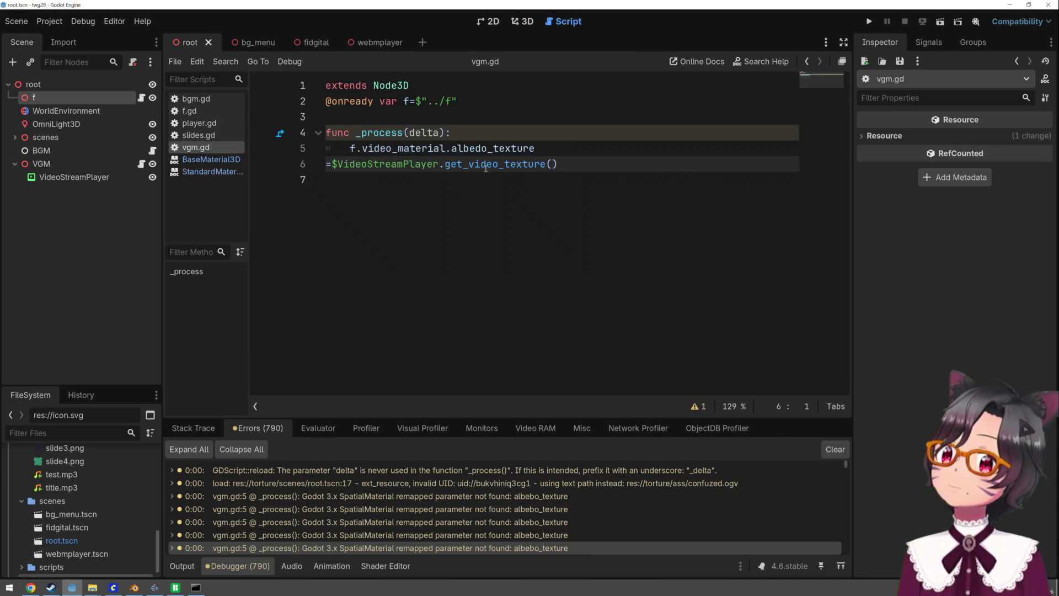
{"action": "key", "text": "BackSpace"}
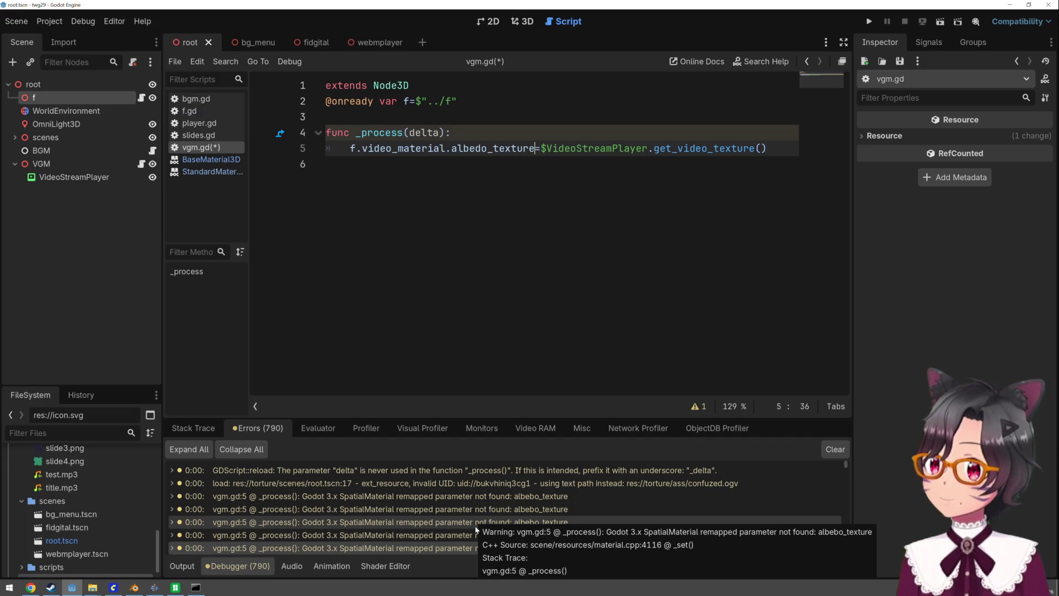
Test-run the game, hide the VideoStreamPlayer node, and run again to check the video
{"action": "left_click", "coordinate": [876, 20]}
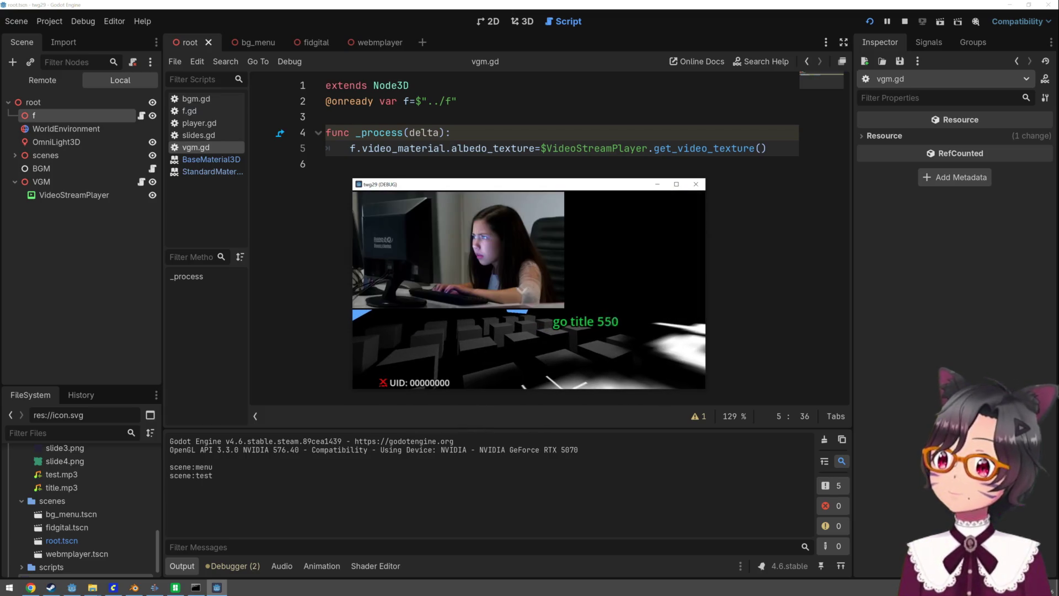
{"action": "key", "text": "F8"}
{"action": "left_click", "coordinate": [117, 177]}
{"action": "left_click", "coordinate": [152, 177]}
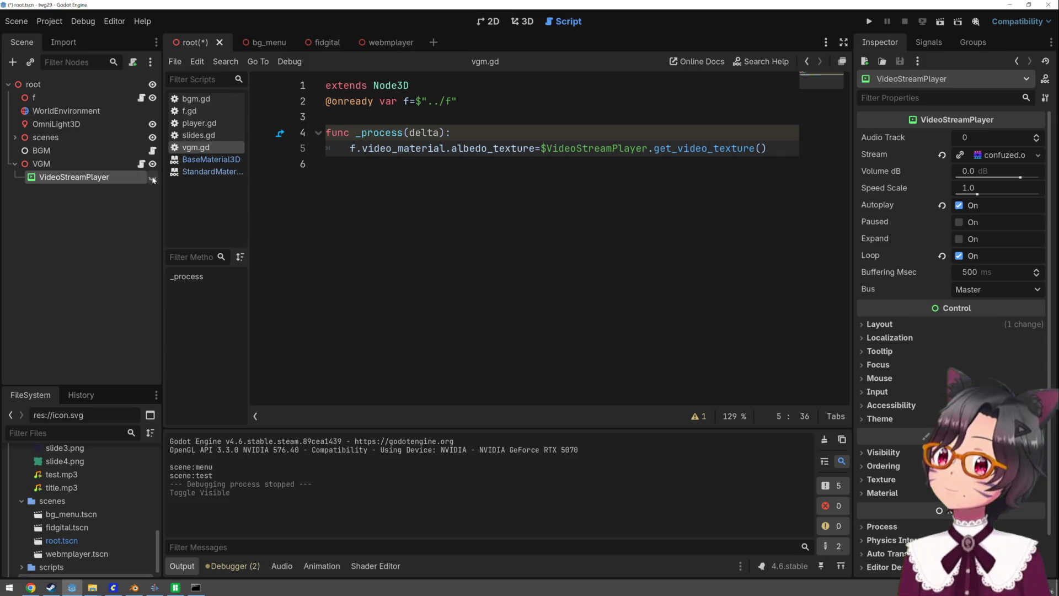
{"action": "left_click", "coordinate": [864, 22]}
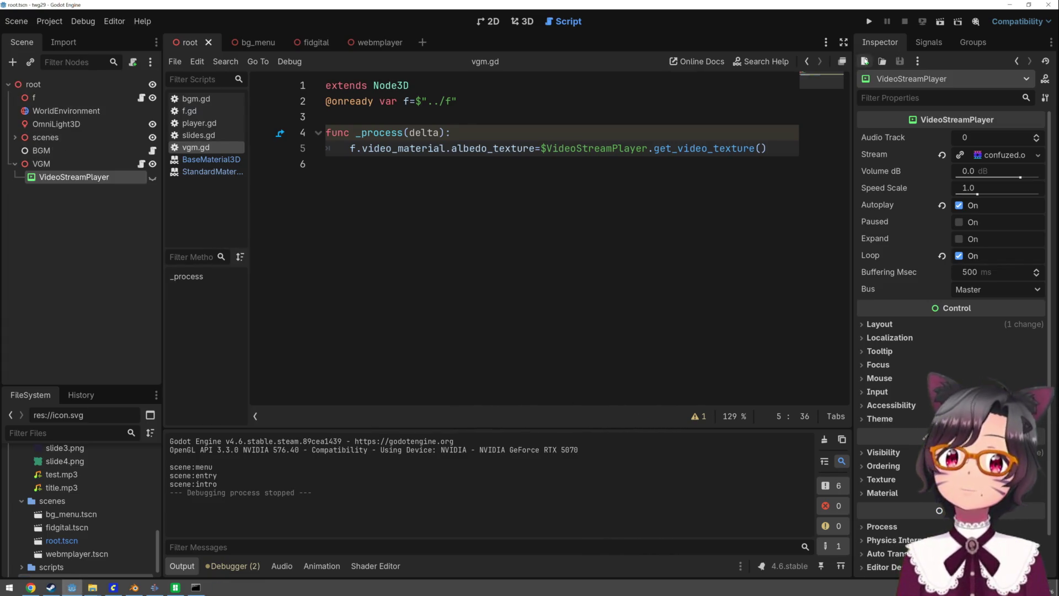
{"action": "left_click", "coordinate": [875, 22]}
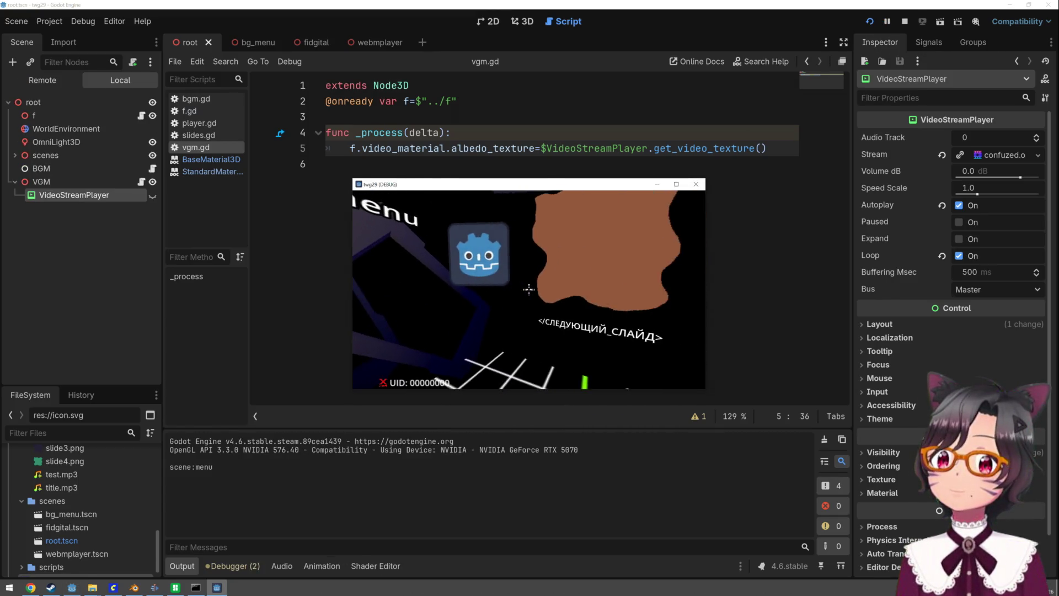
{"action": "left_click", "coordinate": [528, 285]}
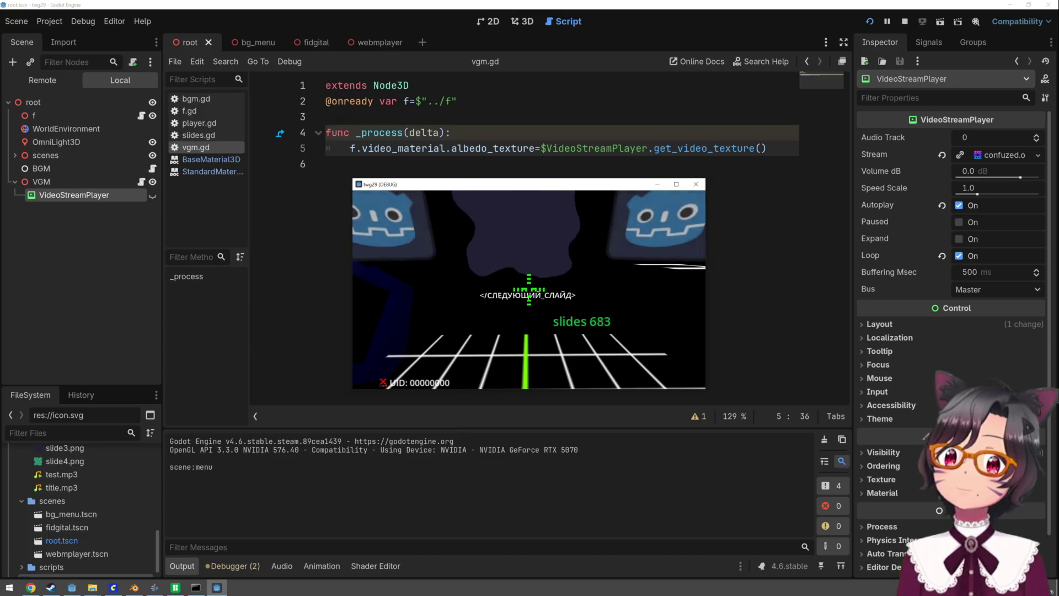
{"action": "key", "text": "F8"}
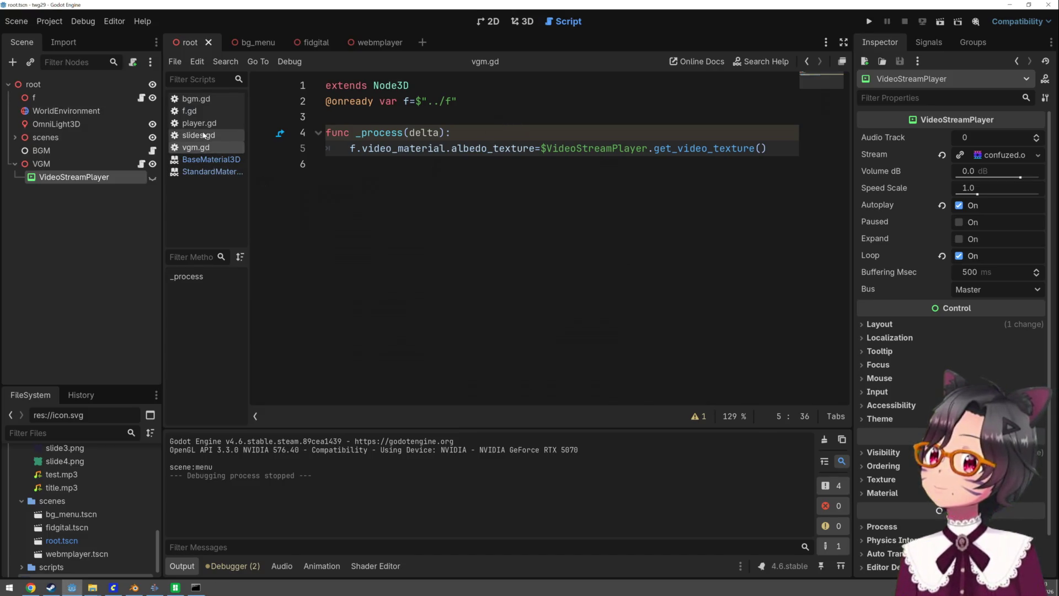
Change the fade speed on line 43 of slides.gd from delta*2.7 to delta*6.7
{"action": "left_click", "coordinate": [196, 135]}
{"action": "scroll", "coordinate": [571, 298], "scroll_direction": "down", "scroll_amount": 9}
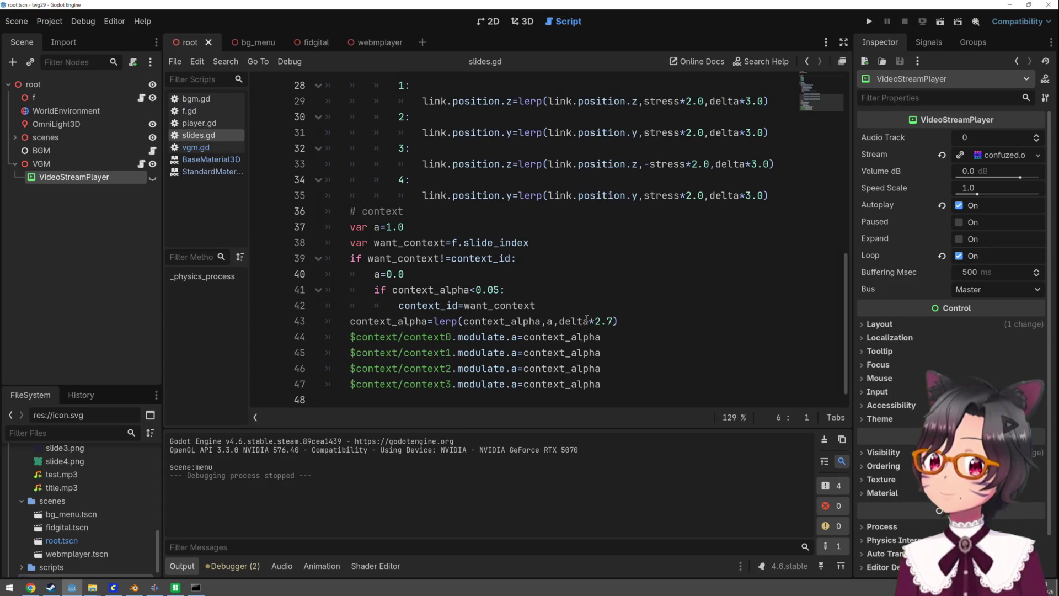
{"action": "left_click", "coordinate": [597, 321]}
{"action": "type", "text": "6"}
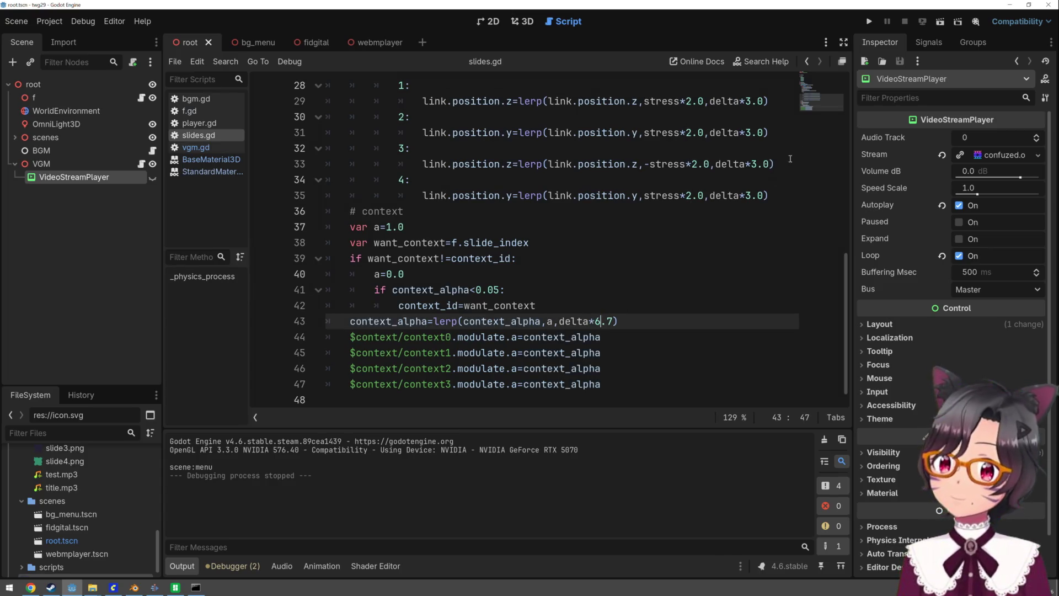
Test the faster fade in the game, then start Bambu Studio's live printer camera
{"action": "left_click", "coordinate": [869, 22]}
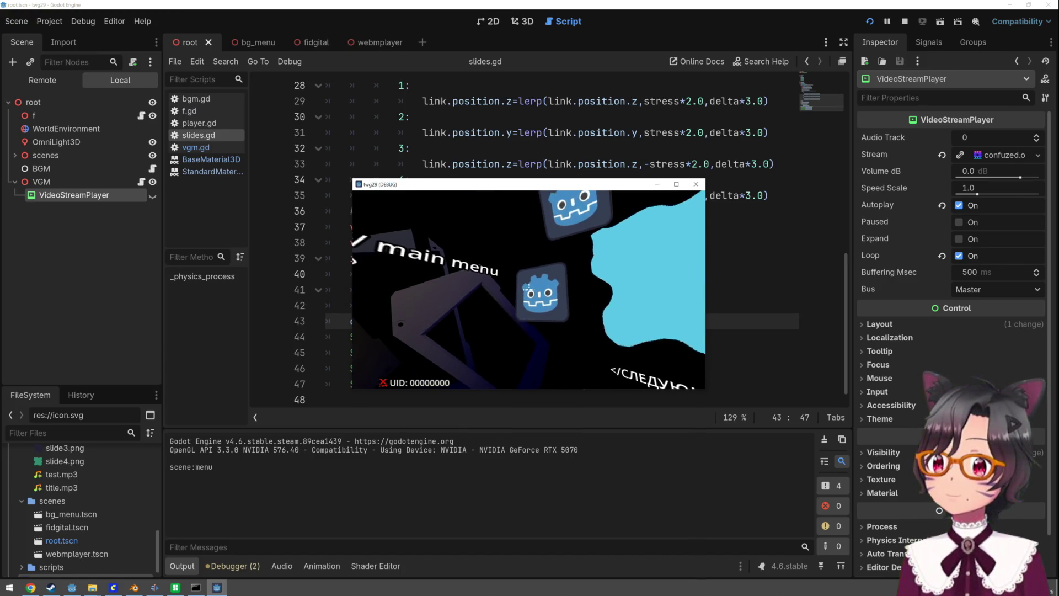
{"action": "left_click", "coordinate": [528, 288]}
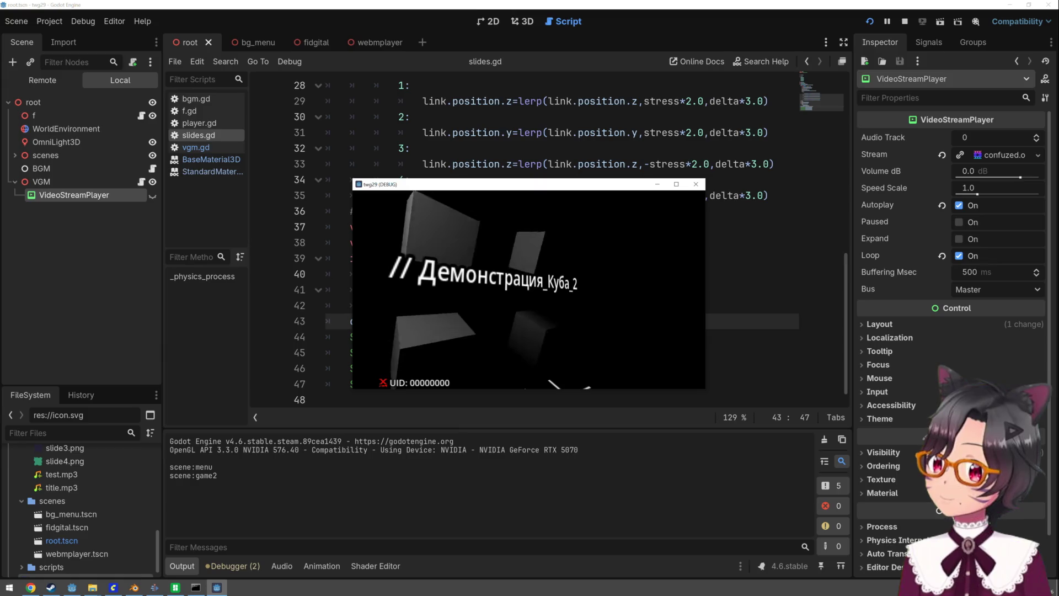
{"action": "key", "text": "F8"}
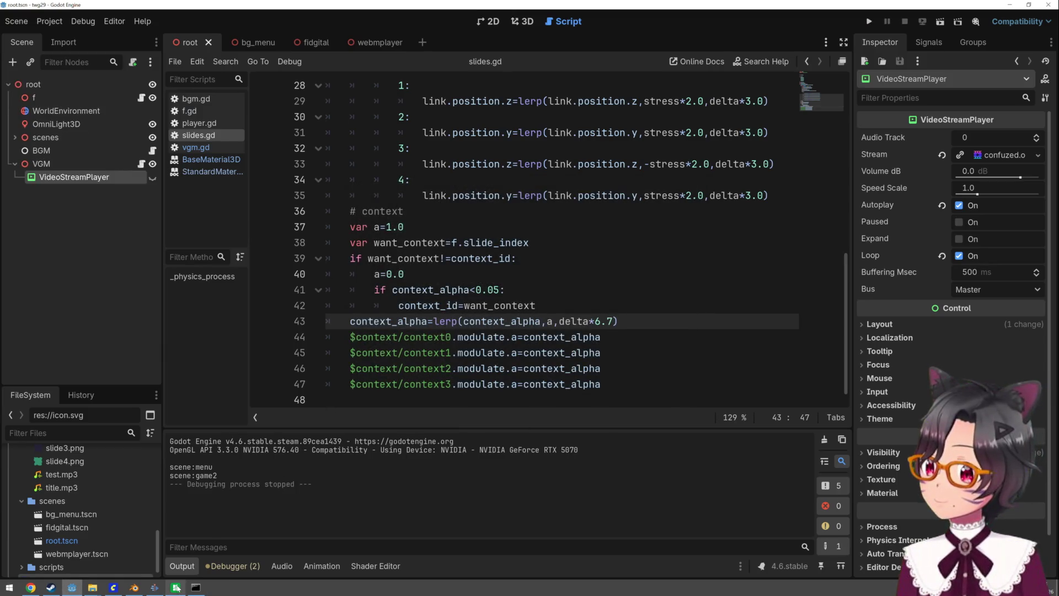
{"action": "left_click", "coordinate": [177, 588]}
{"action": "left_click", "coordinate": [101, 452]}
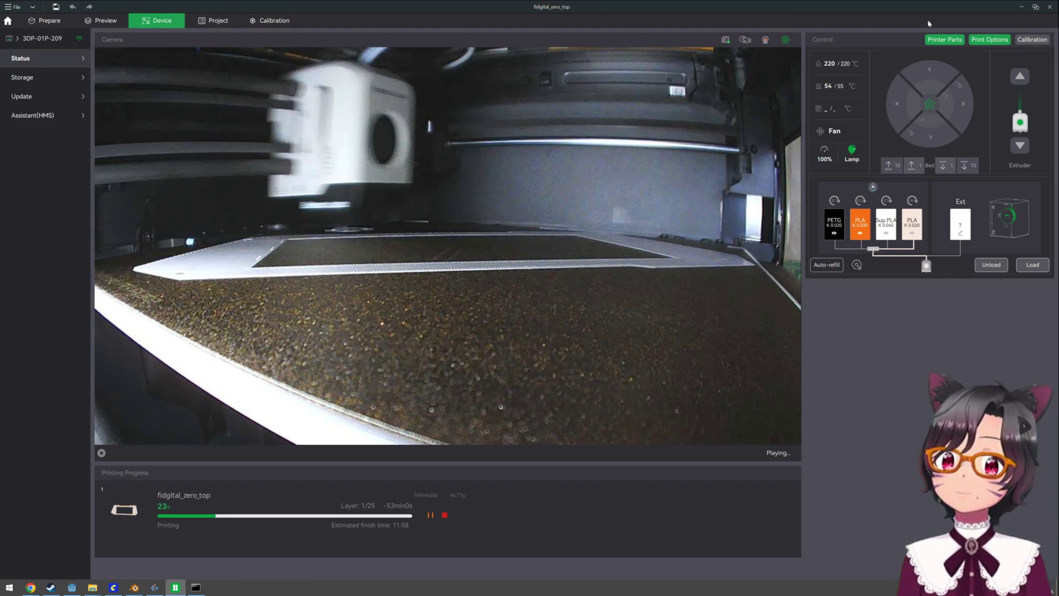
Leave Bambu Studio for Godot and bring the webmplayer scene back up
{"action": "key", "text": "alt+Tab"}
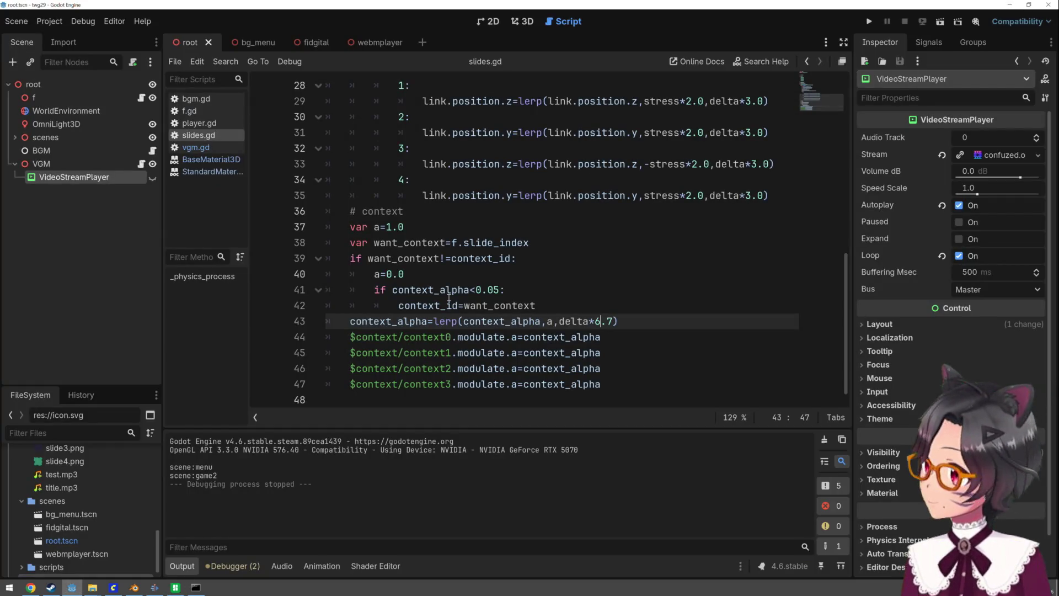
{"action": "left_click", "coordinate": [362, 47]}
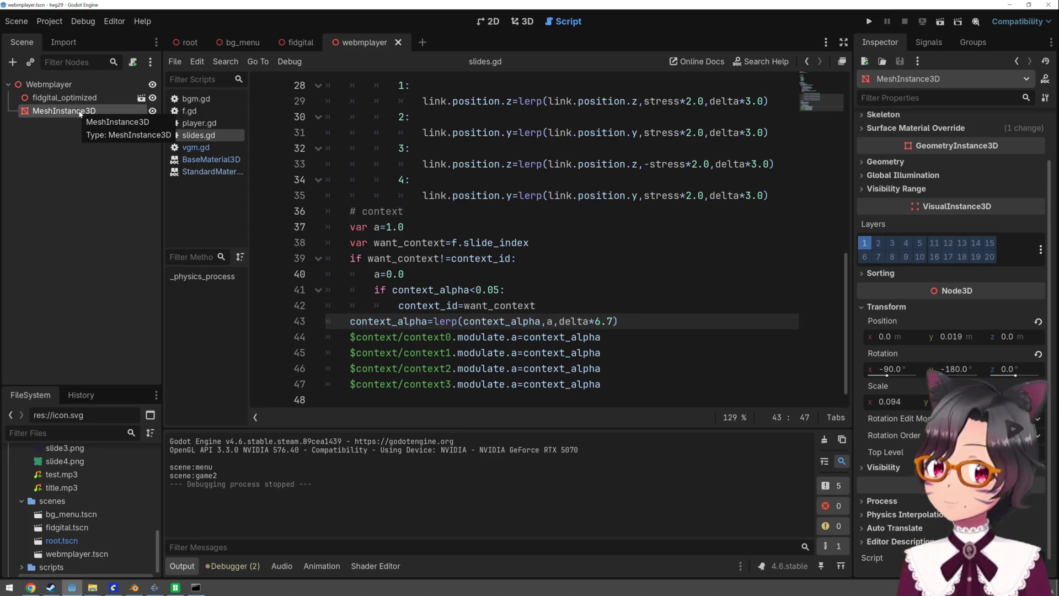
Attach a new webmplayer.gd to the Webmplayer node, saved in res://torture/scripts, and add a line
{"action": "left_click", "coordinate": [50, 84]}
{"action": "left_click", "coordinate": [132, 62]}
{"action": "left_click", "coordinate": [648, 283]}
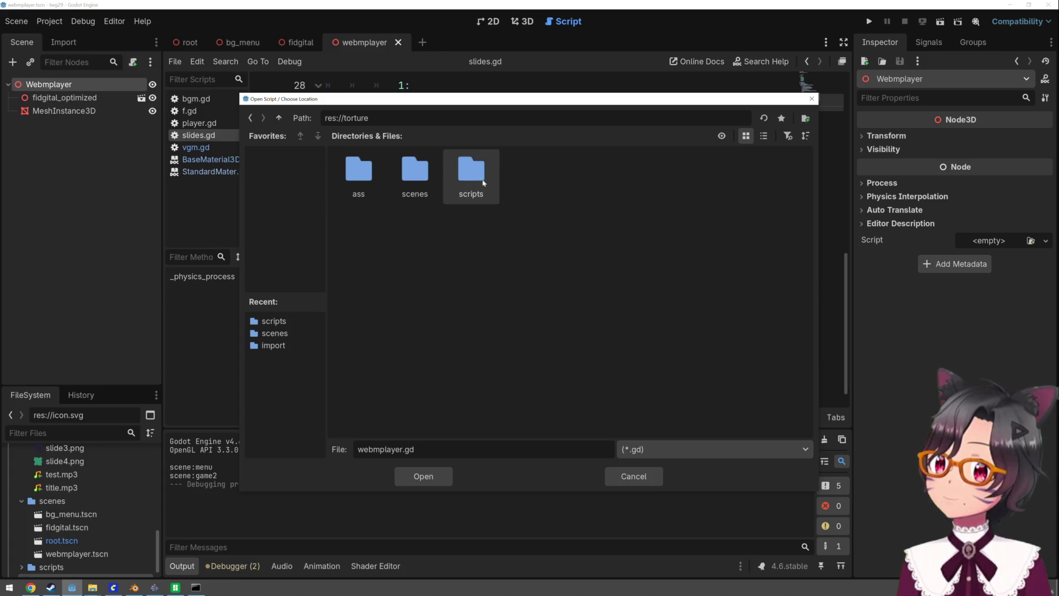
{"action": "double_click", "coordinate": [466, 175]}
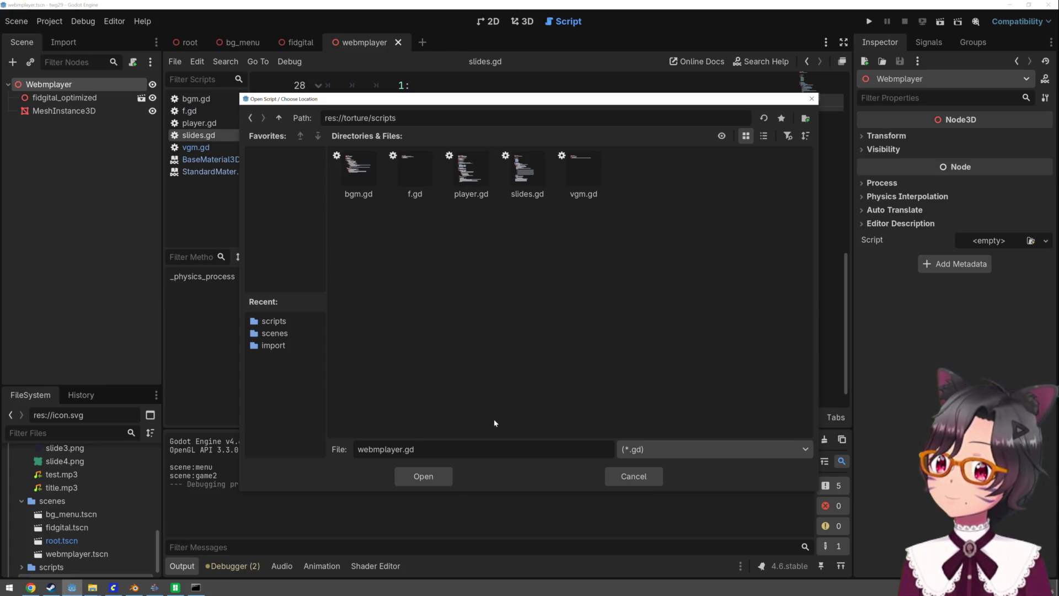
{"action": "left_click", "coordinate": [441, 475]}
{"action": "left_click", "coordinate": [477, 383]}
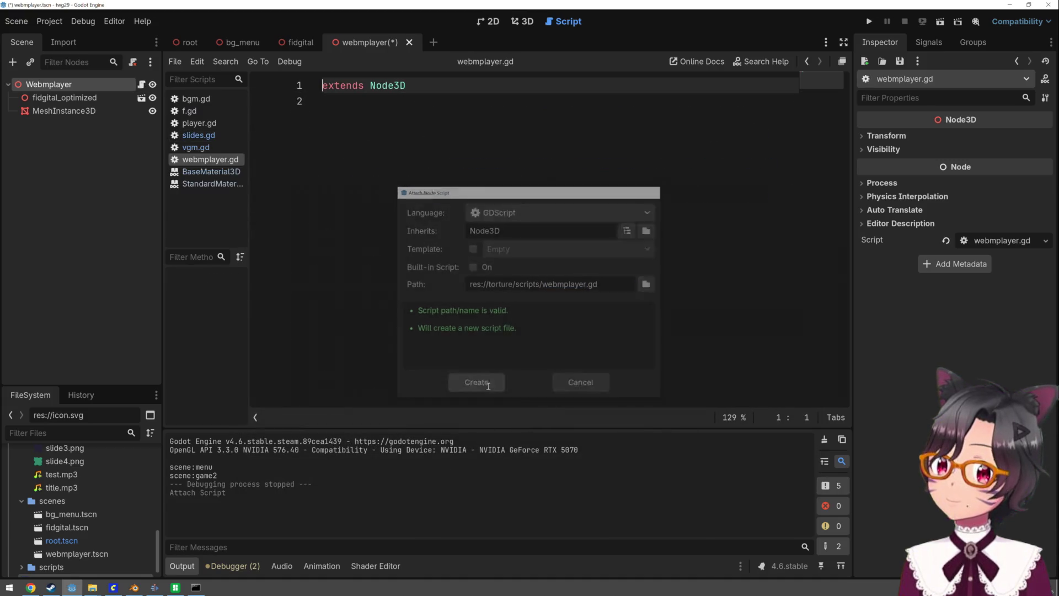
{"action": "left_click", "coordinate": [472, 144]}
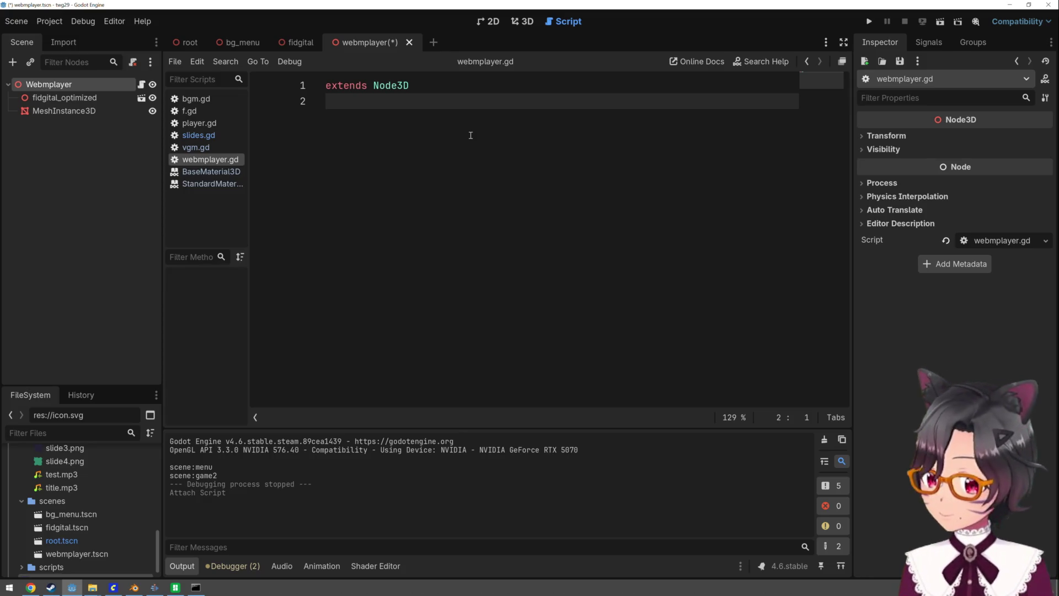
{"action": "key", "text": "Return"}
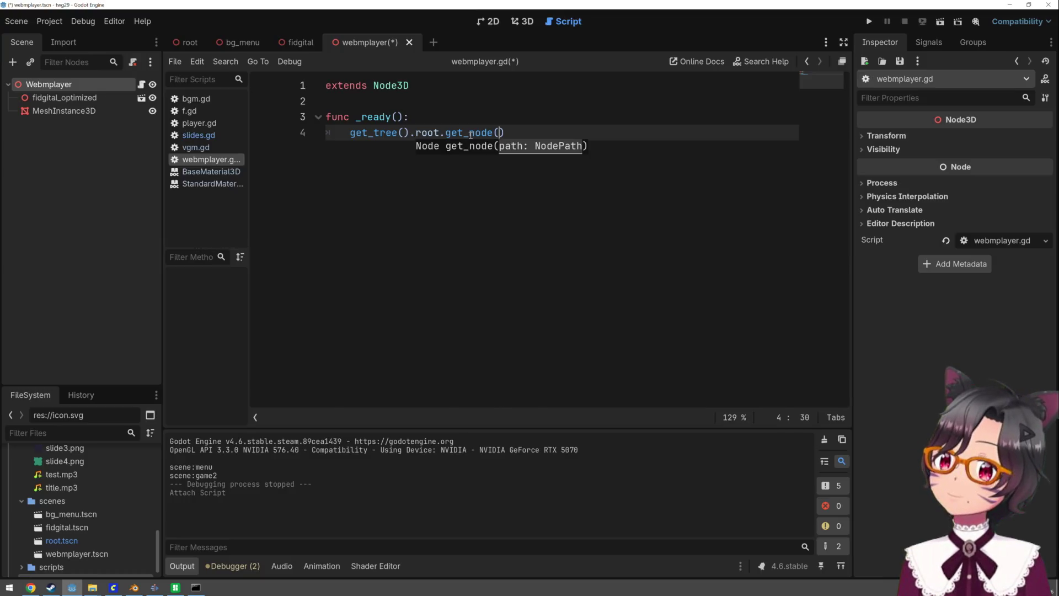
Turn line 4 into a for loop over root's children printing each, then run
{"action": "type", "text": "\"root\""}
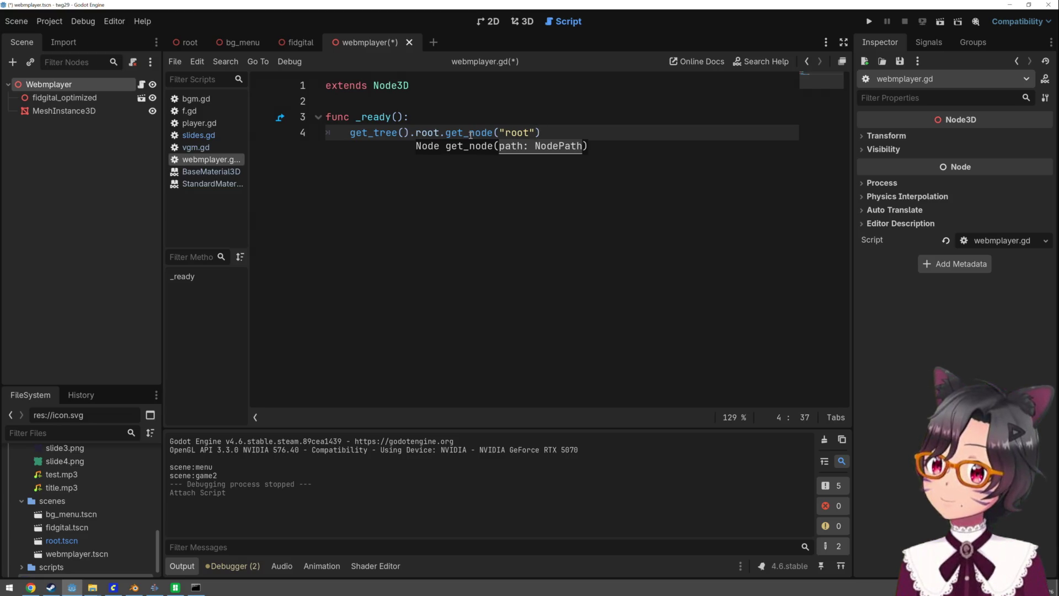
{"action": "type", "text": ")."}
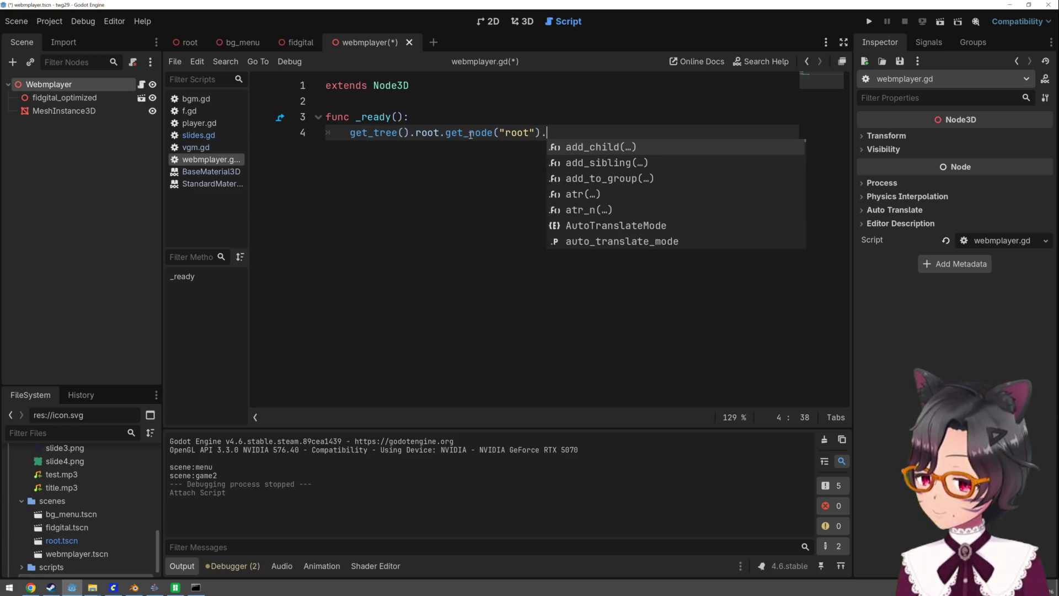
{"action": "key", "text": "Home"}
{"action": "type", "text": "for i in"}
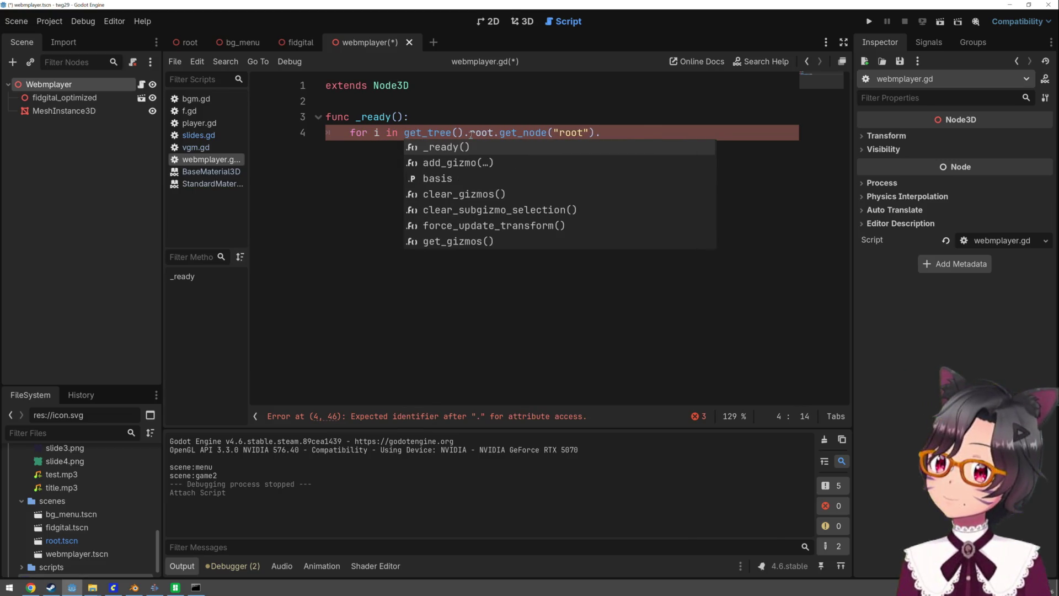
{"action": "key", "text": "End"}
{"action": "key", "text": "BackSpace"}
{"action": "key", "text": "BackSpace"}
{"action": "key", "text": "BackSpace"}
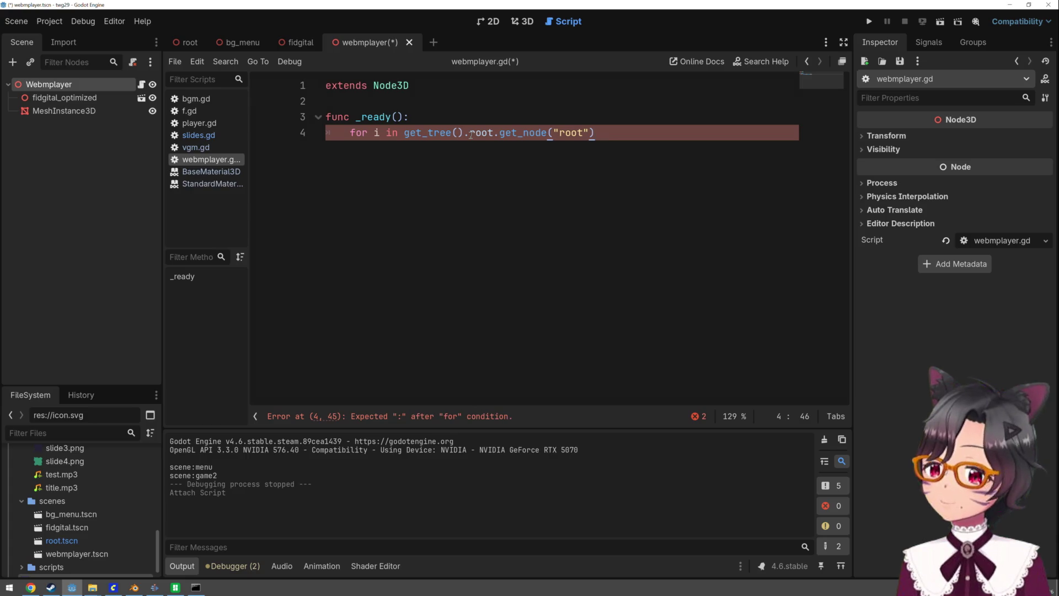
{"action": "key", "text": "BackSpace"}
{"action": "key", "text": "BackSpace"}
{"action": "type", "text": "children:"}
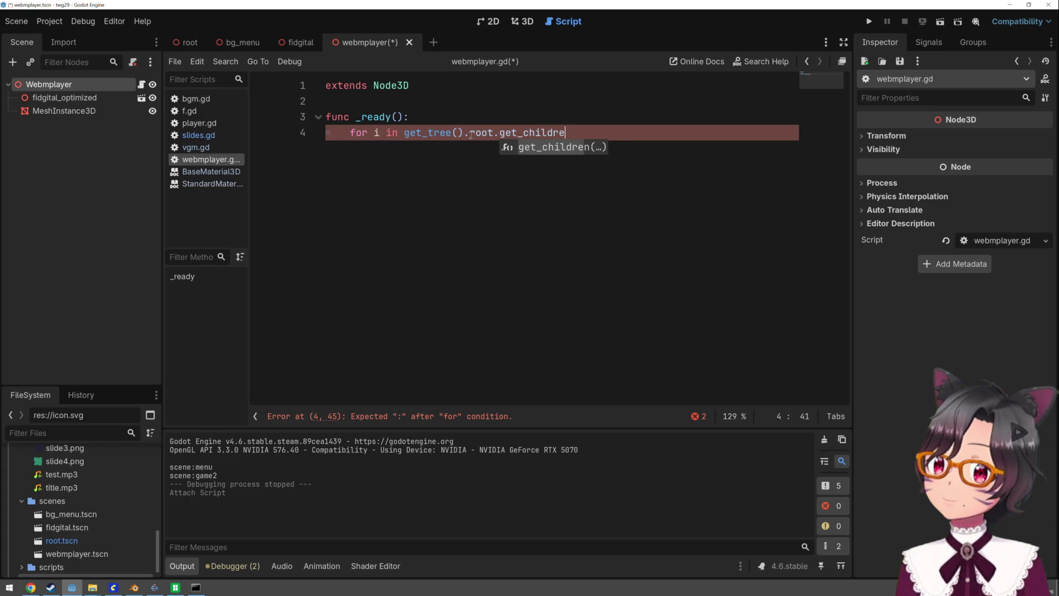
{"action": "key", "text": "Return"}
{"action": "type", "text": "print(i"}
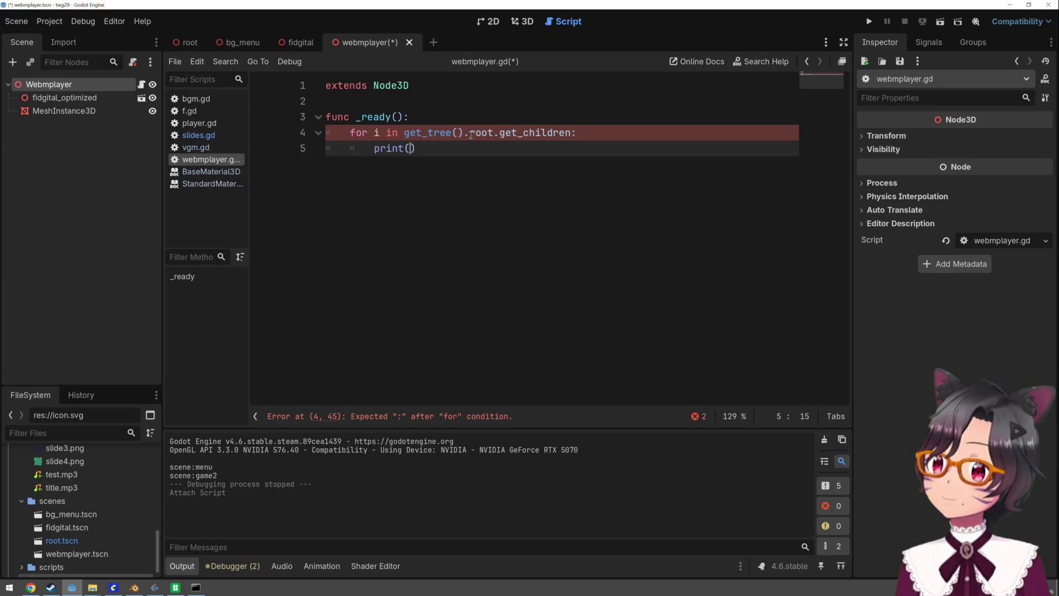
{"action": "key", "text": "F5"}
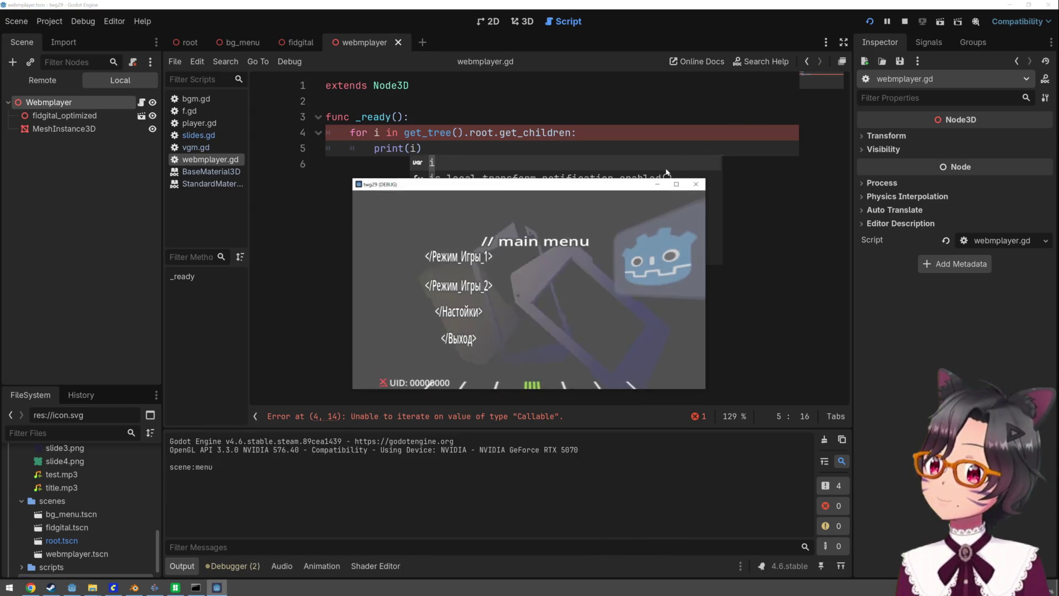
Correct root() to root and call get_children(), then run and stop the game
{"action": "left_click", "coordinate": [607, 174]}
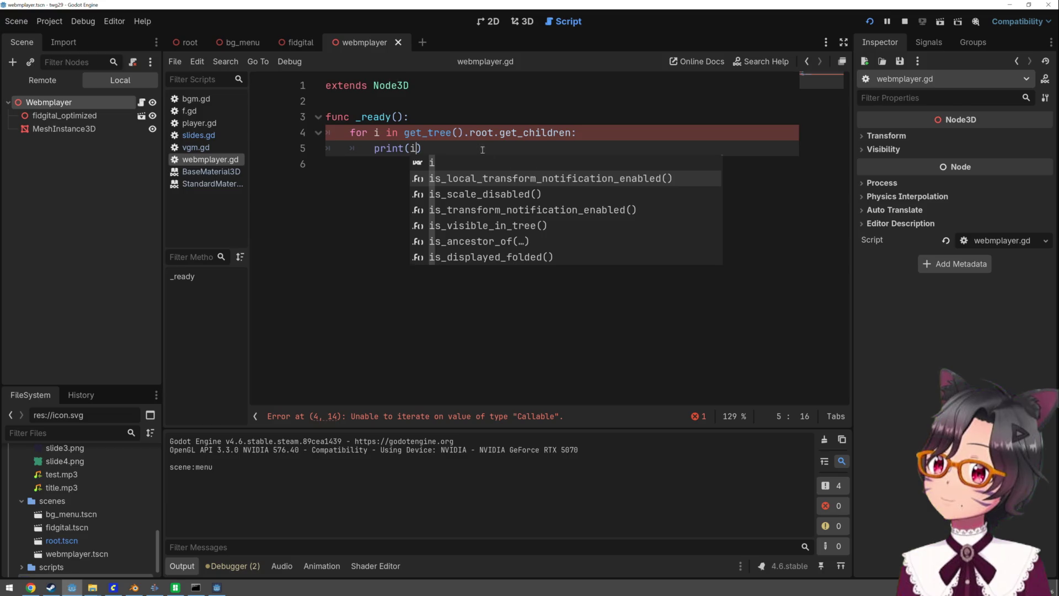
{"action": "type", "text": ")"}
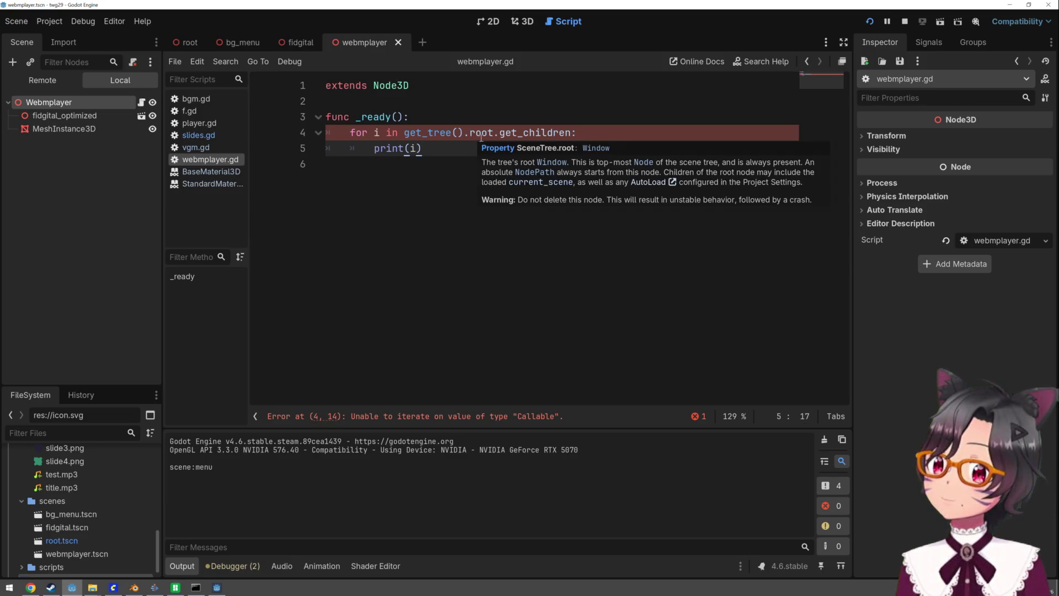
{"action": "left_click", "coordinate": [492, 133]}
{"action": "type", "text": "("}
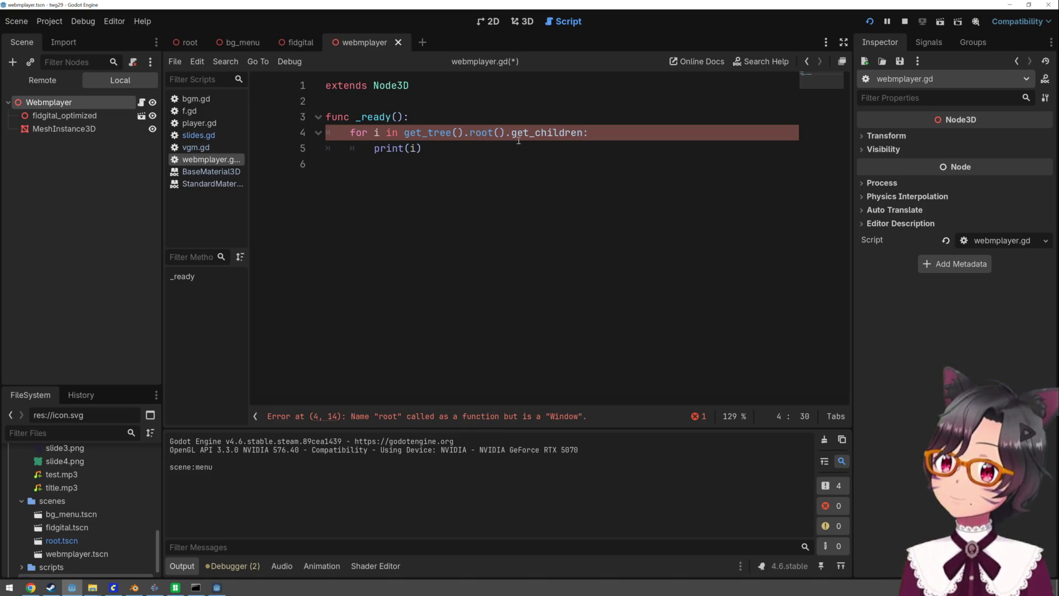
{"action": "left_click_drag", "start_coordinate": [505, 133], "coordinate": [470, 132]}
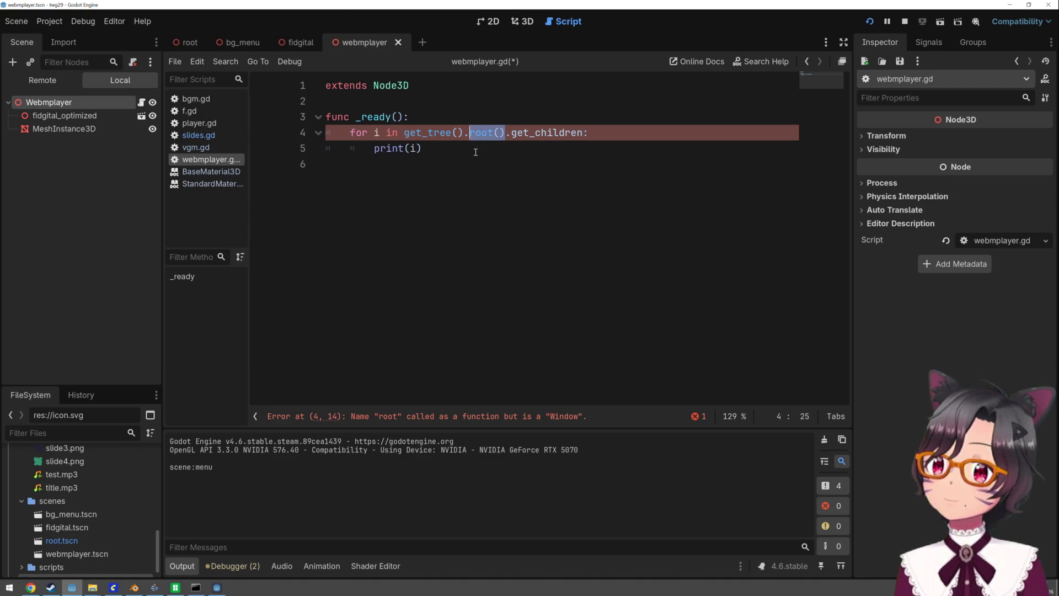
{"action": "type", "text": "root"}
{"action": "left_click", "coordinate": [571, 133]}
{"action": "type", "text": "("}
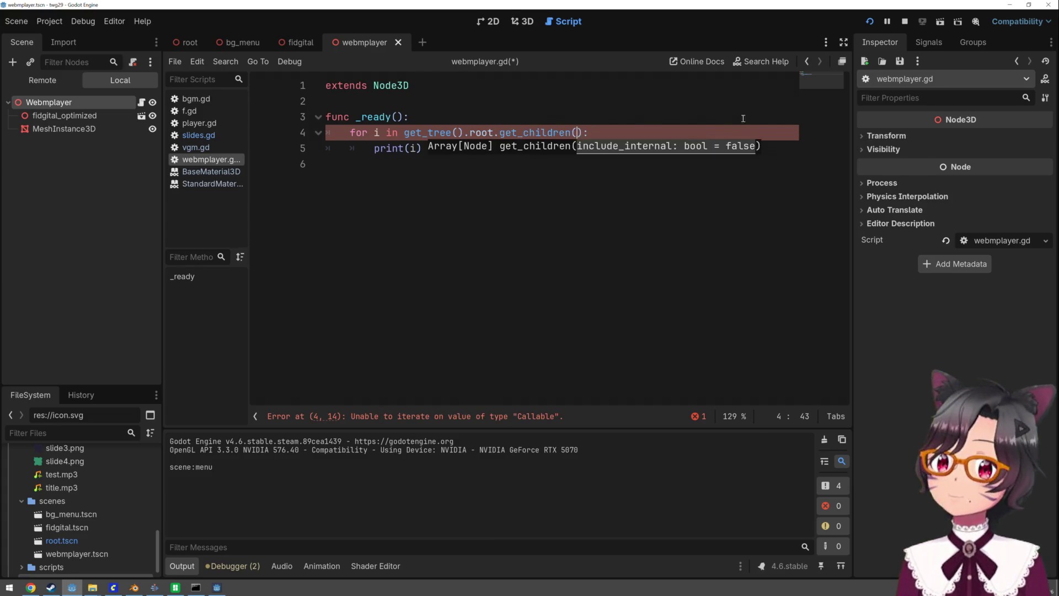
{"action": "left_click", "coordinate": [869, 20]}
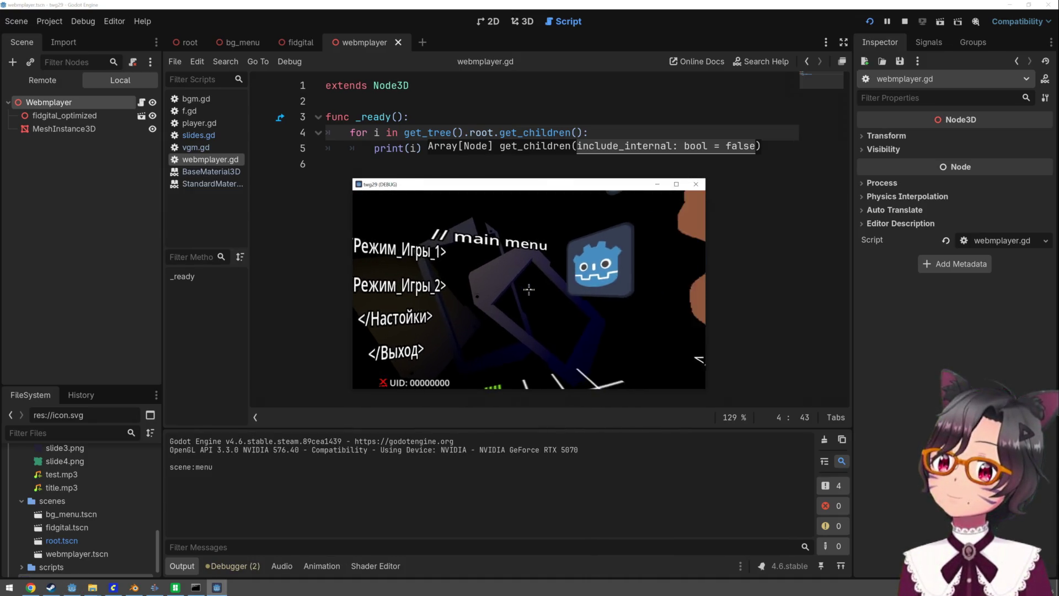
{"action": "key", "text": "F8"}
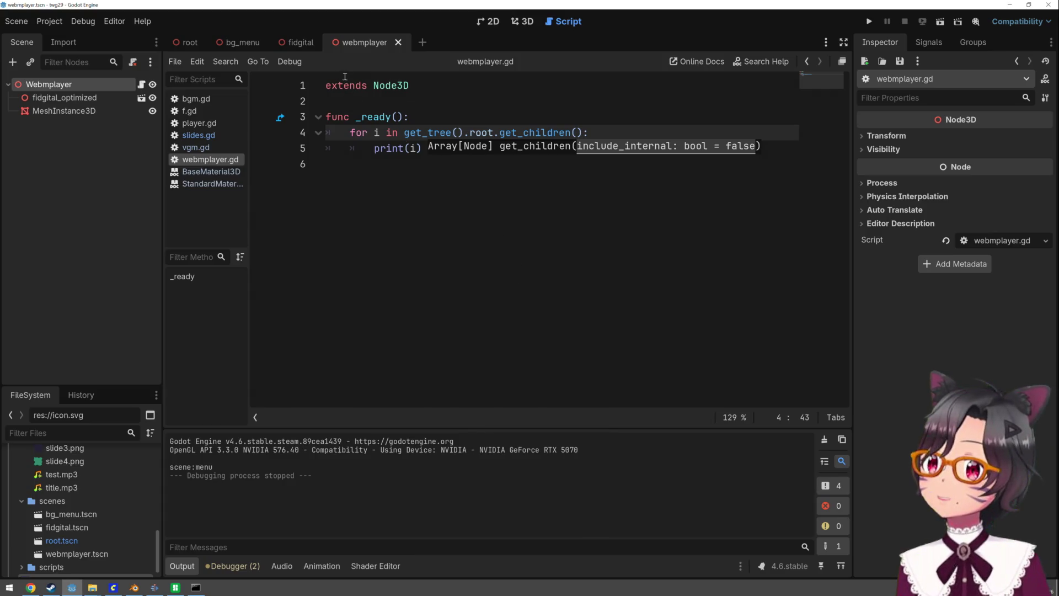
Instance webmplayer.tscn into the bg_menu scene and view it in 3D
{"action": "left_click", "coordinate": [310, 43]}
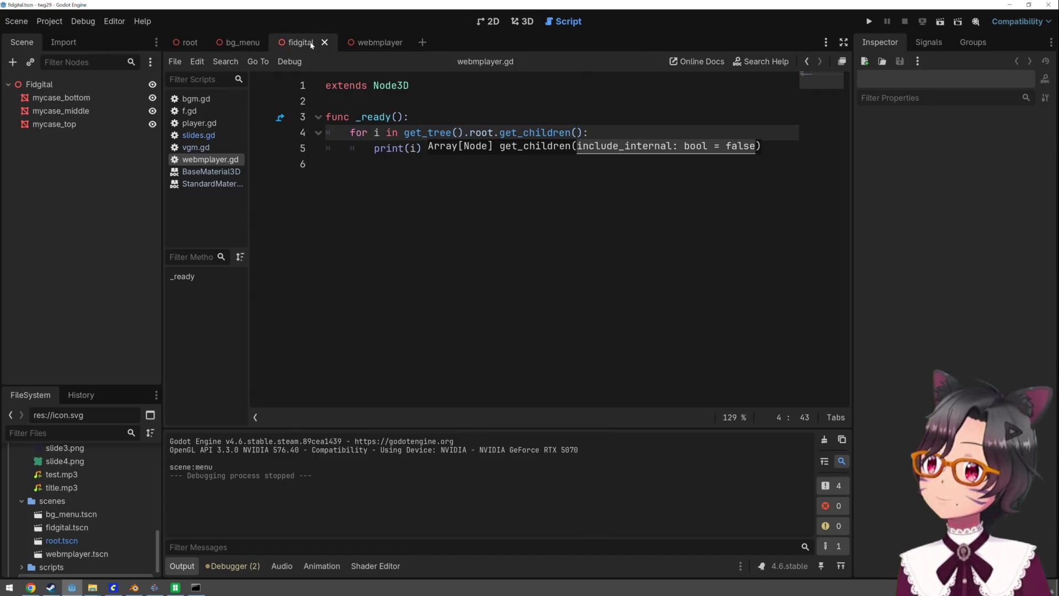
{"action": "left_click", "coordinate": [241, 45]}
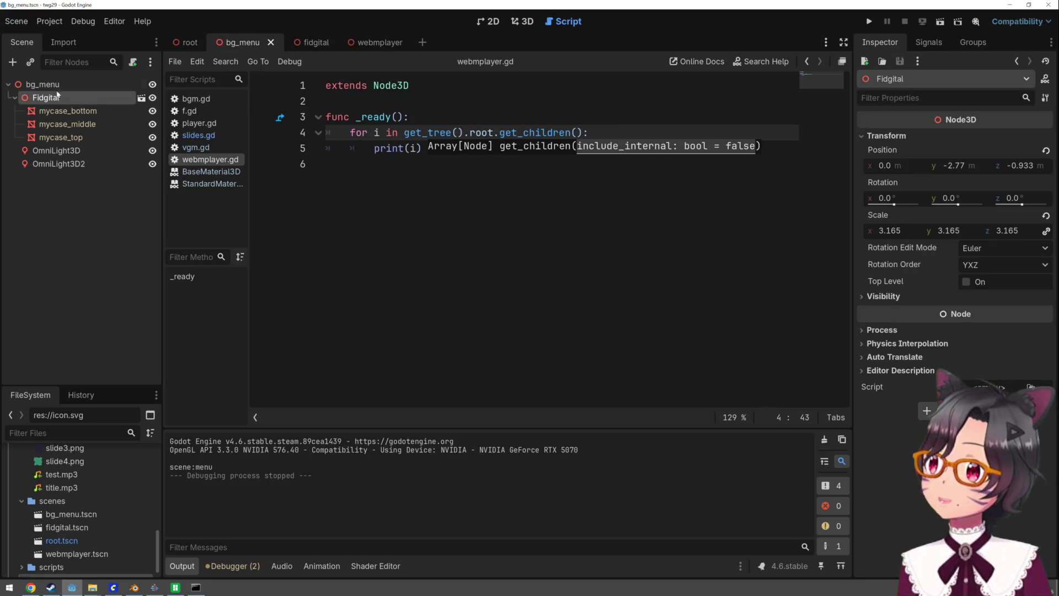
{"action": "left_click", "coordinate": [44, 84]}
{"action": "left_click_drag", "start_coordinate": [78, 554], "coordinate": [50, 84]}
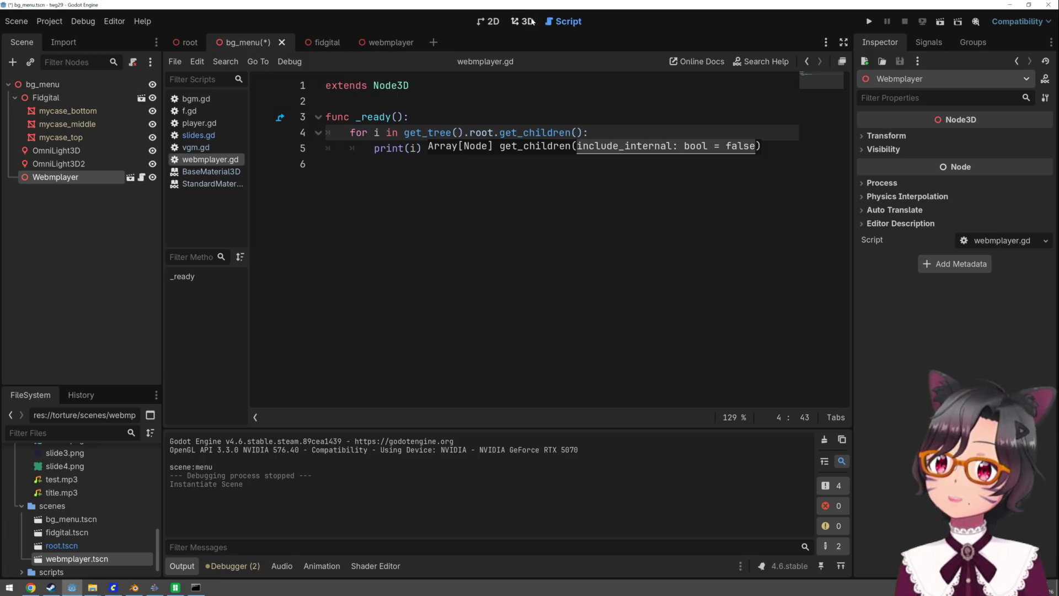
{"action": "left_click", "coordinate": [524, 22]}
{"action": "scroll", "coordinate": [522, 154], "scroll_direction": "up", "scroll_amount": 3}
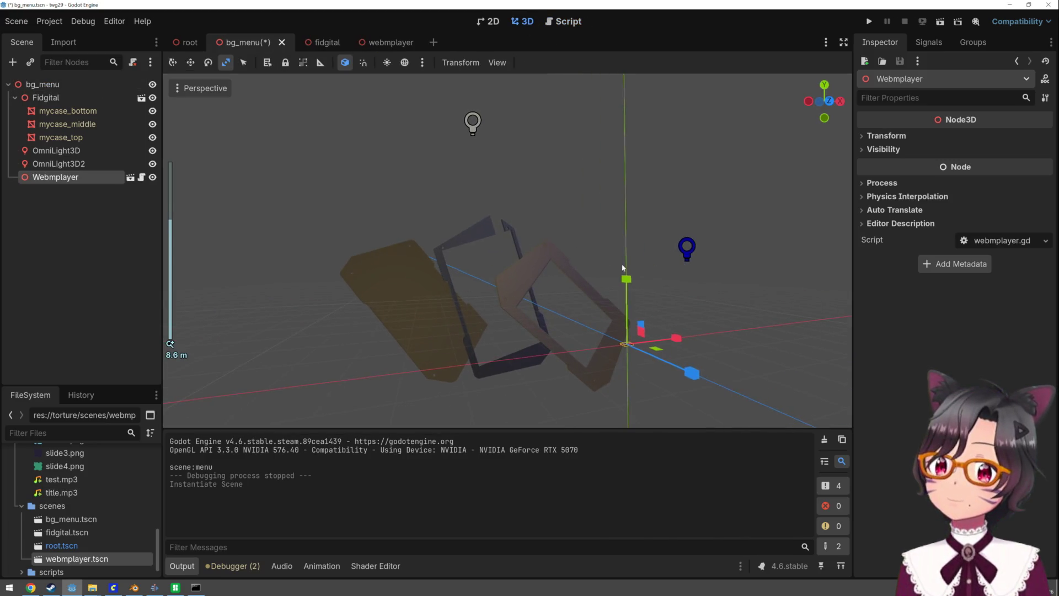
Raise the Webmplayer above the case and scale it to 7.795
{"action": "key", "text": "q"}
{"action": "mouse_move", "coordinate": [643, 314]}
{"action": "left_mouse_down"}
{"action": "mouse_move", "coordinate": [665, 279]}
{"action": "mouse_move", "coordinate": [646, 264]}
{"action": "left_mouse_up"}
{"action": "key", "text": "r"}
{"action": "left_click", "coordinate": [645, 262]}
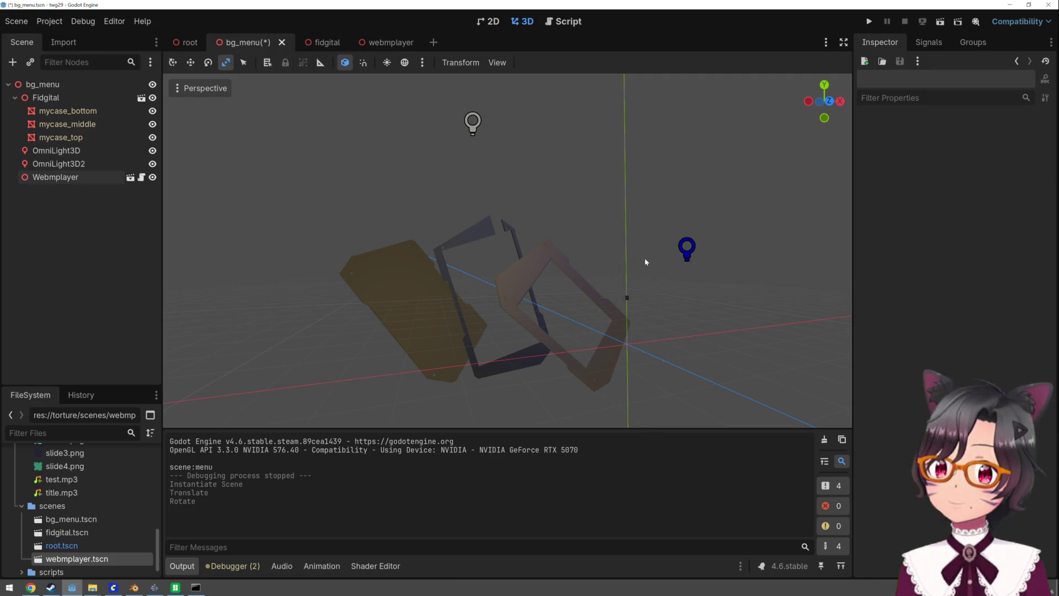
{"action": "left_click", "coordinate": [627, 298]}
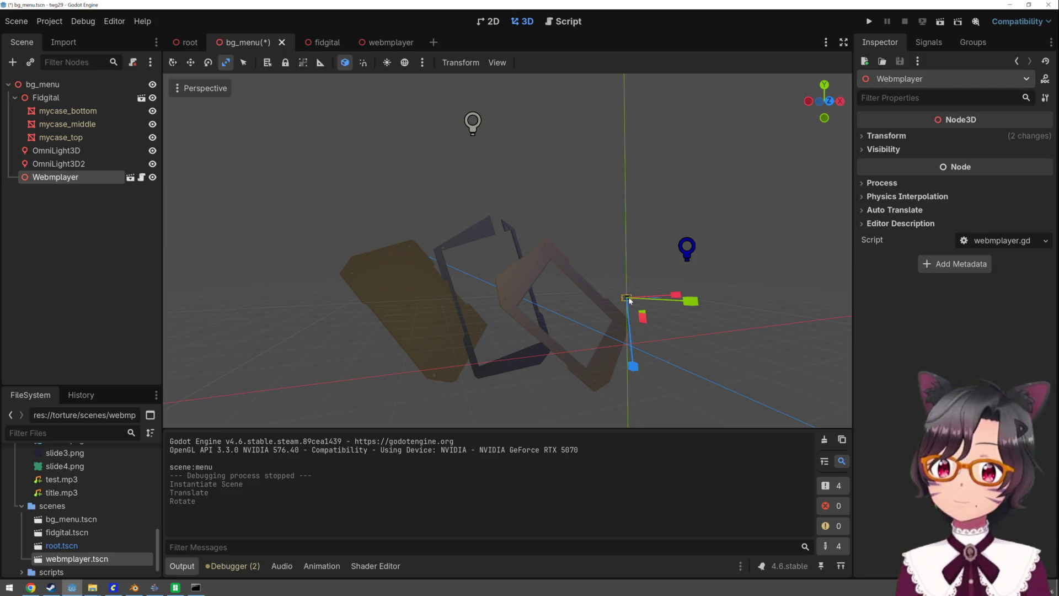
{"action": "left_click", "coordinate": [896, 139]}
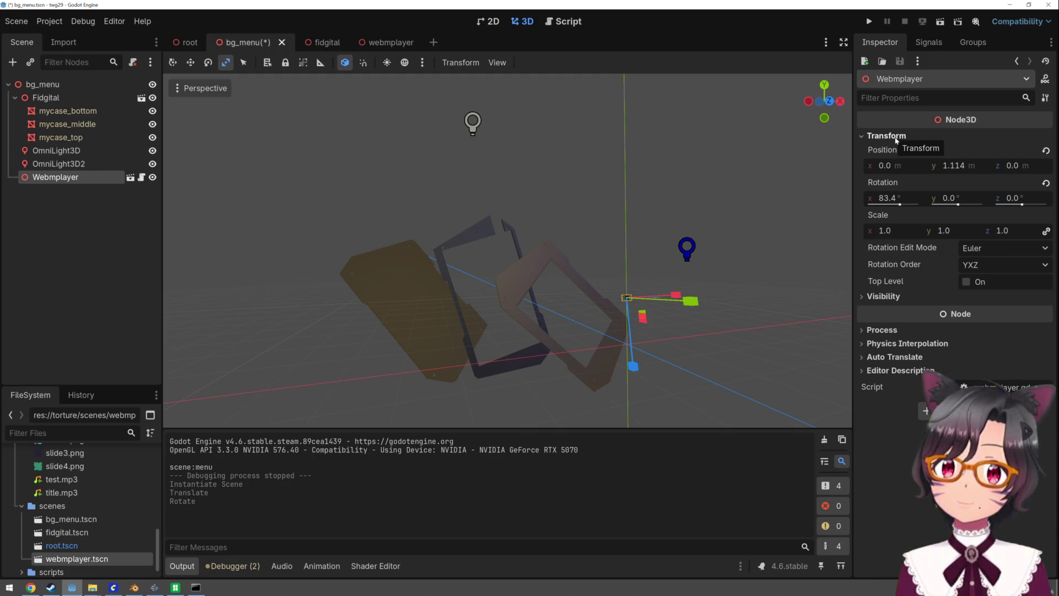
{"action": "left_click_drag", "start_coordinate": [894, 227], "coordinate": [987, 228]}
Rotate the Webmplayer toward the camera, slide it beside the case, and test-run
{"action": "key", "text": "q"}
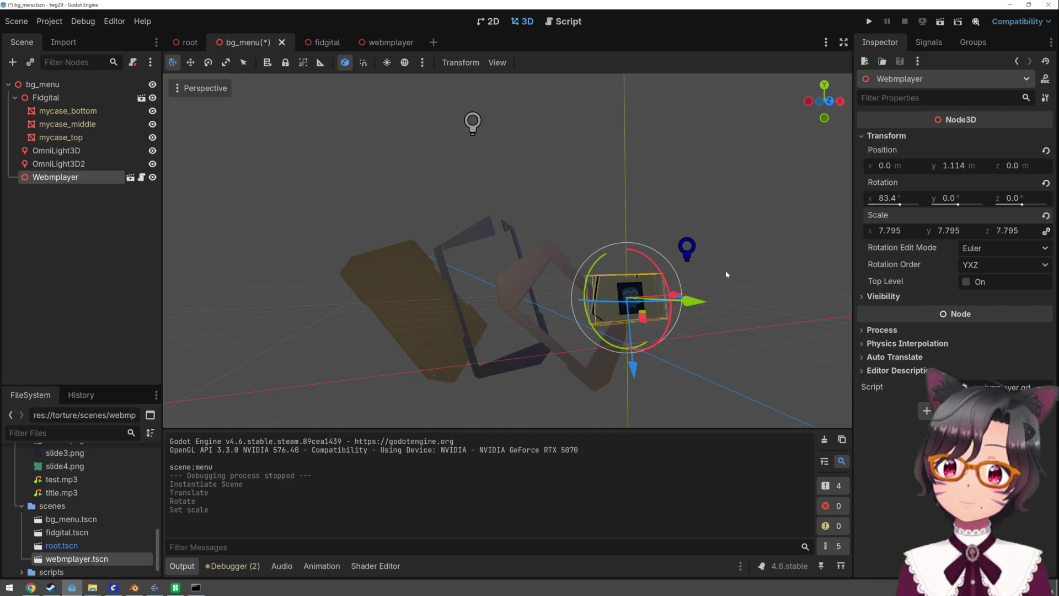
{"action": "mouse_move", "coordinate": [583, 286]}
{"action": "left_mouse_down"}
{"action": "mouse_move", "coordinate": [596, 246]}
{"action": "mouse_move", "coordinate": [713, 211]}
{"action": "mouse_move", "coordinate": [803, 294]}
{"action": "mouse_move", "coordinate": [783, 369]}
{"action": "left_mouse_up"}
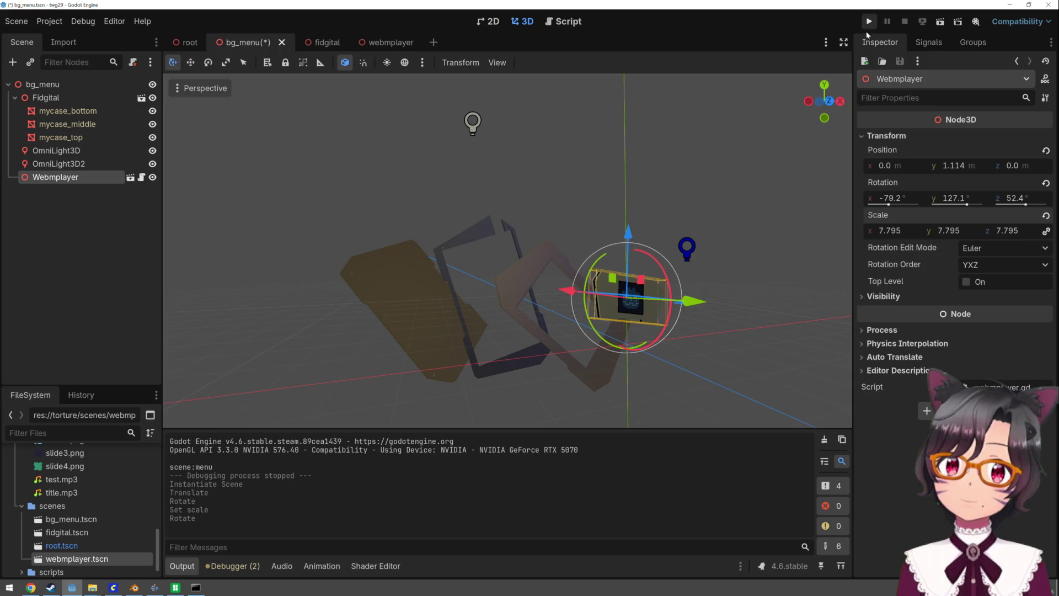
{"action": "left_click_drag", "start_coordinate": [693, 304], "coordinate": [658, 301]}
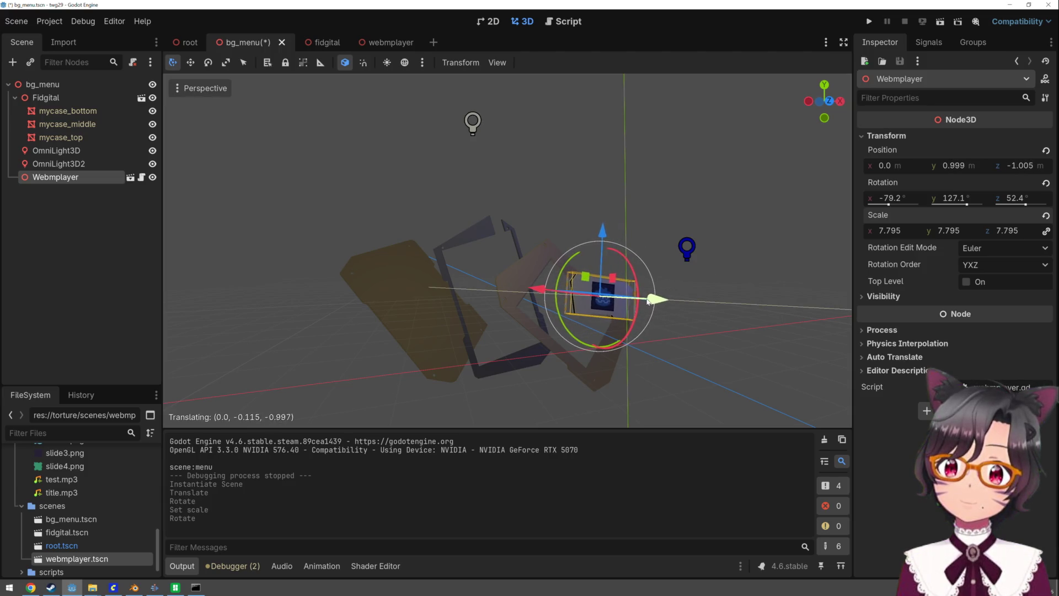
{"action": "left_click", "coordinate": [867, 21]}
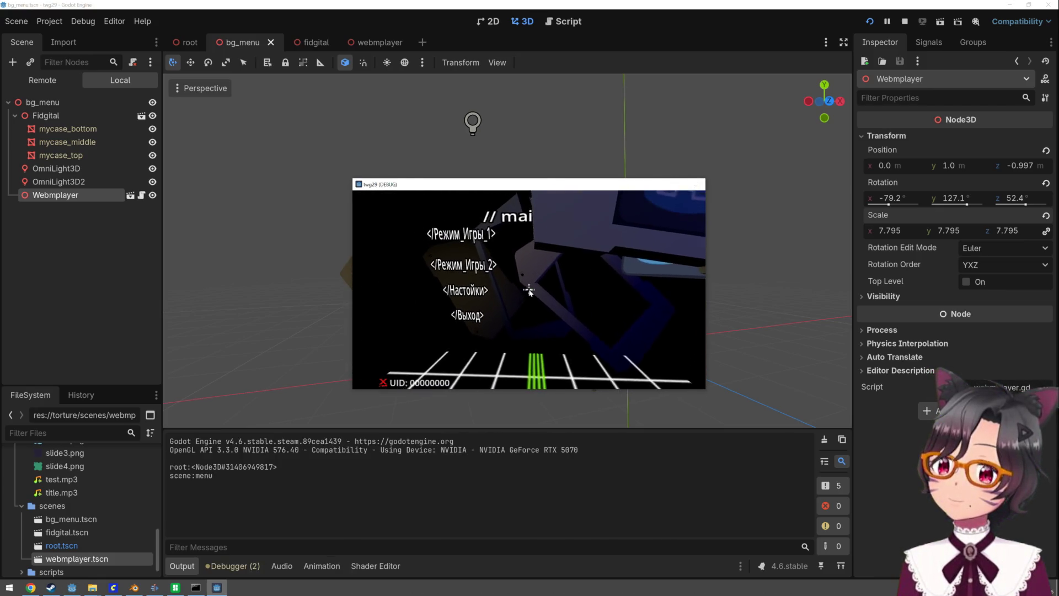
Move the Webmplayer to -0.553, 0.425, -2.133 and re-test it in the menu
{"action": "key", "text": "alt+F4"}
{"action": "left_click_drag", "start_coordinate": [506, 307], "coordinate": [485, 308]}
{"action": "mouse_move", "coordinate": [563, 353]}
{"action": "left_mouse_down"}
{"action": "mouse_move", "coordinate": [557, 366]}
{"action": "mouse_move", "coordinate": [552, 350]}
{"action": "left_mouse_up"}
{"action": "left_click", "coordinate": [867, 22]}
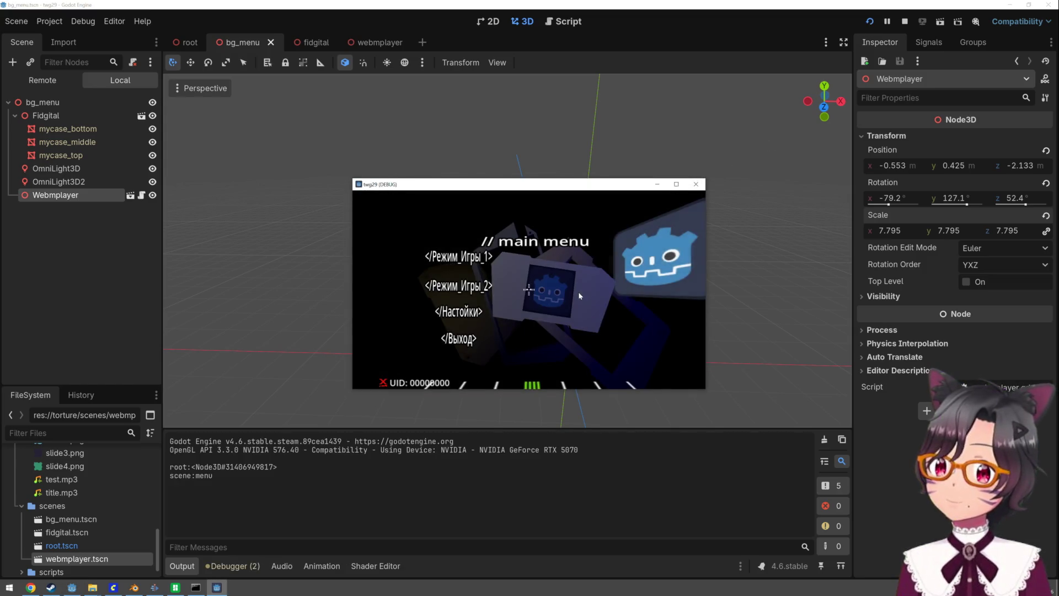
{"action": "key", "text": "F8"}
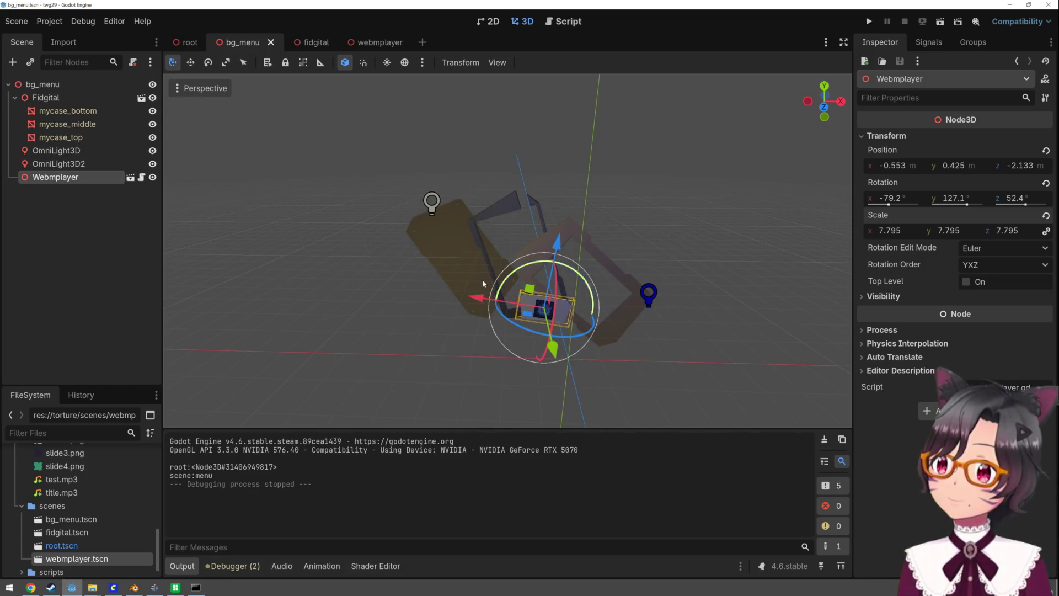
{"action": "left_click", "coordinate": [568, 22]}
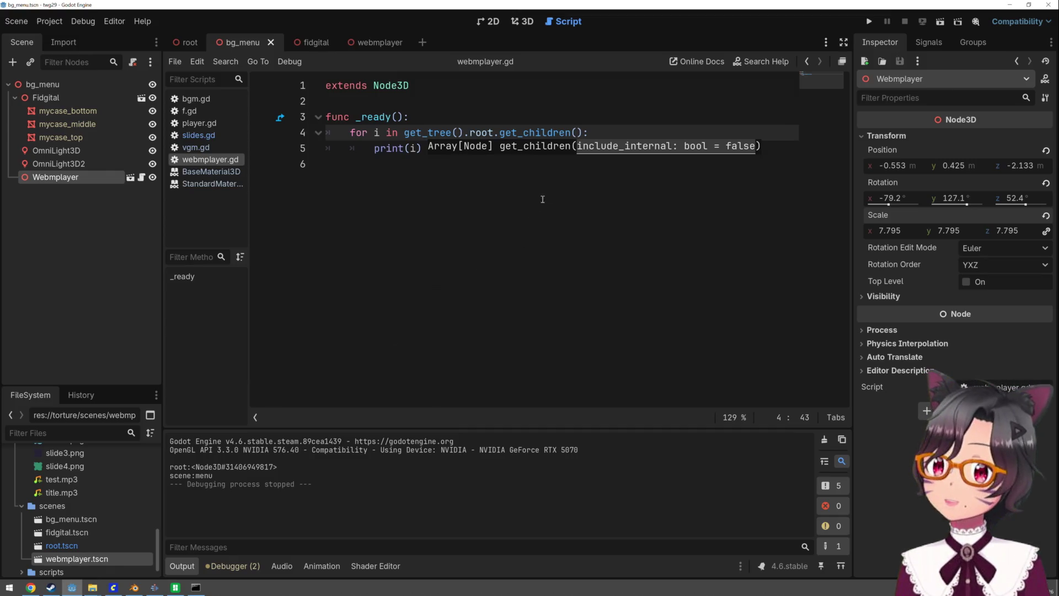
Print each child's name with print(i.name) and test-run the project
{"action": "left_click", "coordinate": [415, 147]}
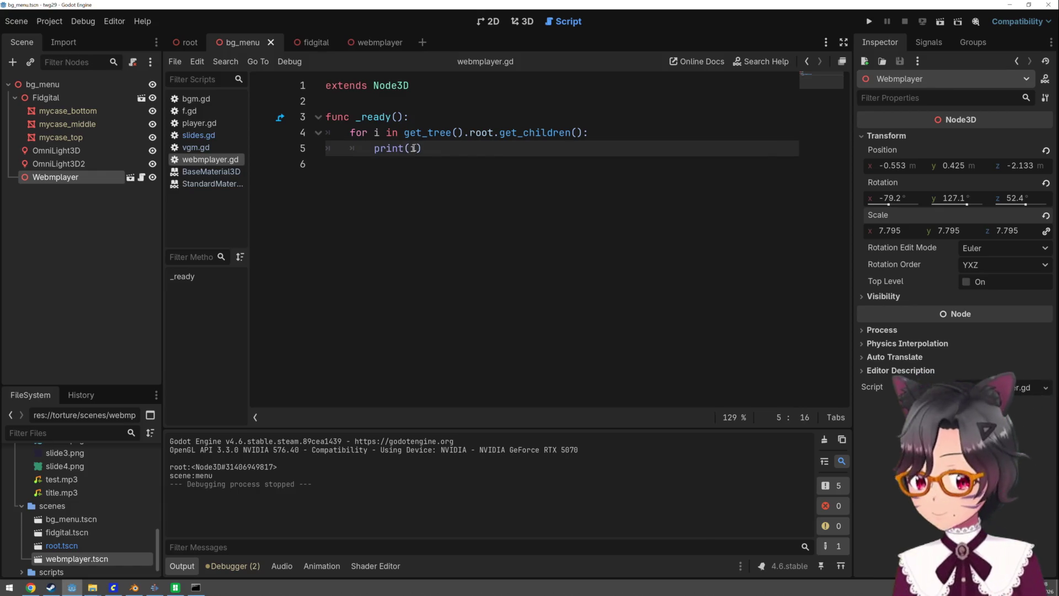
{"action": "type", "text": ".name"}
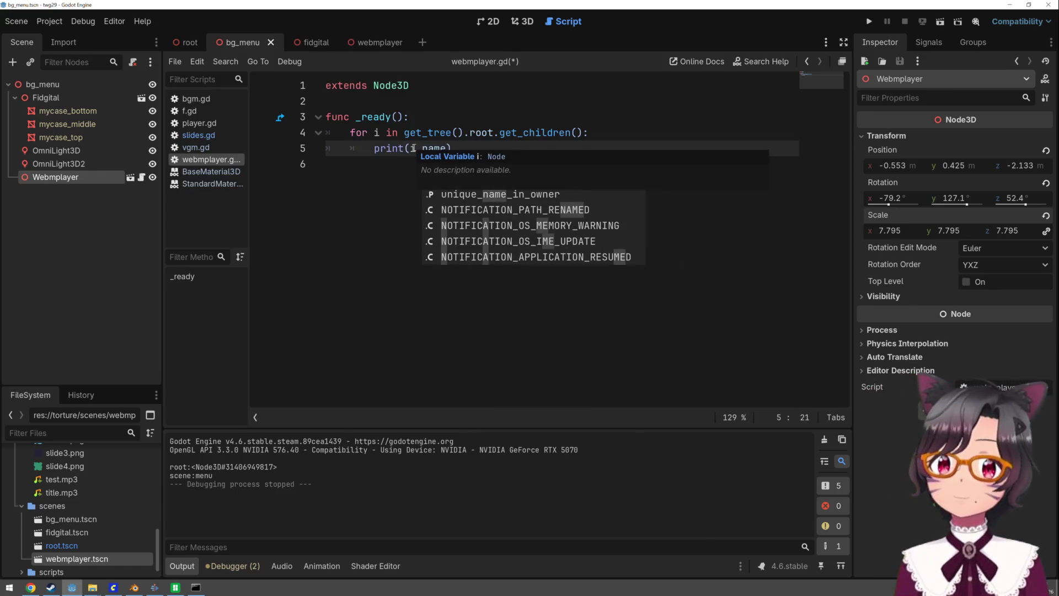
{"action": "key", "text": "F5"}
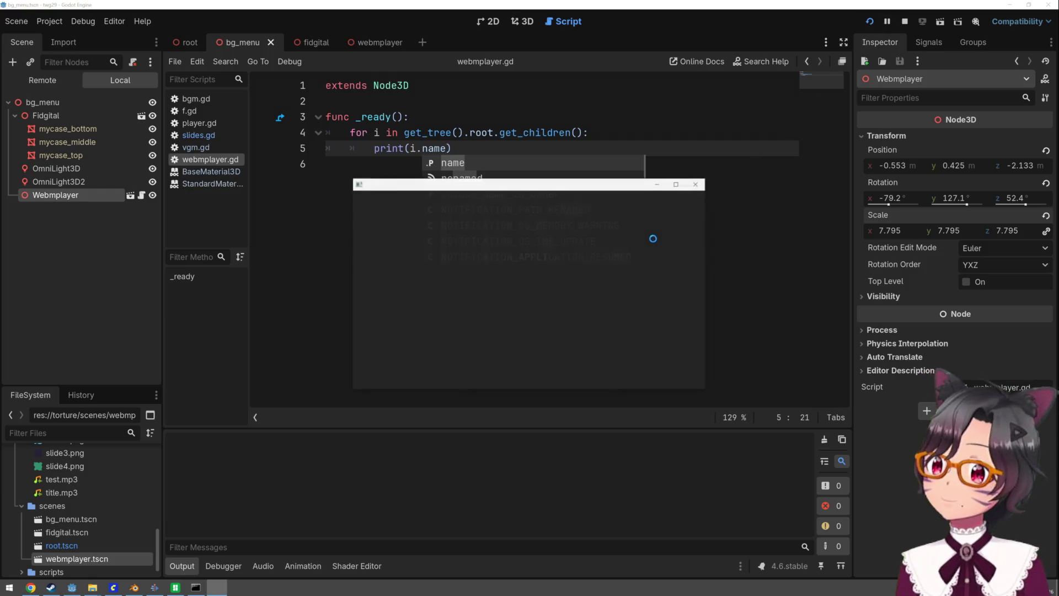
{"action": "key", "text": "F8"}
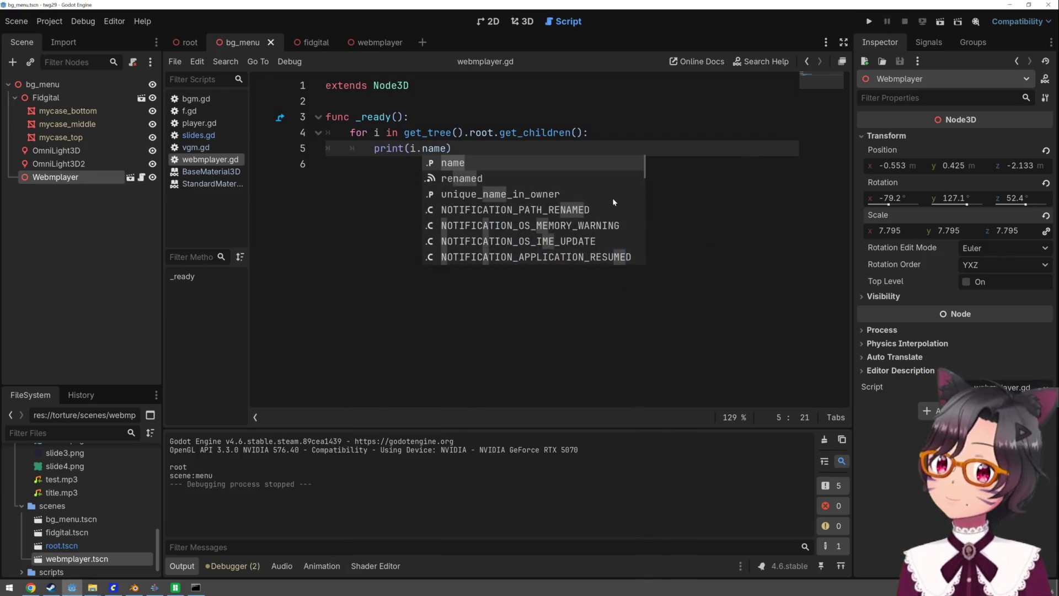
Loop over get_node("root/f").get_children() instead, checking the output with a test run
{"action": "left_click", "coordinate": [500, 133]}
{"action": "type", "text": "get"}
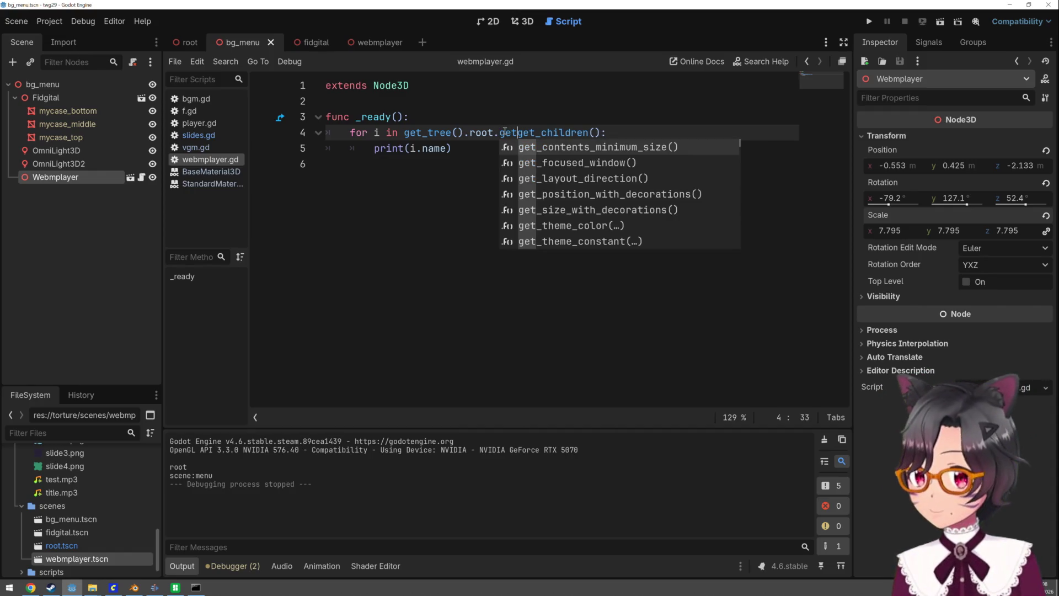
{"action": "type", "text": "_node"}
{"action": "type", "text": "(\"root"}
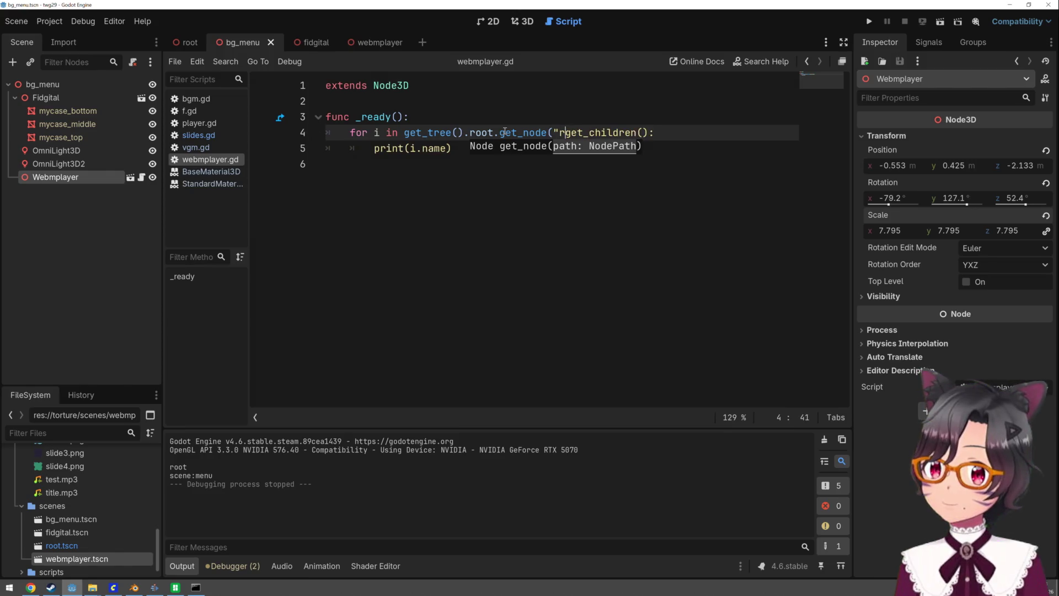
{"action": "type", "text": "\")."}
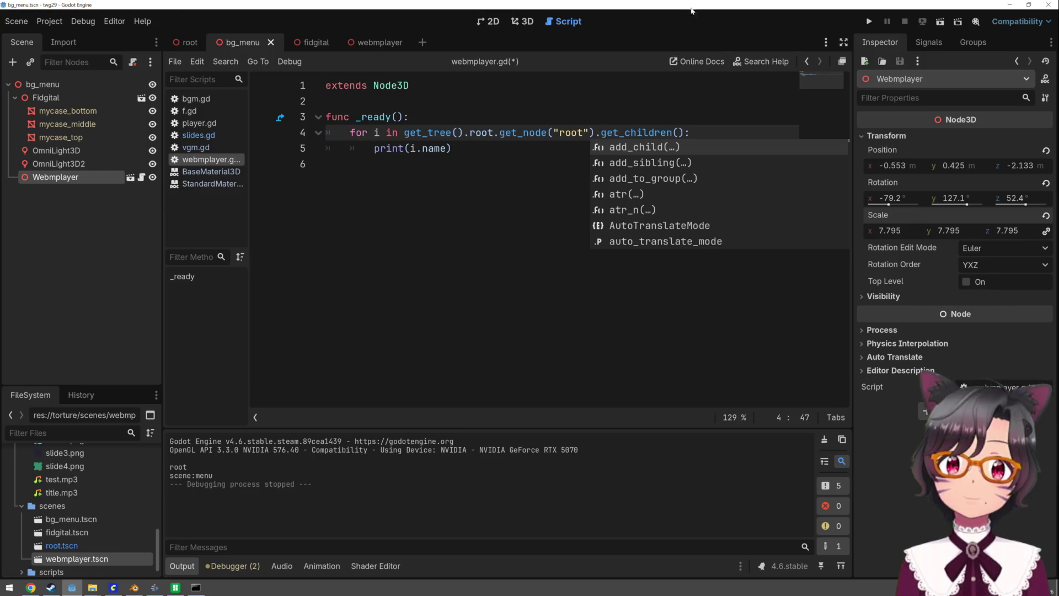
{"action": "left_click", "coordinate": [870, 22]}
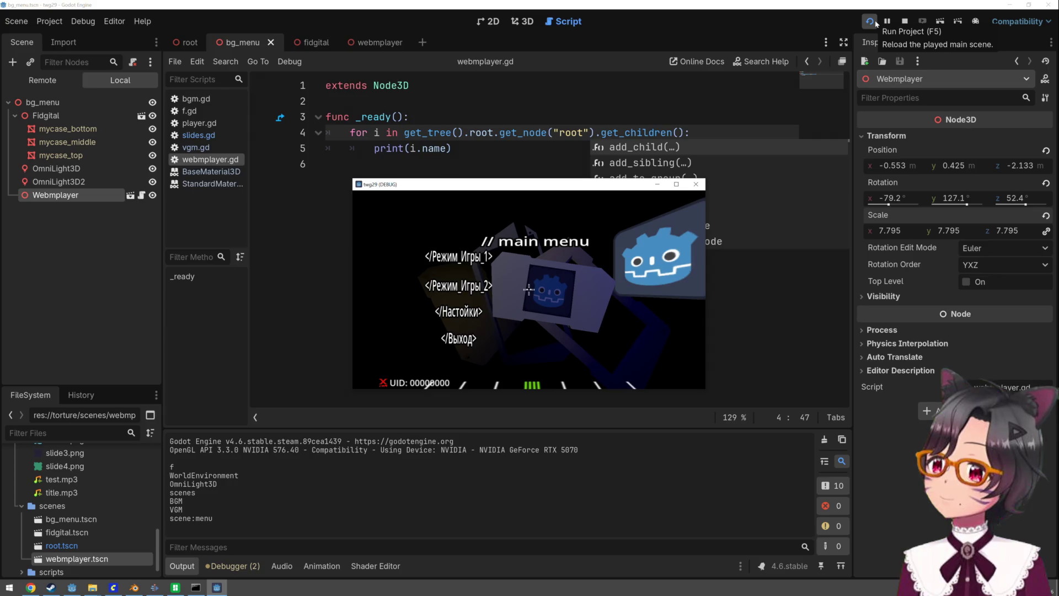
{"action": "left_click", "coordinate": [904, 21]}
{"action": "key", "text": "Left"}
{"action": "key", "text": "Left"}
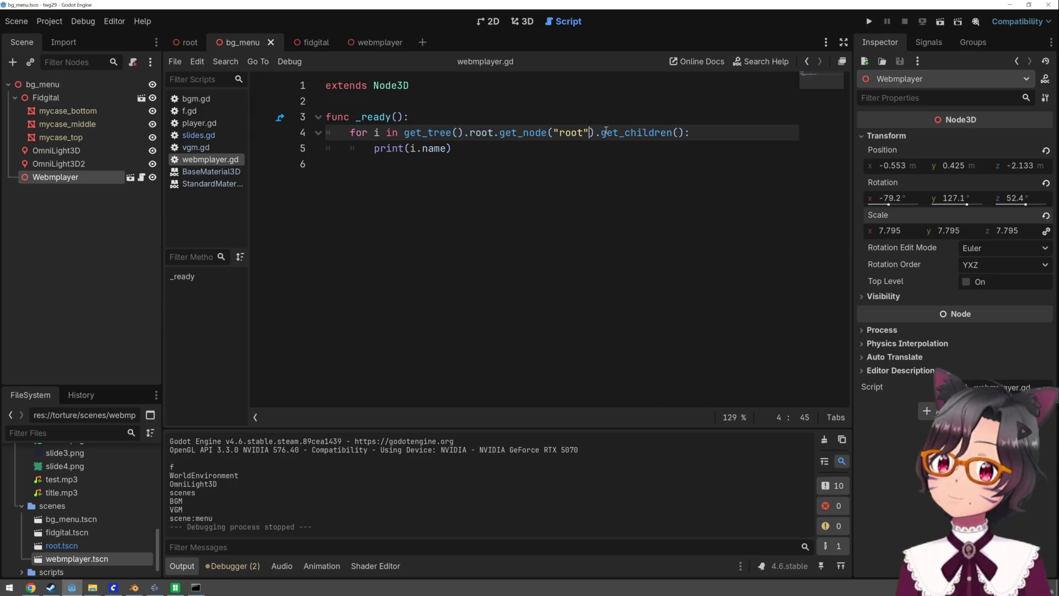
{"action": "left_click", "coordinate": [601, 133]}
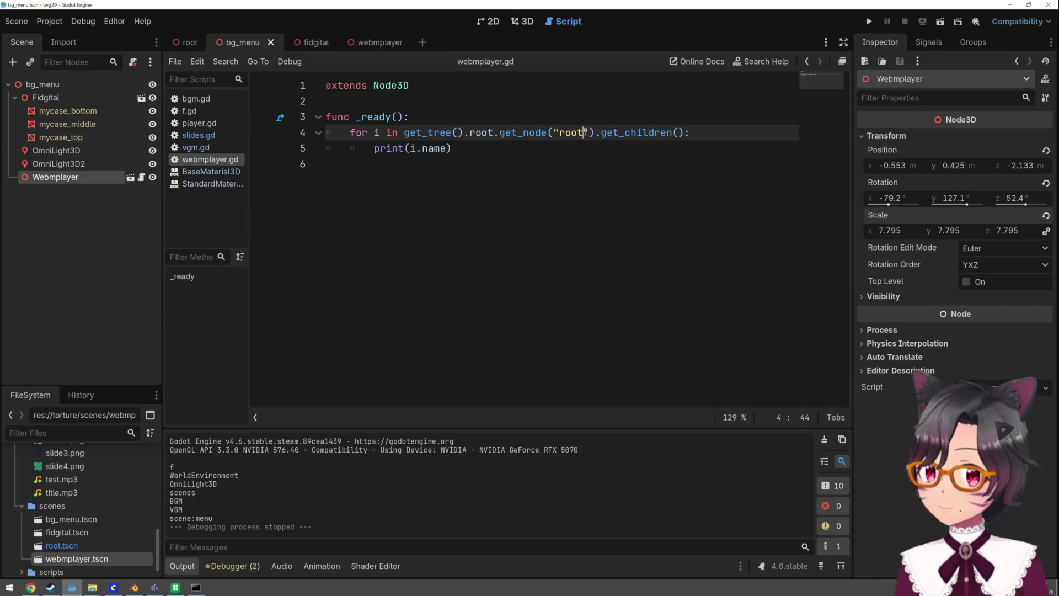
{"action": "type", "text": "/f"}
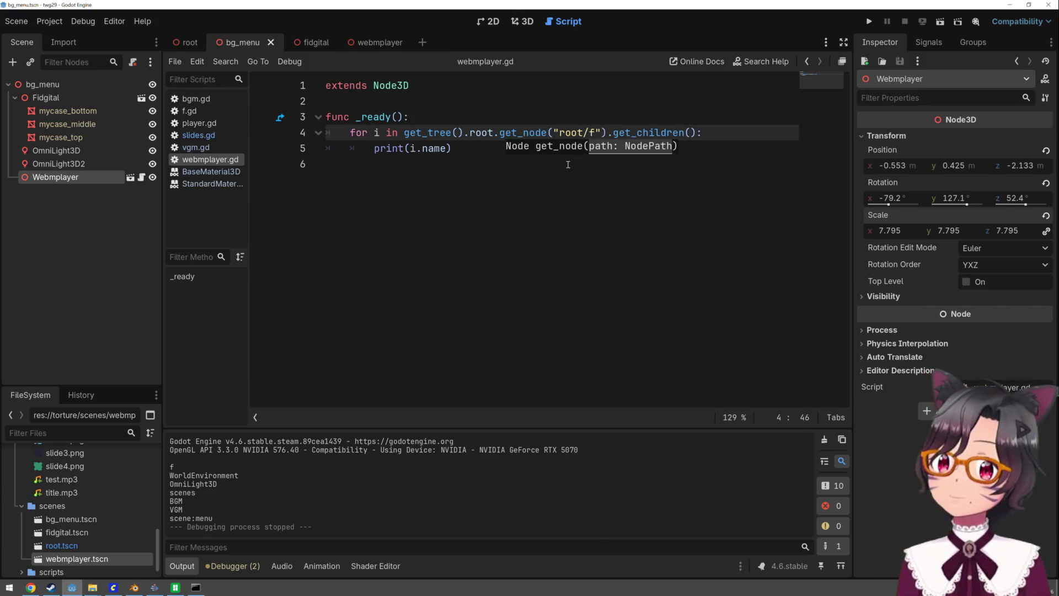
Copy the get_node("root/f") lookup from line 4, then return to the webmplayer scene
{"action": "left_click", "coordinate": [564, 176]}
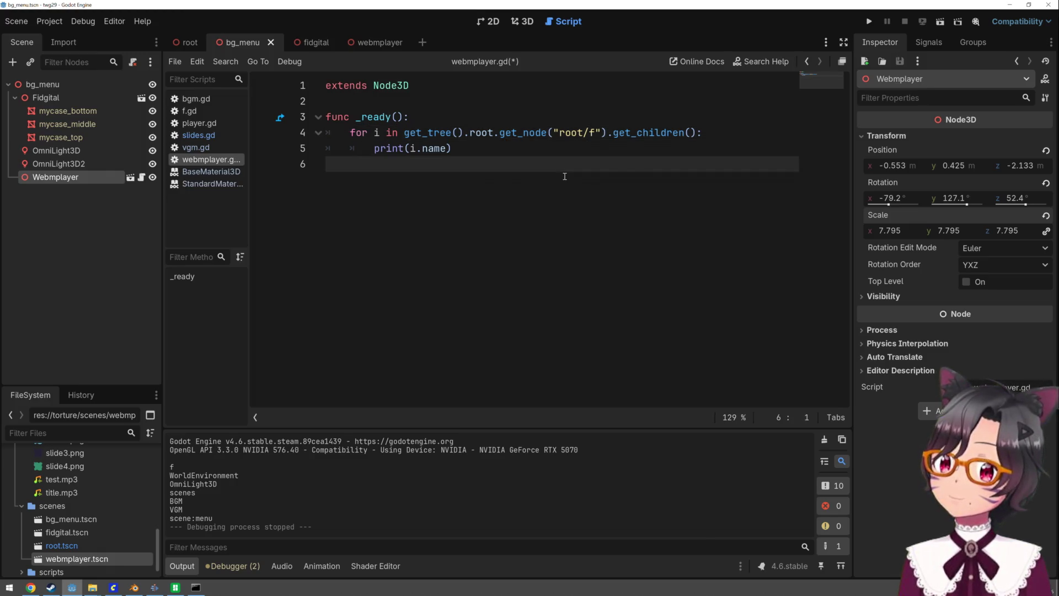
{"action": "left_click_drag", "start_coordinate": [609, 132], "coordinate": [402, 132]}
{"action": "key", "text": "ctrl+c"}
{"action": "left_click", "coordinate": [481, 156]}
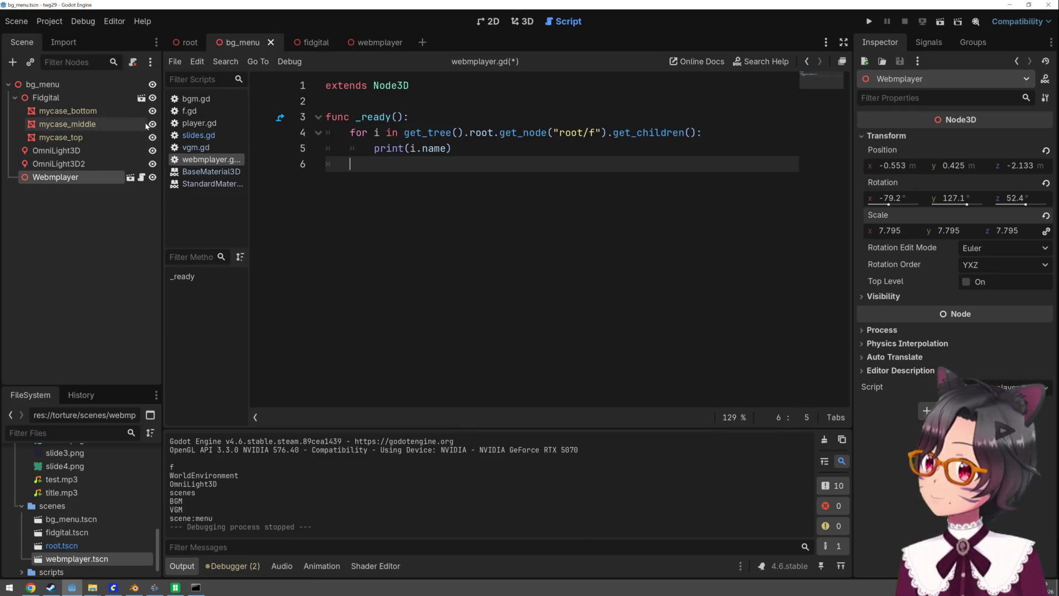
{"action": "left_click", "coordinate": [383, 42]}
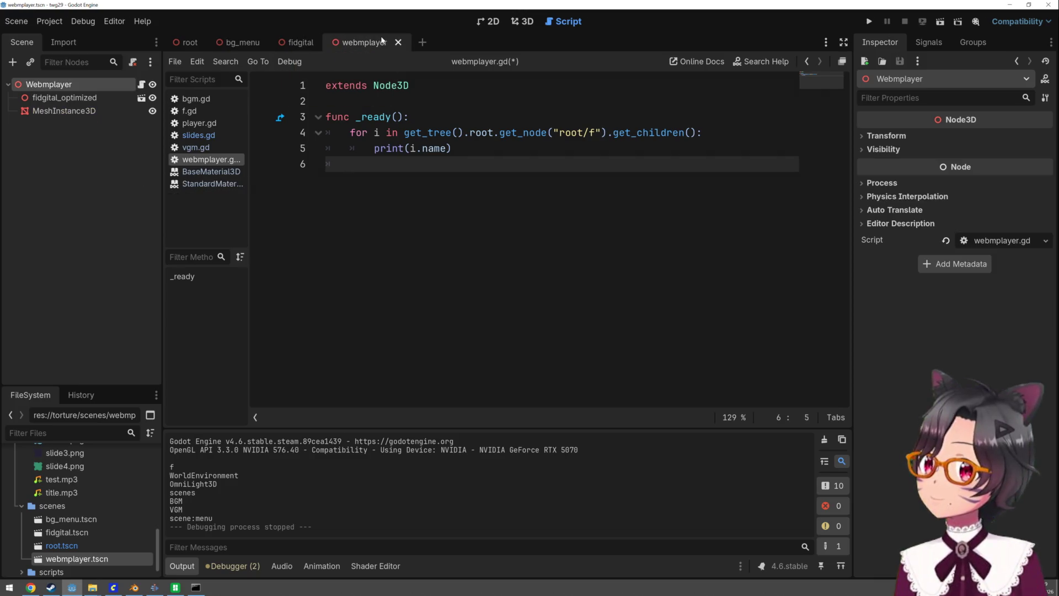
Add MeshInstance3D.set_surface_override_material(0, get_node("root/f").video_material) on line 6 and test-run
{"action": "left_click_drag", "start_coordinate": [98, 114], "coordinate": [353, 165]}
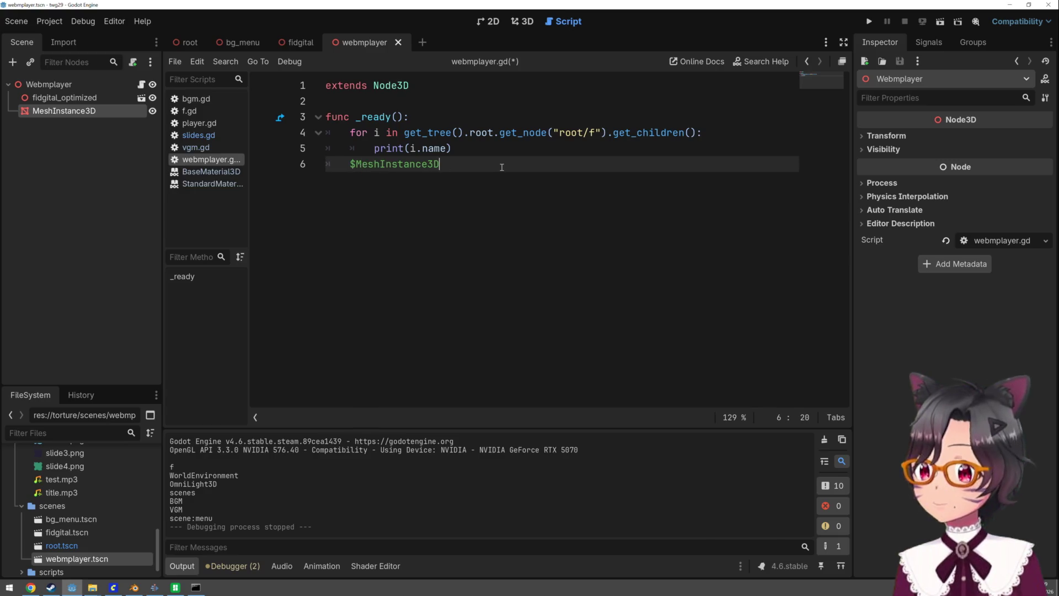
{"action": "type", "text": ".set_"}
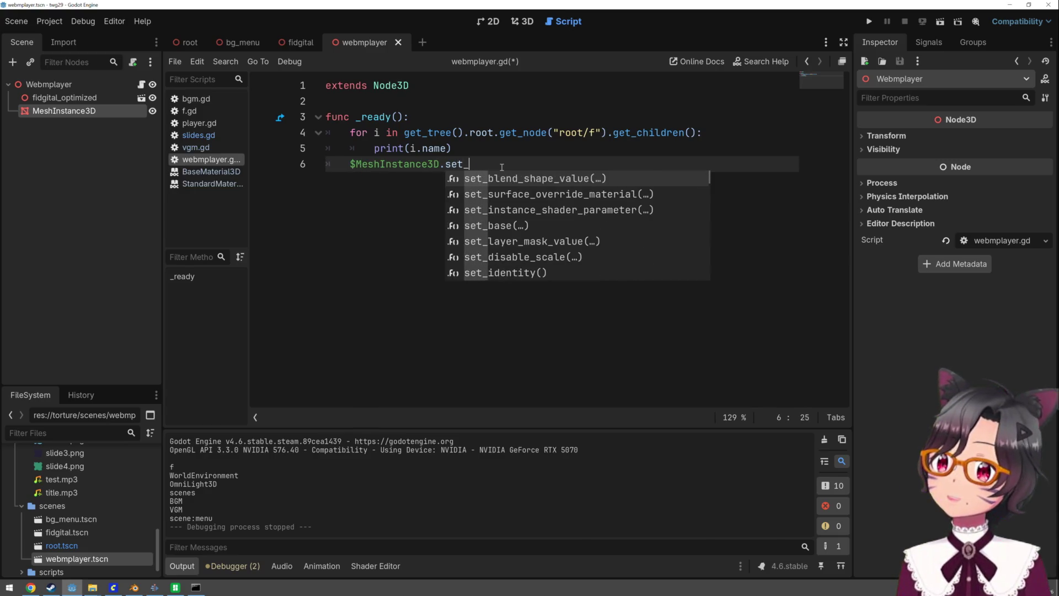
{"action": "type", "text": "su"}
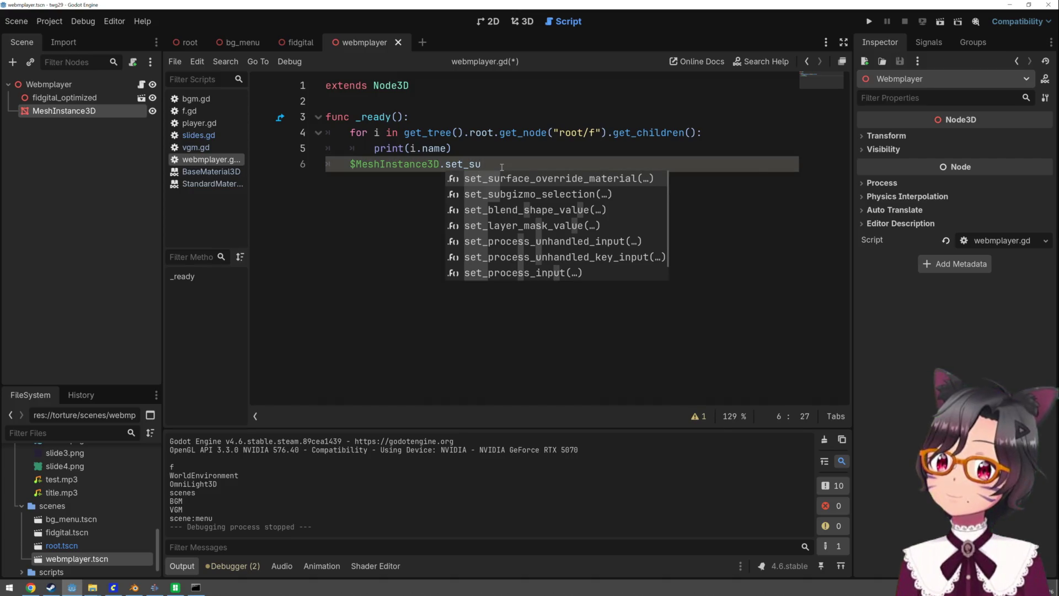
{"action": "key", "text": "Return"}
{"action": "type", "text": ","}
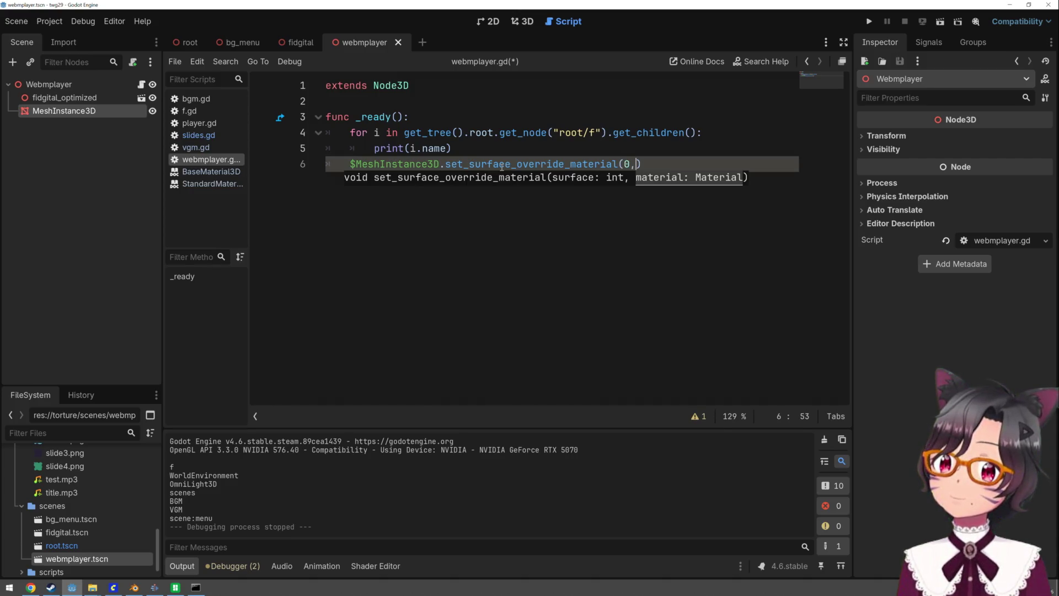
{"action": "key", "text": "ctrl+v"}
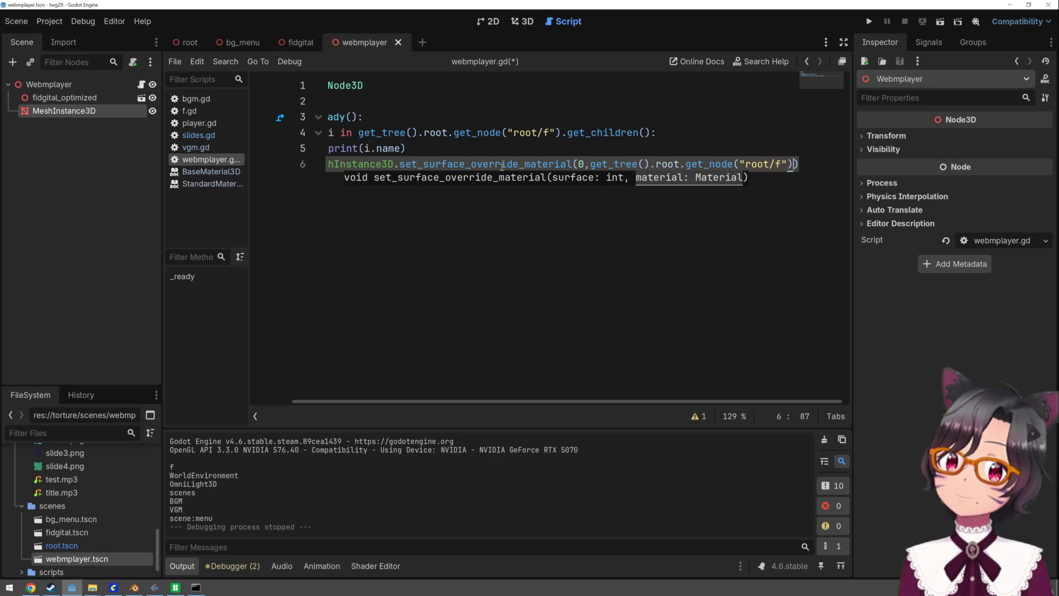
{"action": "type", "text": ".video_material)"}
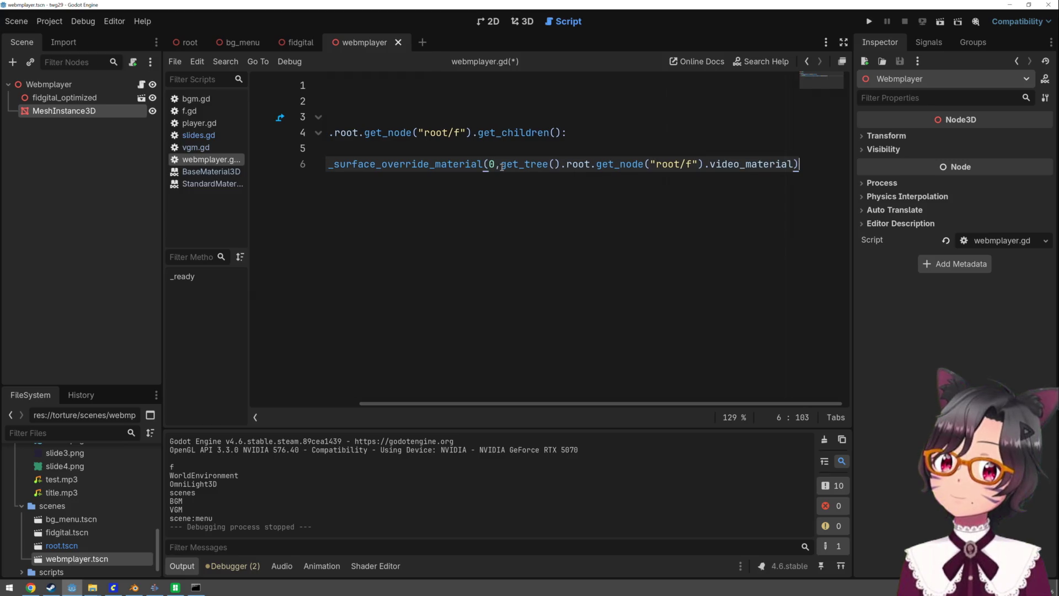
{"action": "left_click", "coordinate": [451, 145]}
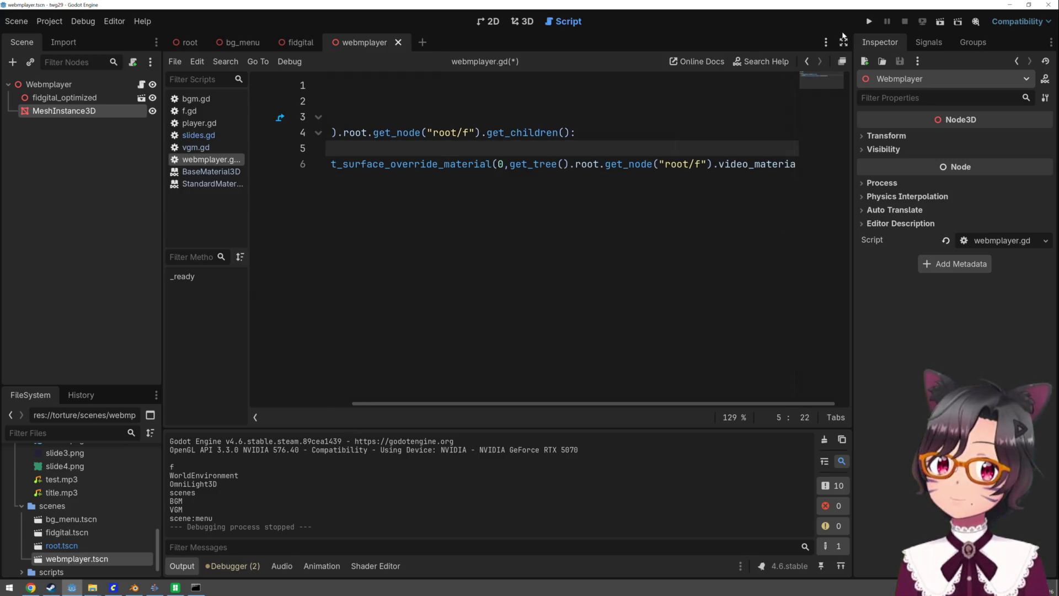
{"action": "left_click", "coordinate": [864, 27]}
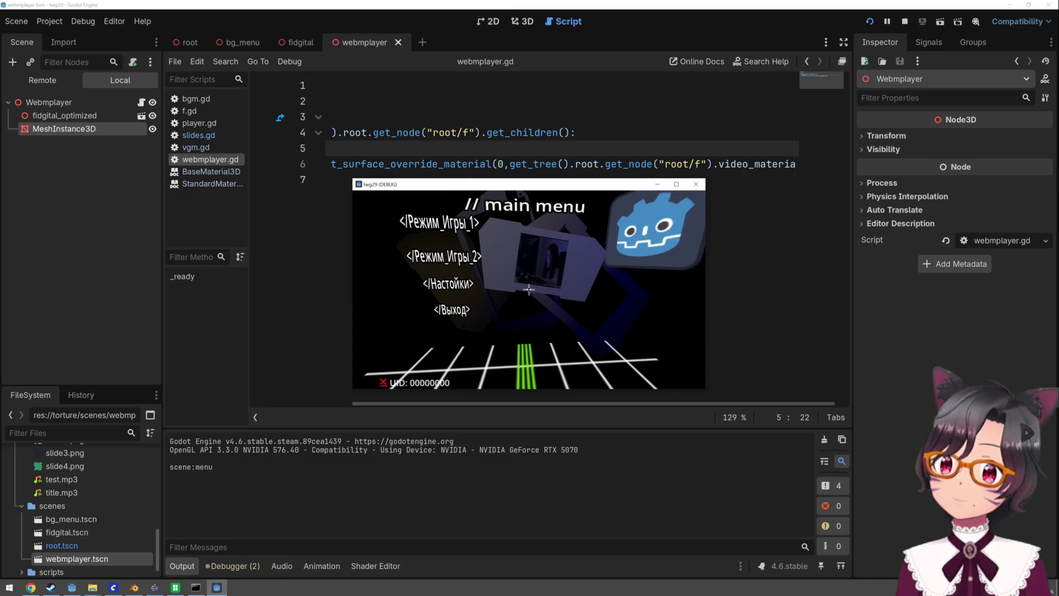
{"action": "key", "text": "F8"}
{"action": "left_click", "coordinate": [529, 22]}
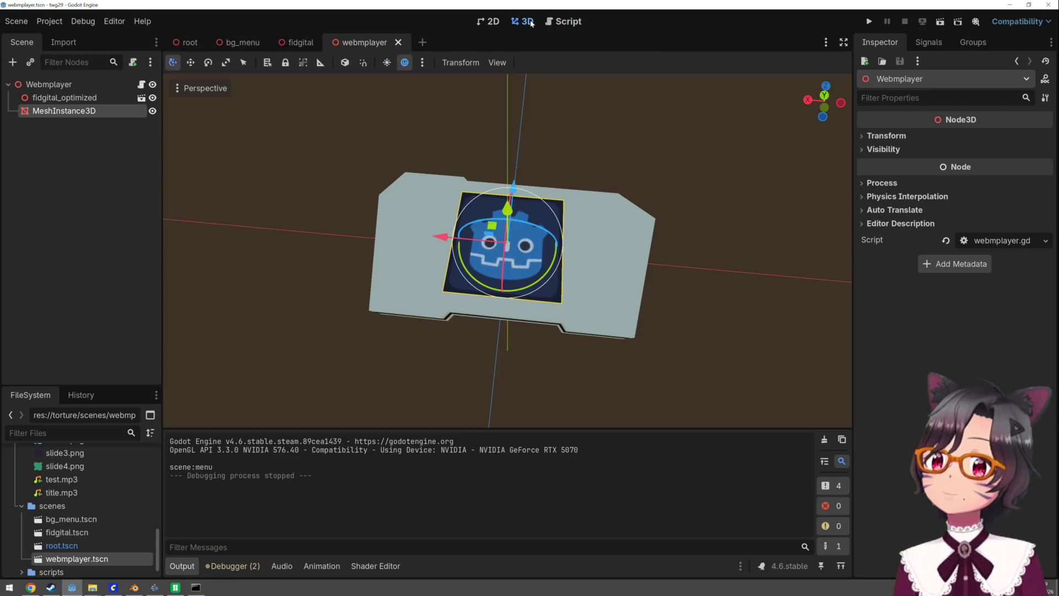
Scale MeshInstance3D wider along X and test-run to see video on the screen
{"action": "key", "text": "r"}
{"action": "left_click_drag", "start_coordinate": [443, 236], "coordinate": [402, 246]}
{"action": "left_click", "coordinate": [869, 21]}
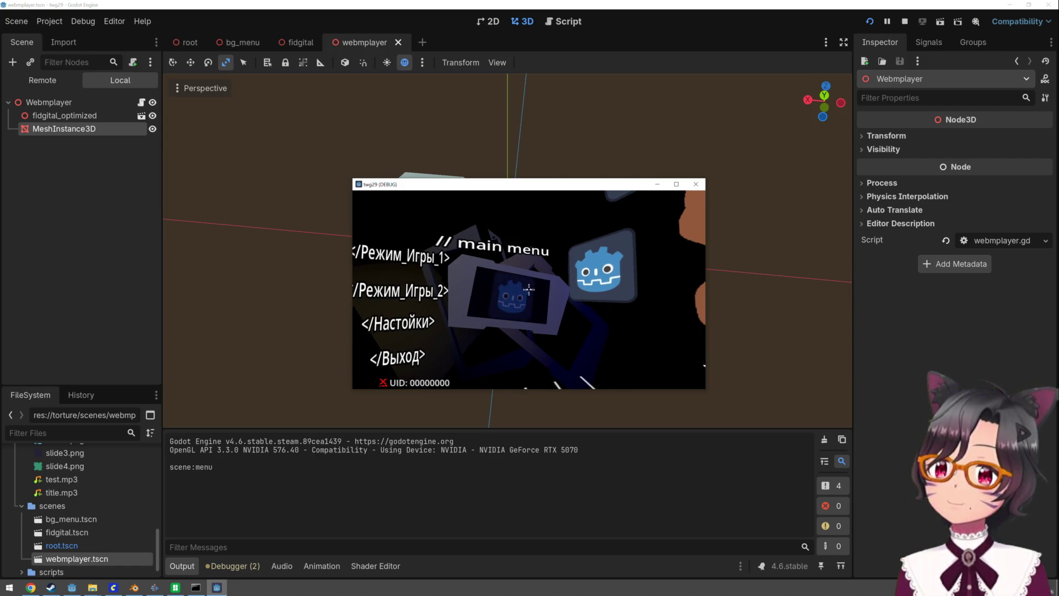
{"action": "key", "text": "alt+F4"}
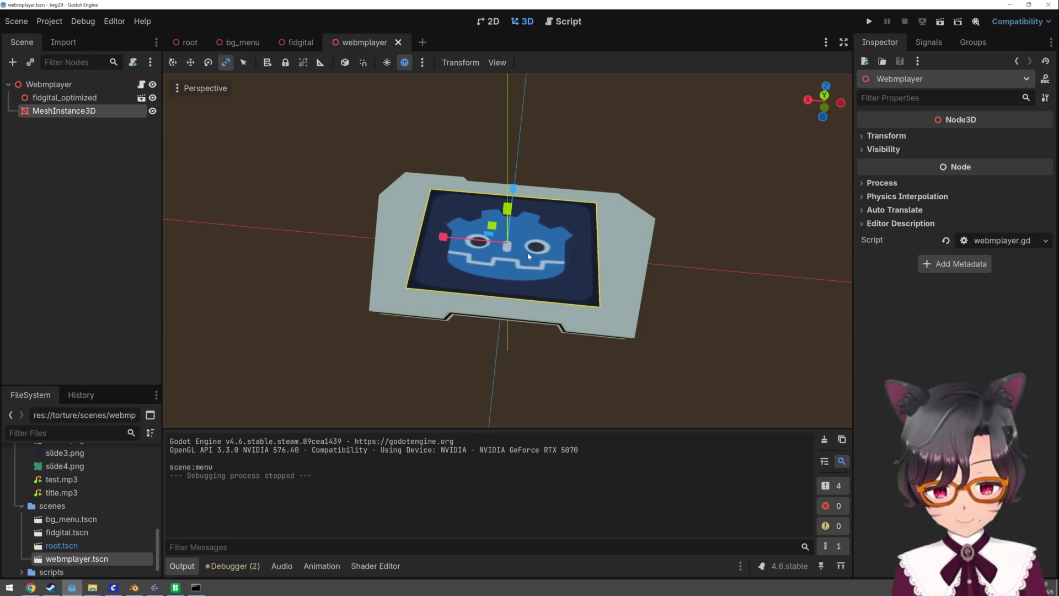
Add a Label3D child to Webmplayer with the text 'RASPIDOR INDUSTRIS'
{"action": "left_click", "coordinate": [69, 84]}
{"action": "right_click", "coordinate": [68, 86]}
{"action": "left_click", "coordinate": [110, 113]}
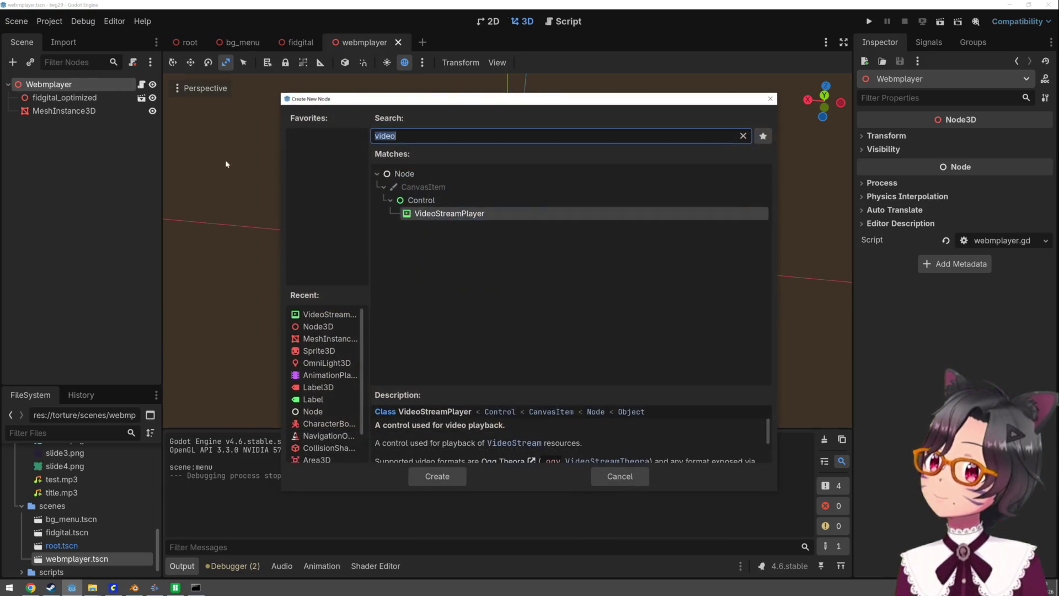
{"action": "type", "text": "label"}
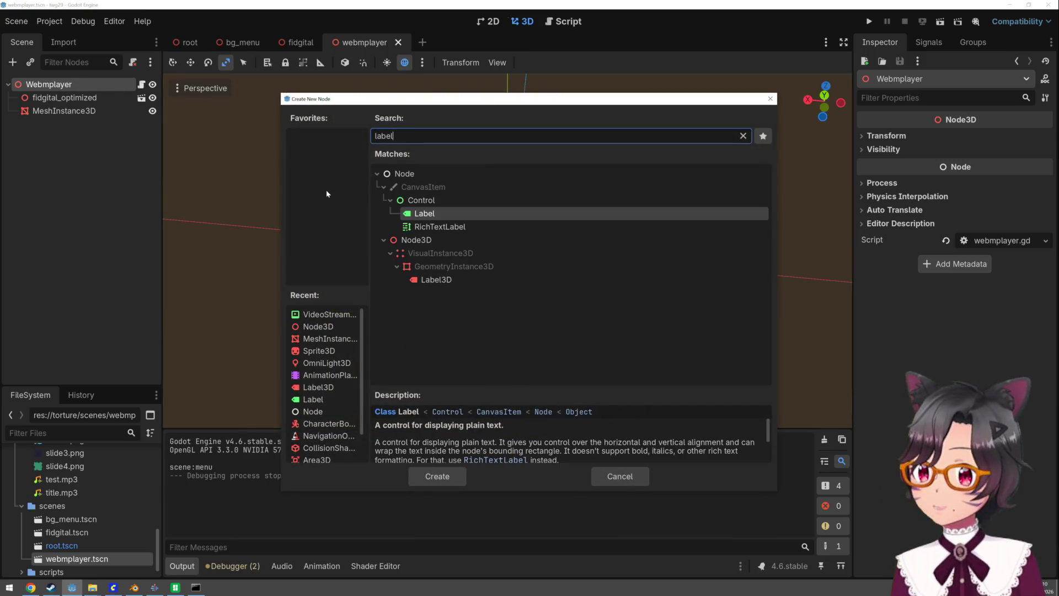
{"action": "double_click", "coordinate": [441, 280]}
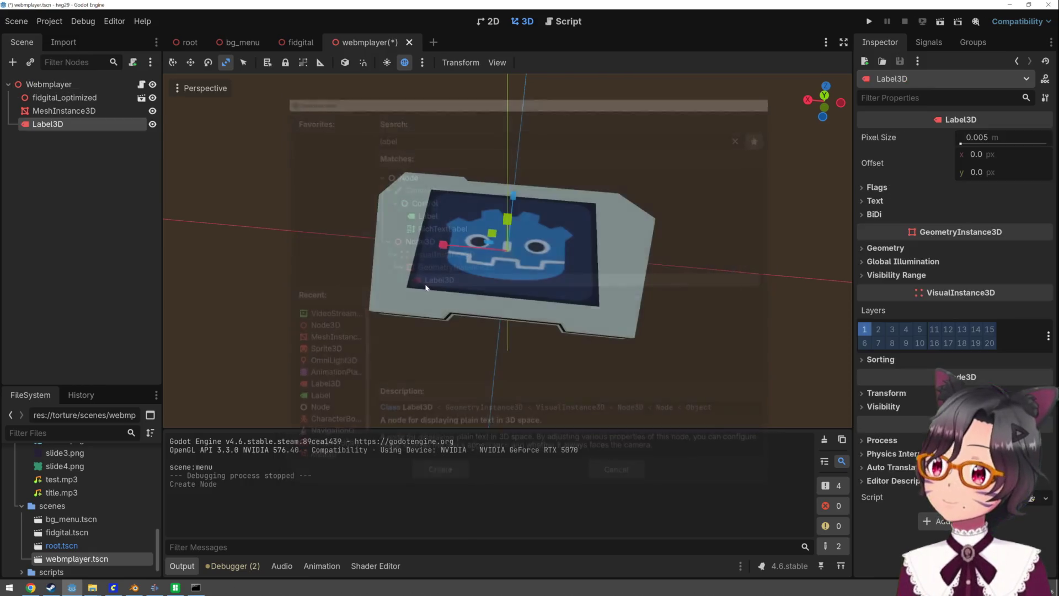
{"action": "left_click", "coordinate": [875, 200]}
{"action": "left_click", "coordinate": [905, 289]}
{"action": "type", "text": "RAS"}
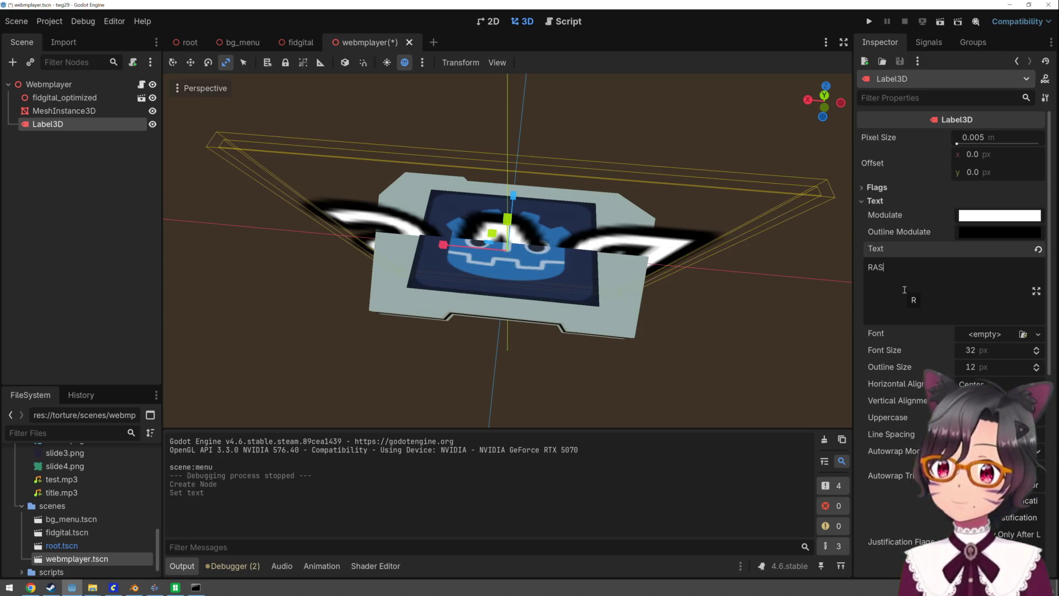
{"action": "type", "text": "PIDOR I"}
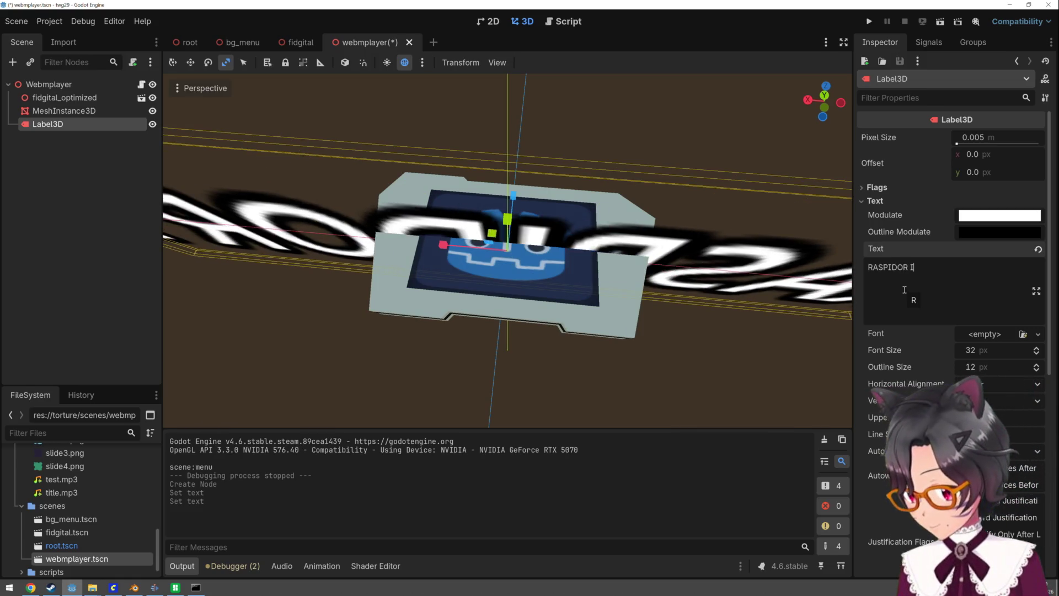
{"action": "type", "text": "NDUSTRI"}
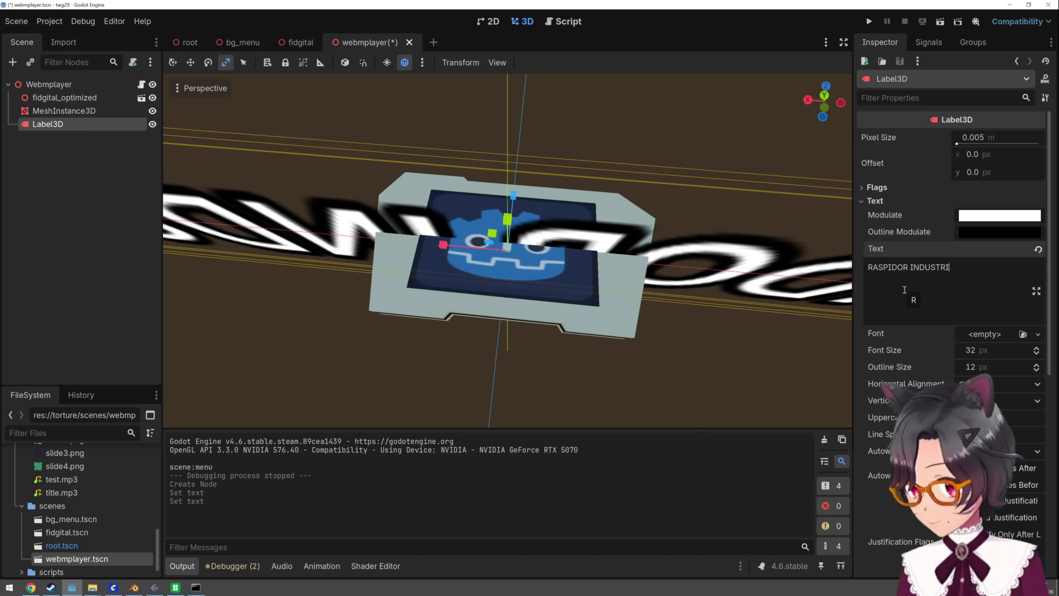
{"action": "type", "text": "S"}
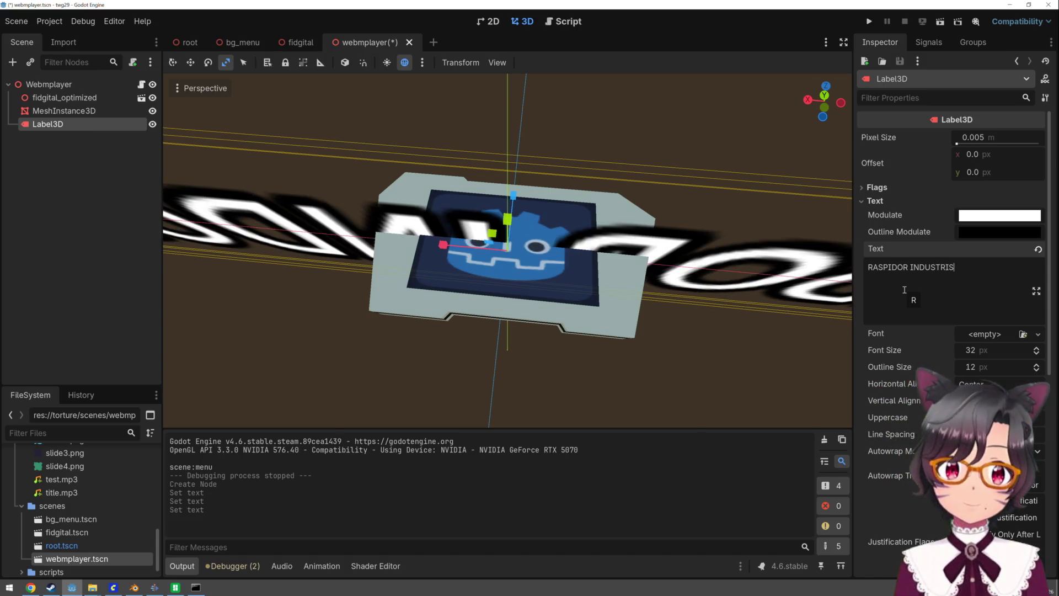
{"action": "left_click", "coordinate": [177, 588]}
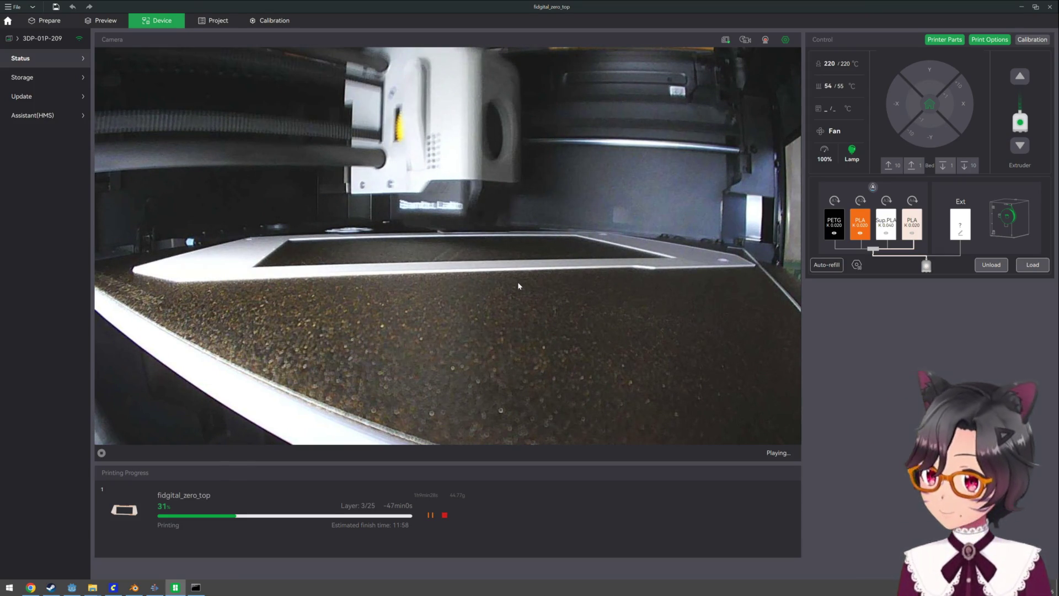
Open the Preview of the sliced fidgital_zero_top plate showing the RASPIDOR INDUSTRIES lettering
{"action": "left_click", "coordinate": [108, 18]}
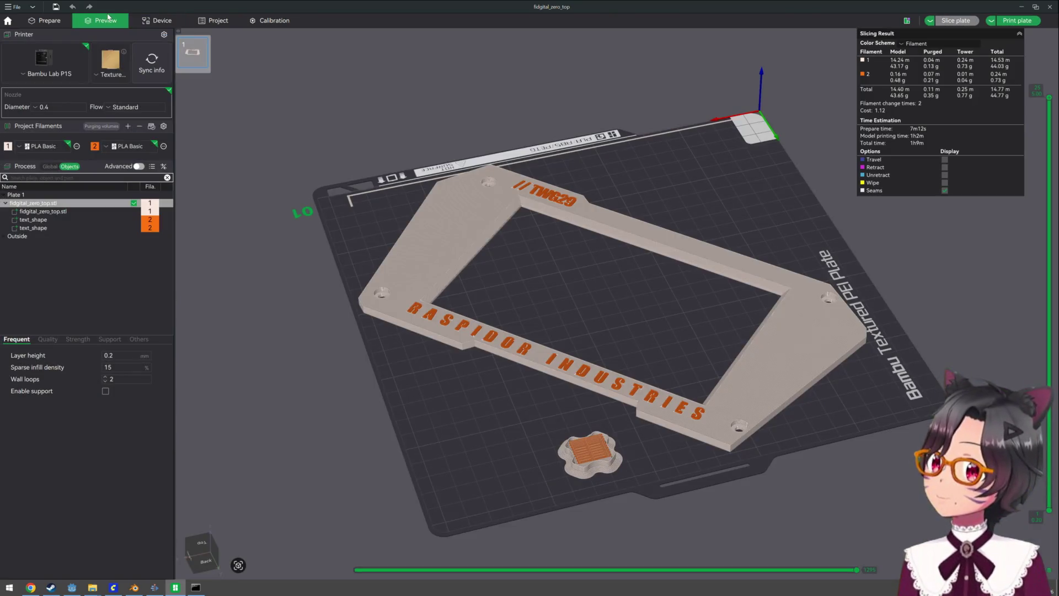
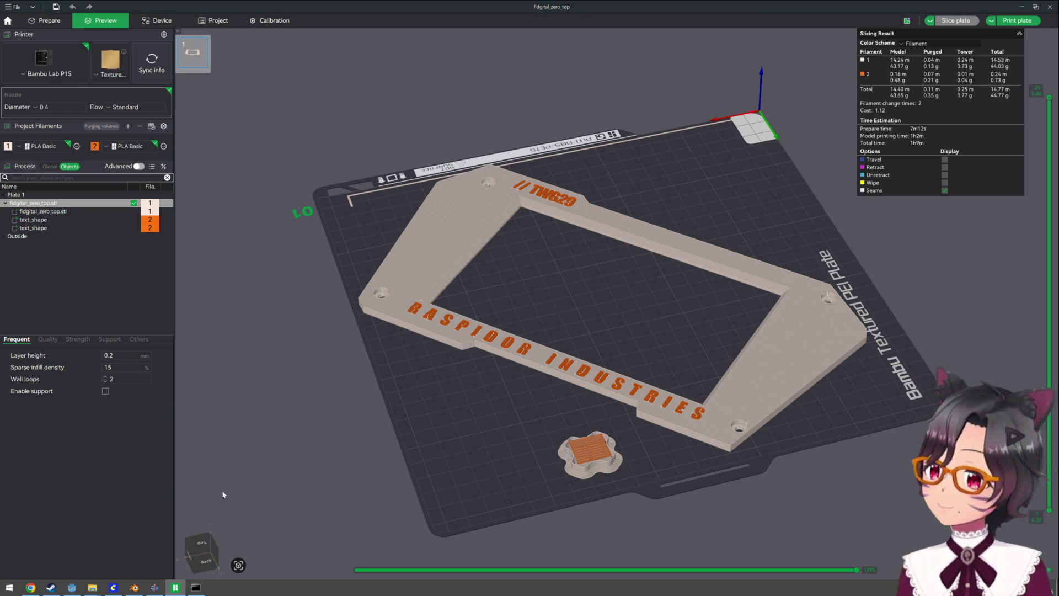
Close the cmd.exe window and return to the Godot editor showing the webmplayer scene
{"action": "left_click", "coordinate": [189, 590]}
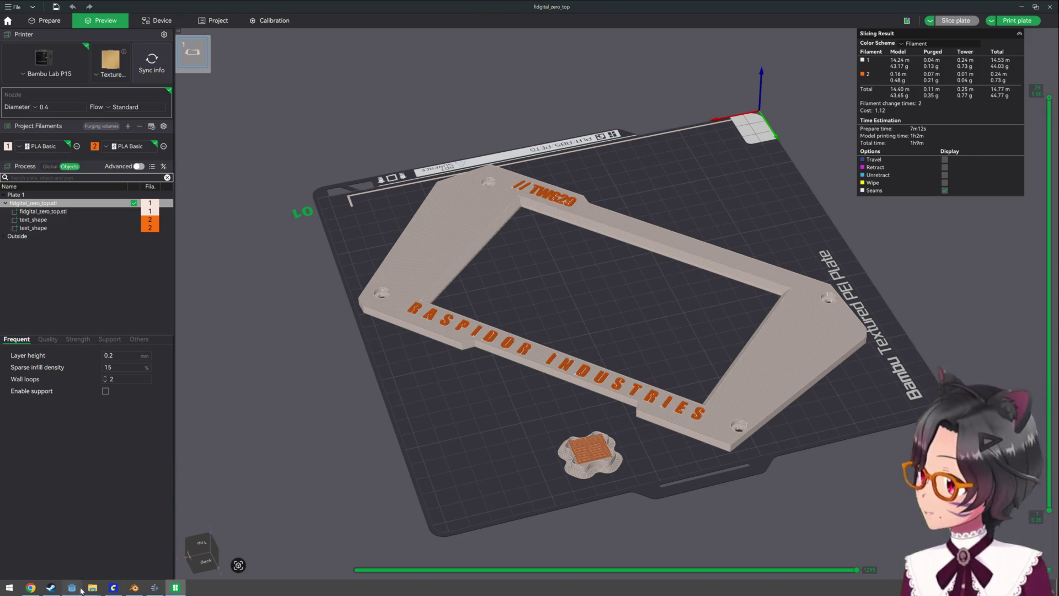
{"action": "left_click", "coordinate": [81, 590]}
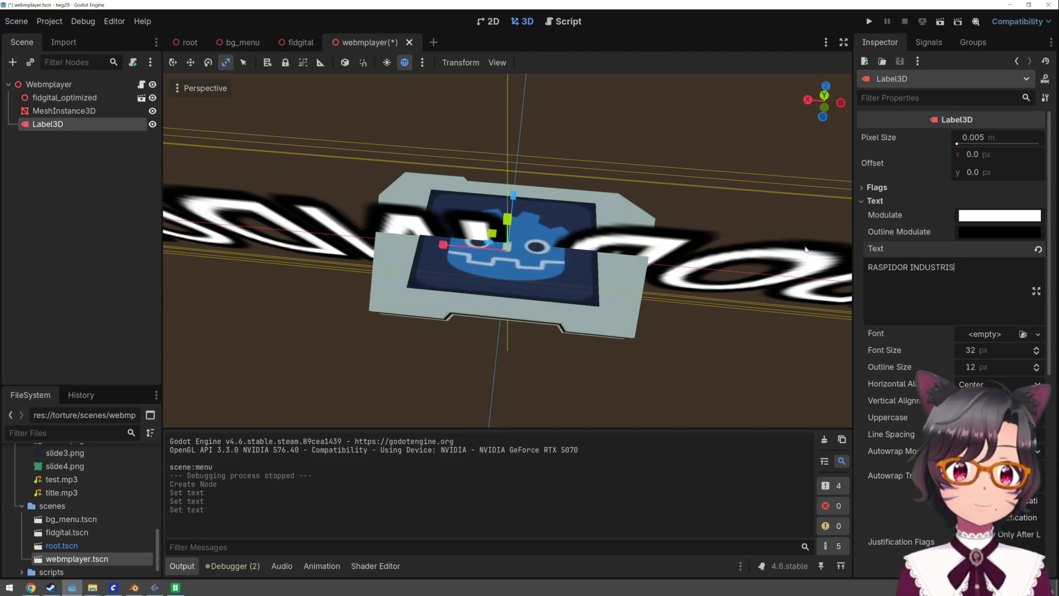
Set the RASPIDOR INDUSTRIS label's Modulate colour to a red-orange tint
{"action": "left_click", "coordinate": [982, 216]}
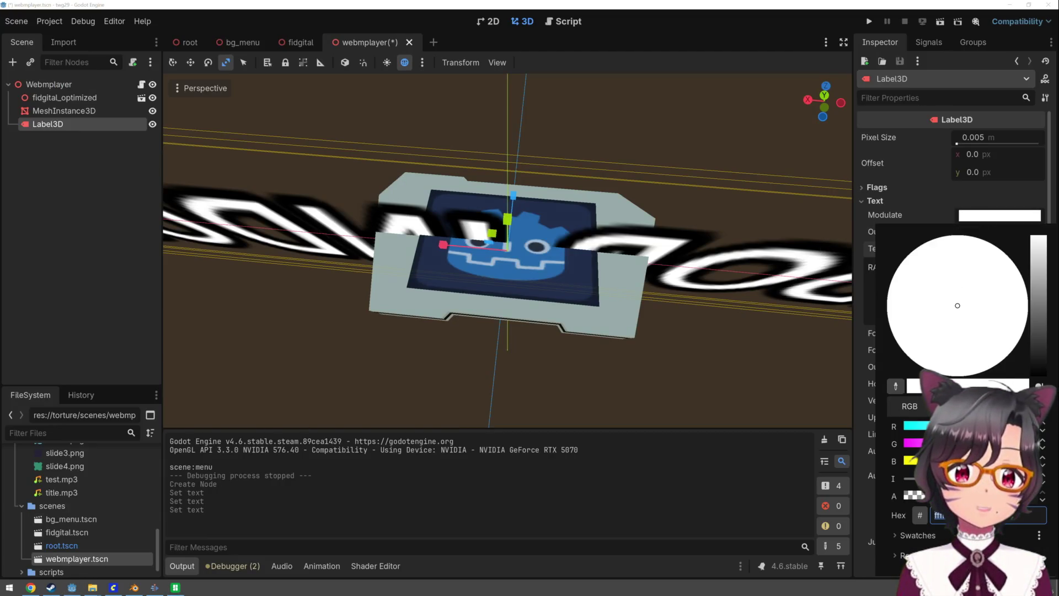
{"action": "left_click", "coordinate": [915, 444]}
{"action": "left_click_drag", "start_coordinate": [915, 445], "coordinate": [1031, 444]}
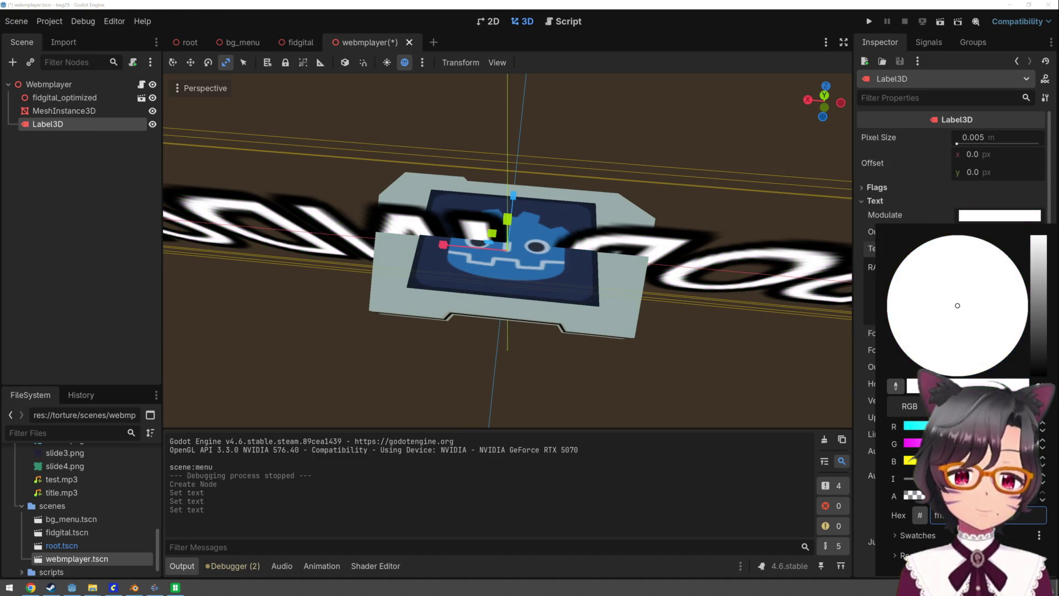
{"action": "left_click", "coordinate": [1026, 461]}
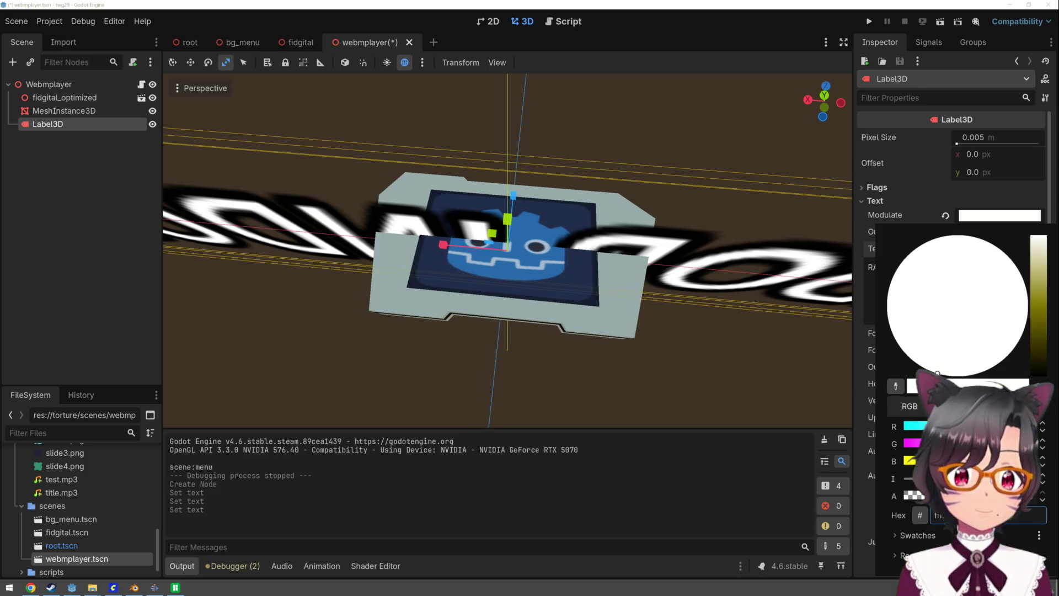
{"action": "left_click_drag", "start_coordinate": [1026, 461], "coordinate": [905, 462]}
{"action": "left_click_drag", "start_coordinate": [1026, 443], "coordinate": [970, 444]}
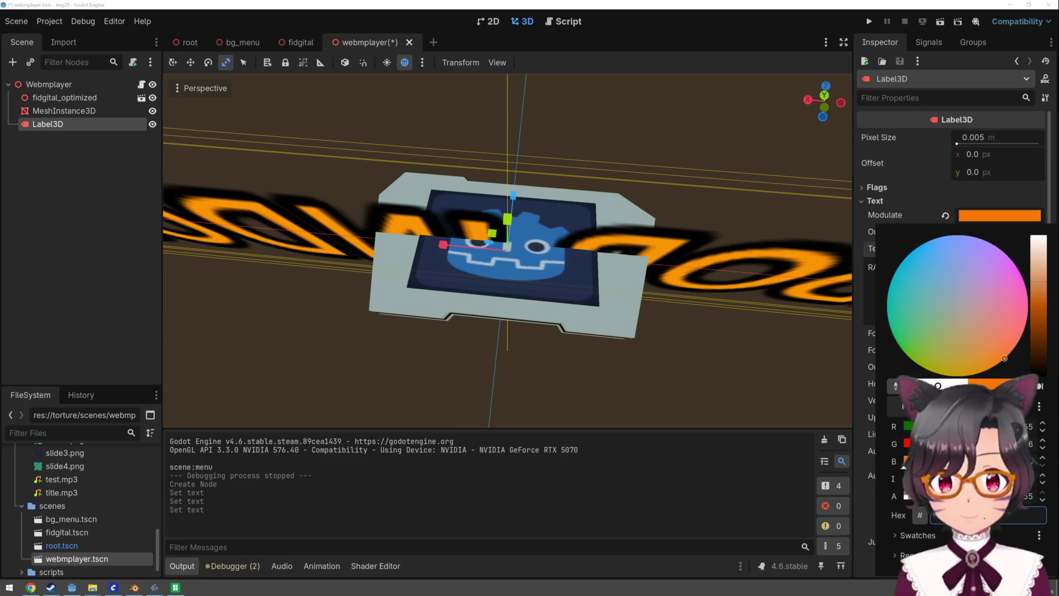
{"action": "key", "text": "Return"}
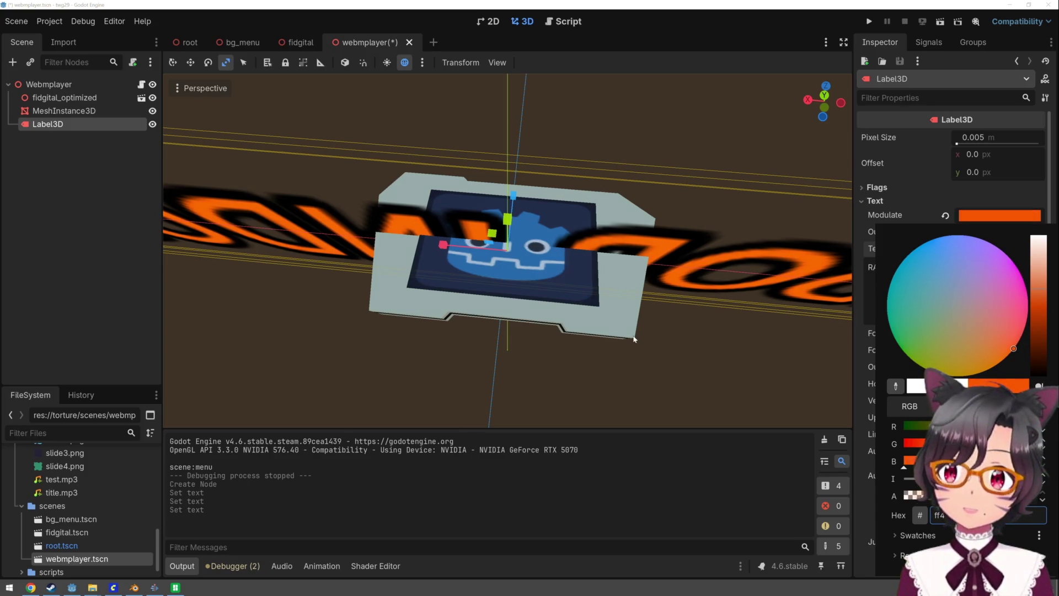
{"action": "type", "text": "q"}
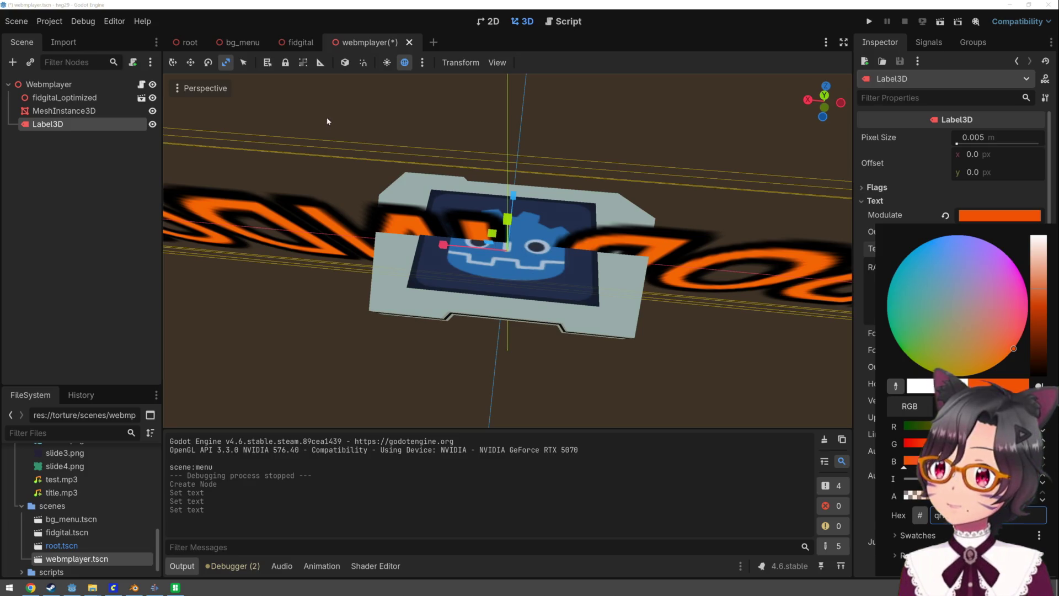
{"action": "left_click", "coordinate": [271, 99]}
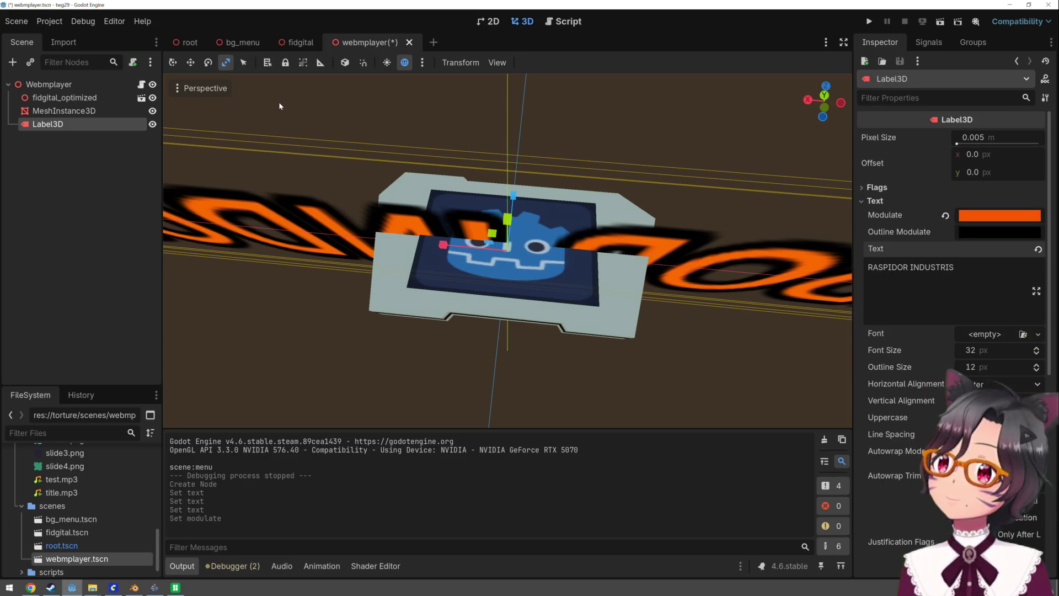
Rotate the RASPIDOR INDUSTRIS label so its text reads the right way round
{"action": "key", "text": "q"}
{"action": "mouse_move", "coordinate": [502, 272]}
{"action": "left_mouse_down"}
{"action": "mouse_move", "coordinate": [508, 252]}
{"action": "mouse_move", "coordinate": [496, 321]}
{"action": "left_mouse_up"}
{"action": "scroll", "coordinate": [495, 321], "scroll_direction": "down", "scroll_amount": 5}
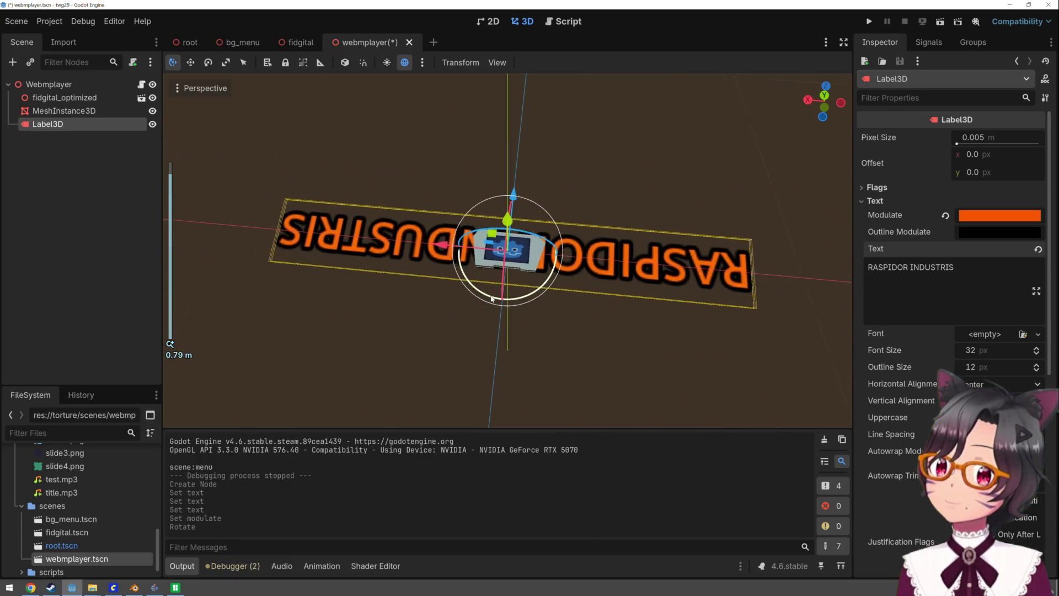
{"action": "mouse_move", "coordinate": [491, 298]}
{"action": "left_mouse_down"}
{"action": "mouse_move", "coordinate": [452, 258]}
{"action": "mouse_move", "coordinate": [485, 201]}
{"action": "mouse_move", "coordinate": [539, 177]}
{"action": "mouse_move", "coordinate": [532, 190]}
{"action": "left_mouse_up"}
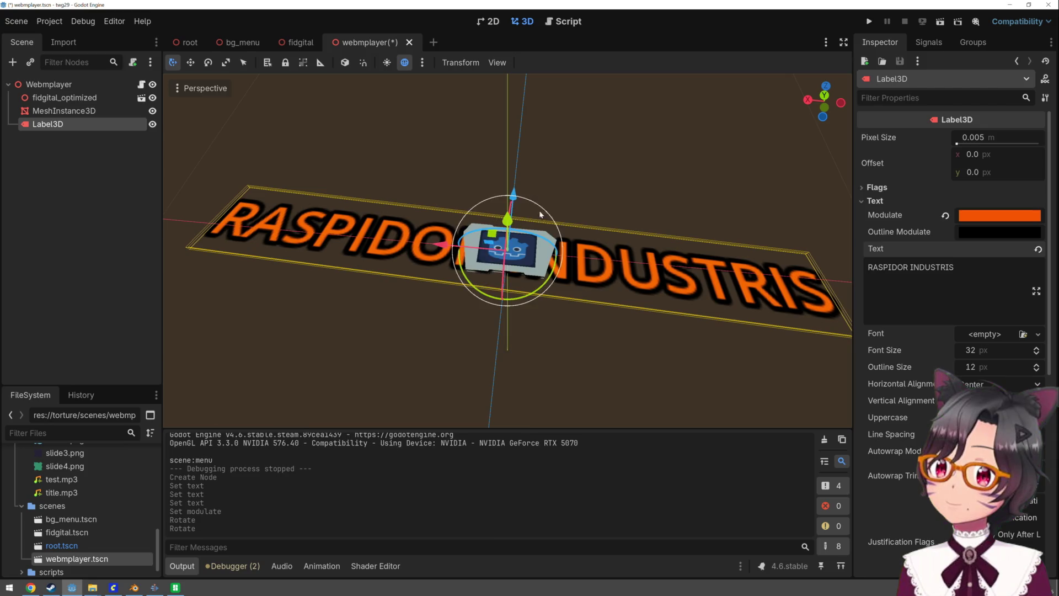
{"action": "scroll", "coordinate": [533, 190], "scroll_direction": "up", "scroll_amount": 5}
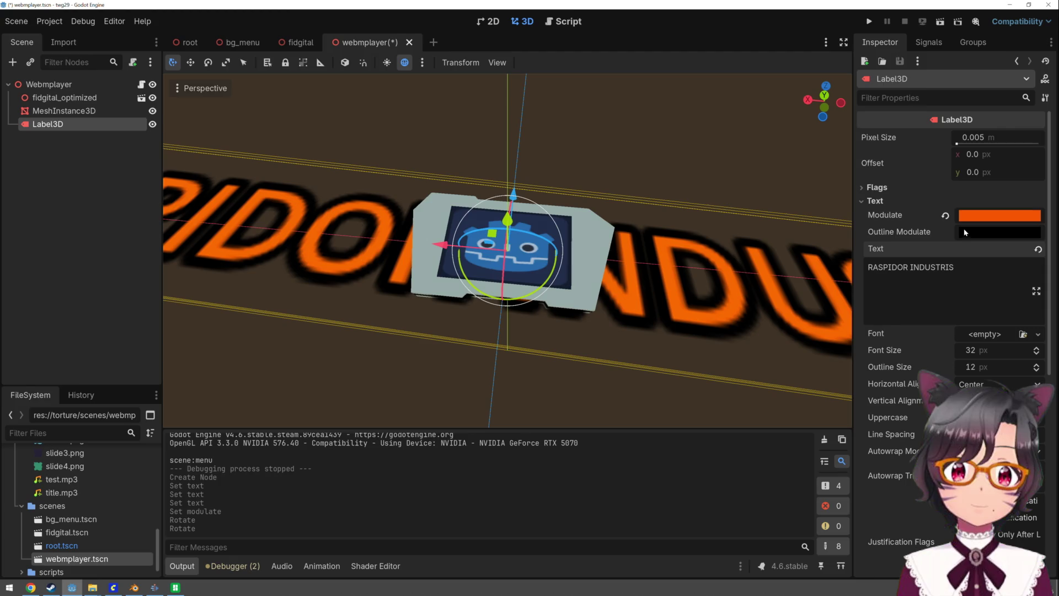
Set the label's Outline Size to 4 px
{"action": "left_click", "coordinate": [974, 370]}
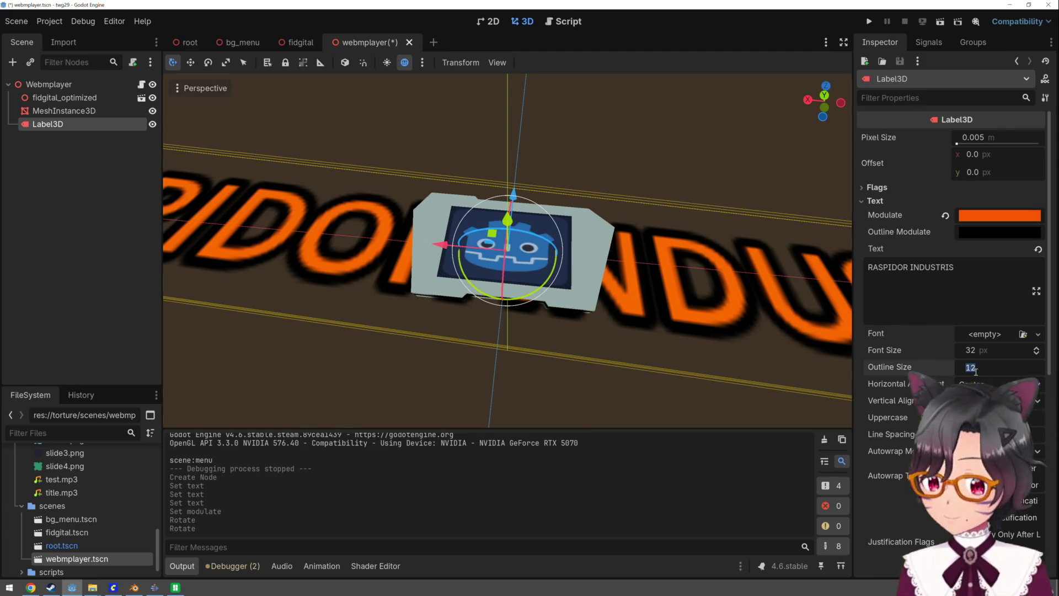
{"action": "type", "text": "0"}
{"action": "key", "text": "Return"}
{"action": "left_click", "coordinate": [977, 369]}
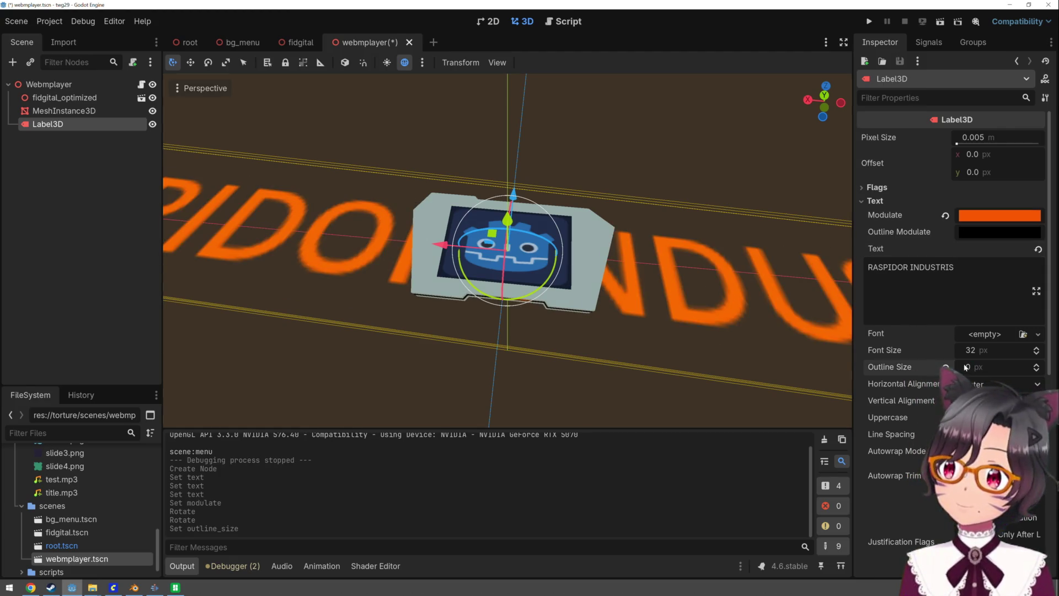
{"action": "type", "text": "4"}
{"action": "key", "text": "Return"}
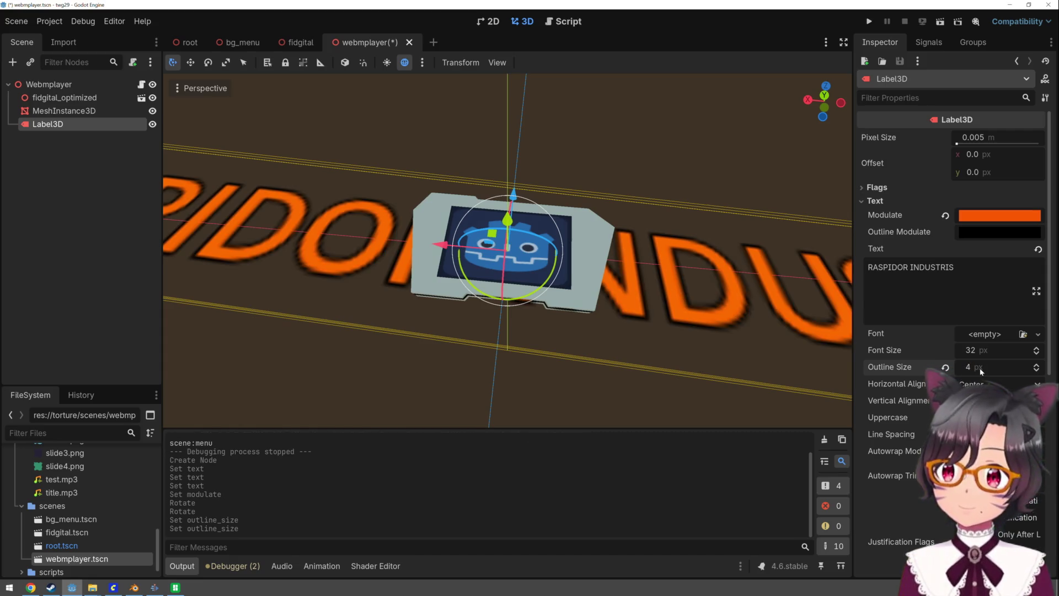
{"action": "type", "text": "8"}
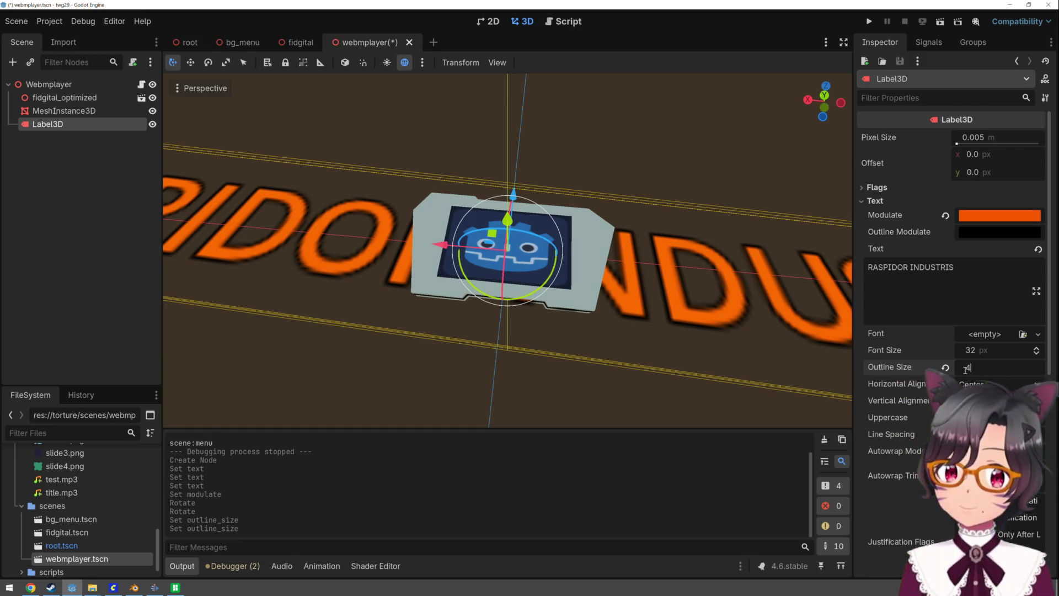
{"action": "key", "text": "Escape"}
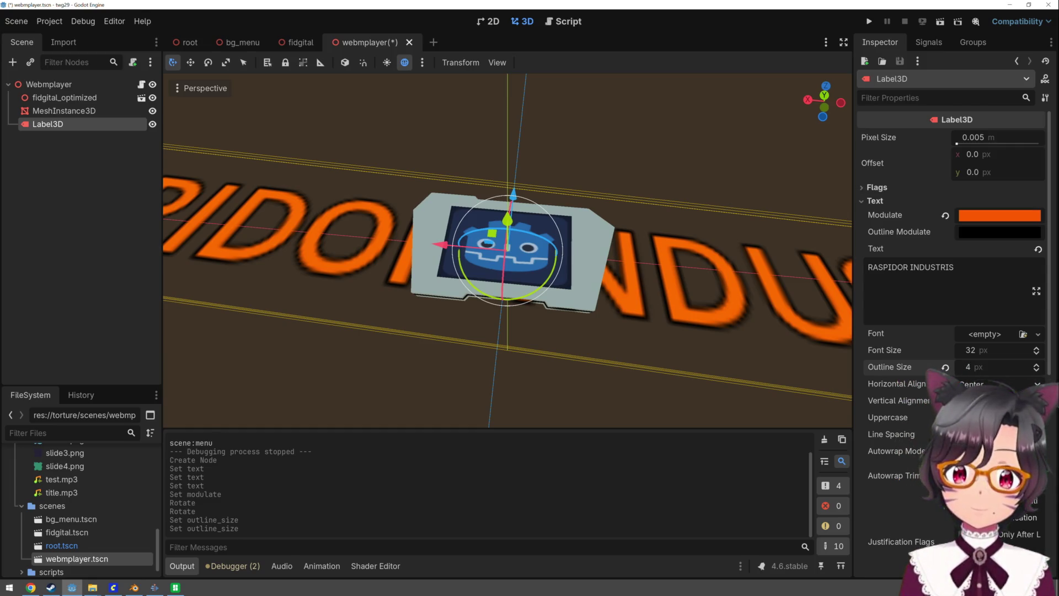
{"action": "scroll", "coordinate": [905, 419], "scroll_direction": "down", "scroll_amount": 2}
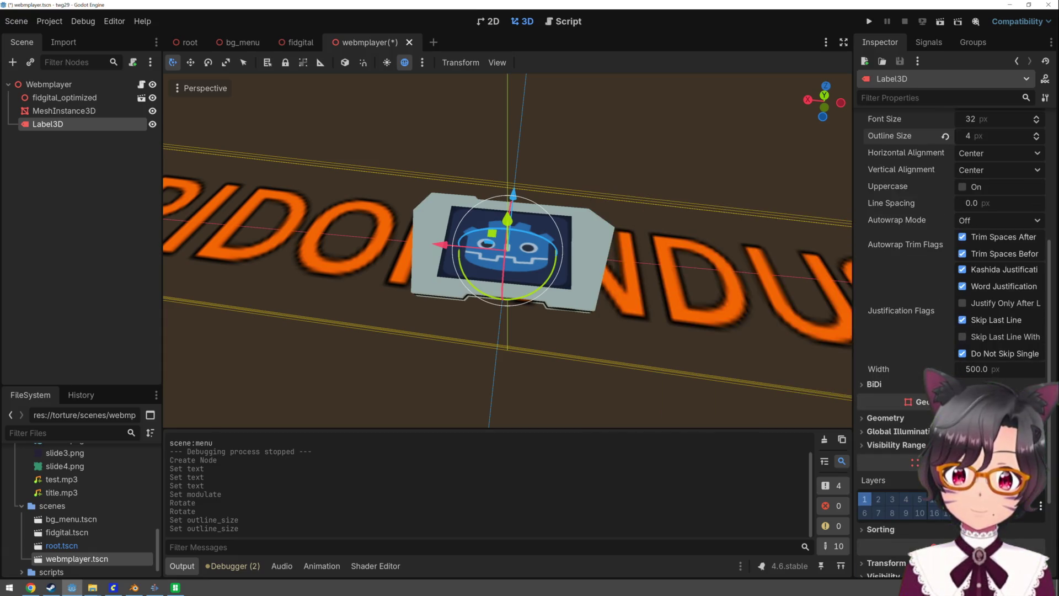
Set the label's X rotation to -90° in the Transform section
{"action": "scroll", "coordinate": [898, 448], "scroll_direction": "down", "scroll_amount": 4}
{"action": "left_click", "coordinate": [885, 436]}
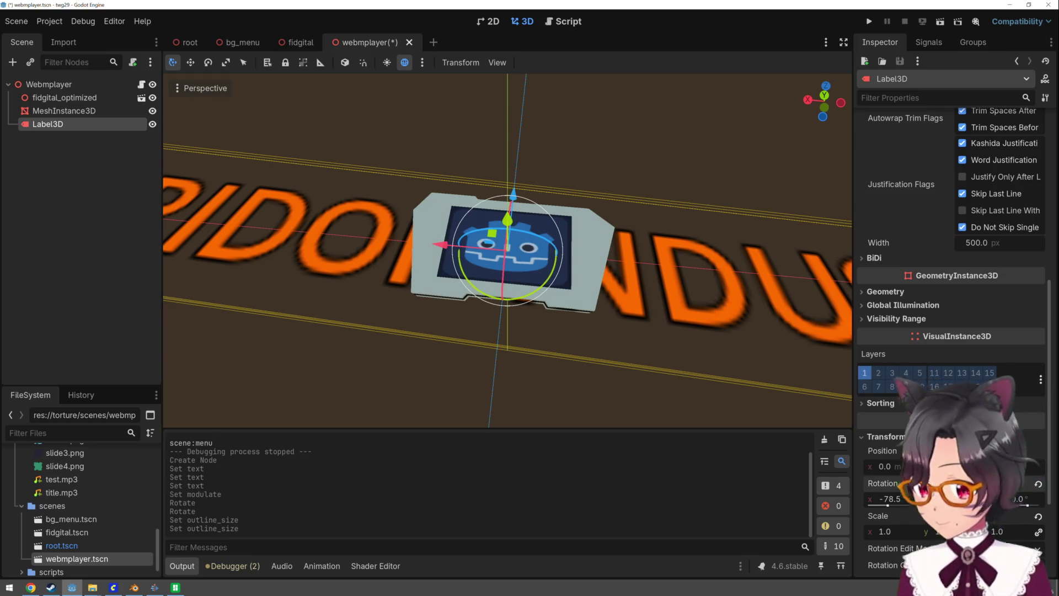
{"action": "left_click_drag", "start_coordinate": [892, 498], "coordinate": [894, 498]}
{"action": "left_click", "coordinate": [895, 498]}
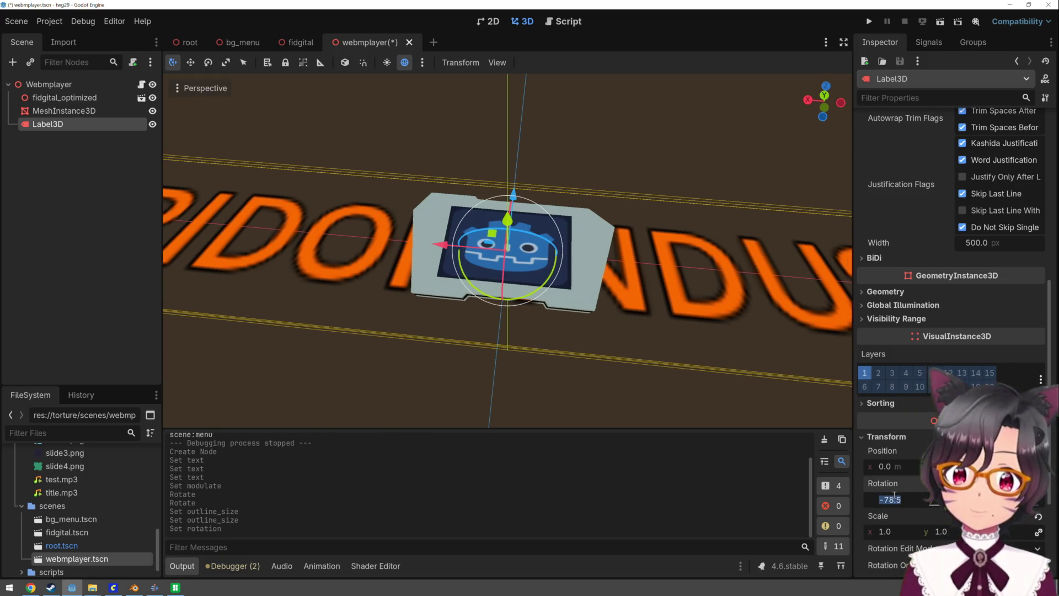
{"action": "type", "text": "-90"}
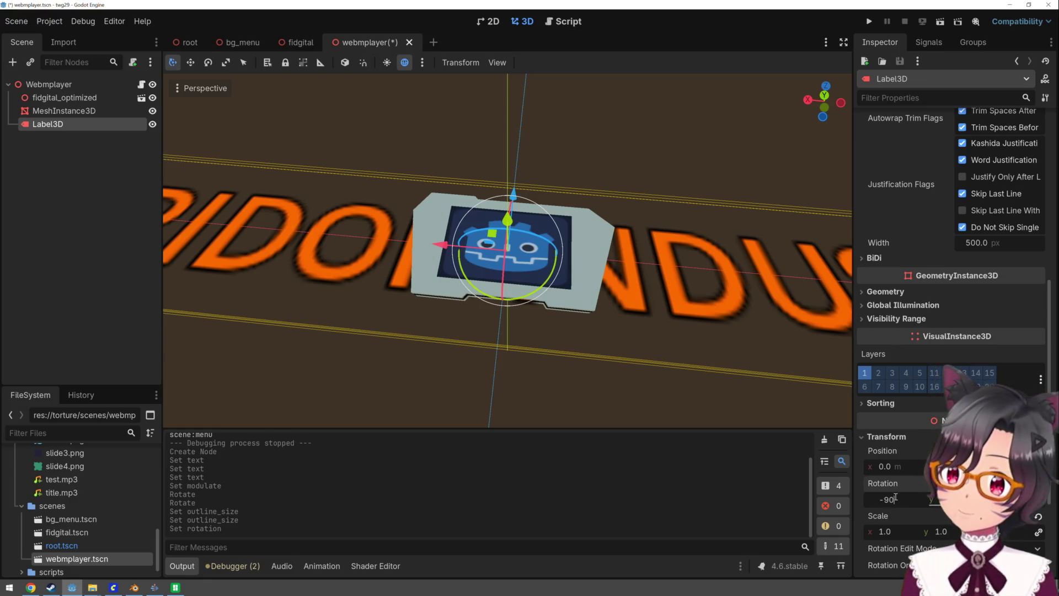
{"action": "key", "text": "Return"}
Scale the label down to 0.07 and move it onto the case's lower border
{"action": "scroll", "coordinate": [686, 412], "scroll_direction": "down", "scroll_amount": 5}
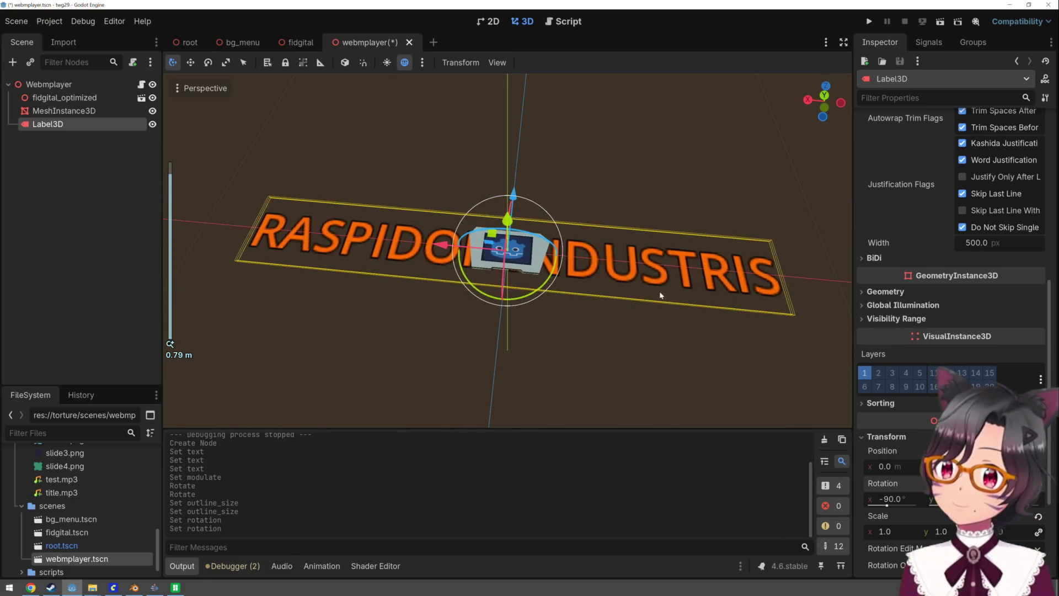
{"action": "left_click_drag", "start_coordinate": [517, 221], "coordinate": [523, 215]}
{"action": "key", "text": "r"}
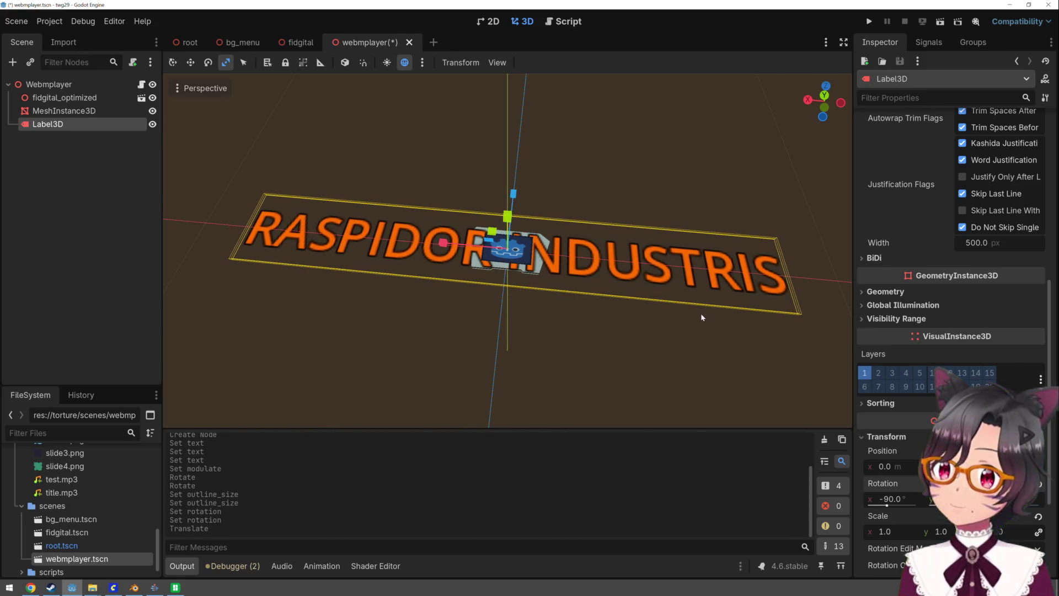
{"action": "left_click_drag", "start_coordinate": [901, 537], "coordinate": [866, 538]}
{"action": "scroll", "coordinate": [567, 264], "scroll_direction": "up", "scroll_amount": 15}
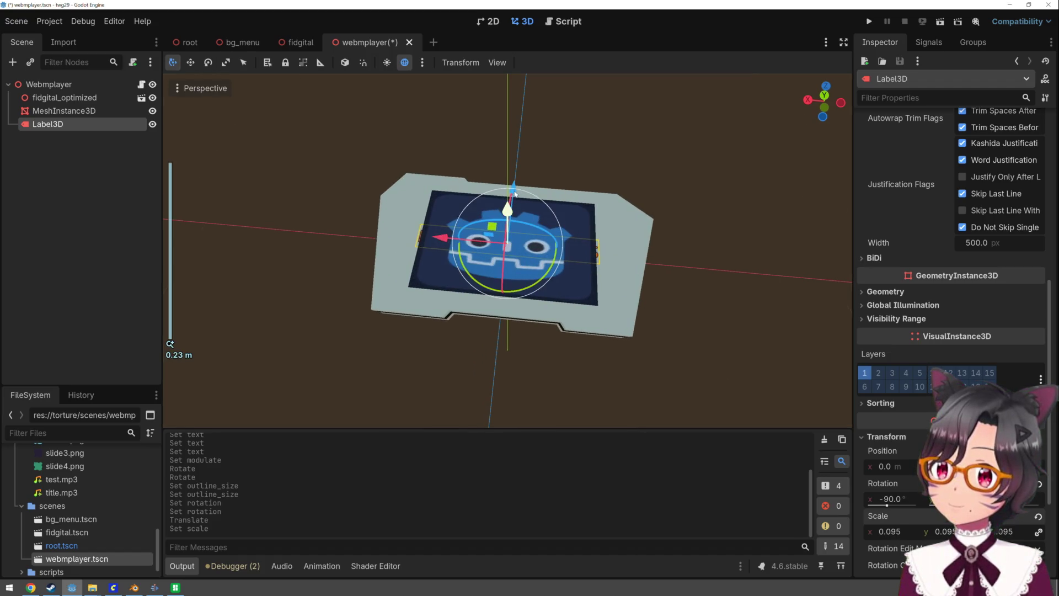
{"action": "left_click_drag", "start_coordinate": [516, 185], "coordinate": [514, 234]}
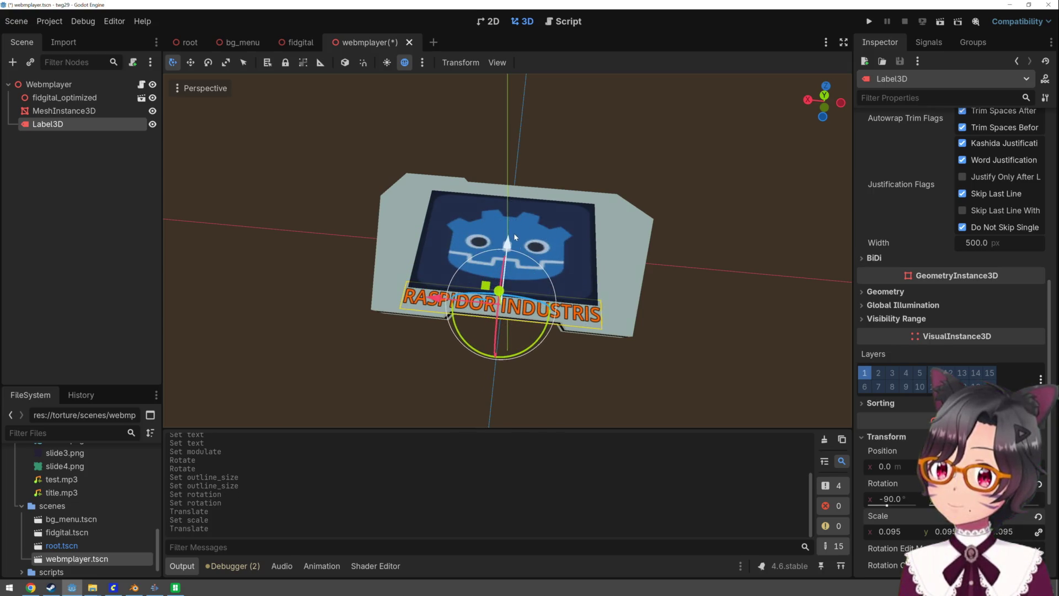
{"action": "key", "text": "r"}
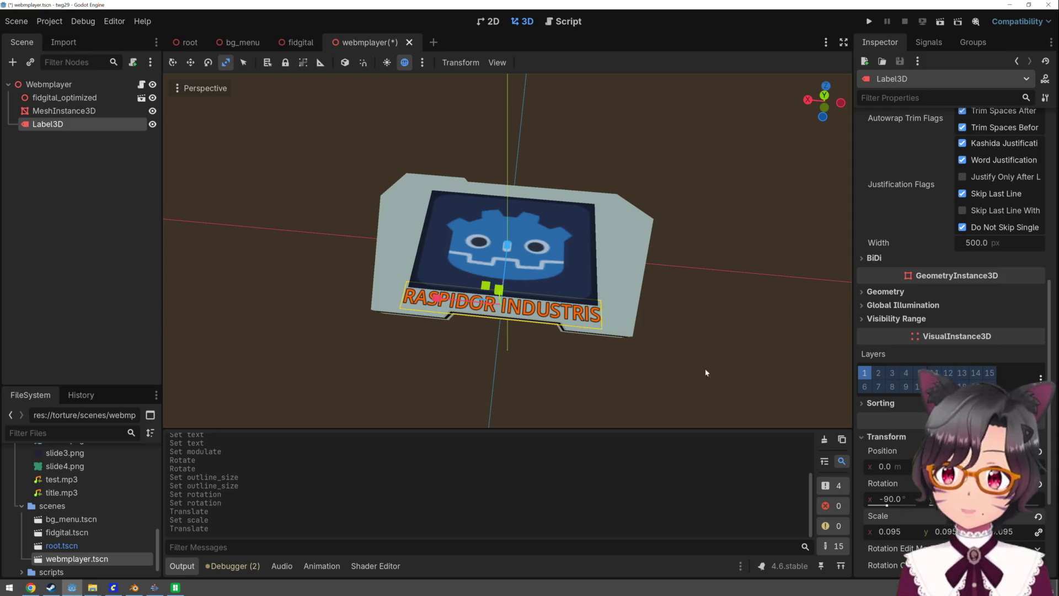
{"action": "mouse_move", "coordinate": [896, 534]}
{"action": "left_mouse_down"}
{"action": "mouse_move", "coordinate": [874, 534]}
{"action": "mouse_move", "coordinate": [888, 534]}
{"action": "left_mouse_up"}
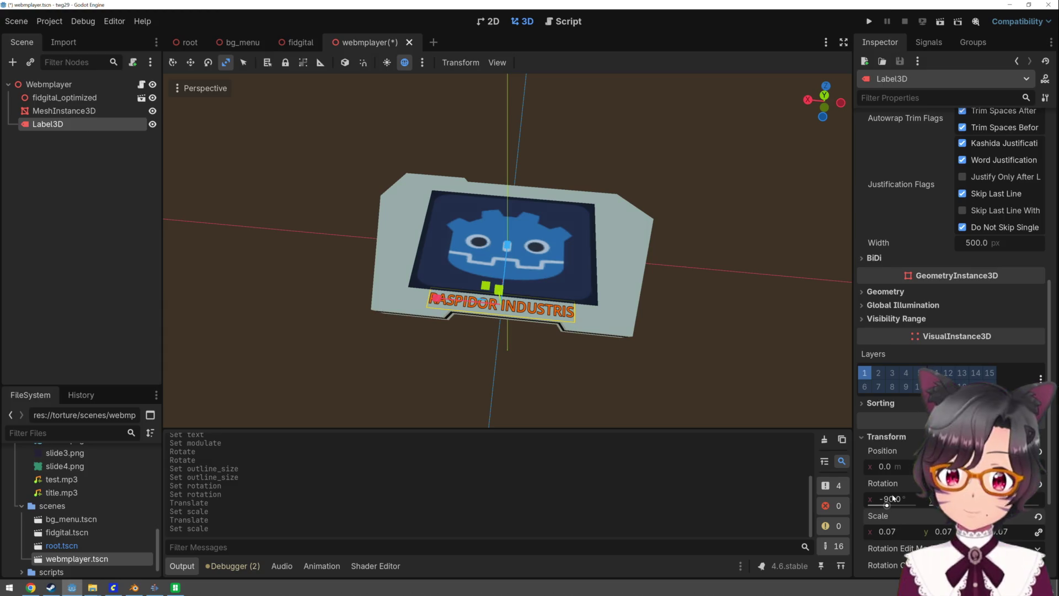
{"action": "scroll", "coordinate": [893, 466], "scroll_direction": "up", "scroll_amount": 6}
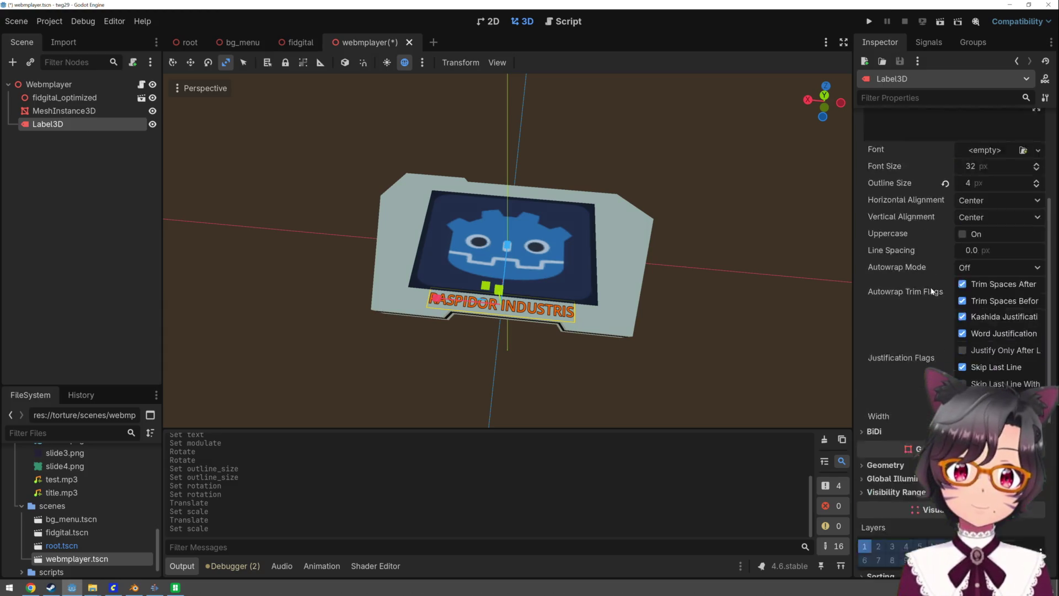
Correct the label text from RASPIDOR INDUSTRIS to RASPIDOR INDUSTRIES
{"action": "key", "text": "BackSpace"}
{"action": "key", "text": "BackSpace"}
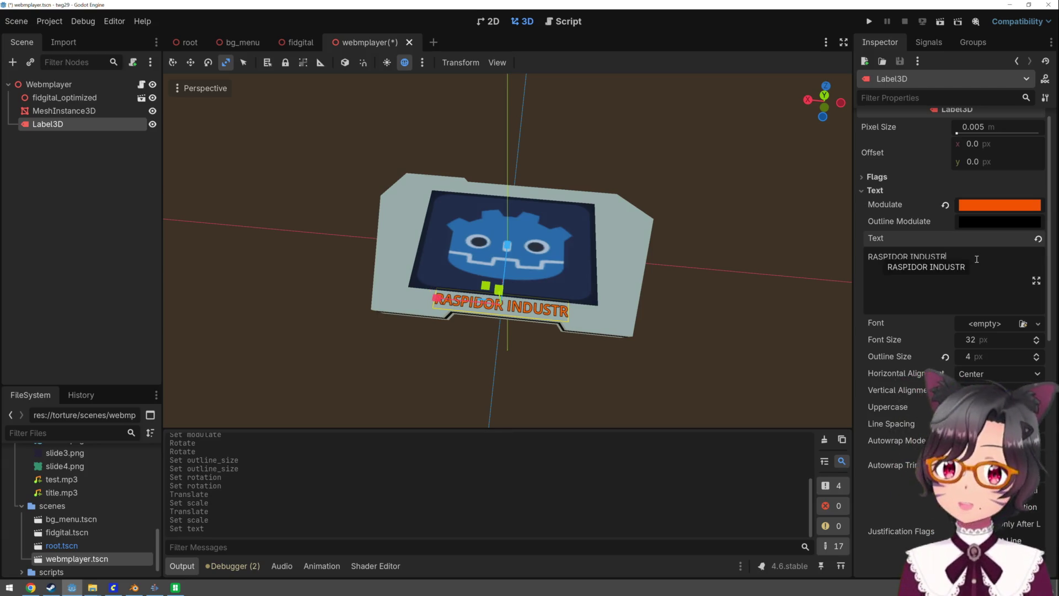
{"action": "type", "text": "IES"}
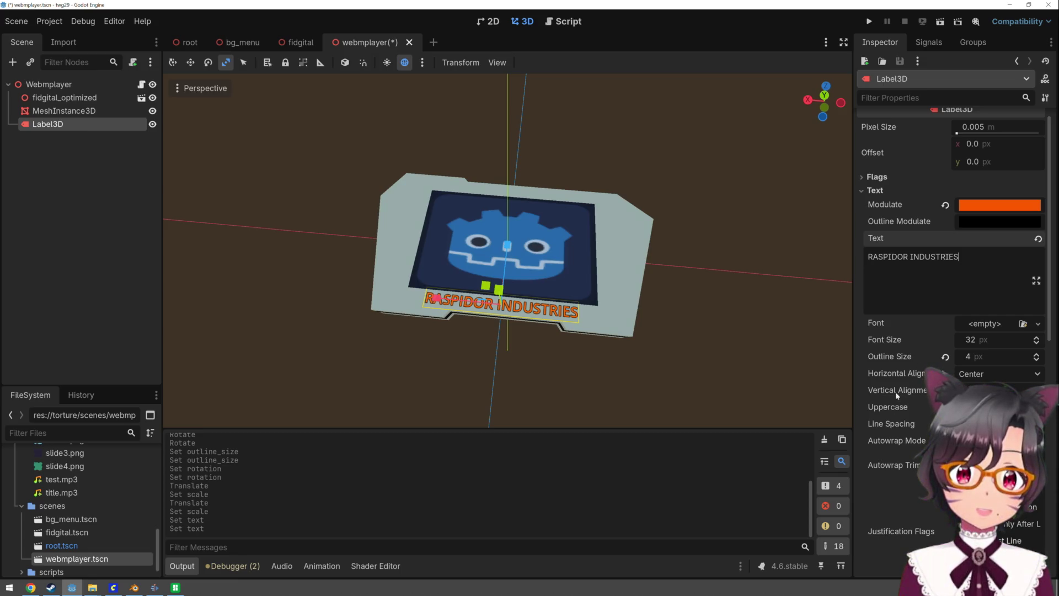
{"action": "scroll", "coordinate": [895, 426], "scroll_direction": "down", "scroll_amount": 5}
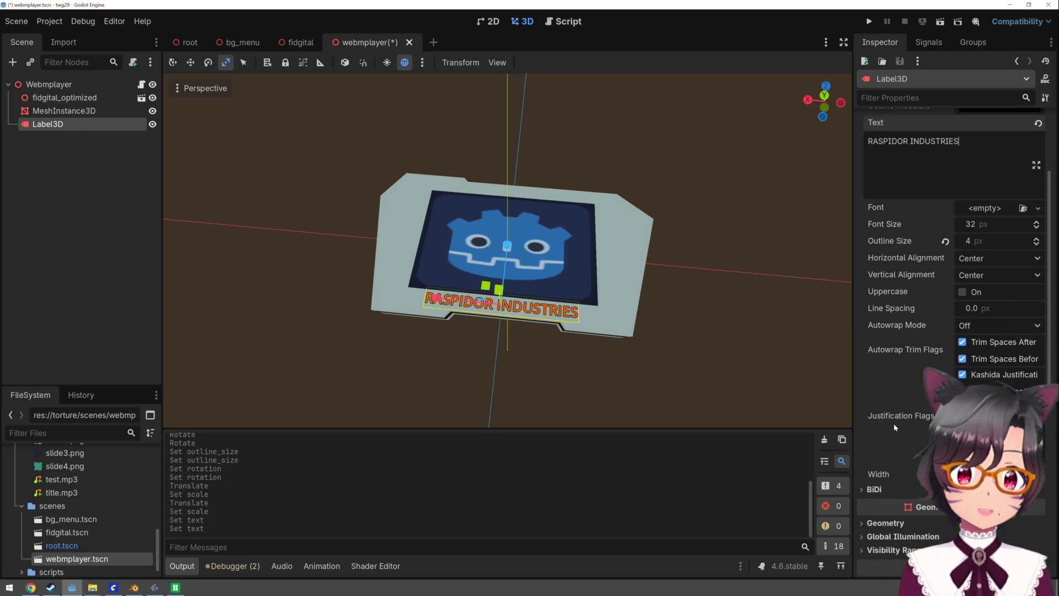
{"action": "scroll", "coordinate": [895, 426], "scroll_direction": "up", "scroll_amount": 5}
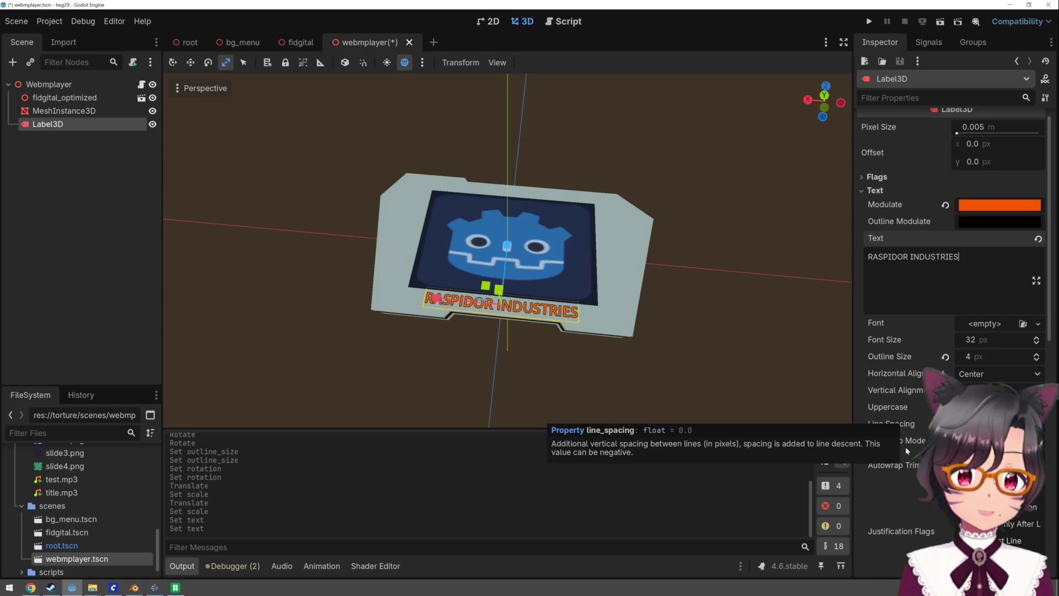
{"action": "scroll", "coordinate": [895, 421], "scroll_direction": "up", "scroll_amount": 1}
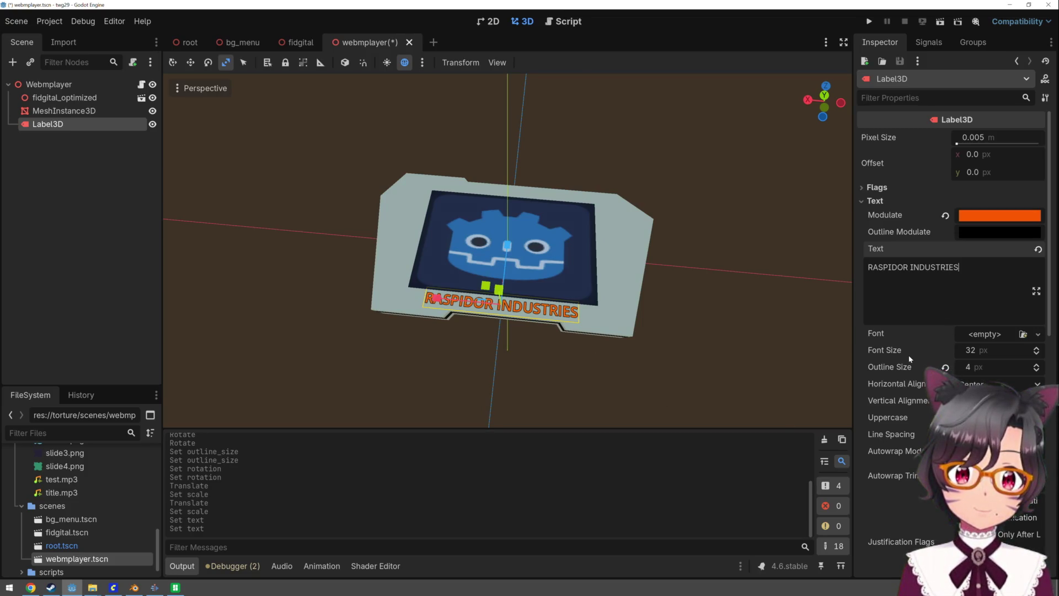
{"action": "scroll", "coordinate": [908, 355], "scroll_direction": "down", "scroll_amount": 5}
{"action": "scroll", "coordinate": [908, 356], "scroll_direction": "down", "scroll_amount": 3}
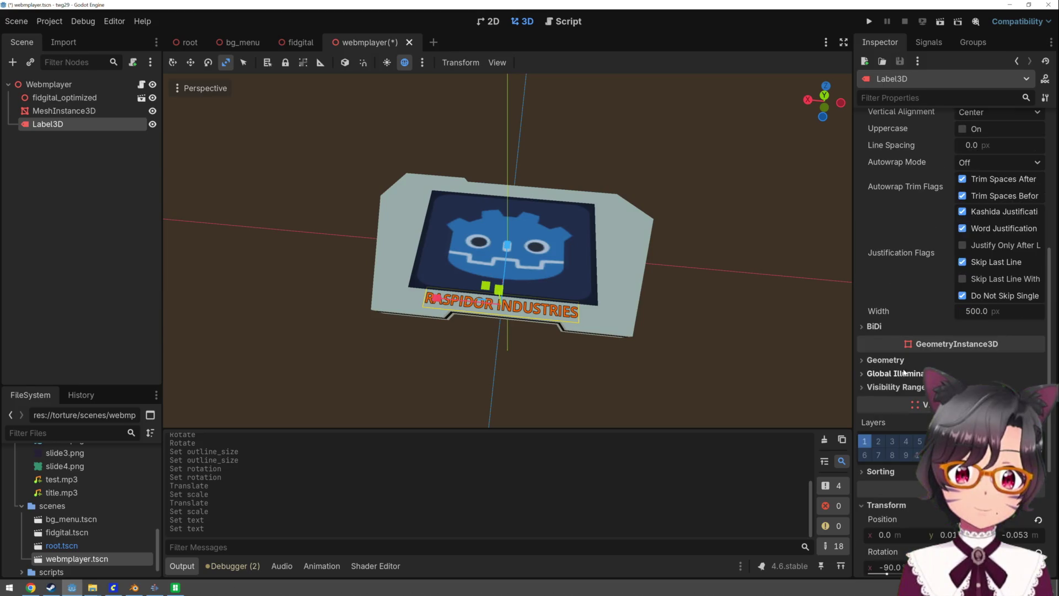
Check the label's Geometry, GI and Visibility Range sections, then run the project to test it
{"action": "left_click", "coordinate": [896, 362]}
{"action": "left_click", "coordinate": [897, 361]}
{"action": "left_click", "coordinate": [896, 374]}
{"action": "left_click", "coordinate": [896, 375]}
{"action": "left_click", "coordinate": [896, 387]}
{"action": "left_click", "coordinate": [896, 386]}
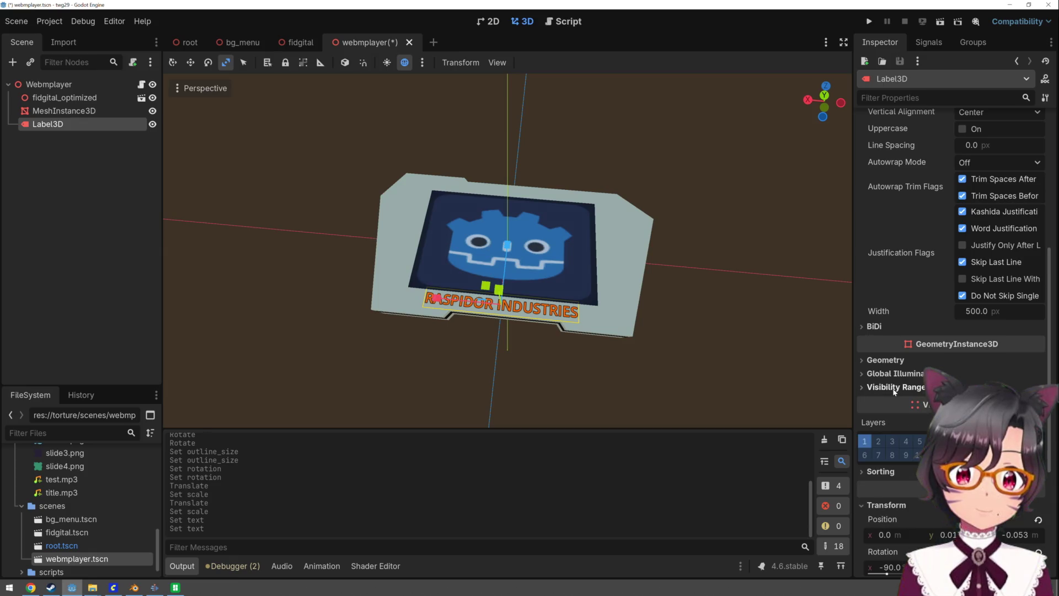
{"action": "left_click", "coordinate": [686, 325]}
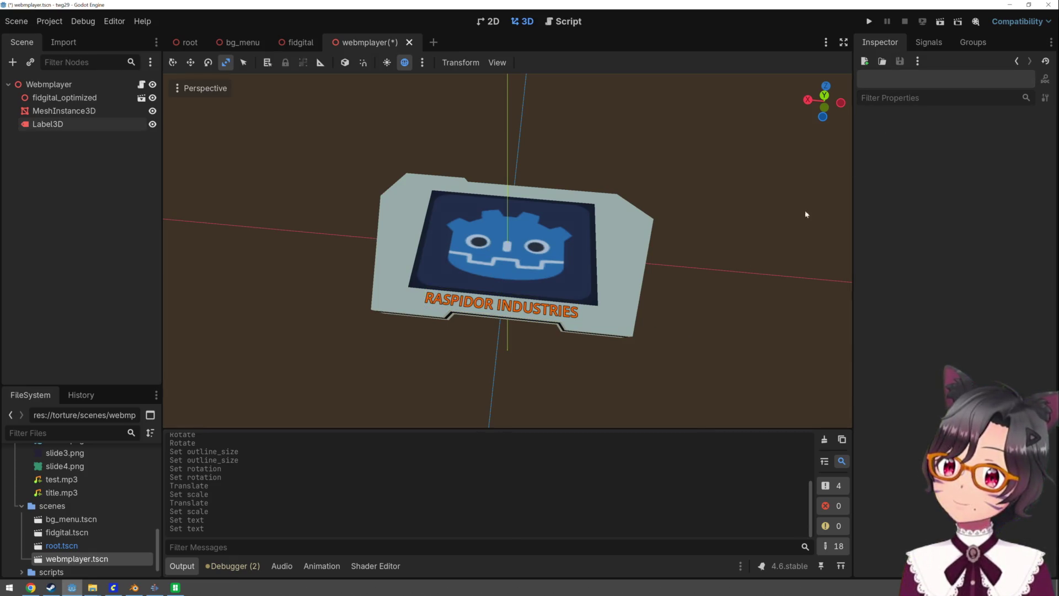
{"action": "left_click", "coordinate": [870, 21]}
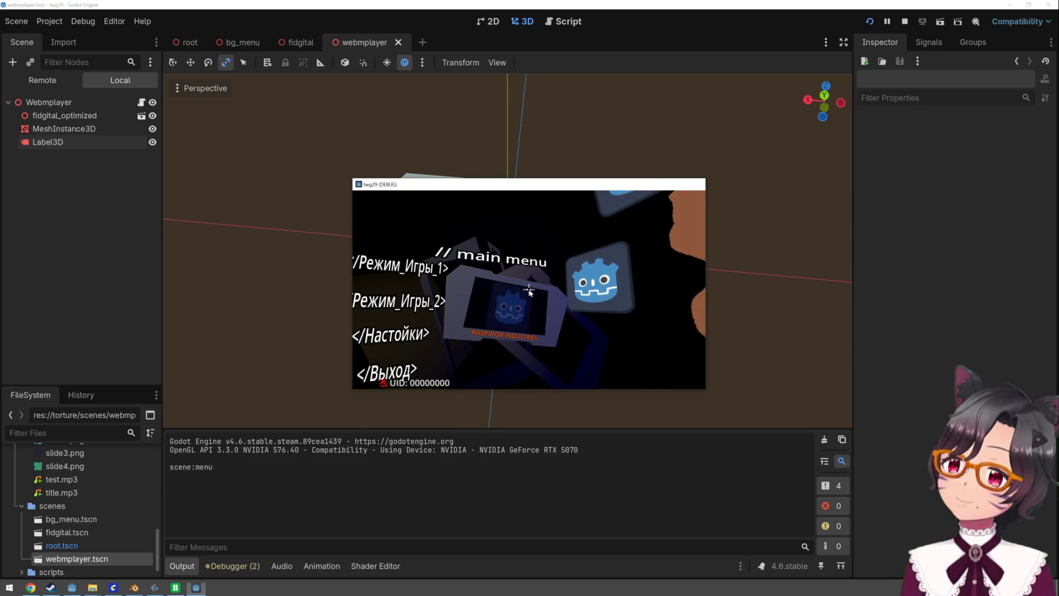
Stop the game, duplicate the RASPIDOR INDUSTRIES label as Label3D2 and move it left
{"action": "key", "text": "Escape"}
{"action": "left_click", "coordinate": [61, 110]}
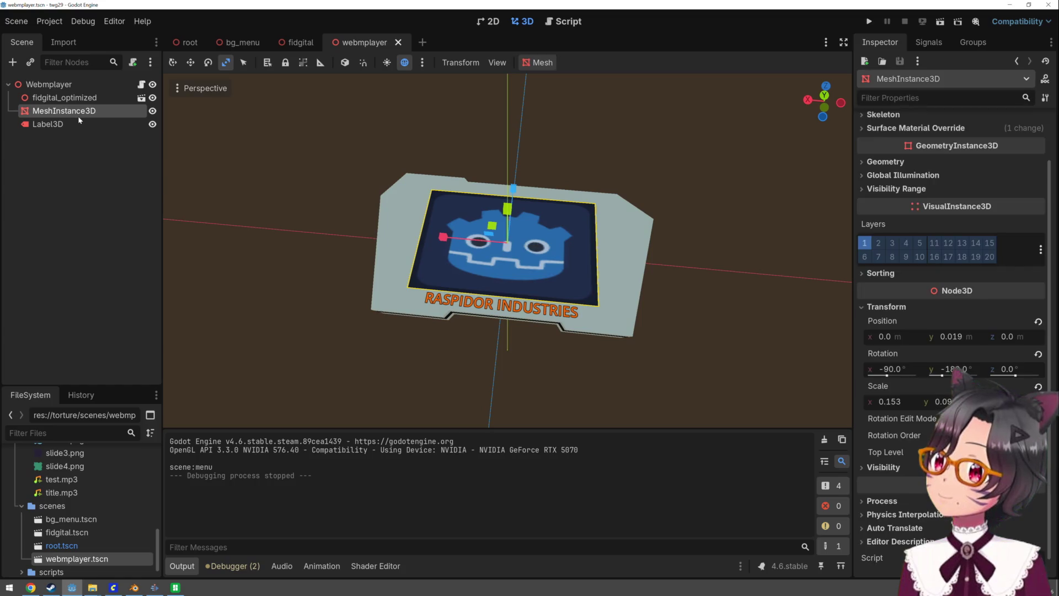
{"action": "left_click", "coordinate": [49, 125]}
{"action": "key", "text": "ctrl+d"}
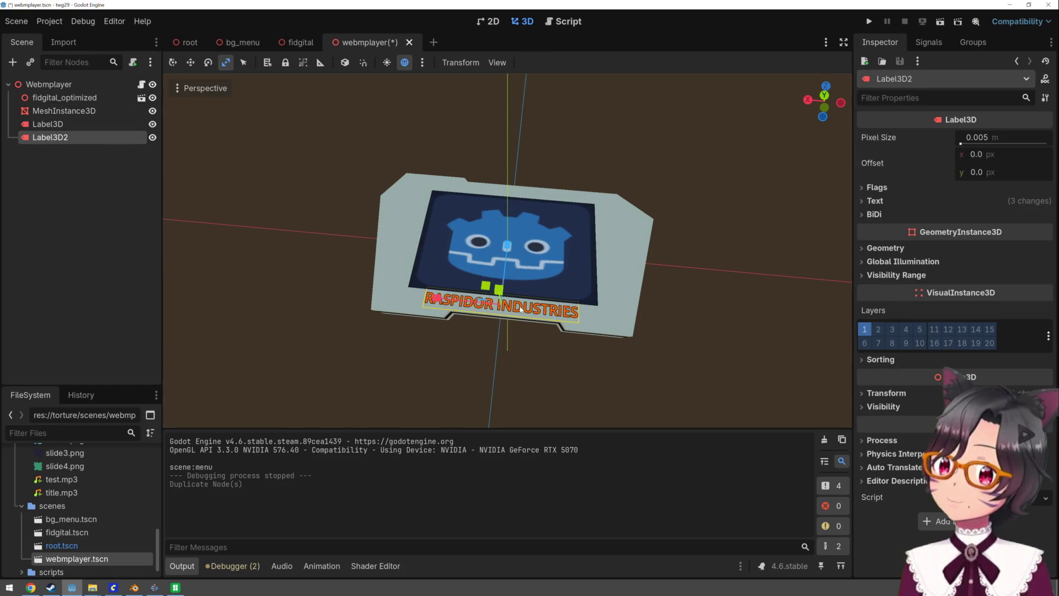
{"action": "key", "text": "q"}
{"action": "left_click_drag", "start_coordinate": [433, 298], "coordinate": [337, 285]}
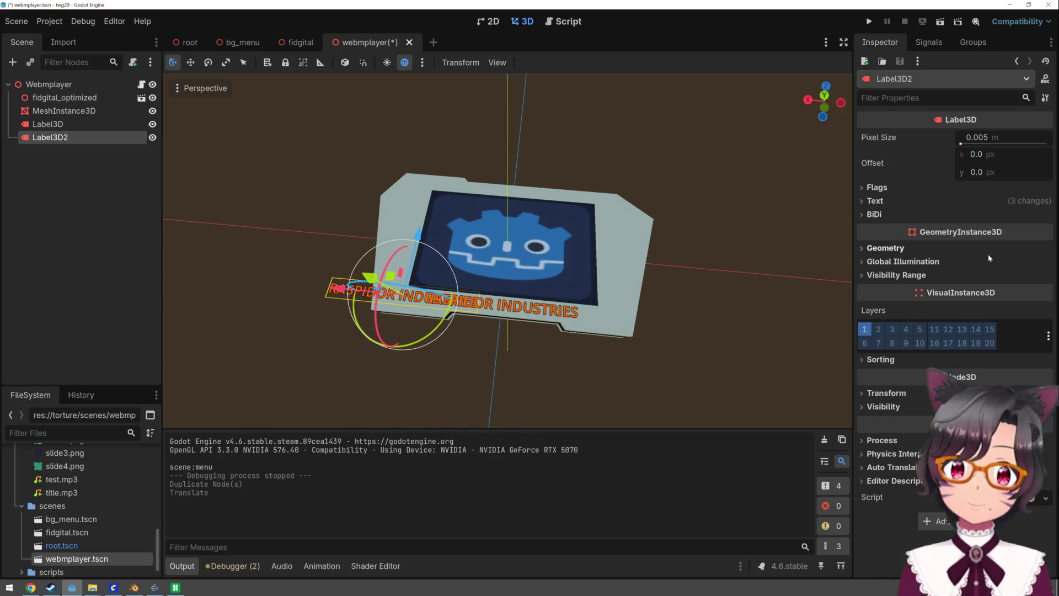
{"action": "left_click", "coordinate": [877, 200]}
Change Label3D2's text to '// TWG29' and move it to the card's top edge
{"action": "triple_click", "coordinate": [923, 271]}
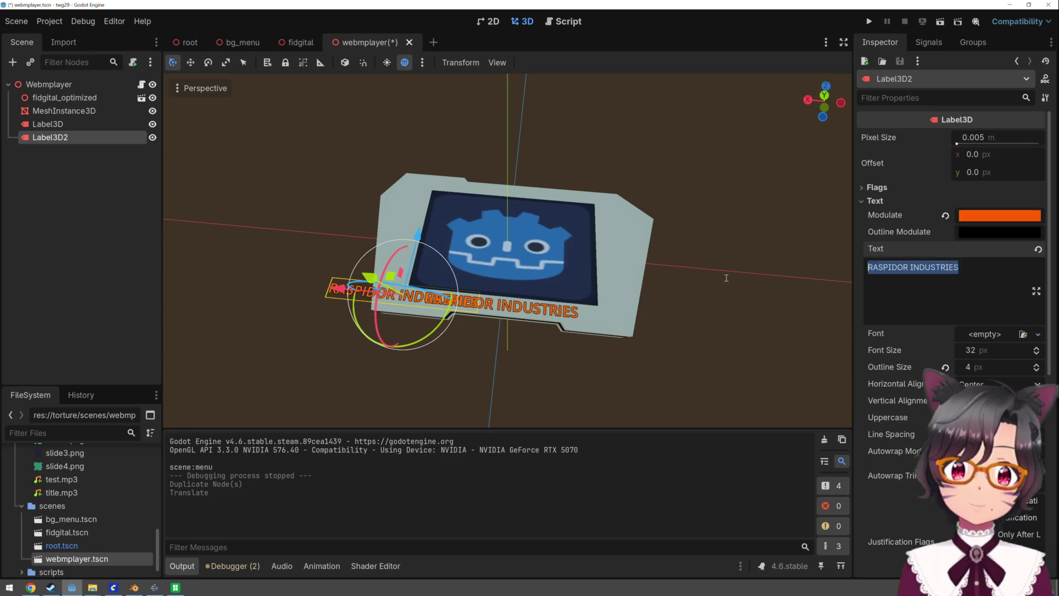
{"action": "type", "text": "//"}
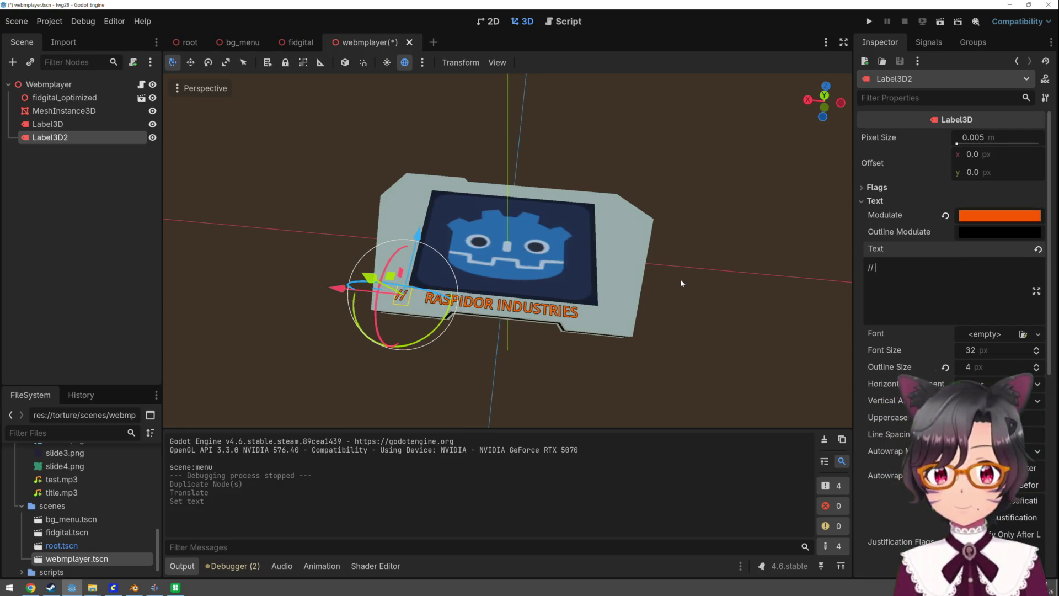
{"action": "type", "text": " TWG29"}
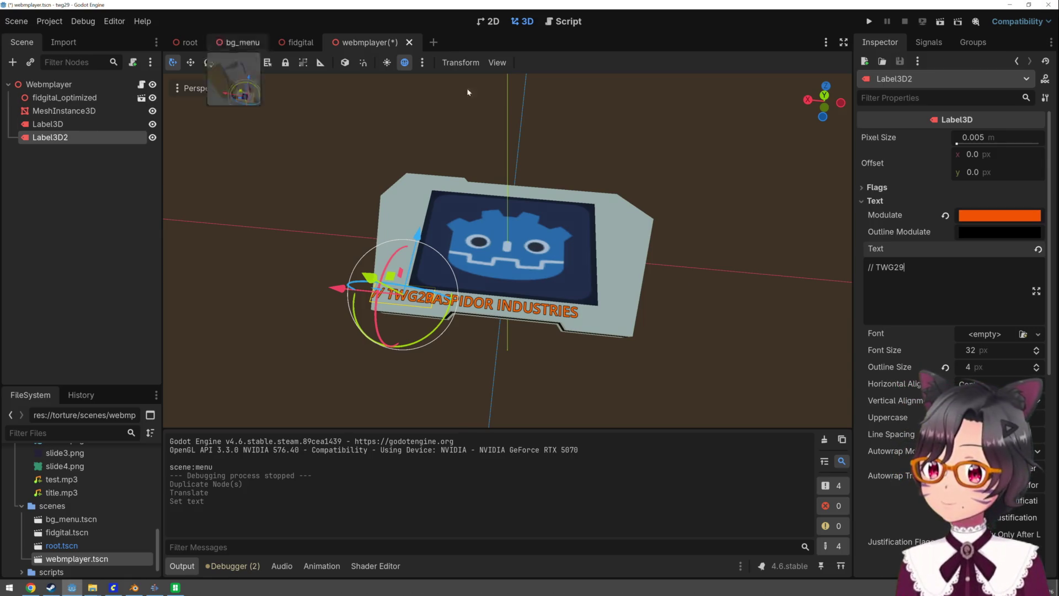
{"action": "left_click_drag", "start_coordinate": [422, 239], "coordinate": [425, 141]}
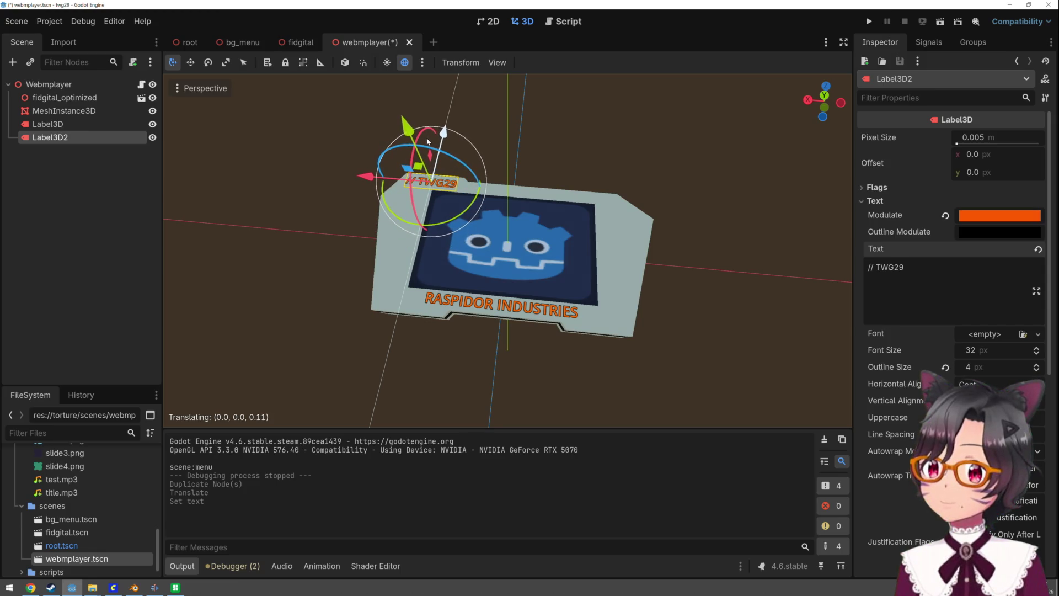
{"action": "left_click_drag", "start_coordinate": [367, 180], "coordinate": [368, 181]}
{"action": "left_click", "coordinate": [306, 166]}
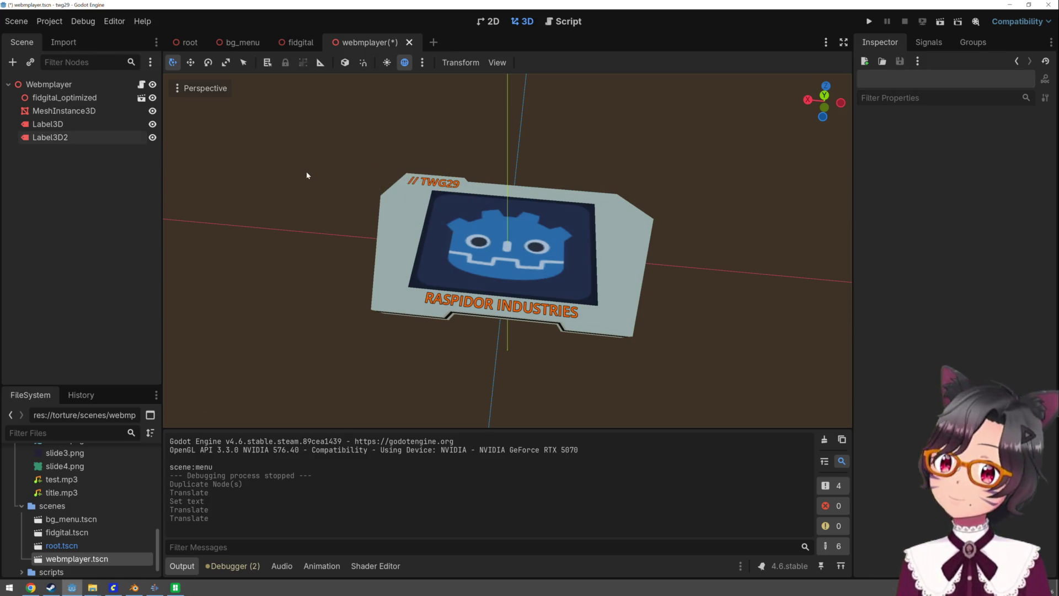
Enlarge the RASPIDOR INDUSTRIES label, then switch over to Bambu Studio
{"action": "left_click", "coordinate": [463, 299]}
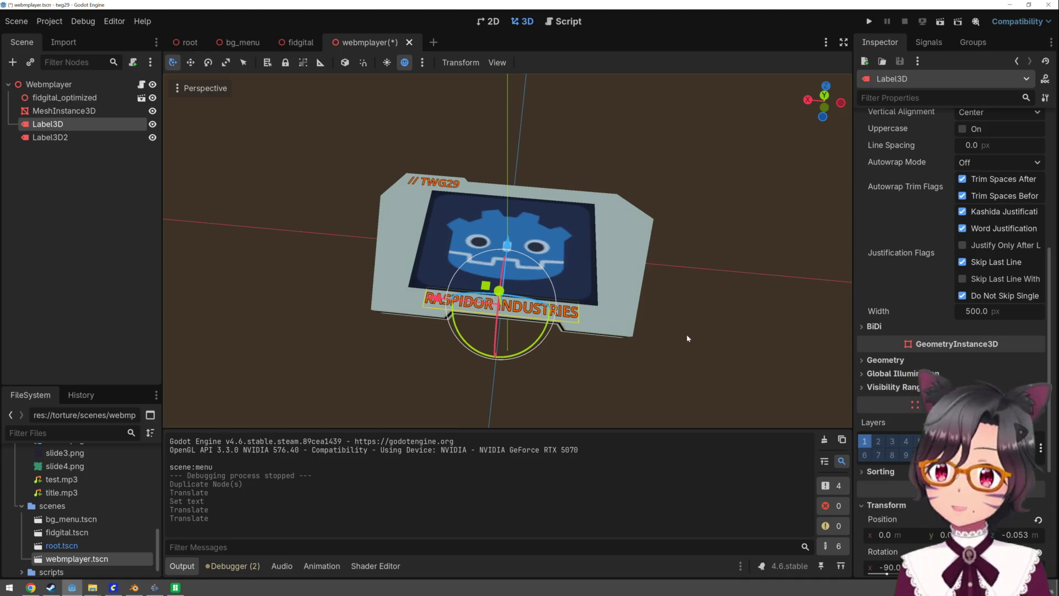
{"action": "key", "text": "r"}
{"action": "left_click_drag", "start_coordinate": [436, 301], "coordinate": [417, 305]}
{"action": "left_click", "coordinate": [429, 386]}
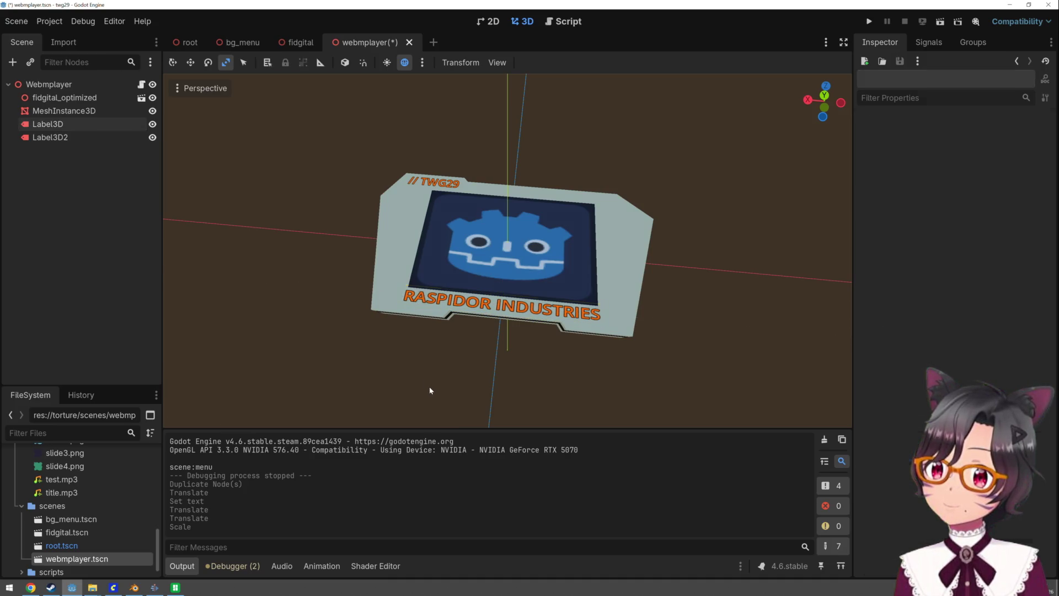
{"action": "scroll", "coordinate": [429, 387], "scroll_direction": "down", "scroll_amount": 4}
{"action": "scroll", "coordinate": [430, 389], "scroll_direction": "up", "scroll_amount": 4}
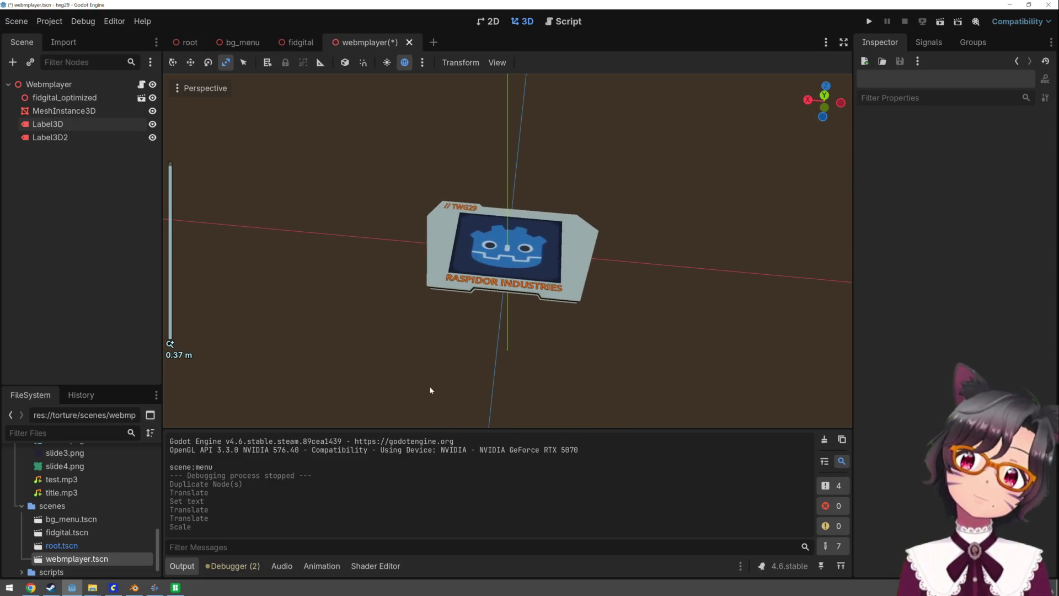
{"action": "scroll", "coordinate": [431, 390], "scroll_direction": "up", "scroll_amount": 2}
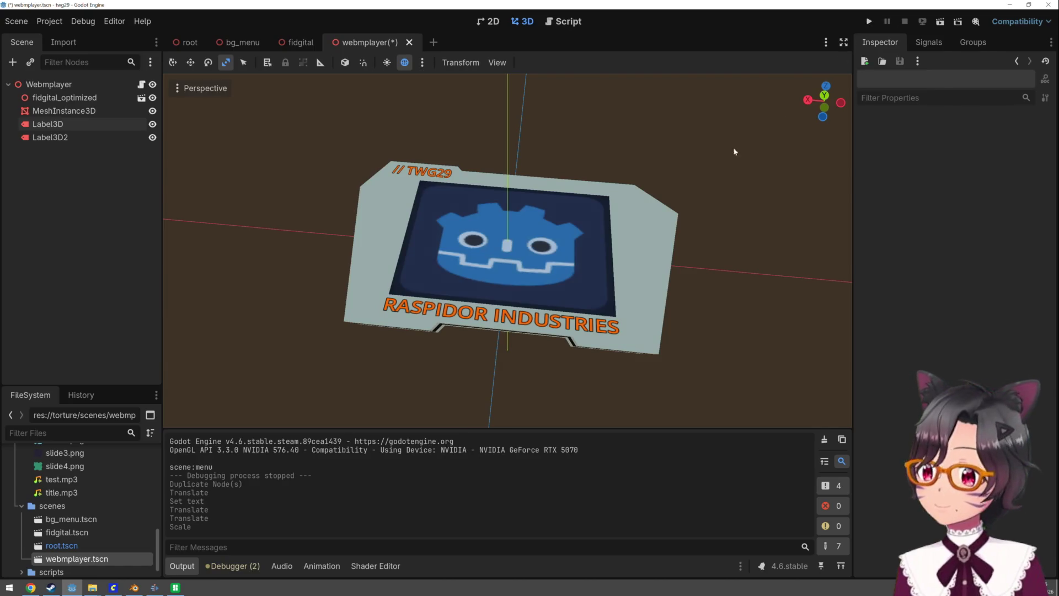
{"action": "left_click", "coordinate": [175, 587]}
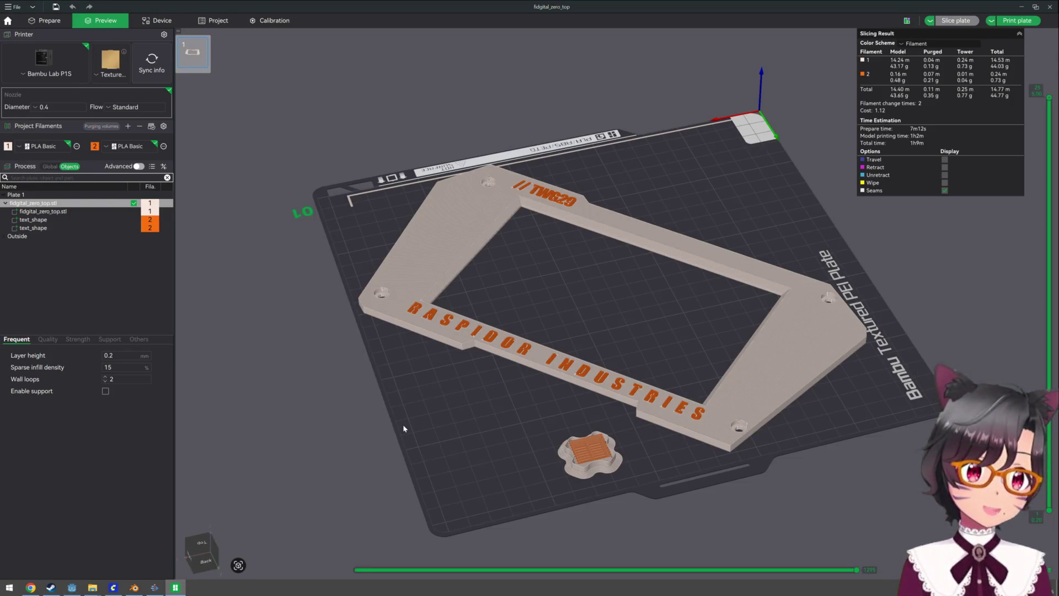
{"action": "left_click_drag", "start_coordinate": [428, 416], "coordinate": [605, 411]}
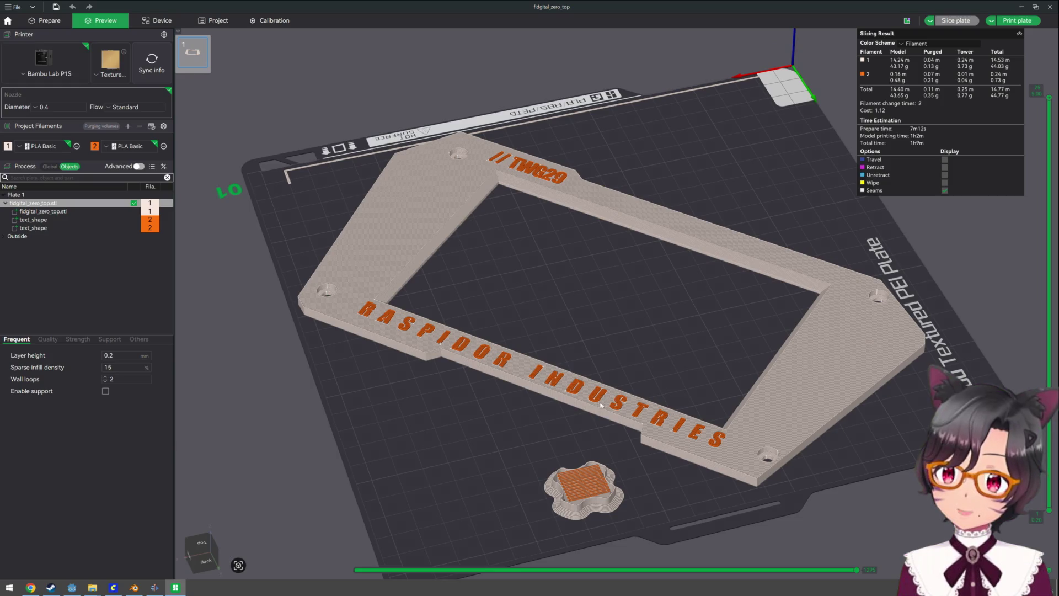
{"action": "scroll", "coordinate": [604, 400], "scroll_direction": "up", "scroll_amount": 10}
{"action": "mouse_move", "coordinate": [604, 473]}
{"action": "left_mouse_down"}
{"action": "mouse_move", "coordinate": [608, 286]}
{"action": "mouse_move", "coordinate": [612, 342]}
{"action": "left_mouse_up"}
{"action": "scroll", "coordinate": [614, 348], "scroll_direction": "up", "scroll_amount": 5}
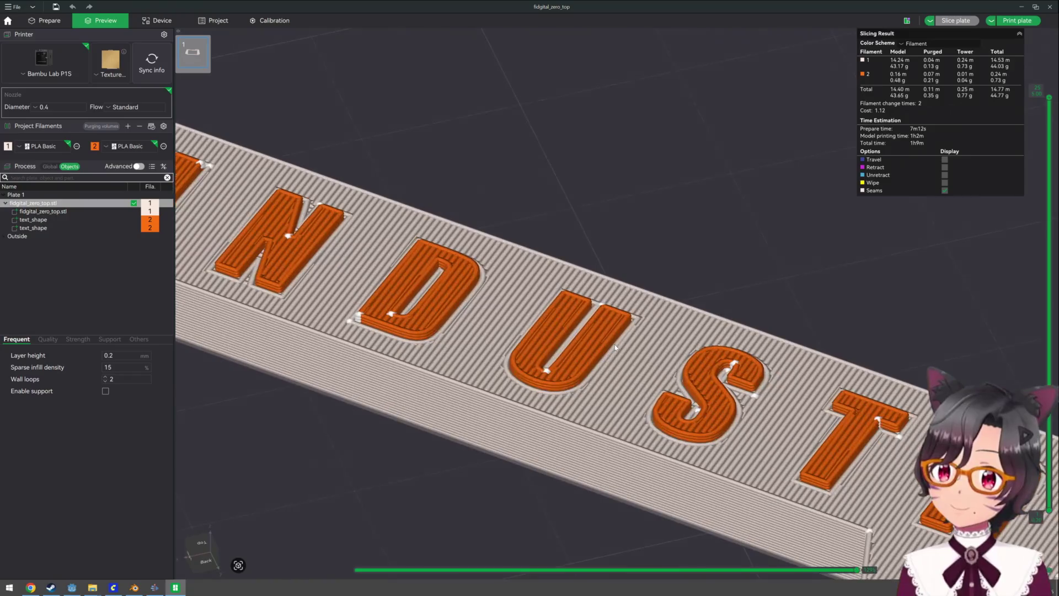
{"action": "scroll", "coordinate": [615, 348], "scroll_direction": "up", "scroll_amount": 6}
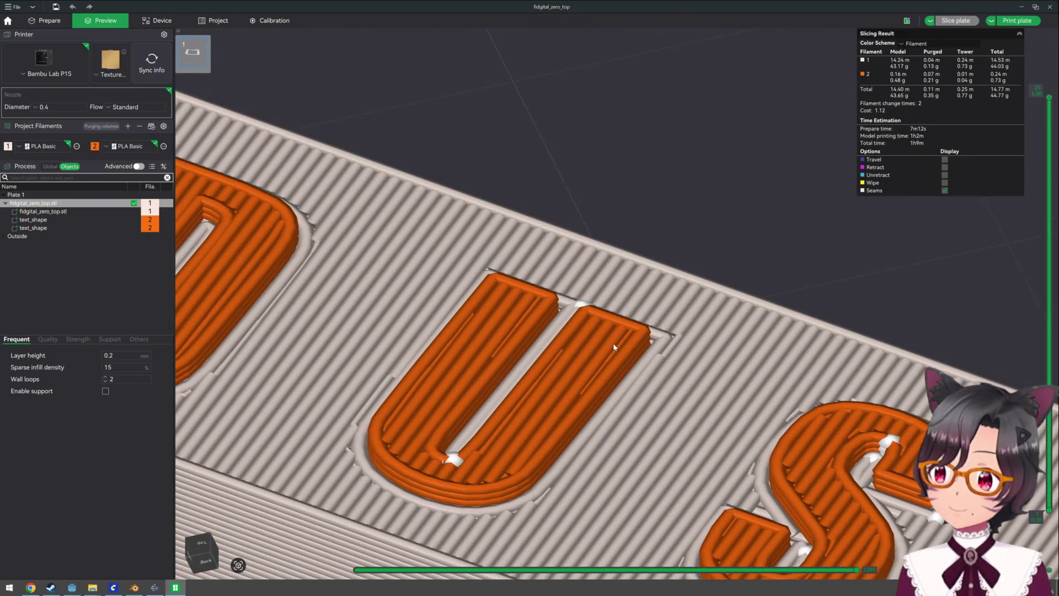
{"action": "scroll", "coordinate": [614, 347], "scroll_direction": "down", "scroll_amount": 10}
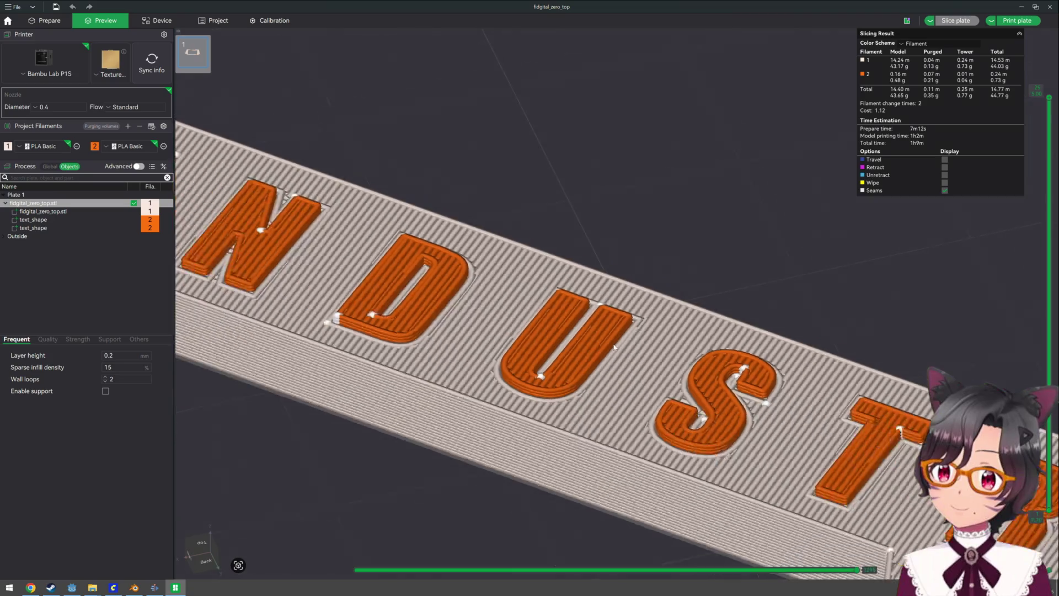
{"action": "scroll", "coordinate": [614, 347], "scroll_direction": "down", "scroll_amount": 2}
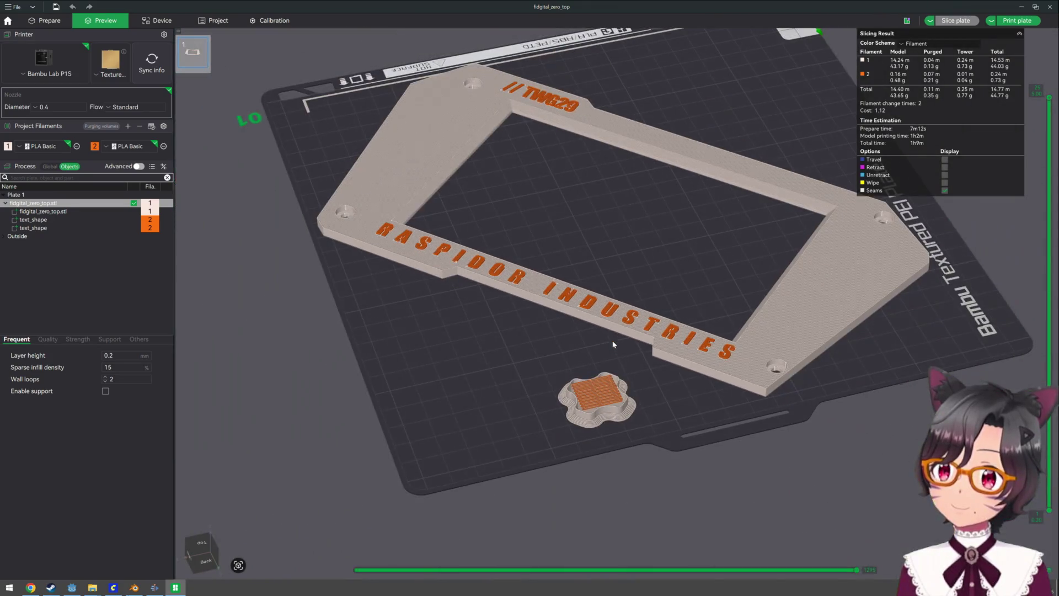
{"action": "left_click_drag", "start_coordinate": [701, 281], "coordinate": [666, 251]}
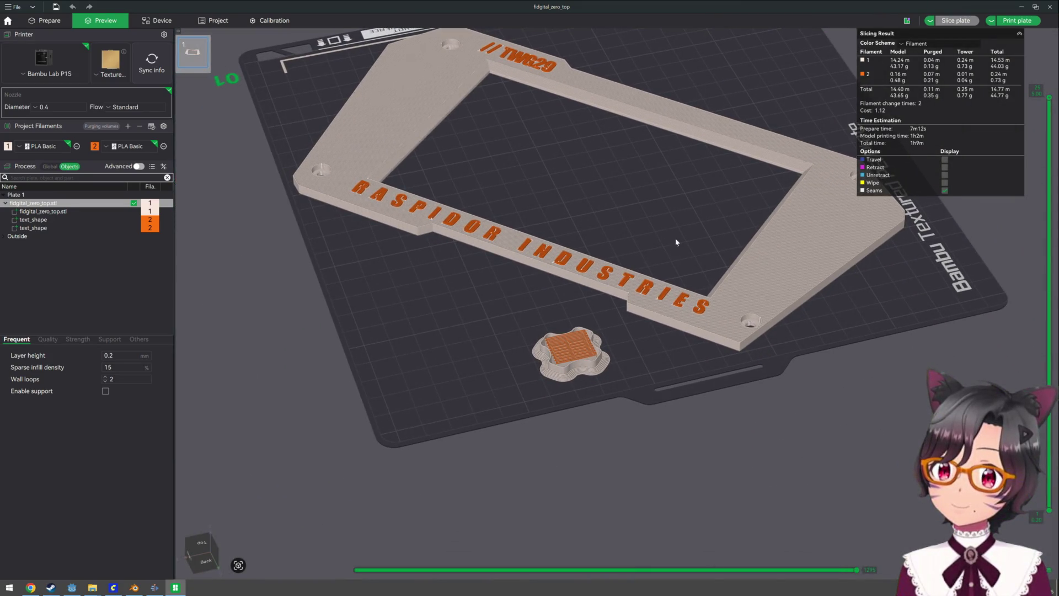
{"action": "left_click_drag", "start_coordinate": [669, 192], "coordinate": [630, 380]}
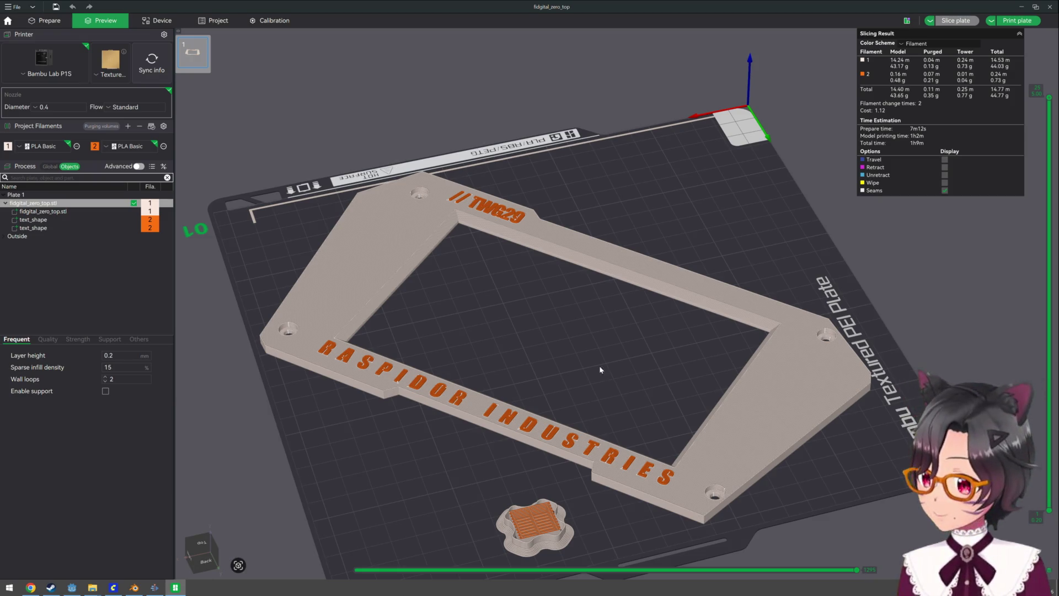
{"action": "key", "text": "alt+Tab"}
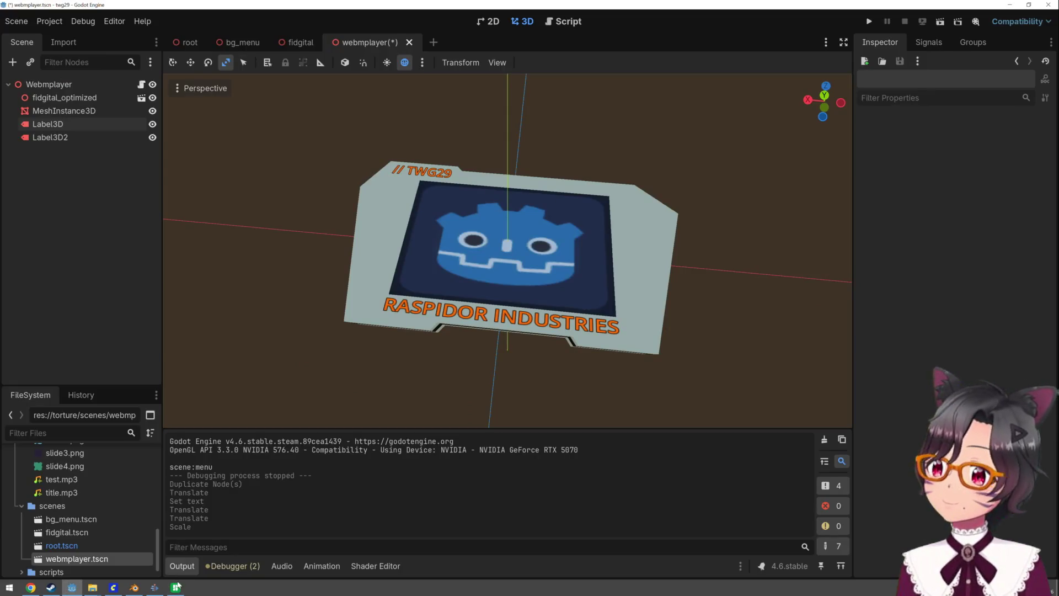
{"action": "left_click", "coordinate": [176, 586]}
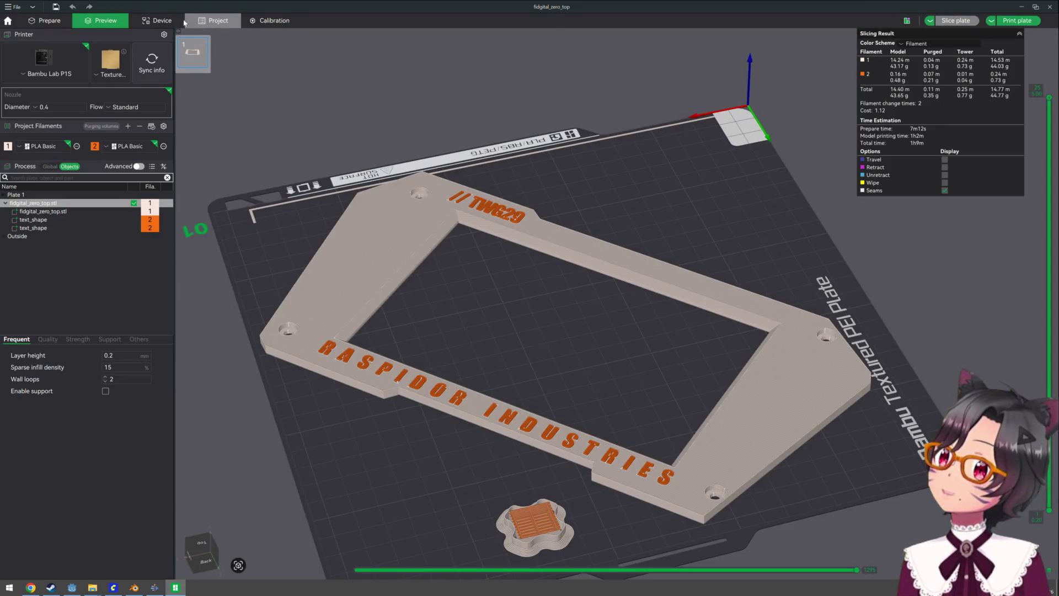
View the printer's live camera and print progress on the Device tab, then minimize Bambu Studio
{"action": "left_click", "coordinate": [163, 25]}
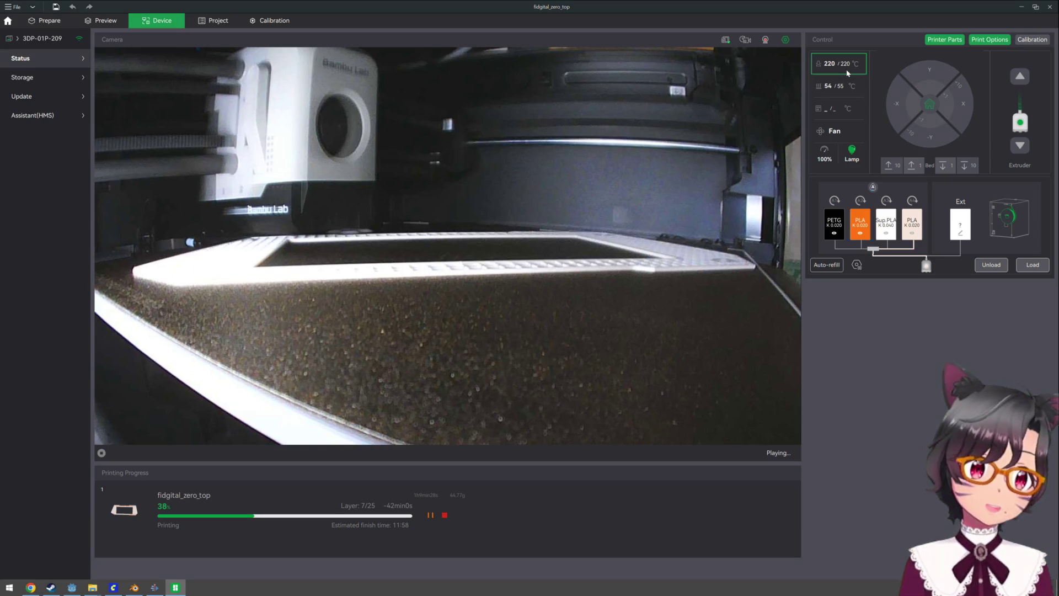
{"action": "left_click", "coordinate": [1025, 8]}
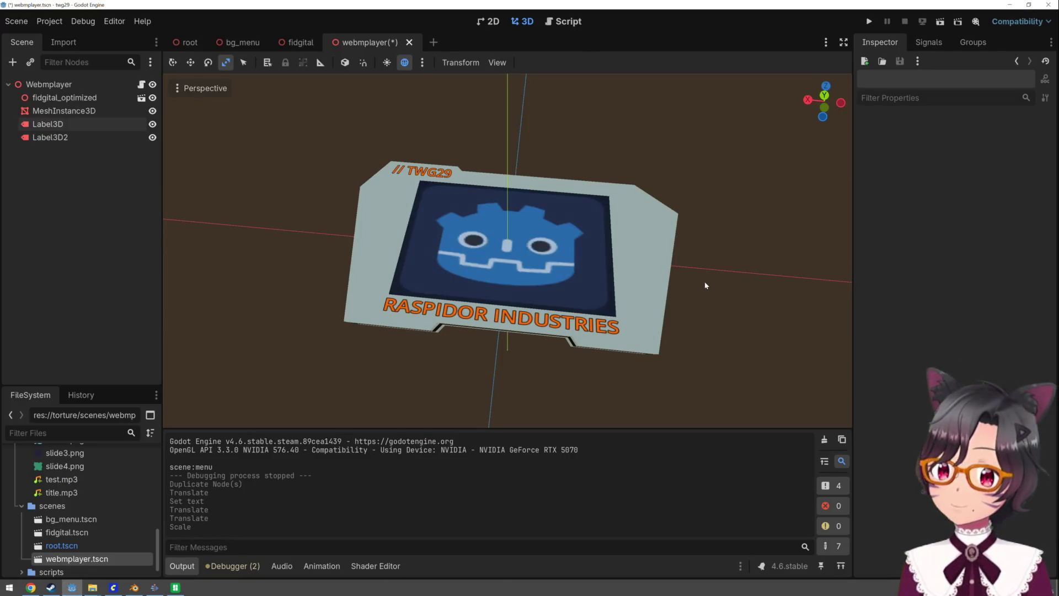
Save the webmplayer scene with Ctrl+S and open the bg_menu scene
{"action": "key", "text": "ctrl+s"}
{"action": "left_click", "coordinate": [561, 22]}
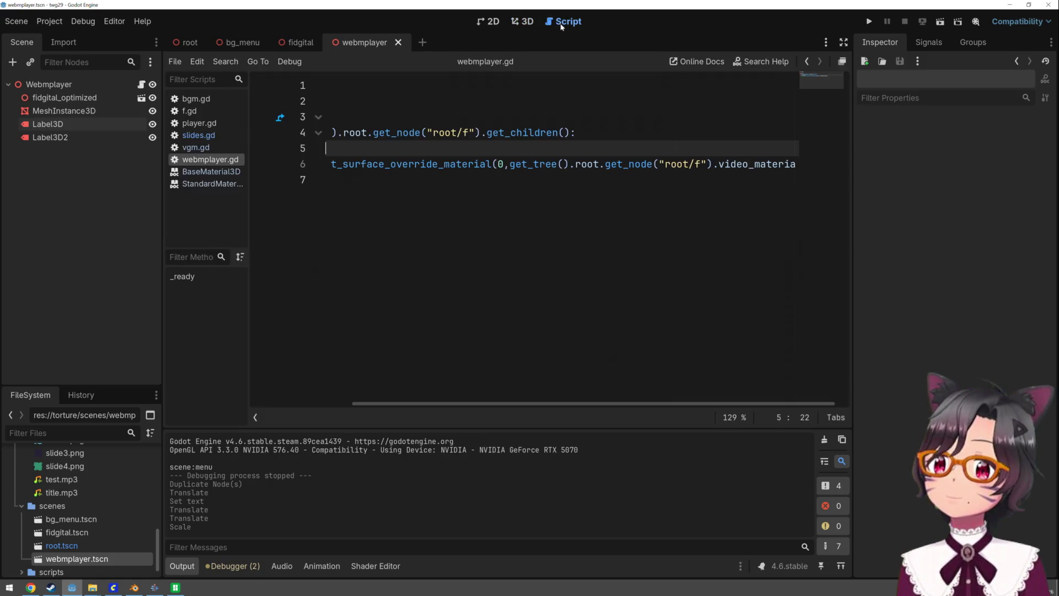
{"action": "left_click", "coordinate": [533, 22]}
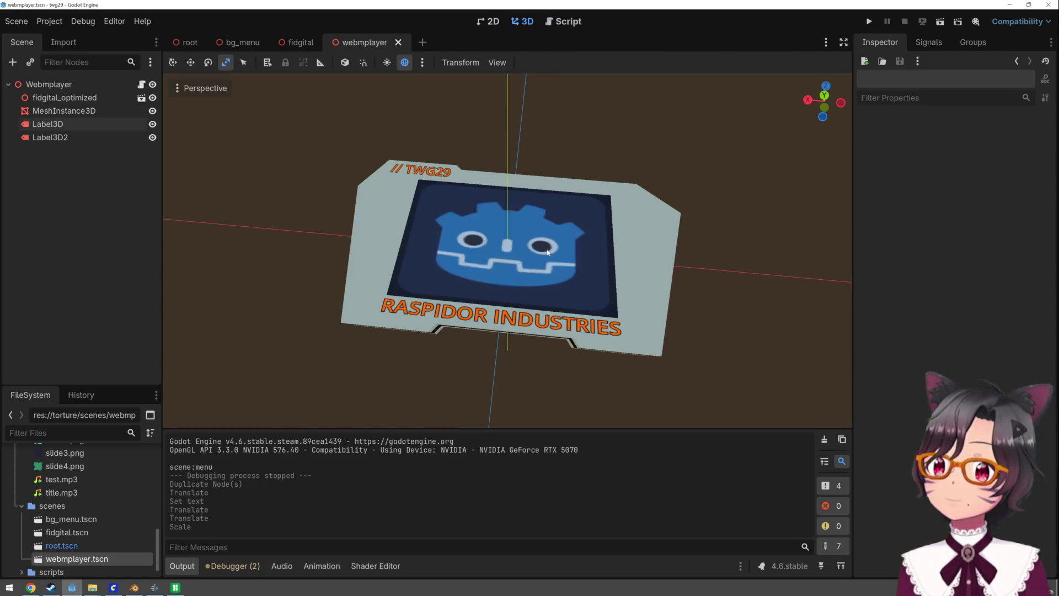
{"action": "left_click", "coordinate": [226, 43]}
Rotate the Webmplayer case to -43.6°, 78.5°, 80.9°, lower it to y -0.774, and test-run the menu
{"action": "key", "text": "q"}
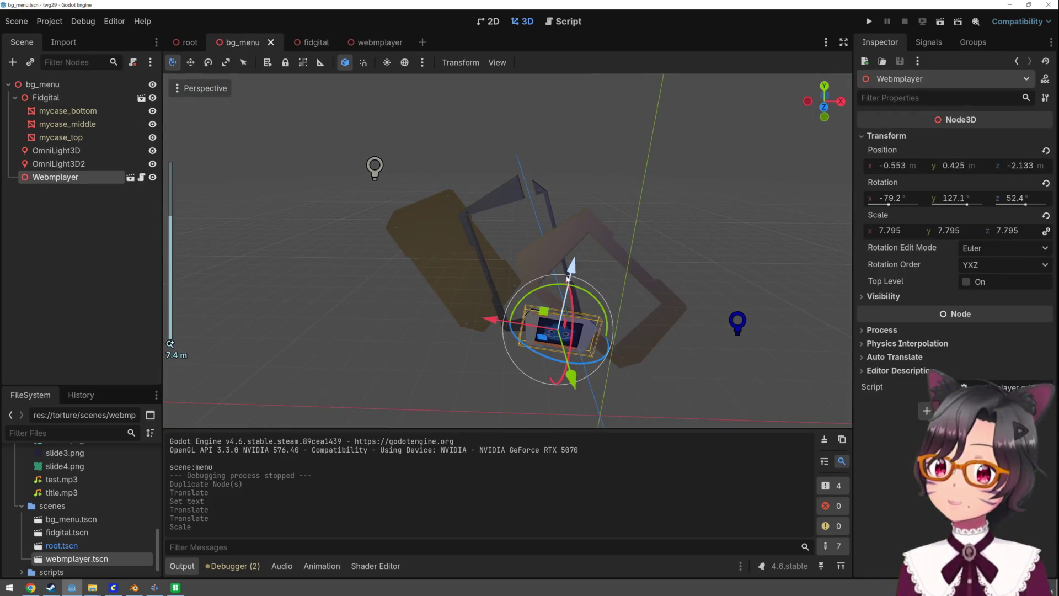
{"action": "mouse_move", "coordinate": [595, 300]}
{"action": "left_mouse_down"}
{"action": "mouse_move", "coordinate": [604, 287]}
{"action": "mouse_move", "coordinate": [570, 291]}
{"action": "left_mouse_up"}
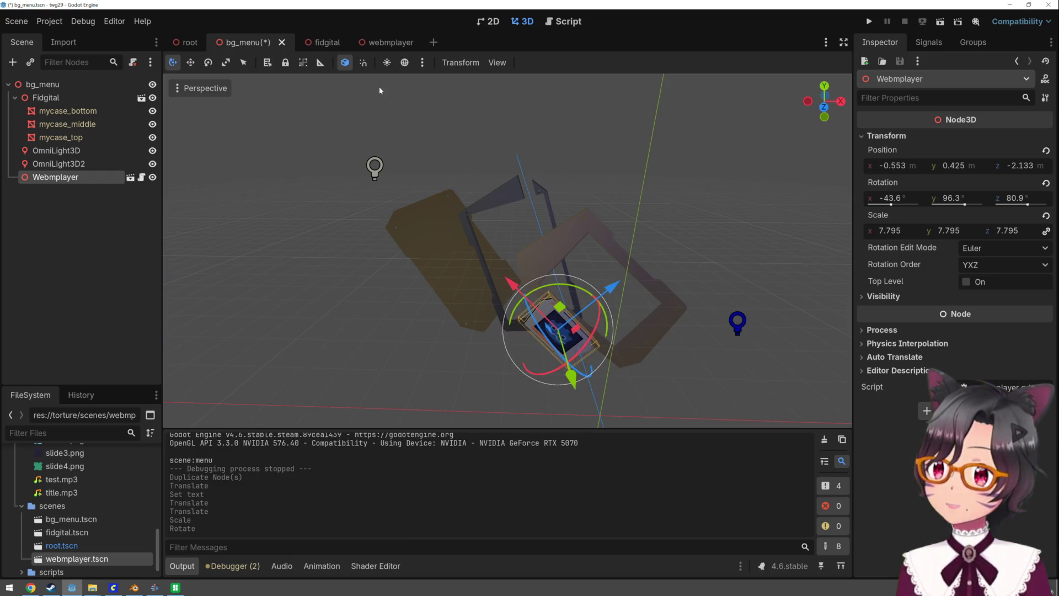
{"action": "left_click", "coordinate": [344, 62]}
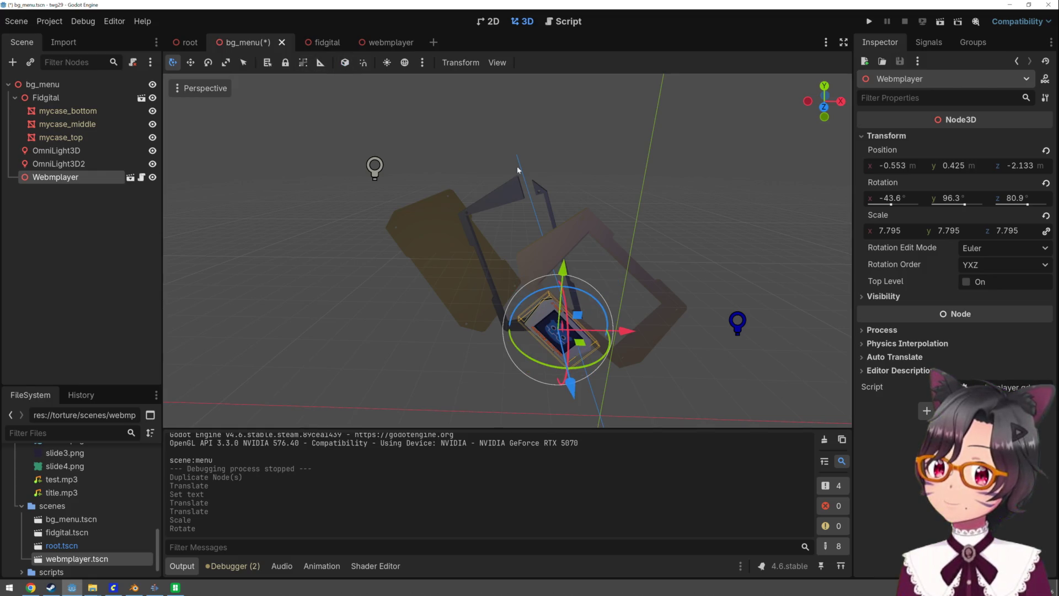
{"action": "mouse_move", "coordinate": [575, 280]}
{"action": "left_mouse_down"}
{"action": "mouse_move", "coordinate": [601, 399]}
{"action": "mouse_move", "coordinate": [586, 420]}
{"action": "left_mouse_up"}
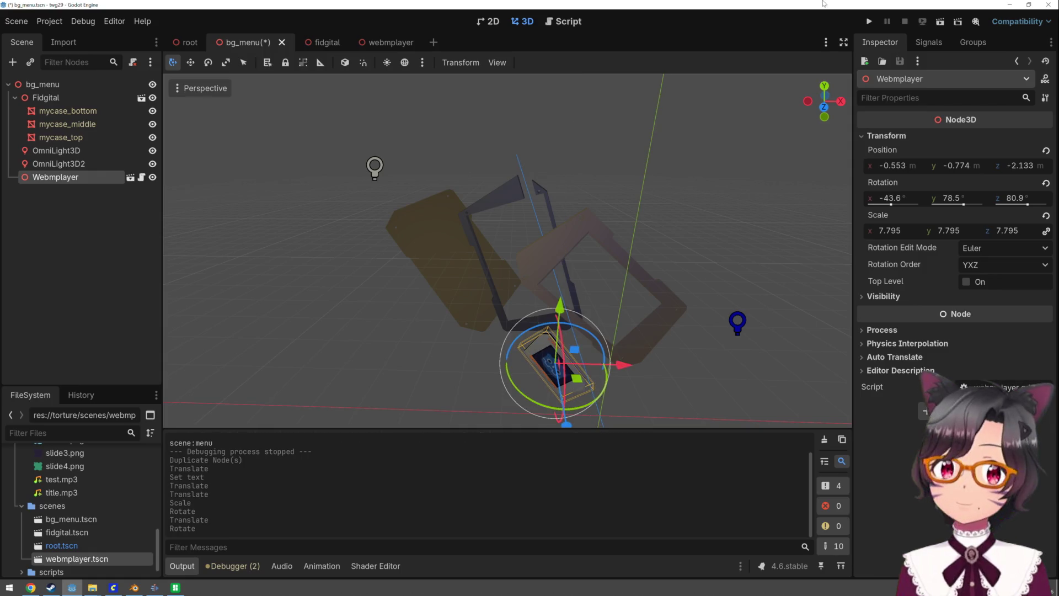
{"action": "left_click", "coordinate": [864, 22]}
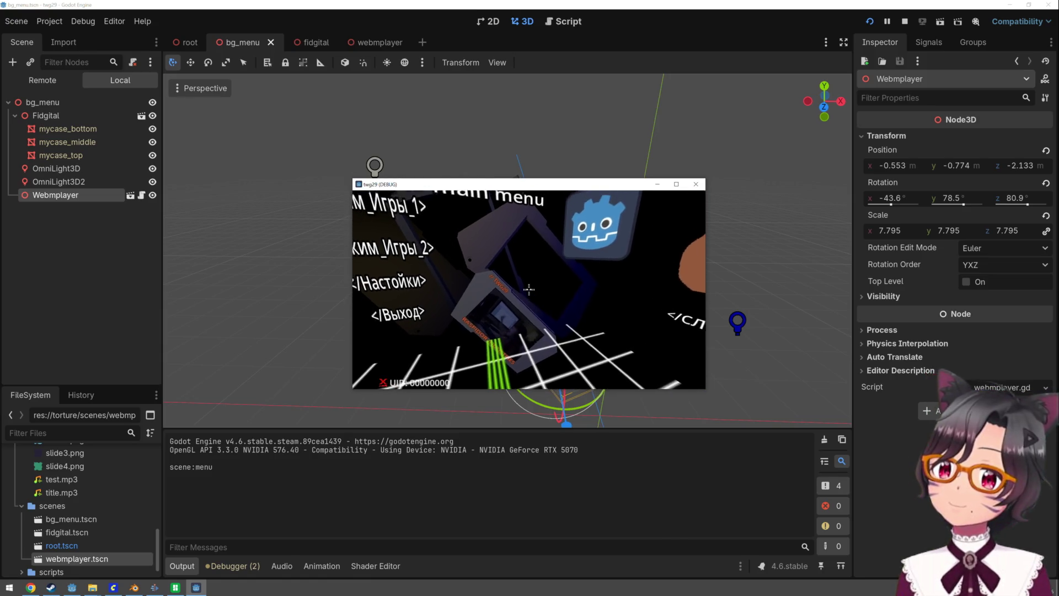
{"action": "key", "text": "Escape"}
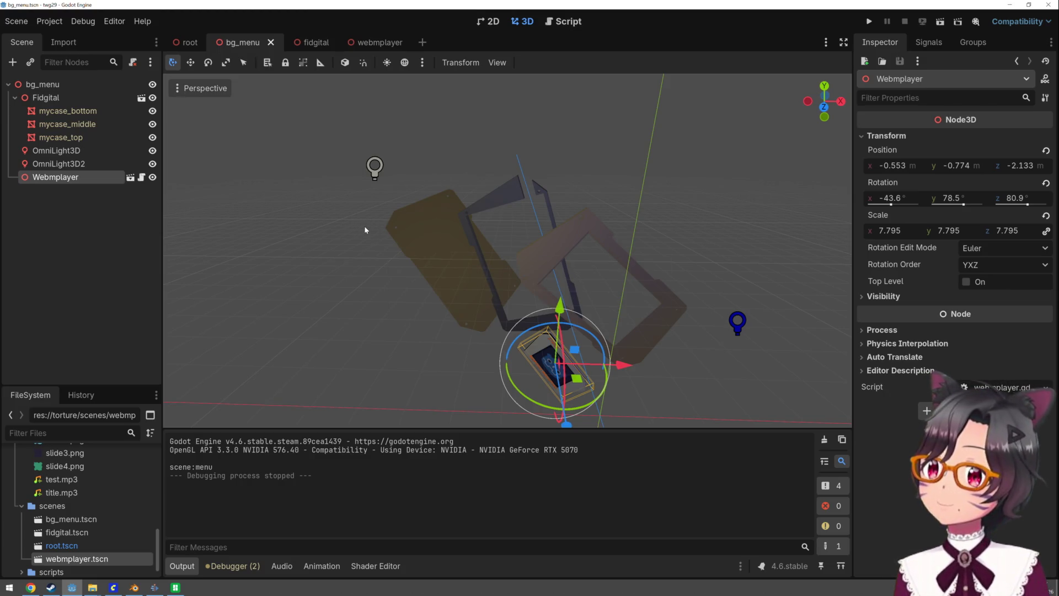
Copy the Webmplayer node from bg_menu and bring up the root scene in the 3D view
{"action": "right_click", "coordinate": [52, 184]}
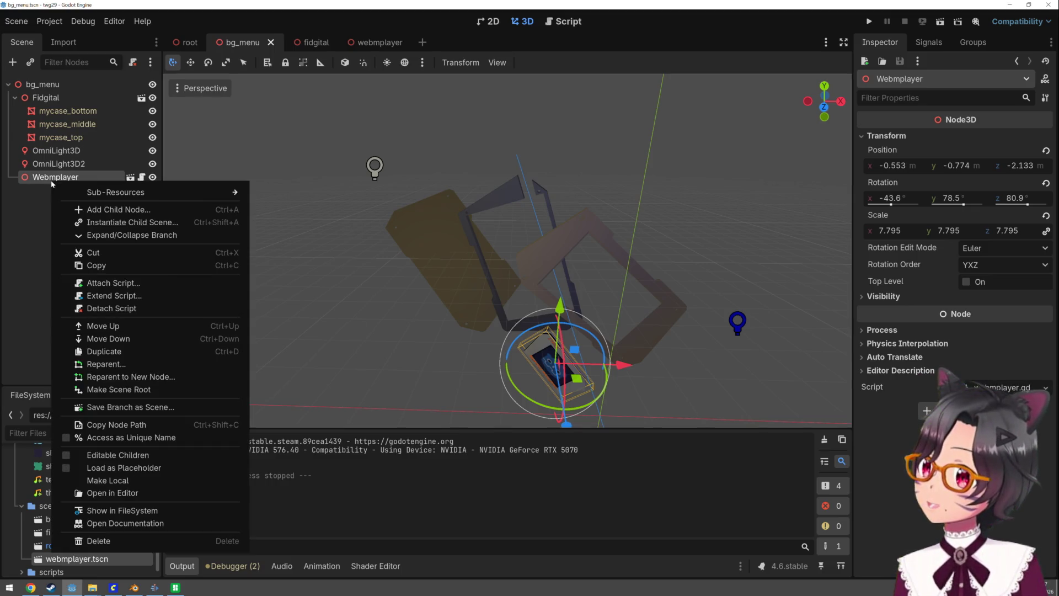
{"action": "left_click", "coordinate": [104, 265]}
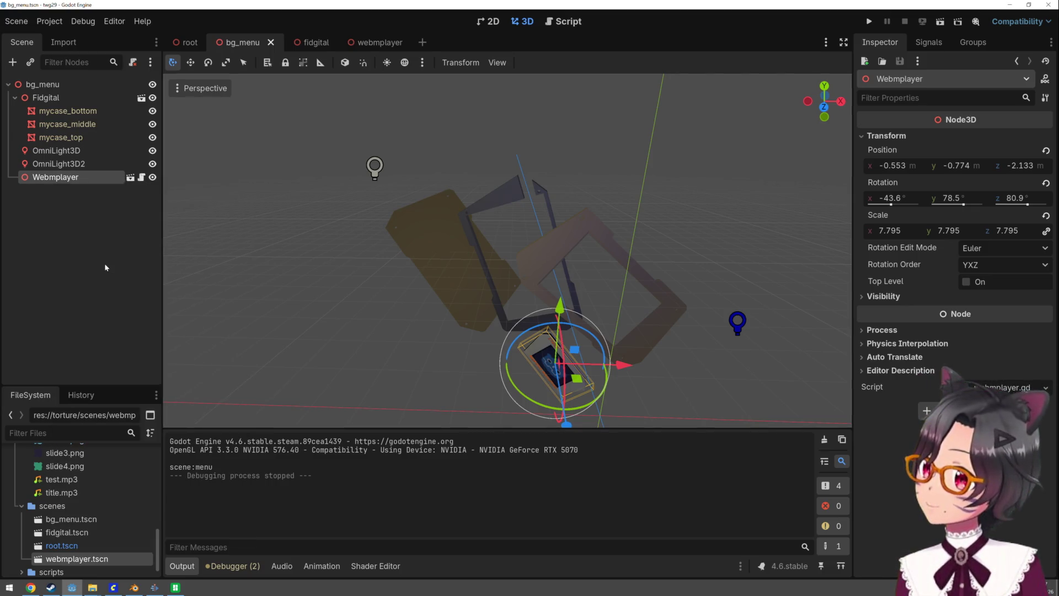
{"action": "left_click", "coordinate": [190, 43]}
{"action": "scroll", "coordinate": [371, 205], "scroll_direction": "down", "scroll_amount": 10}
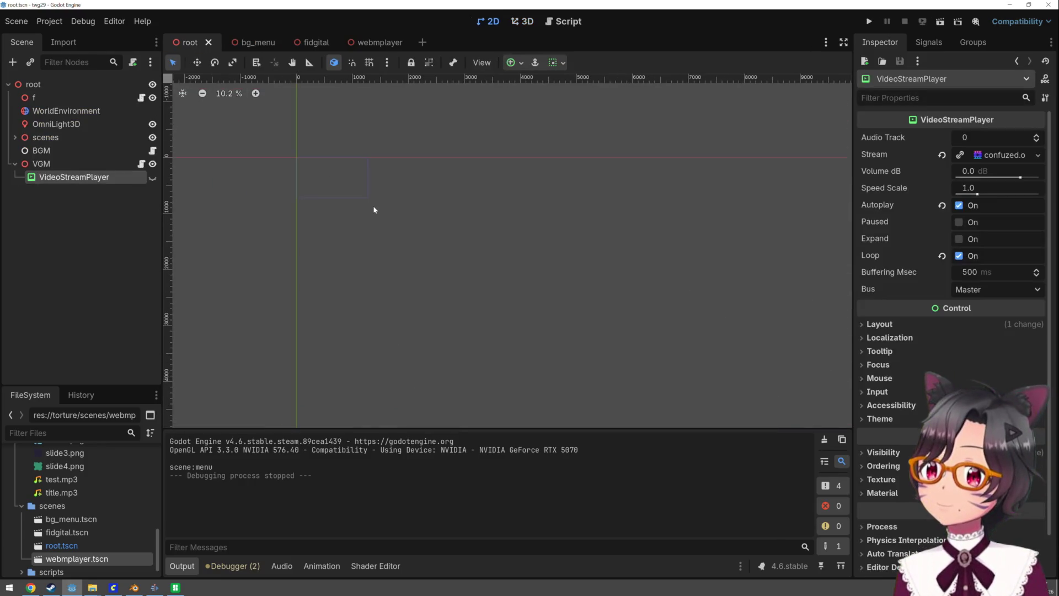
{"action": "left_click", "coordinate": [521, 22]}
{"action": "scroll", "coordinate": [509, 204], "scroll_direction": "up", "scroll_amount": 5}
{"action": "scroll", "coordinate": [683, 174], "scroll_direction": "up", "scroll_amount": 3}
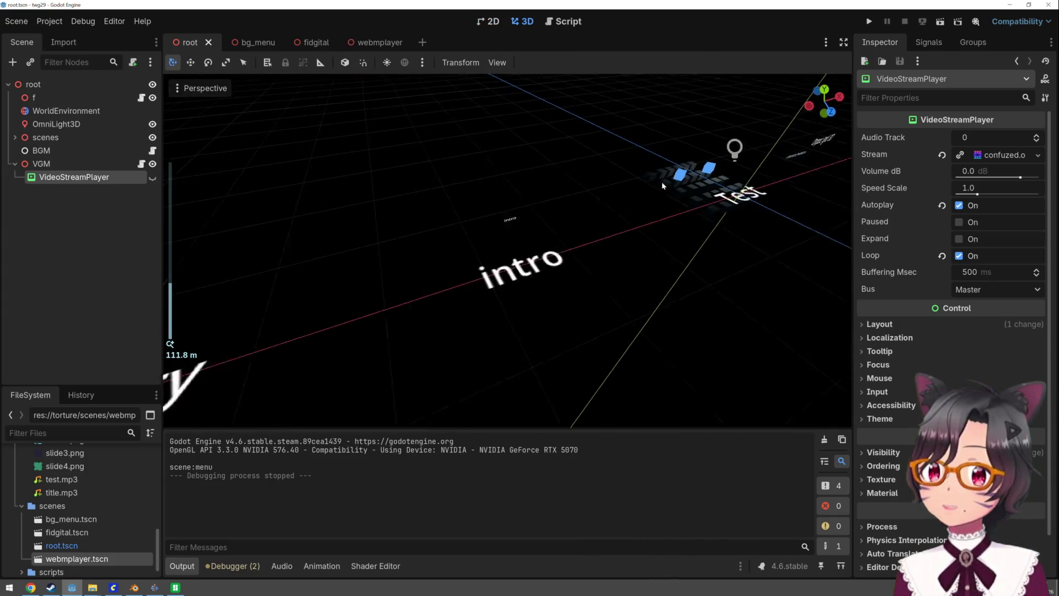
{"action": "scroll", "coordinate": [604, 244], "scroll_direction": "down", "scroll_amount": 3}
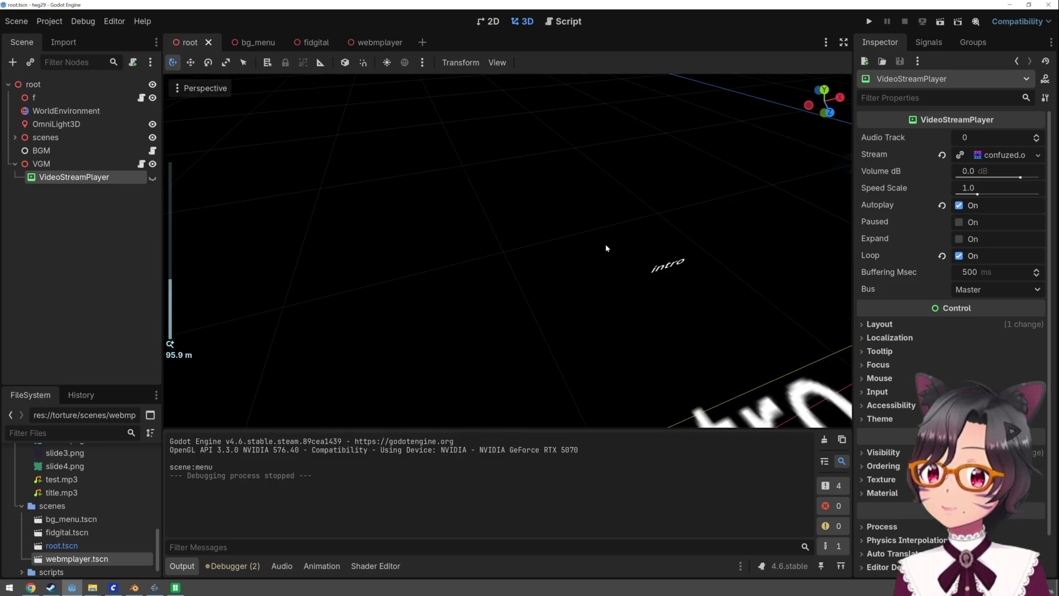
Paste the Webmplayer copy under the intro section and raise it about 2.2 m
{"action": "left_click", "coordinate": [14, 137]}
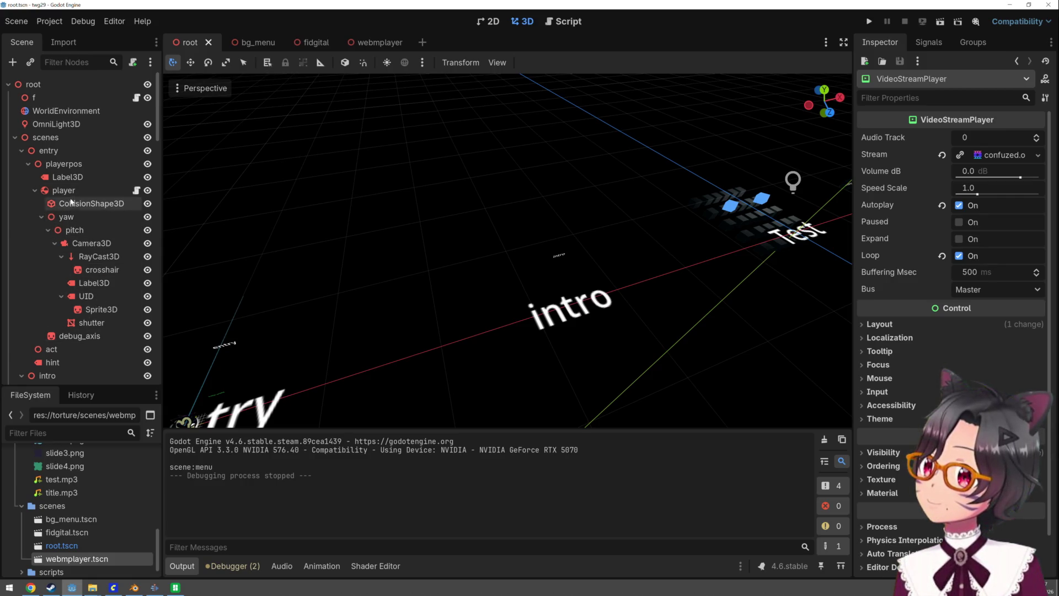
{"action": "left_click", "coordinate": [22, 150]}
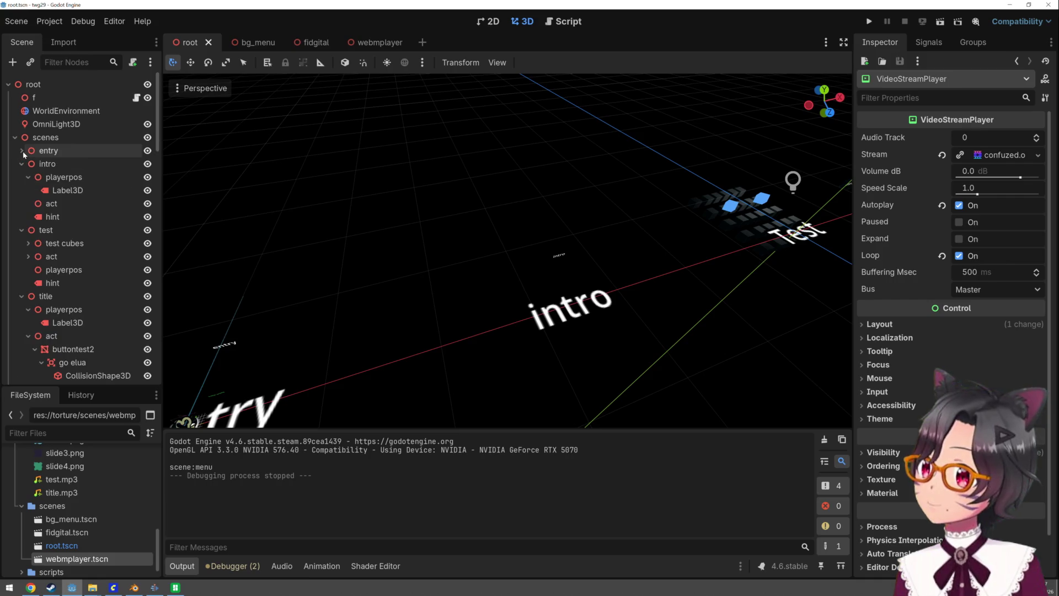
{"action": "left_click", "coordinate": [41, 165]}
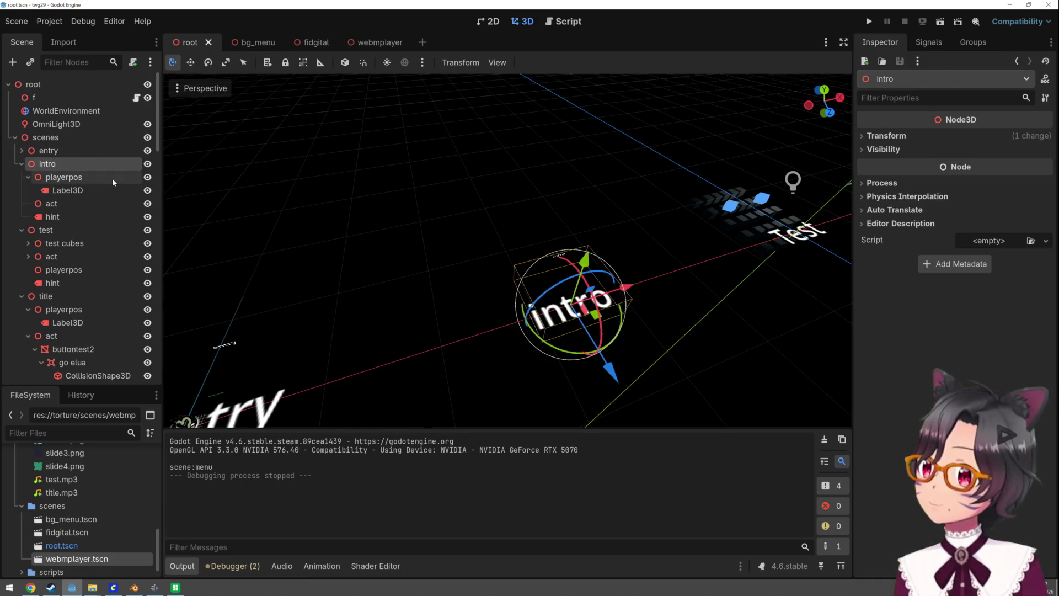
{"action": "key", "text": "ctrl+v"}
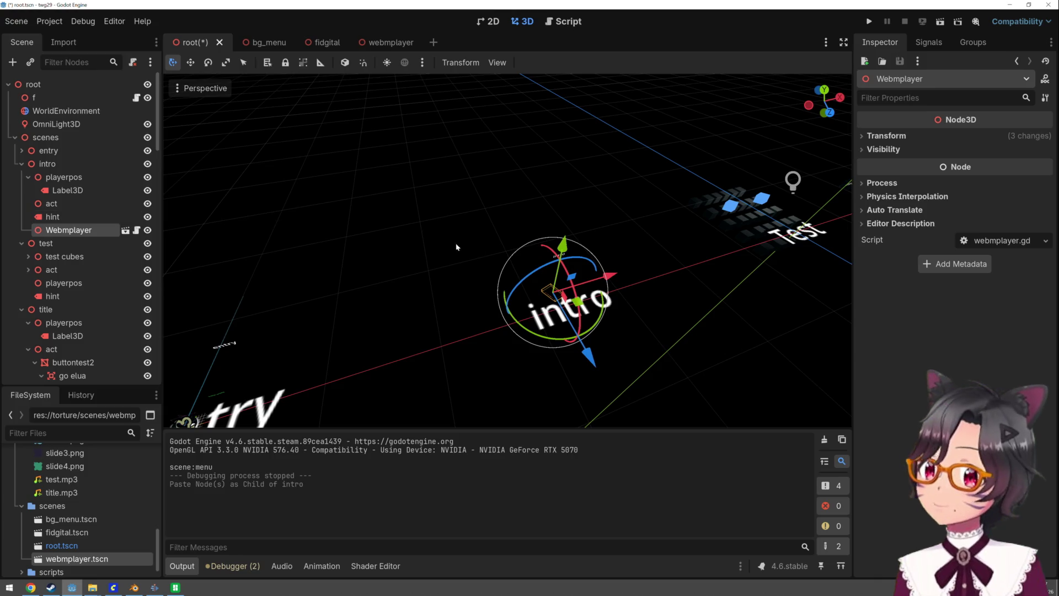
{"action": "scroll", "coordinate": [533, 268], "scroll_direction": "down", "scroll_amount": 5}
{"action": "scroll", "coordinate": [558, 271], "scroll_direction": "down", "scroll_amount": 2}
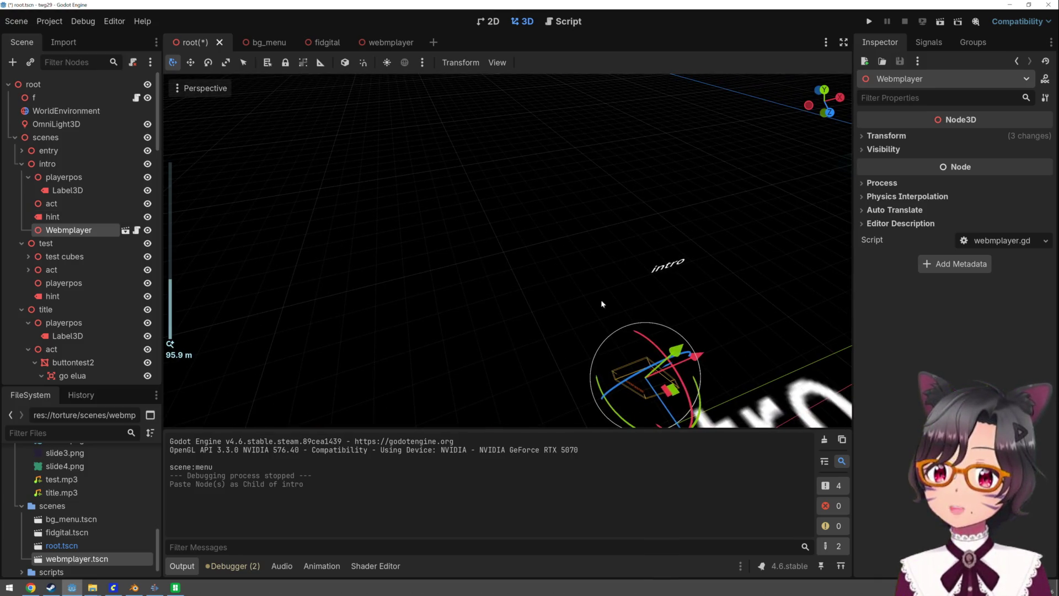
{"action": "key", "text": "f"}
{"action": "left_click_drag", "start_coordinate": [522, 265], "coordinate": [528, 184]}
{"action": "left_click", "coordinate": [56, 164]}
Add an OmniLight3D under intro and lift it about 3.2 m
{"action": "right_click", "coordinate": [66, 165]}
{"action": "left_click", "coordinate": [76, 176]}
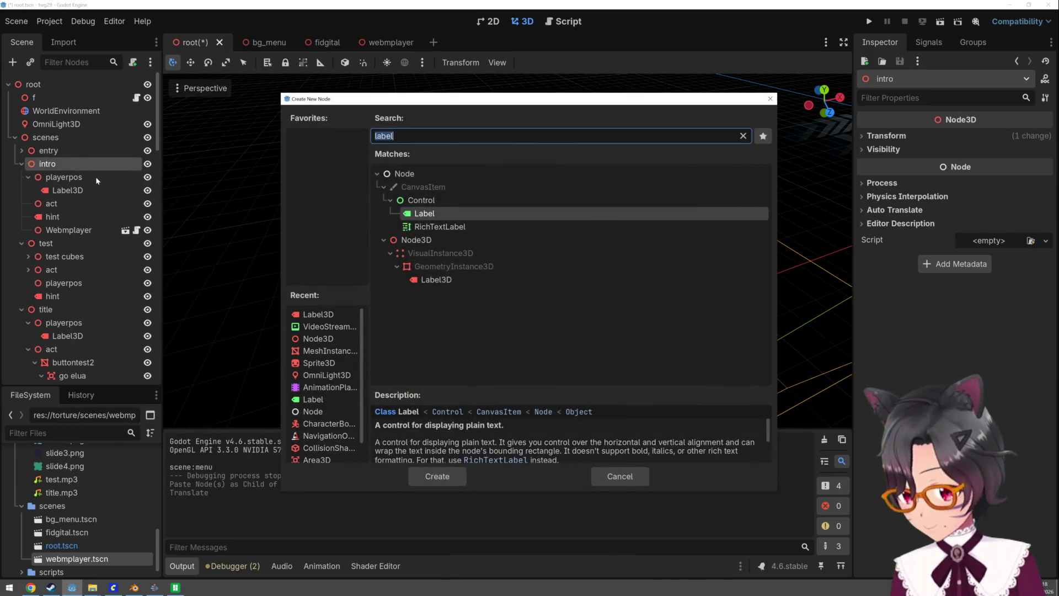
{"action": "type", "text": "omnili"}
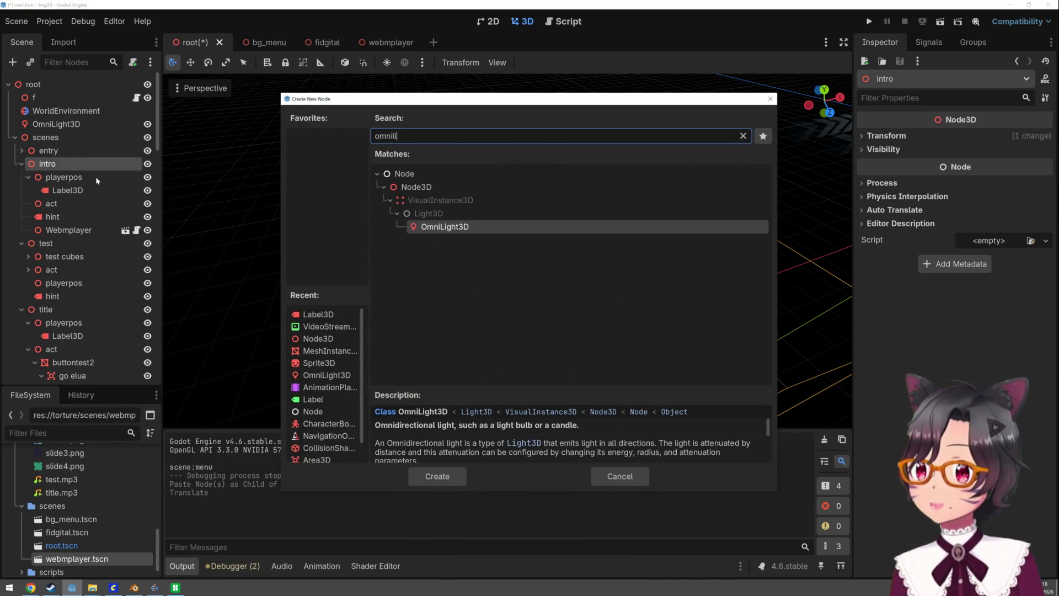
{"action": "double_click", "coordinate": [443, 227]}
{"action": "mouse_move", "coordinate": [595, 313]}
{"action": "left_mouse_down"}
{"action": "mouse_move", "coordinate": [607, 290]}
{"action": "mouse_move", "coordinate": [609, 138]}
{"action": "mouse_move", "coordinate": [609, 151]}
{"action": "left_mouse_up"}
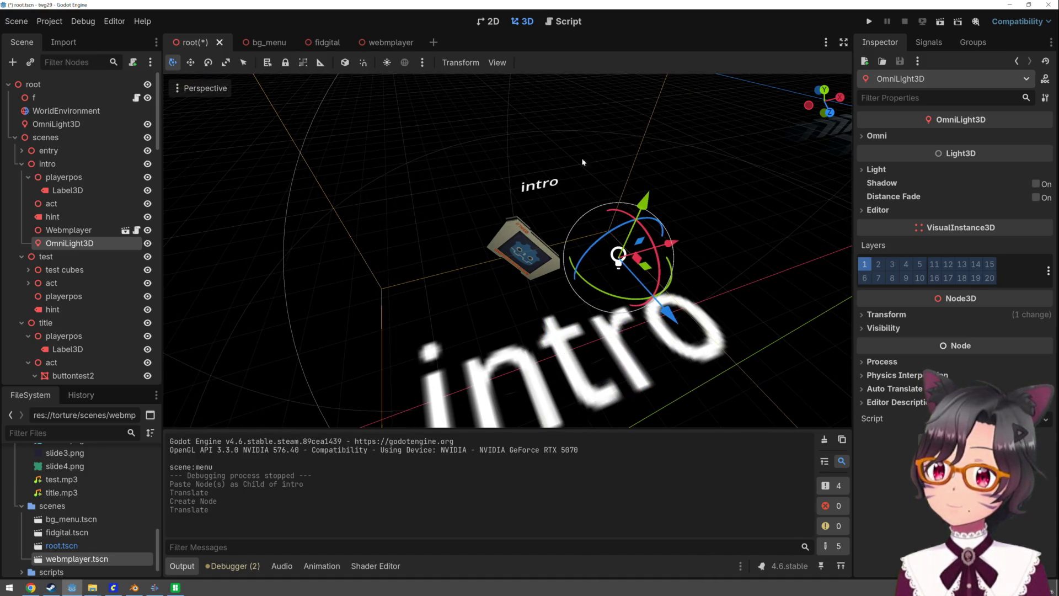
Rotate the Webmplayer case about 46 degrees and tilt it -21 degrees on X, then run the game
{"action": "left_click", "coordinate": [77, 231]}
{"action": "left_click_drag", "start_coordinate": [494, 201], "coordinate": [502, 235]}
{"action": "left_click_drag", "start_coordinate": [564, 263], "coordinate": [565, 266]}
{"action": "mouse_move", "coordinate": [525, 214]}
{"action": "left_mouse_down"}
{"action": "mouse_move", "coordinate": [521, 193]}
{"action": "mouse_move", "coordinate": [529, 204]}
{"action": "left_mouse_up"}
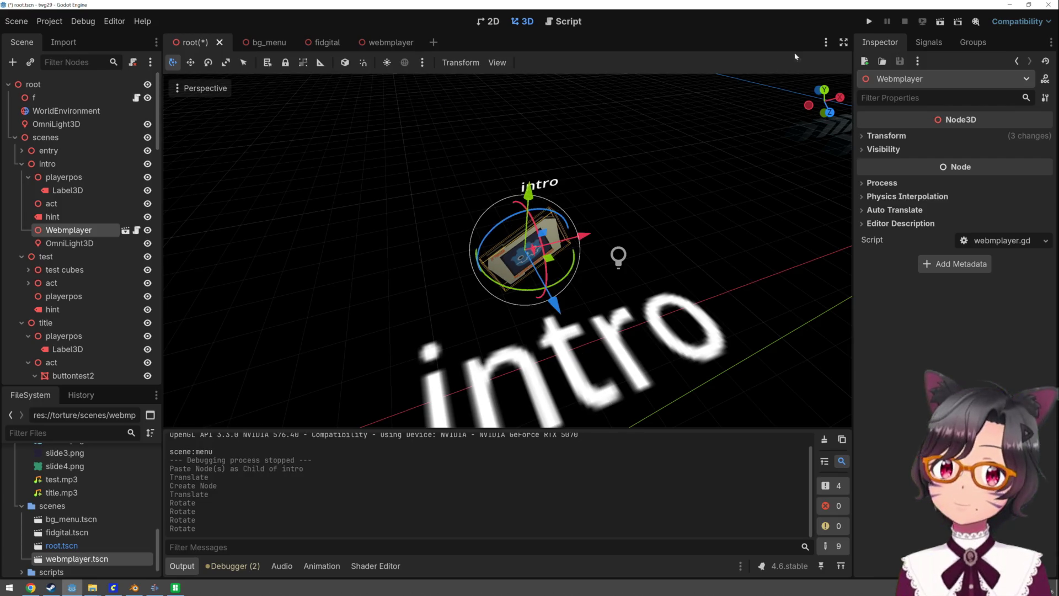
{"action": "left_click", "coordinate": [863, 26]}
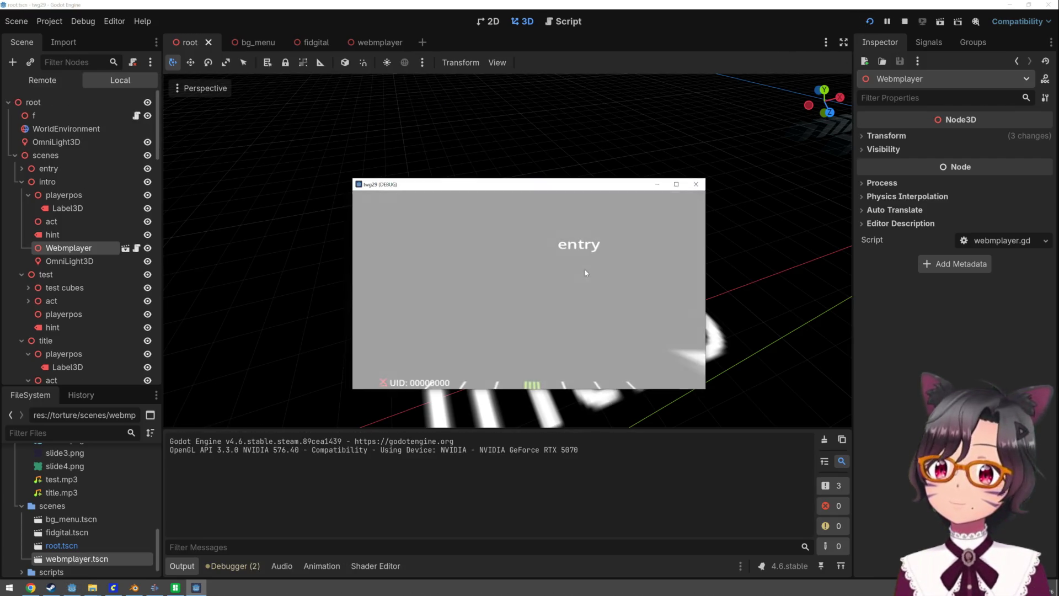
Stop the run, lower the intro's Webmplayer case, tilt it slightly, and relaunch the game
{"action": "left_click", "coordinate": [484, 334]}
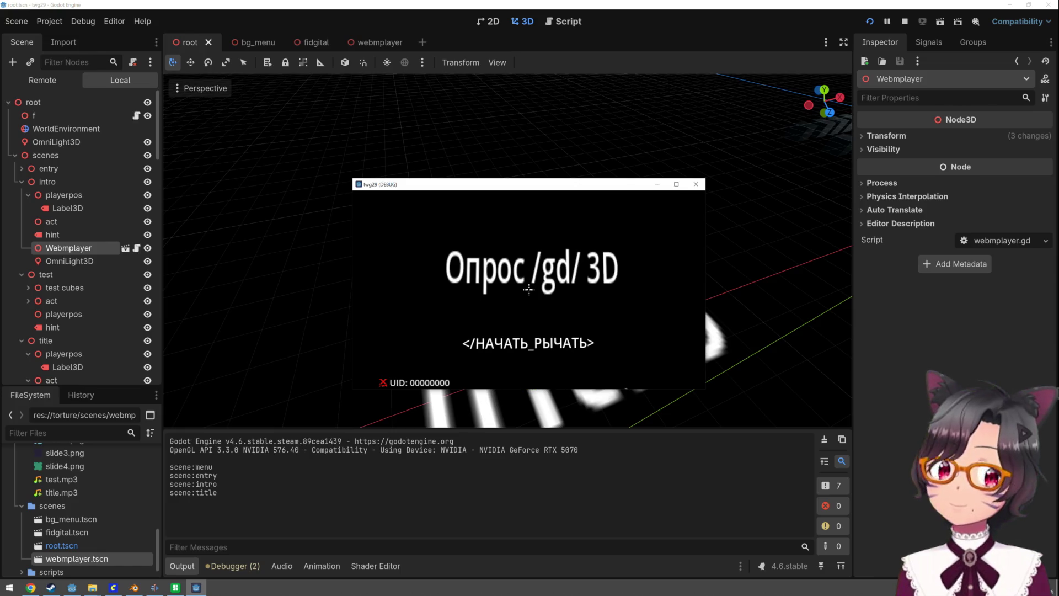
{"action": "key", "text": "F8"}
{"action": "left_click_drag", "start_coordinate": [528, 211], "coordinate": [541, 226]}
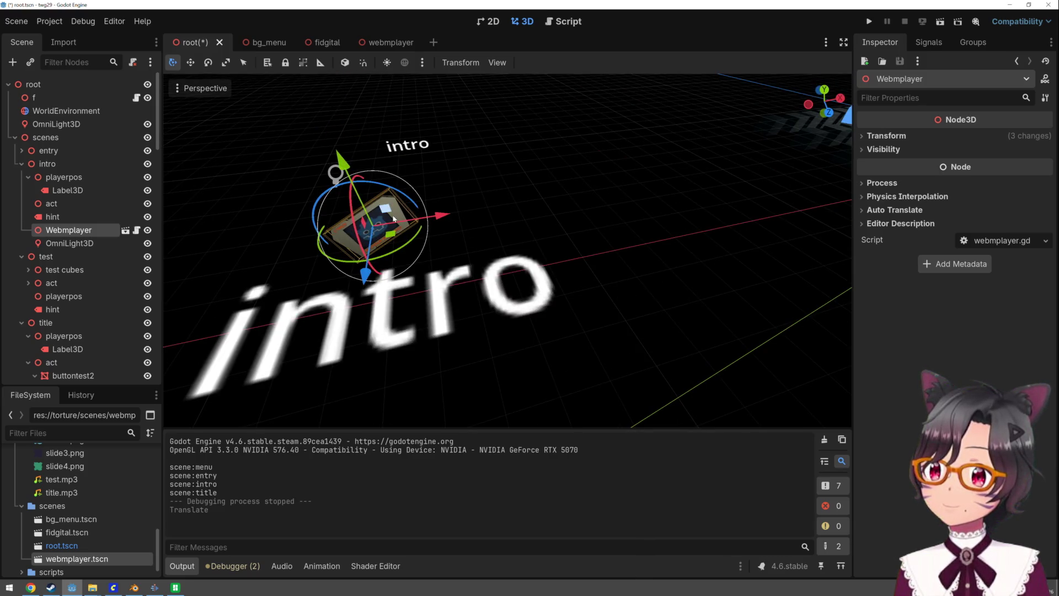
{"action": "left_click_drag", "start_coordinate": [347, 167], "coordinate": [355, 178]}
{"action": "mouse_move", "coordinate": [369, 263]}
{"action": "left_mouse_down"}
{"action": "mouse_move", "coordinate": [364, 248]}
{"action": "mouse_move", "coordinate": [365, 264]}
{"action": "left_mouse_up"}
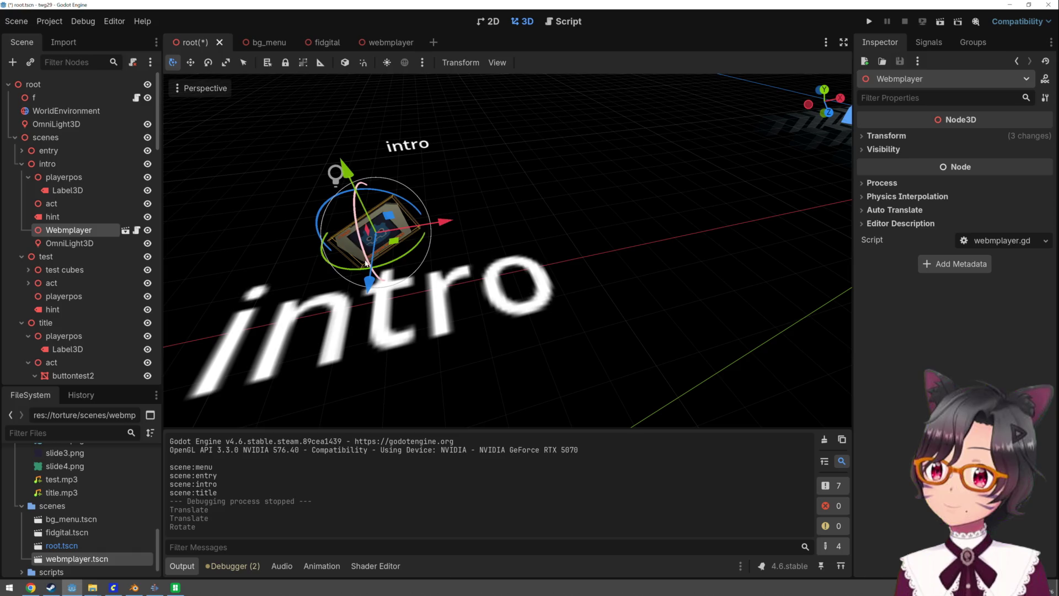
{"action": "left_click", "coordinate": [868, 23]}
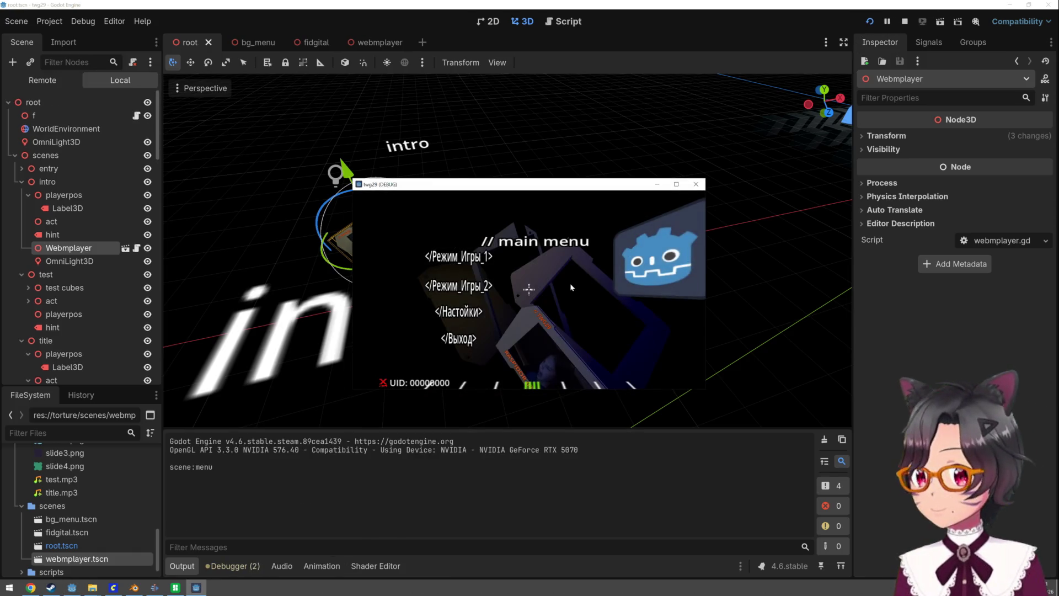
Play from the main menu past the title screen to the user agreement screen
{"action": "left_click", "coordinate": [528, 289]}
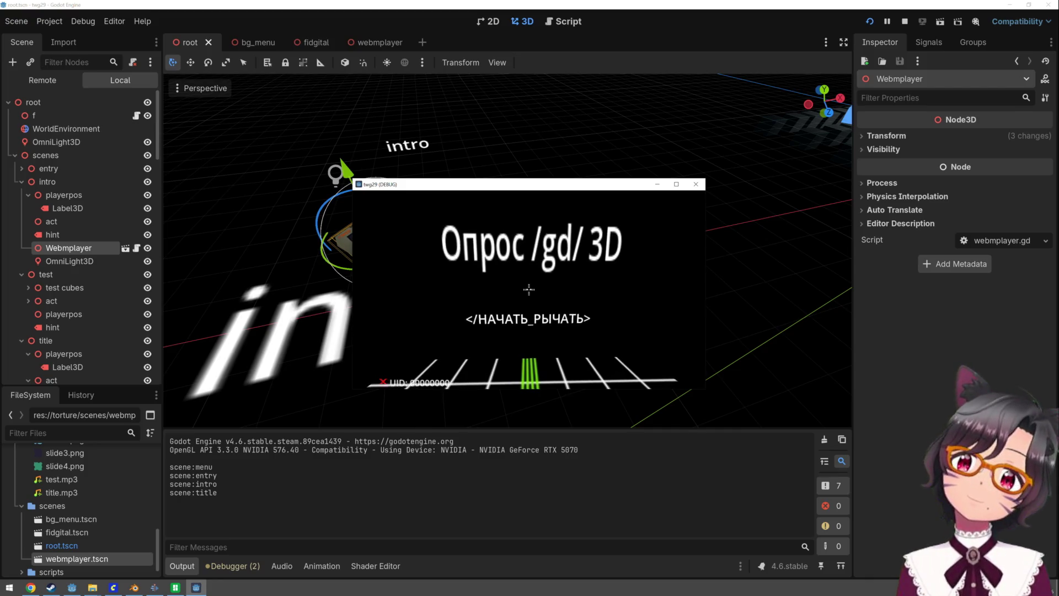
{"action": "key", "text": "Return"}
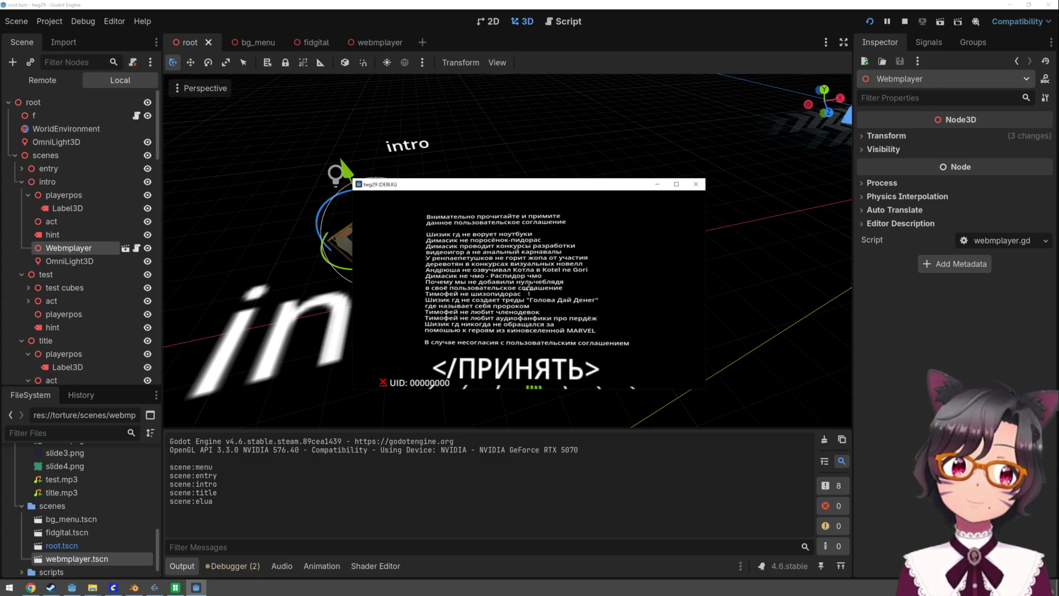
{"action": "scroll", "coordinate": [521, 268], "scroll_direction": "down", "scroll_amount": 5}
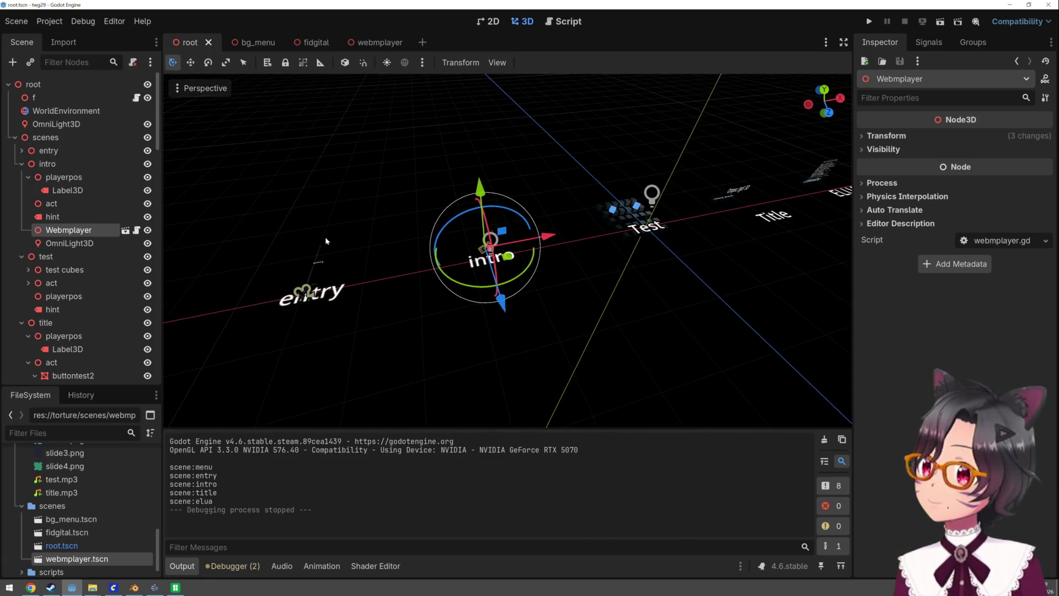
Add an OmniLight3D under title with range radius about 9.19, then paste the Webmplayer copy there
{"action": "left_click_drag", "start_coordinate": [342, 242], "coordinate": [220, 251]}
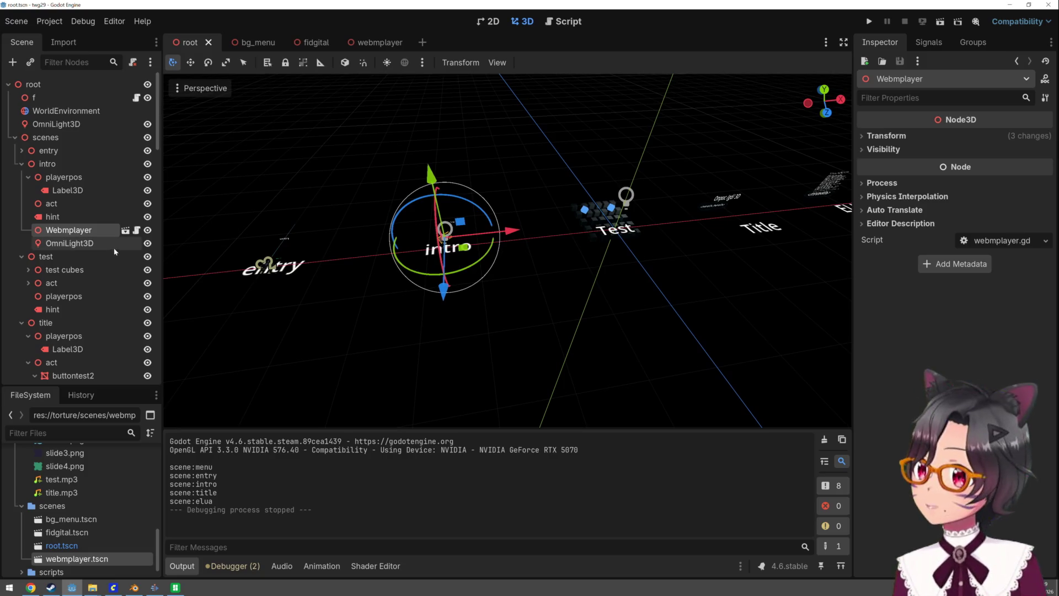
{"action": "scroll", "coordinate": [400, 194], "scroll_direction": "down", "scroll_amount": 3}
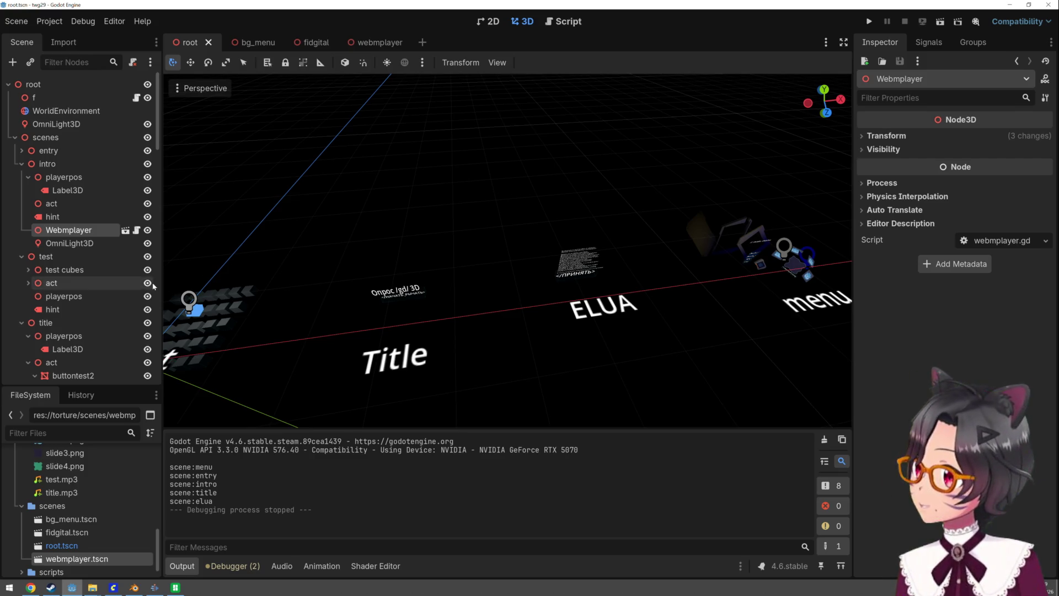
{"action": "left_click", "coordinate": [95, 323]}
{"action": "right_click", "coordinate": [93, 323]}
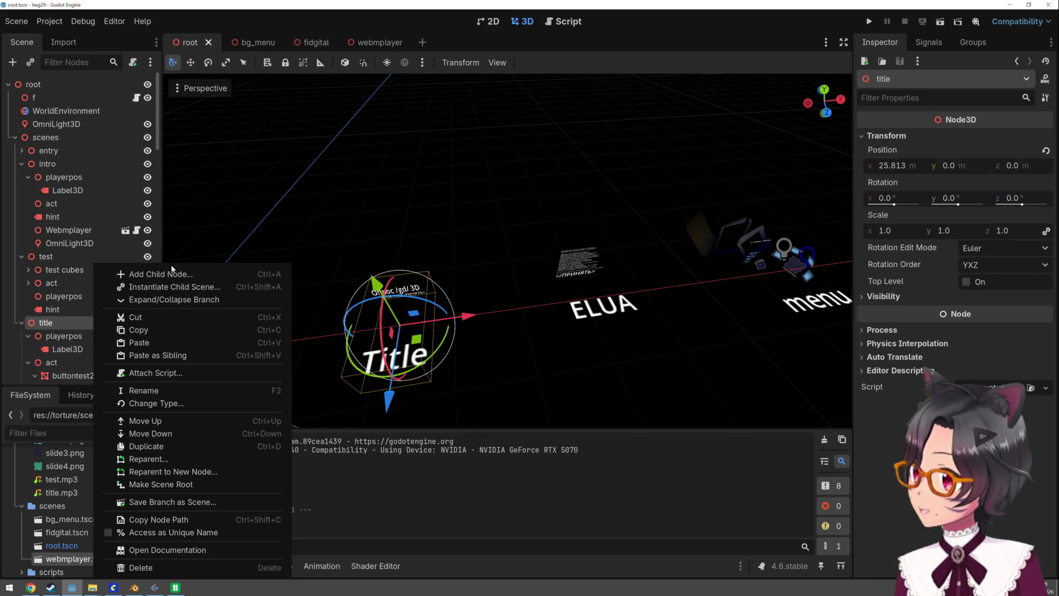
{"action": "left_click", "coordinate": [175, 271]}
{"action": "type", "text": "omni"}
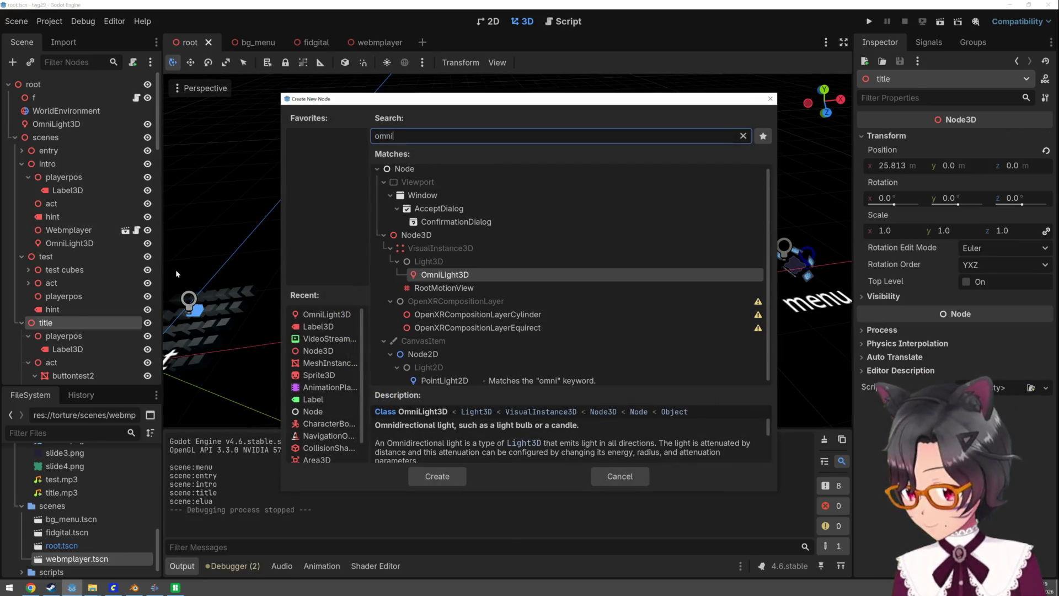
{"action": "double_click", "coordinate": [485, 274]}
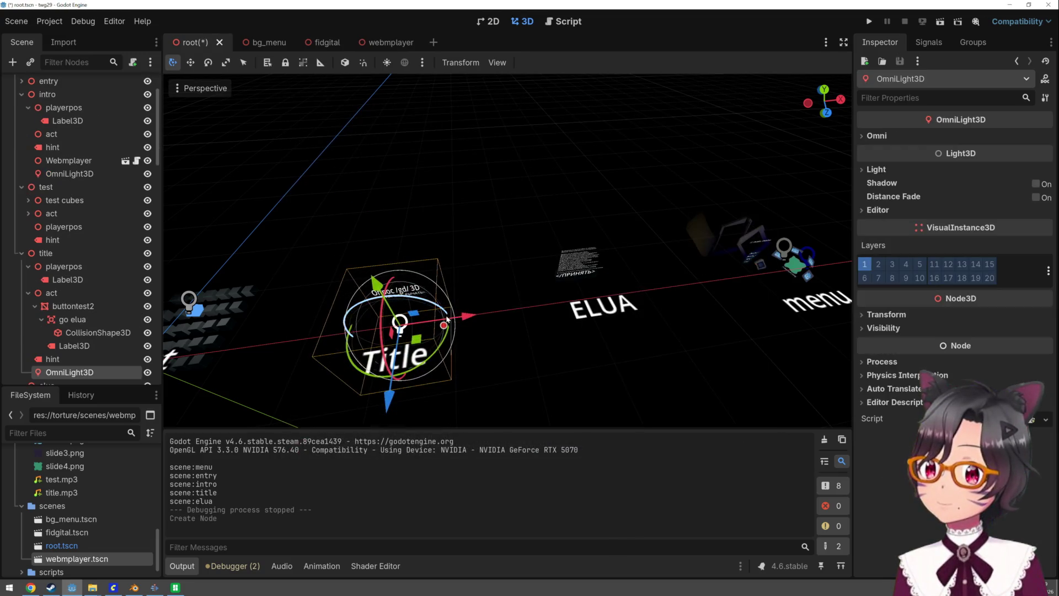
{"action": "left_click_drag", "start_coordinate": [393, 391], "coordinate": [403, 407]}
{"action": "mouse_move", "coordinate": [443, 332]}
{"action": "left_mouse_down"}
{"action": "mouse_move", "coordinate": [431, 339]}
{"action": "mouse_move", "coordinate": [481, 356]}
{"action": "left_mouse_up"}
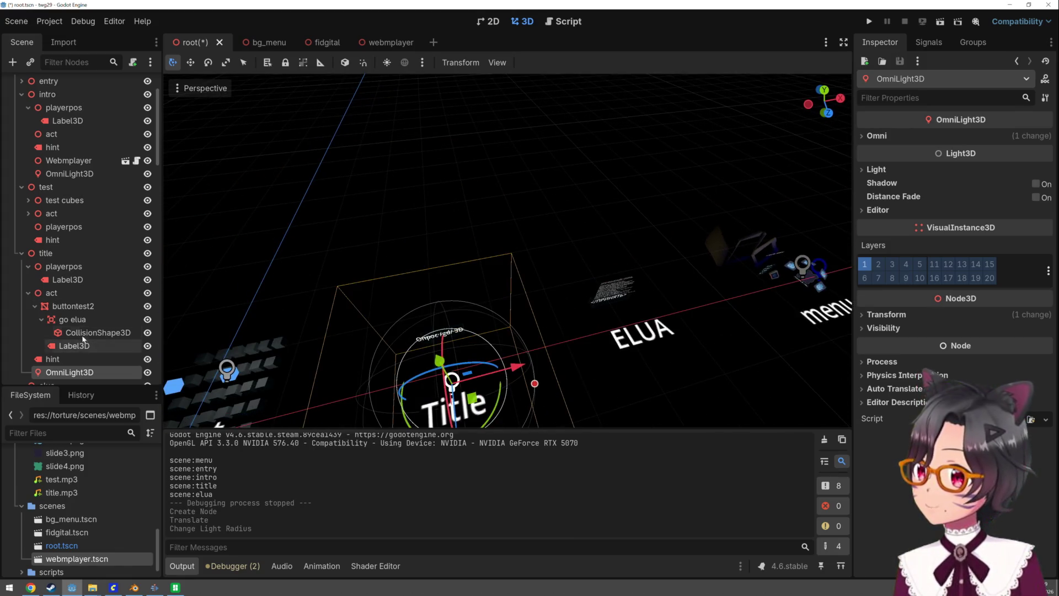
{"action": "left_click", "coordinate": [52, 253]}
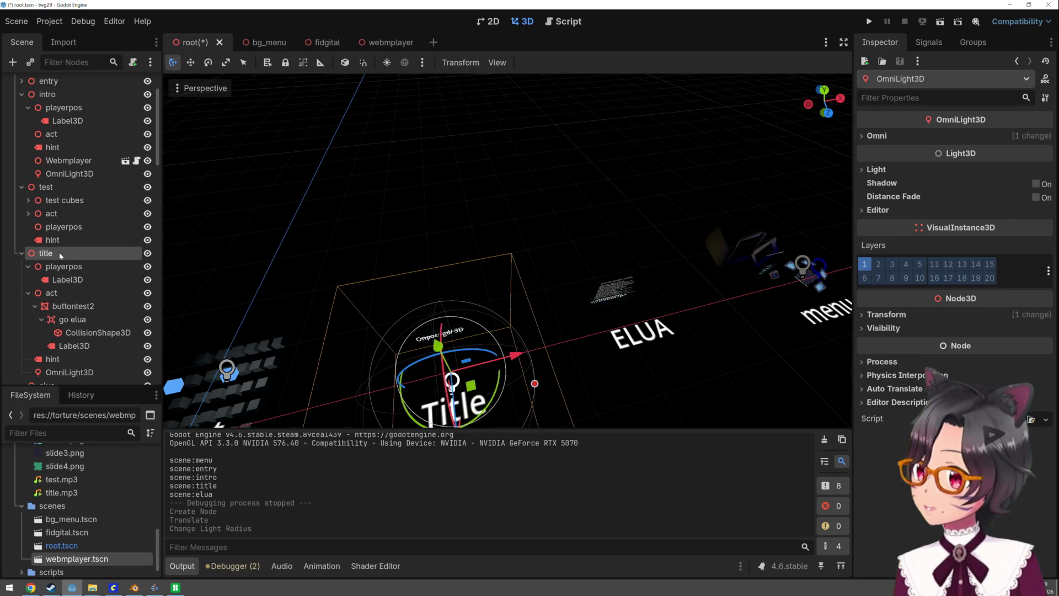
{"action": "key", "text": "ctrl+v"}
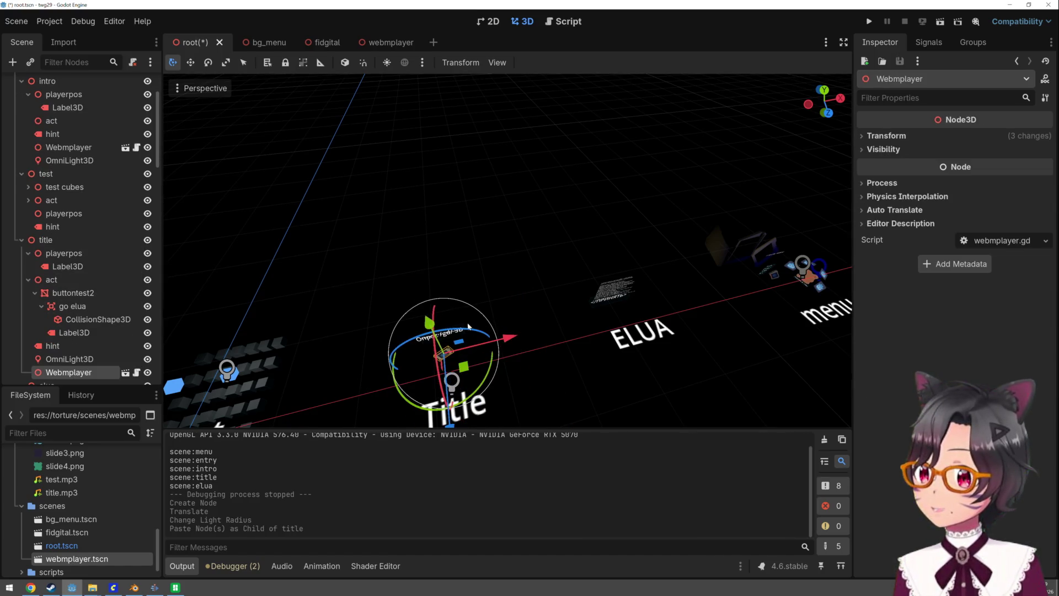
Scale the title's Webmplayer model up in stages to about 35.3
{"action": "key", "text": "r"}
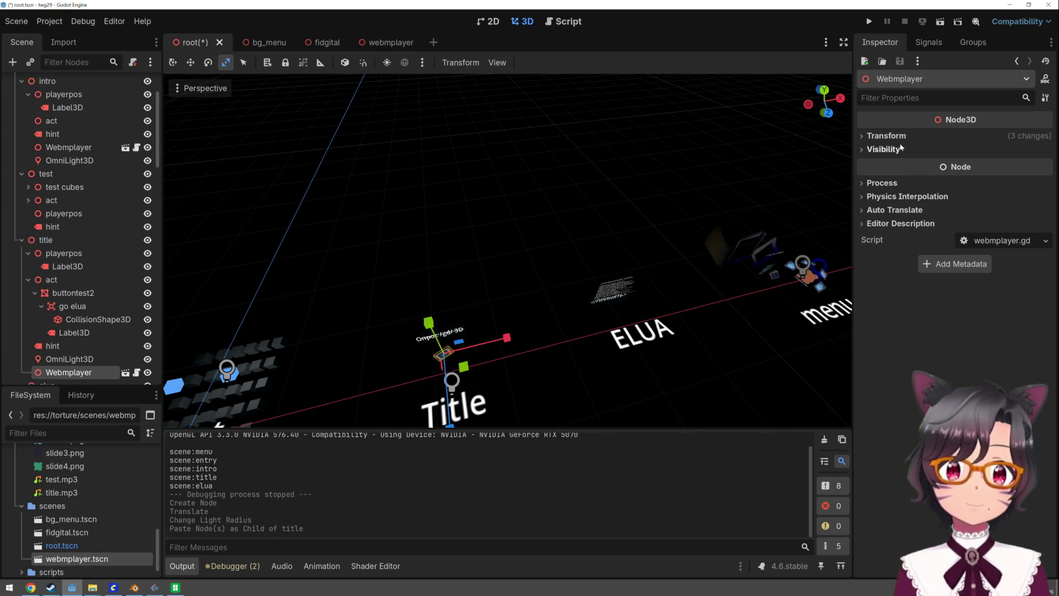
{"action": "left_click", "coordinate": [900, 137]}
{"action": "left_click_drag", "start_coordinate": [892, 233], "coordinate": [905, 233]}
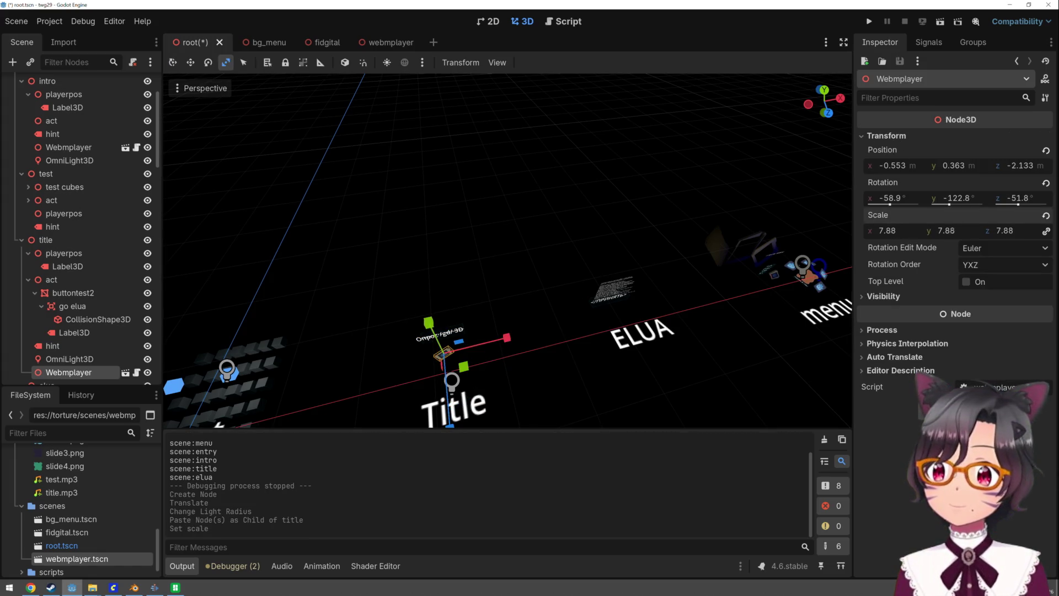
{"action": "left_click_drag", "start_coordinate": [444, 353], "coordinate": [536, 310]}
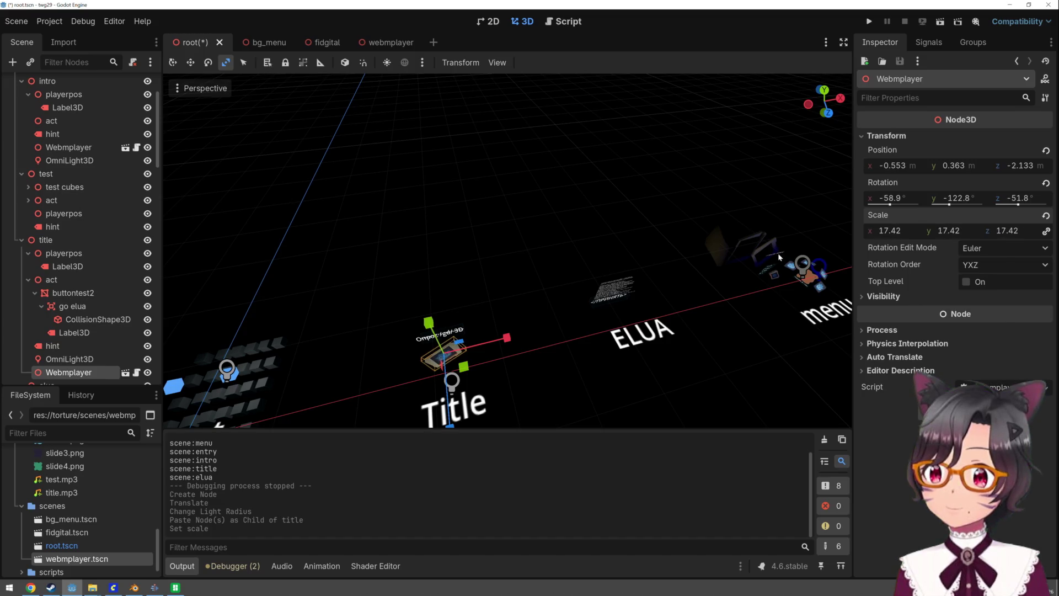
{"action": "left_click_drag", "start_coordinate": [444, 353], "coordinate": [518, 299]}
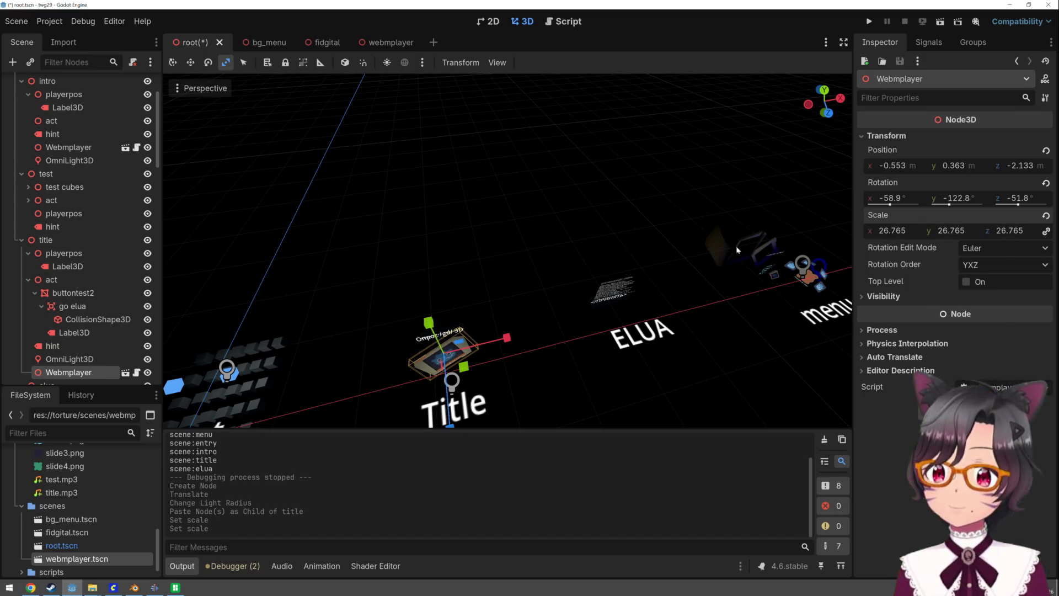
{"action": "left_click_drag", "start_coordinate": [444, 353], "coordinate": [546, 291]}
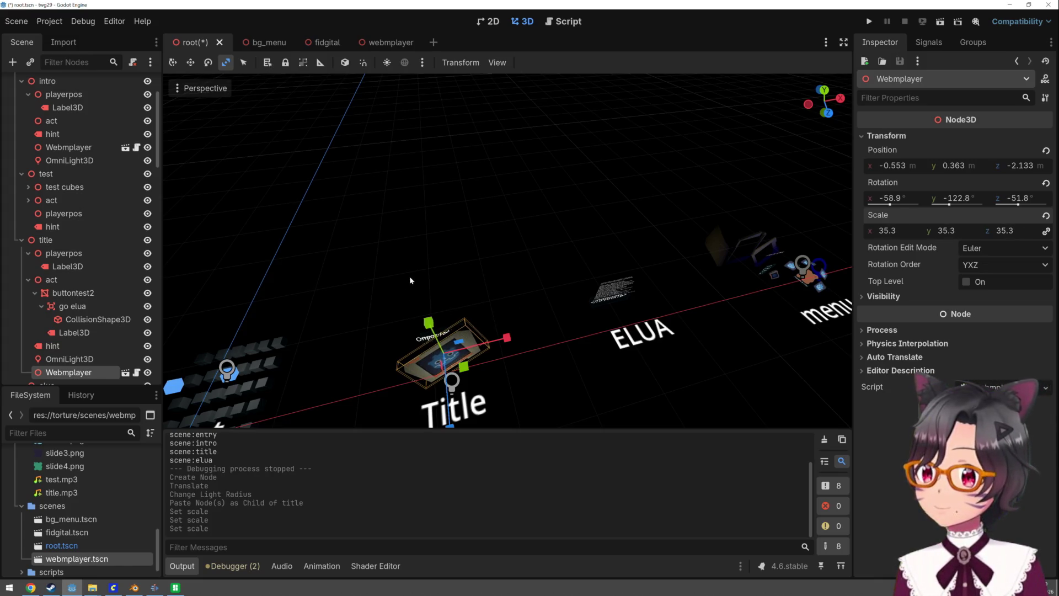
Rotate the model, set its uniform scale to 80, and push it back to z -8.234
{"action": "key", "text": "q"}
{"action": "mouse_move", "coordinate": [496, 373]}
{"action": "left_mouse_down"}
{"action": "mouse_move", "coordinate": [488, 343]}
{"action": "mouse_move", "coordinate": [479, 369]}
{"action": "mouse_move", "coordinate": [474, 353]}
{"action": "left_mouse_up"}
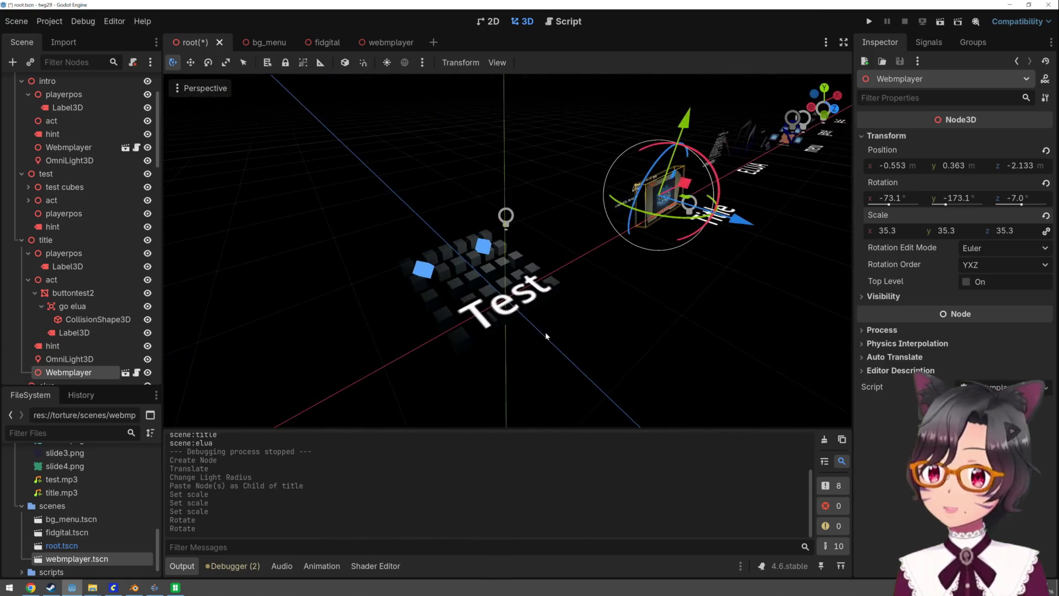
{"action": "mouse_move", "coordinate": [743, 225]}
{"action": "left_mouse_down"}
{"action": "mouse_move", "coordinate": [677, 210]}
{"action": "mouse_move", "coordinate": [690, 211]}
{"action": "left_mouse_up"}
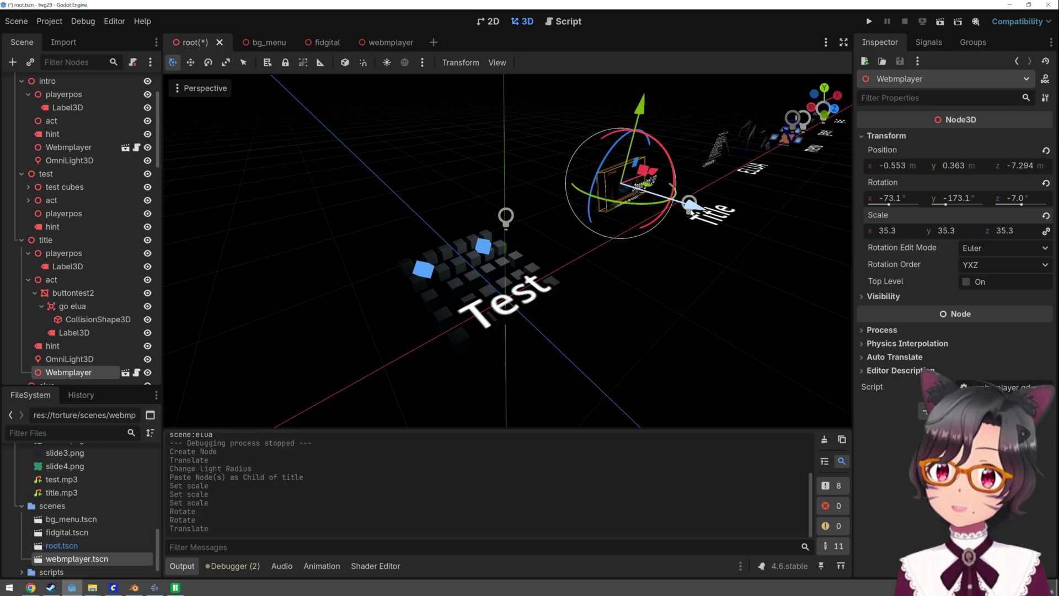
{"action": "left_click_drag", "start_coordinate": [671, 156], "coordinate": [671, 166]}
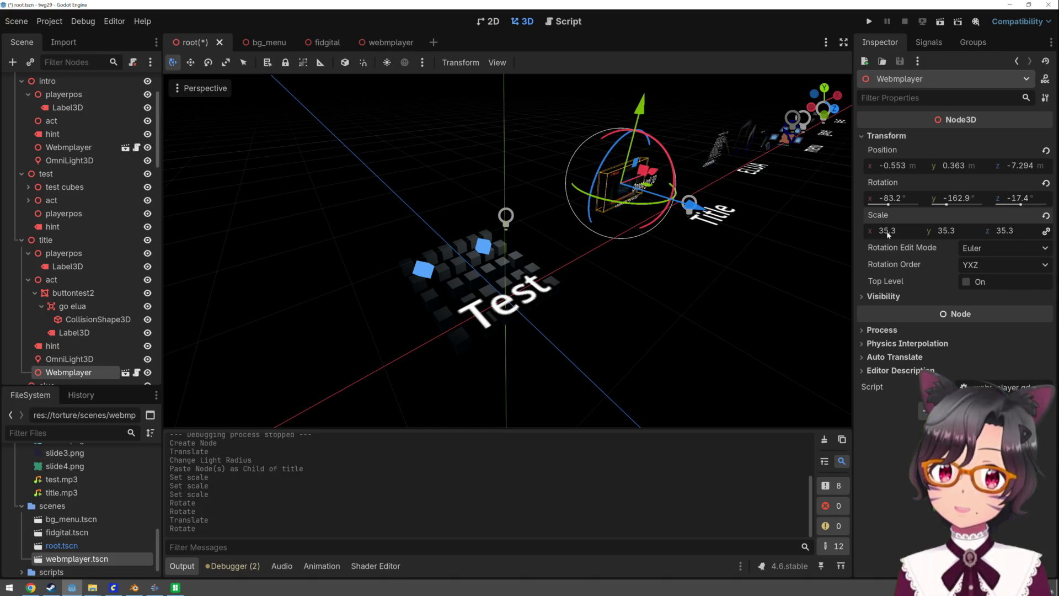
{"action": "type", "text": "80"}
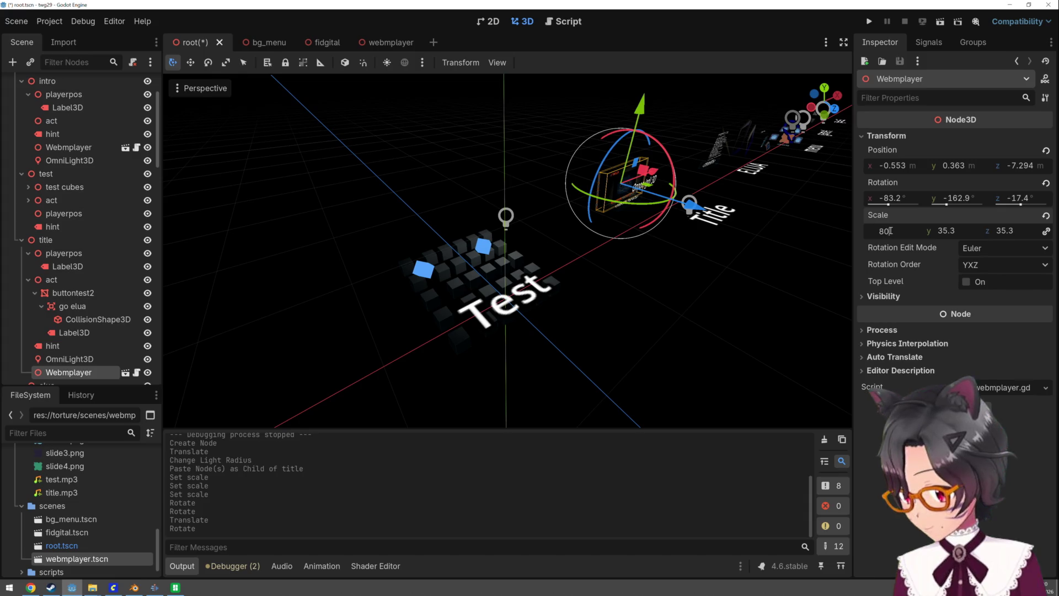
{"action": "key", "text": "Return"}
{"action": "left_click_drag", "start_coordinate": [689, 205], "coordinate": [671, 209]}
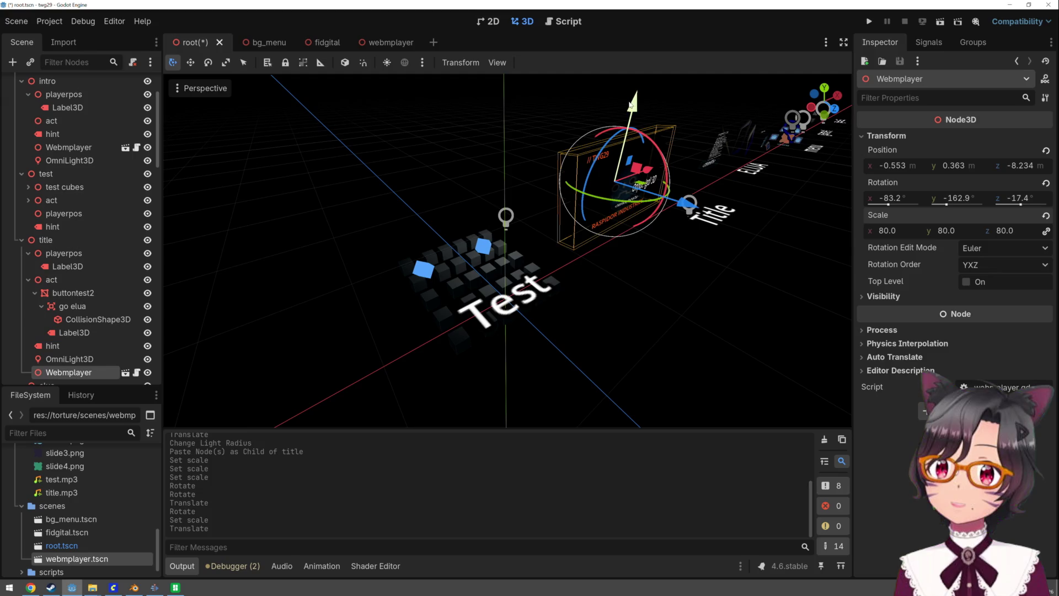